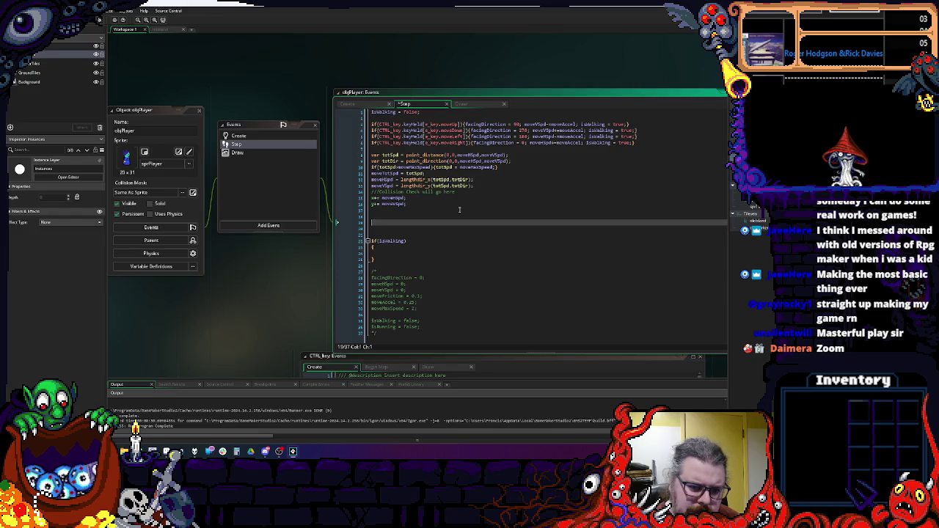
- Add if(moveTotSpd>0){moveTotSpd-=moveFriction;} on the line after the movement code
type("if(moveTotS")
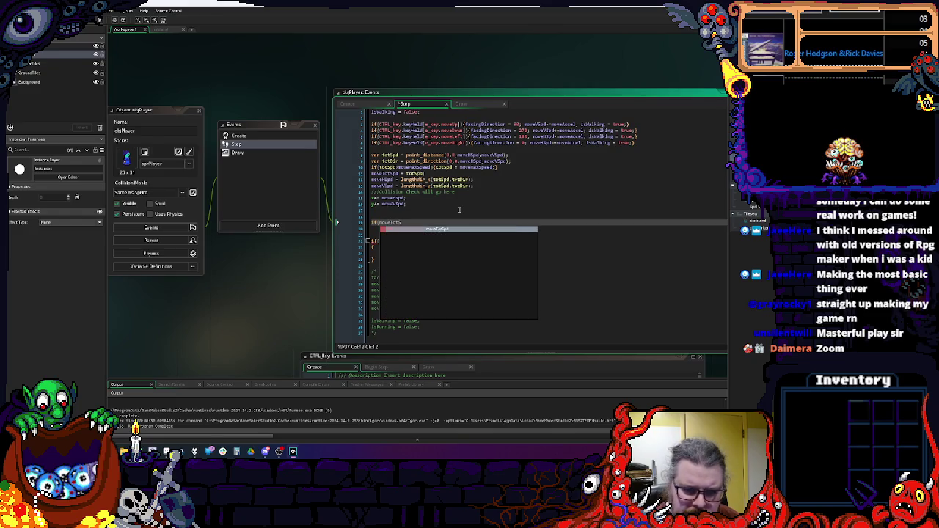
type("pd>0){")
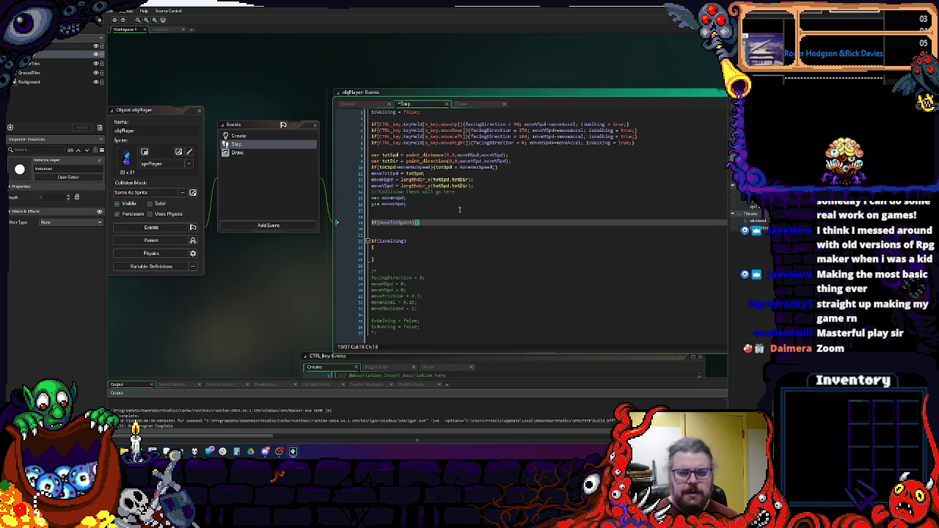
type("moveTotSp")
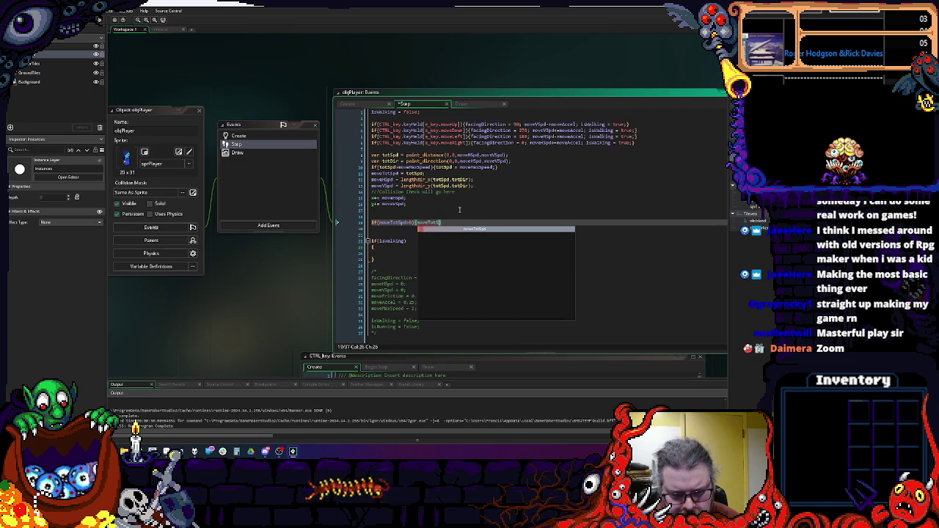
type("d-=")
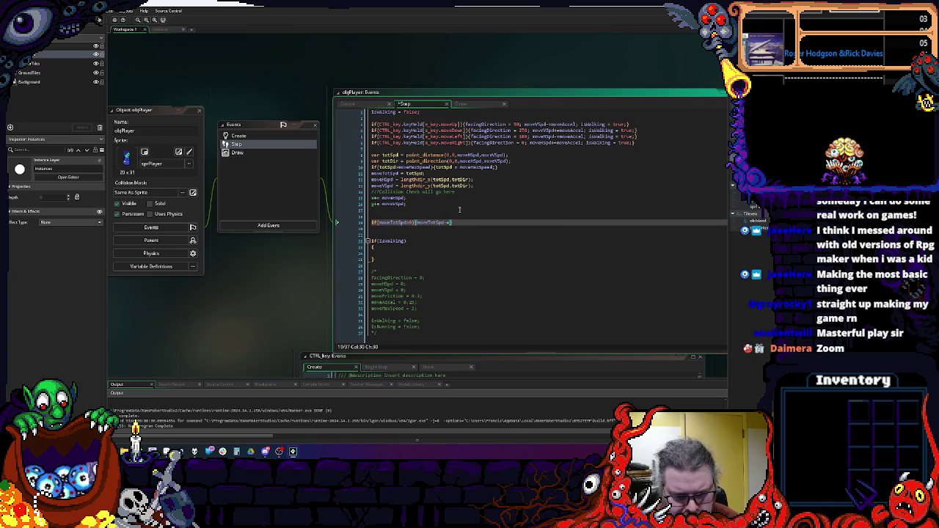
type("move")
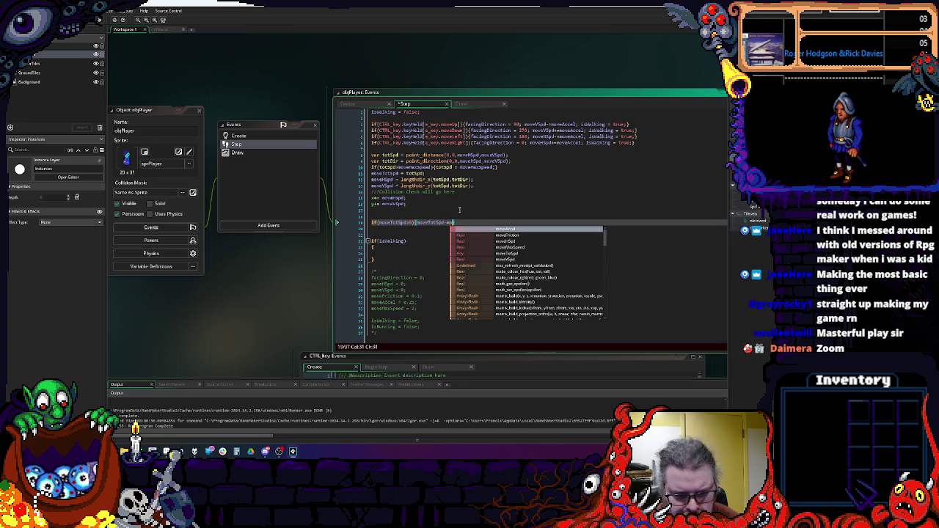
type("Friction;")
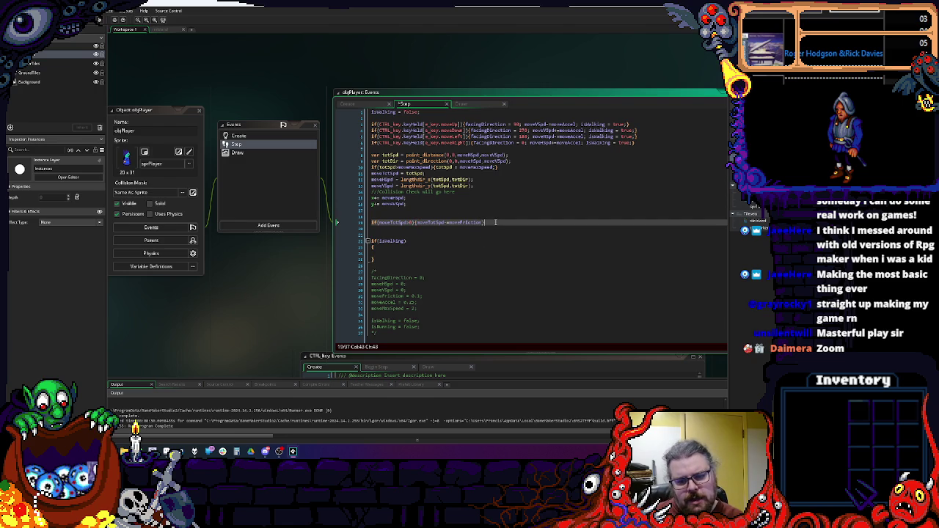
key("BackSpace")
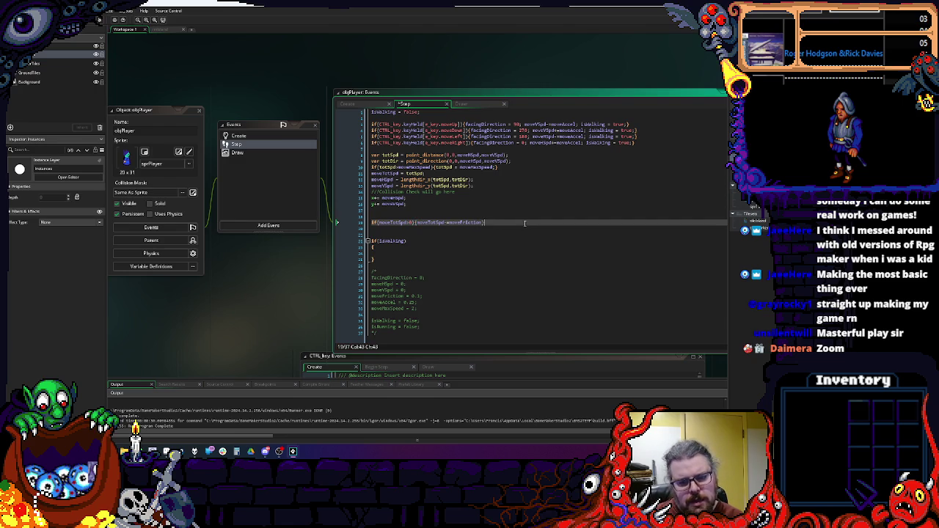
type("}")
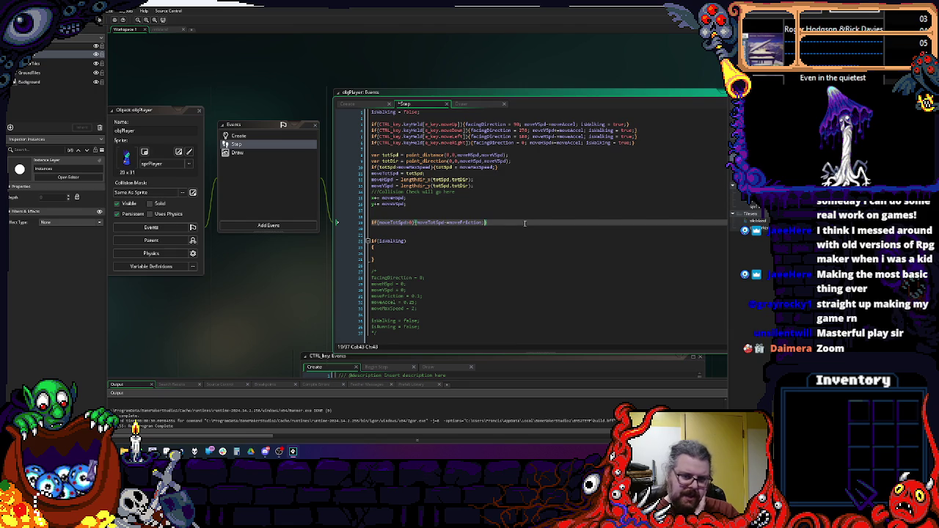
type("}")
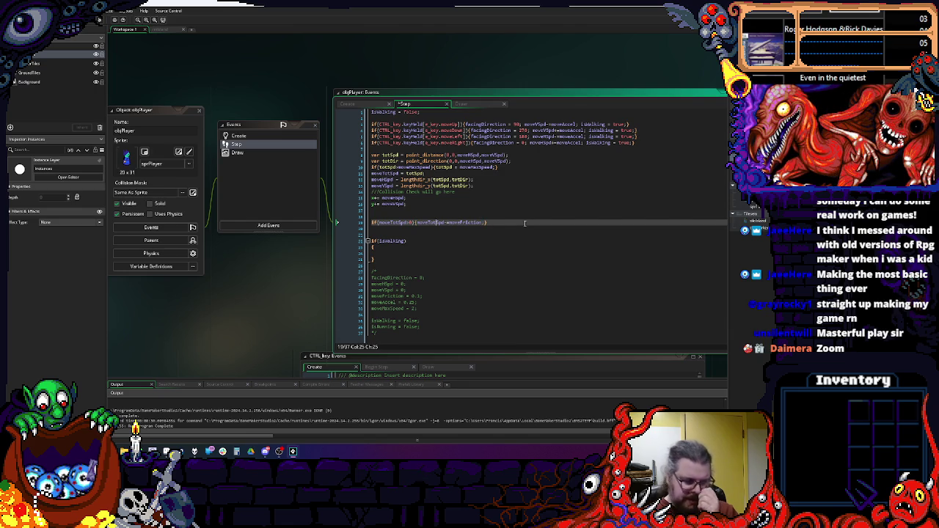
left_click(465, 227)
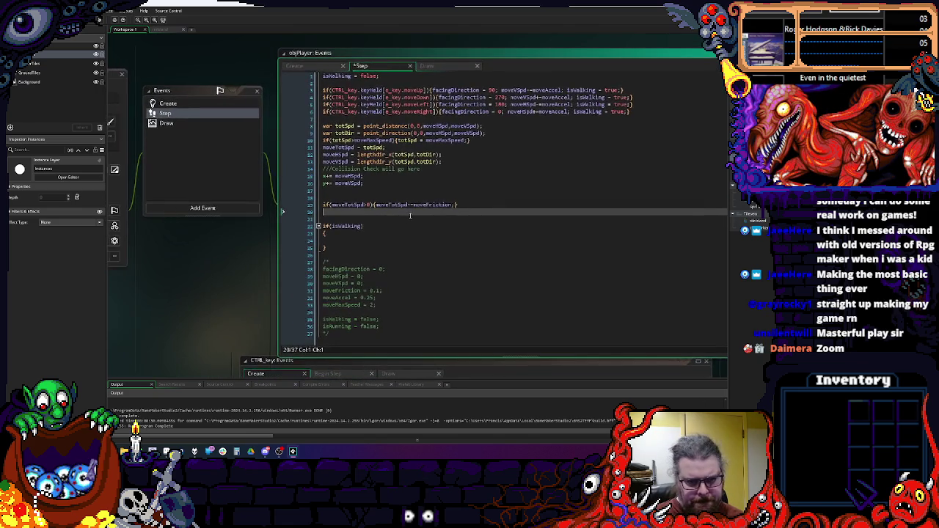
- Replace moveTotSpd with moveHSpd in the friction check's condition
left_click(350, 206)
double_click(517, 91)
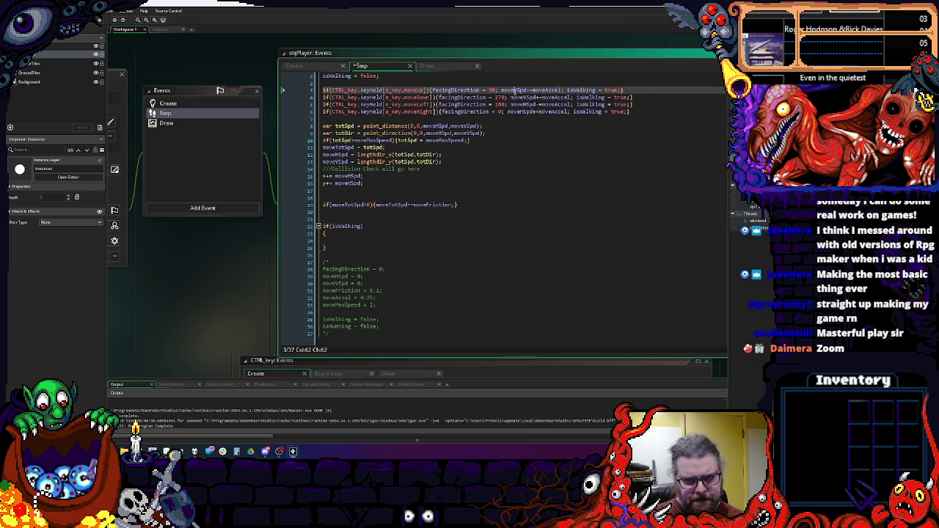
left_click(520, 97)
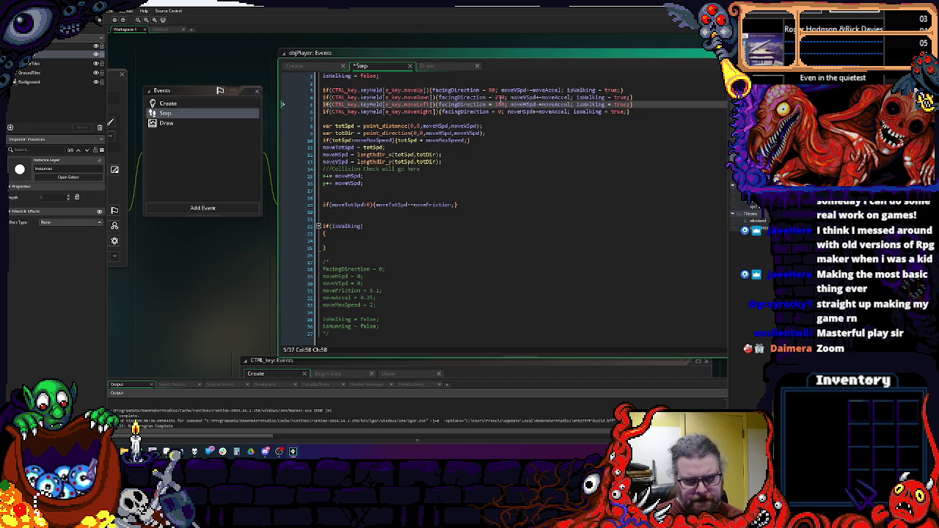
double_click(517, 105)
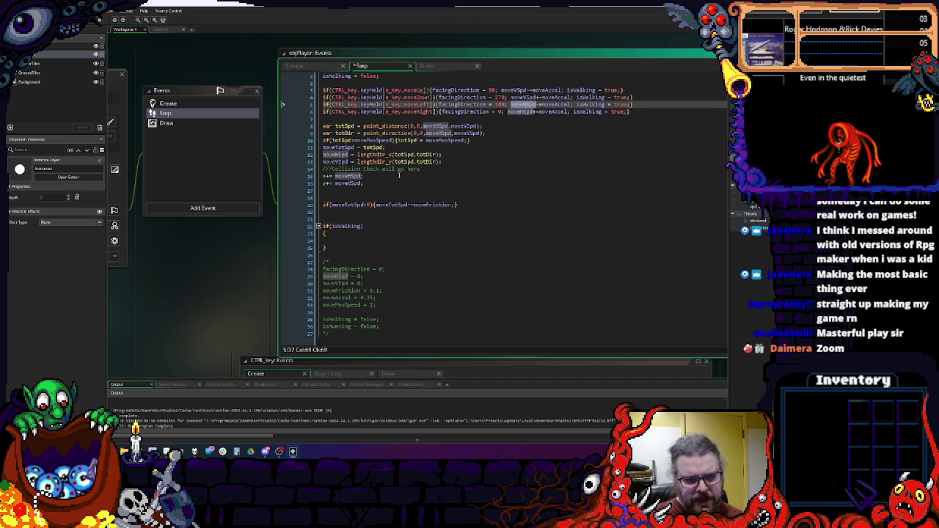
double_click(354, 205)
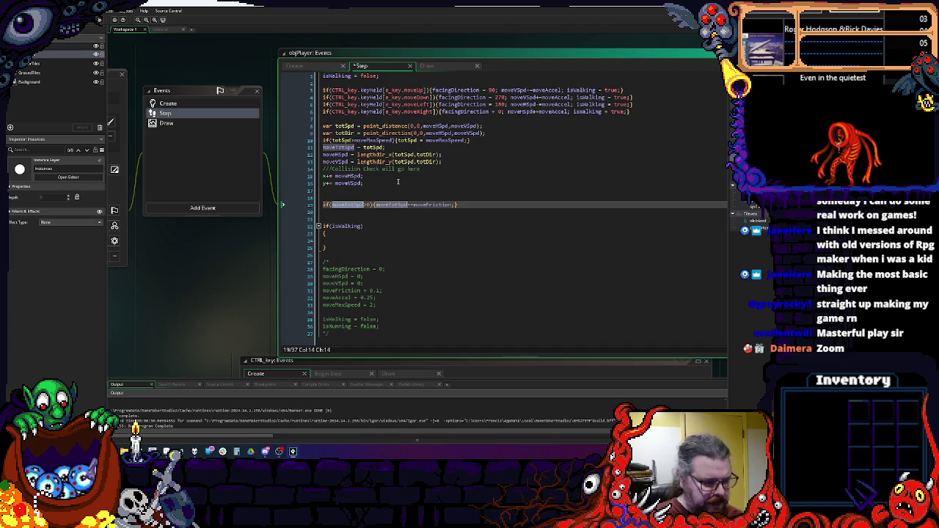
type("moveHSpd")
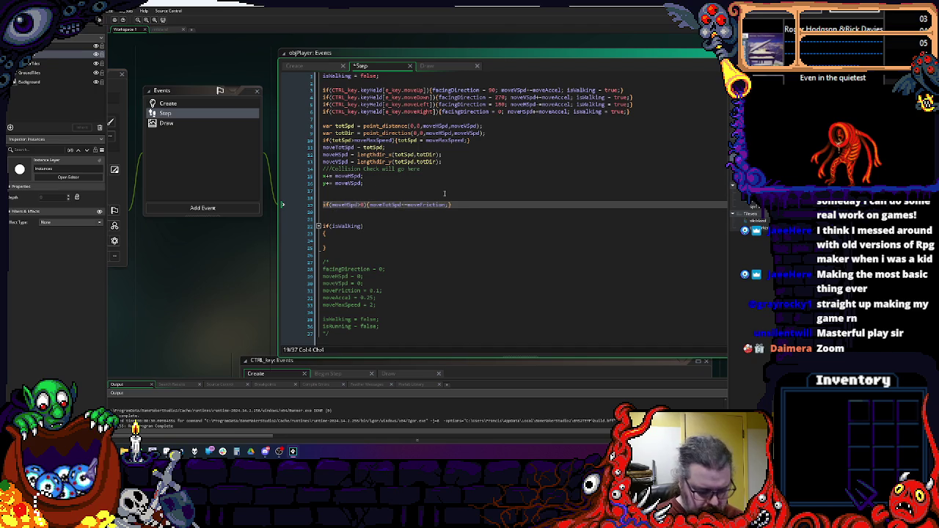
key("Right")
key("Right")
key("Right")
type(")")
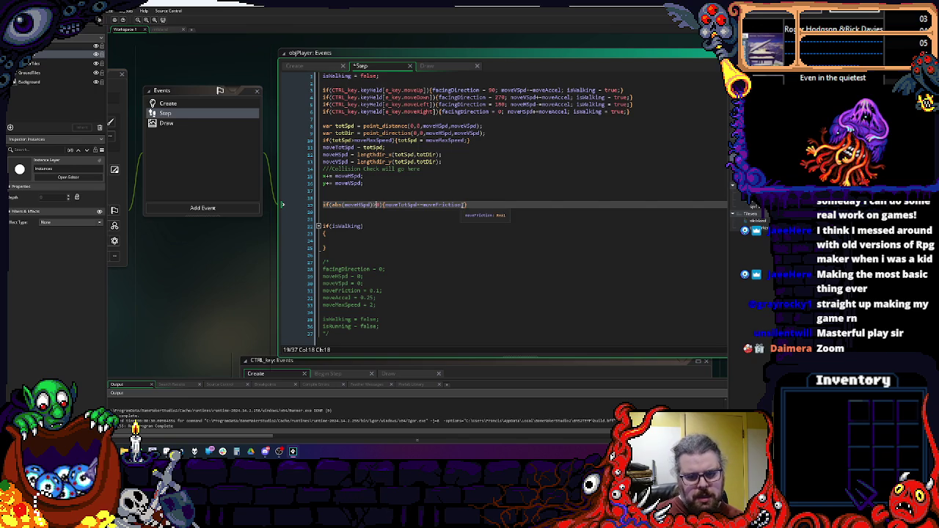
- Change the comparison to != 0 and move the friction statement onto its own line
double_click(354, 207)
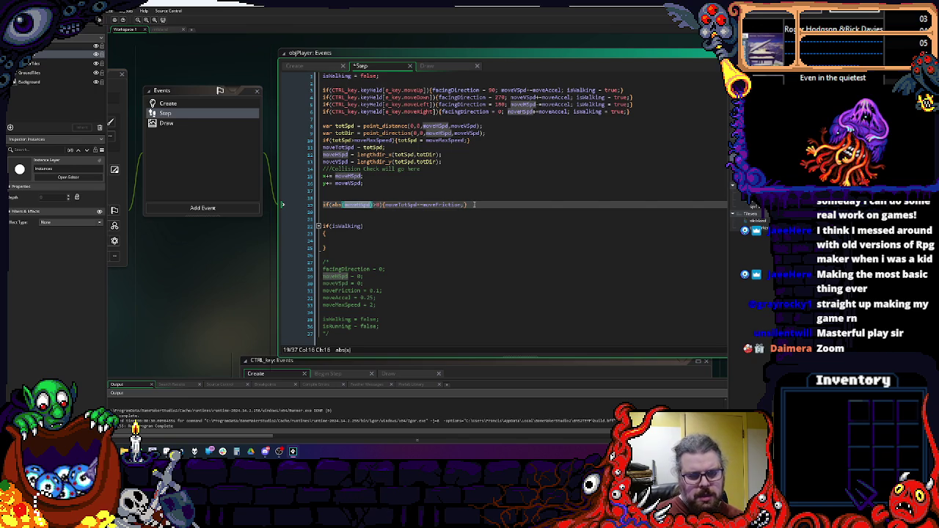
left_click(358, 206)
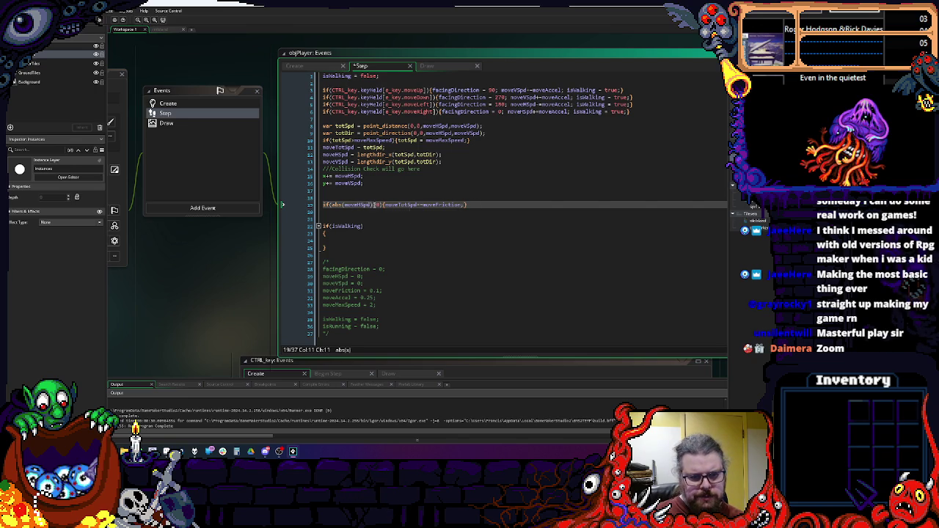
key("BackSpace")
type(")")
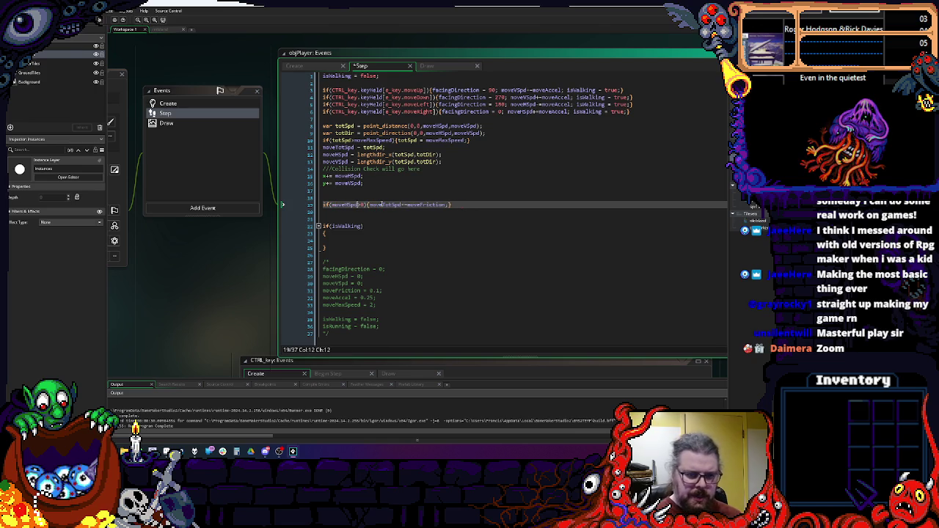
key("BackSpace")
key("Delete")
type("!=")
key("Right")
key("Right")
key("Return")
key("Return")
key("Up")
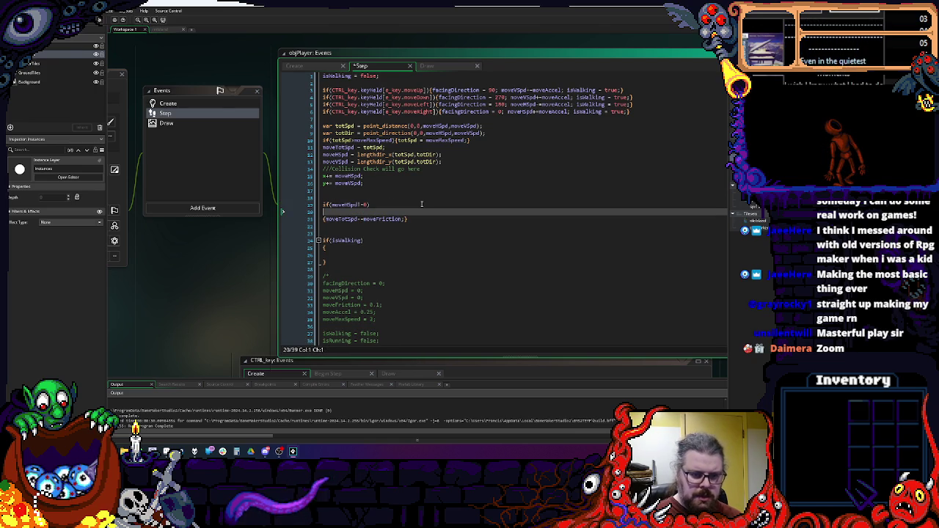
- Write the block condition as if(abs(moveHSpd)<moveFriction)
type("{")
key("Return")
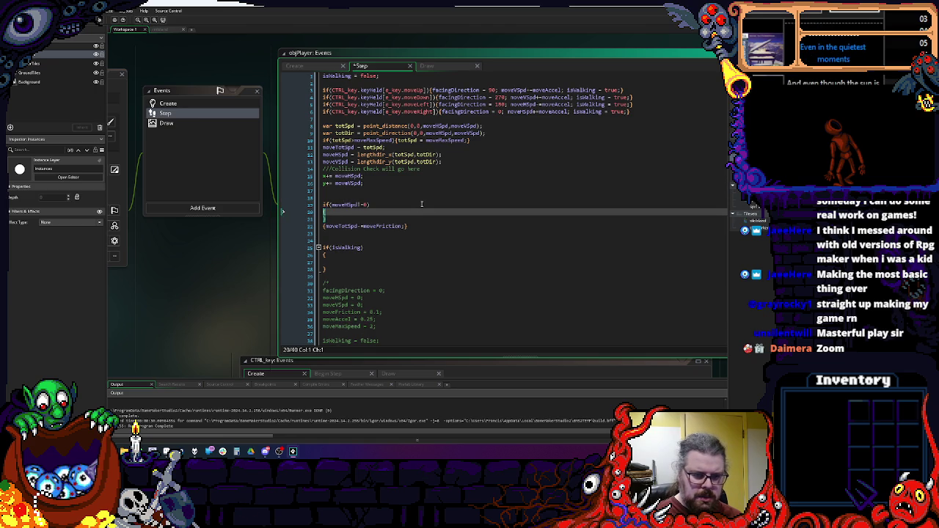
type("if(move")
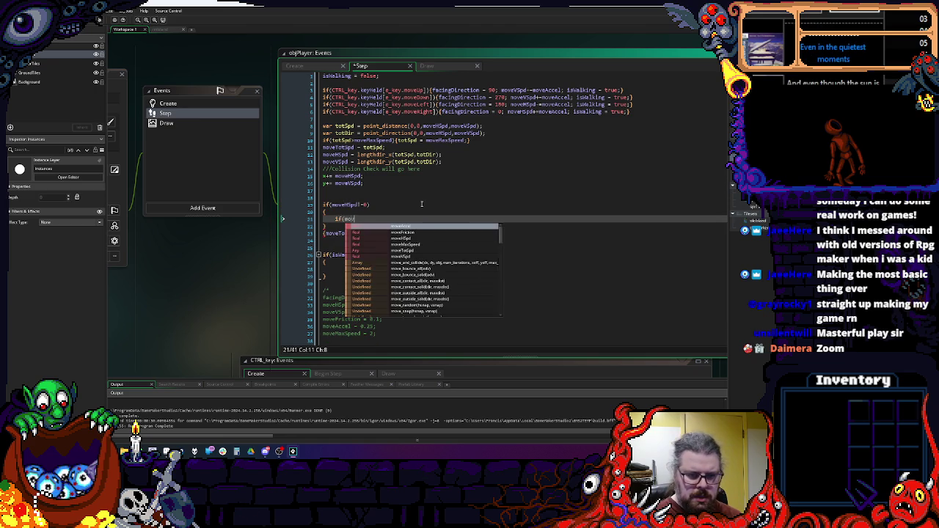
type("HSpd<")
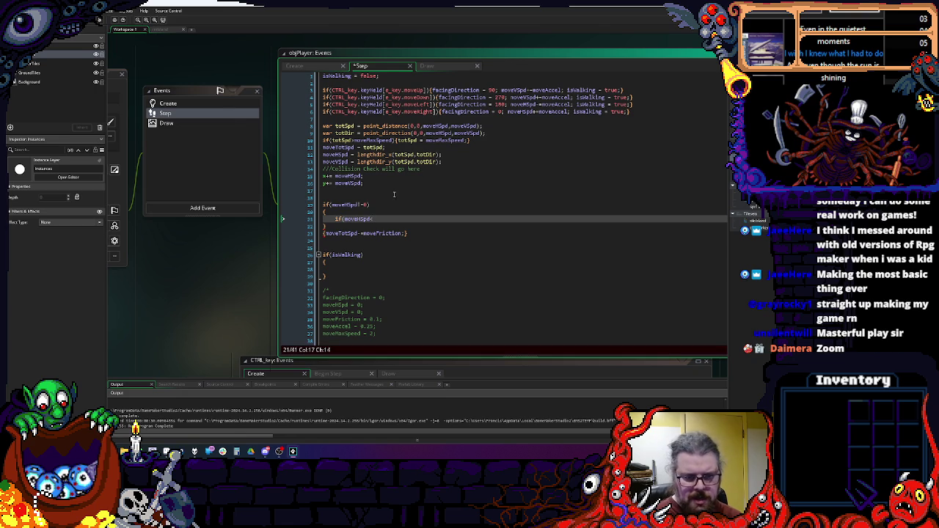
left_click(331, 205)
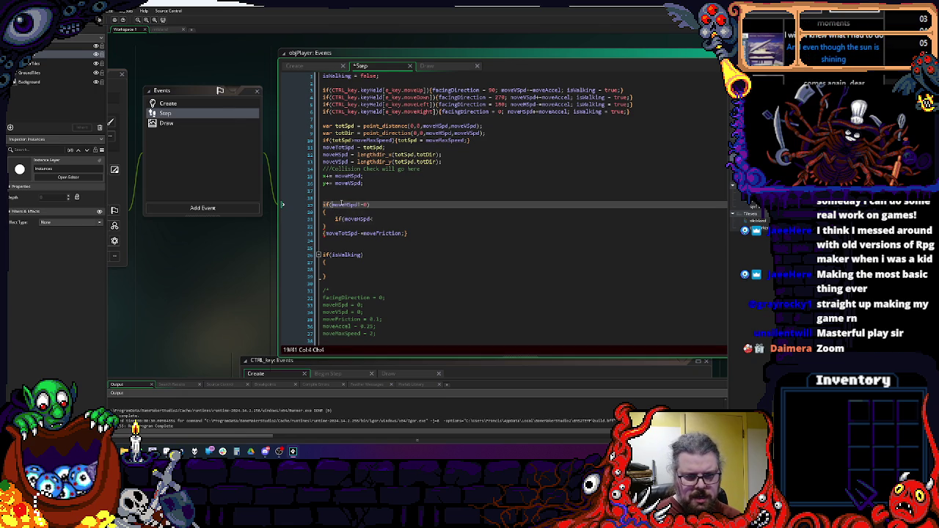
key("Left")
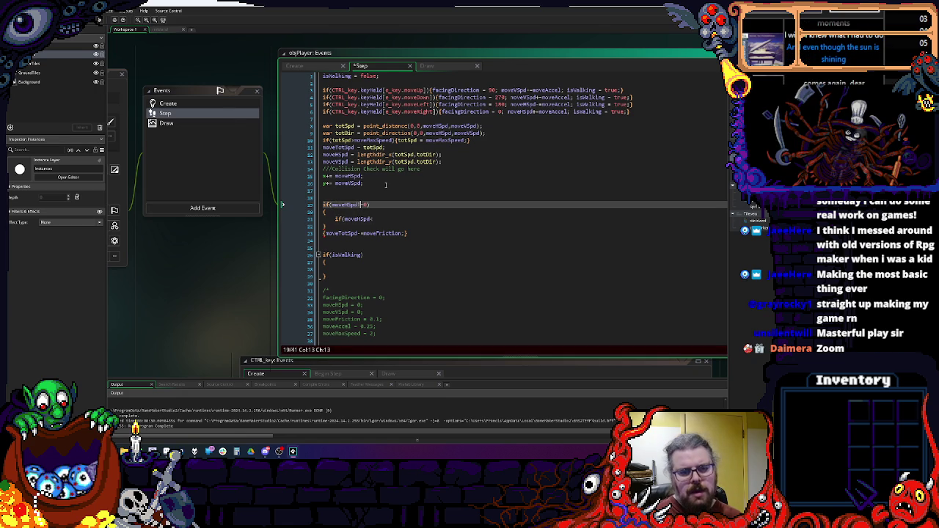
type("(abs")
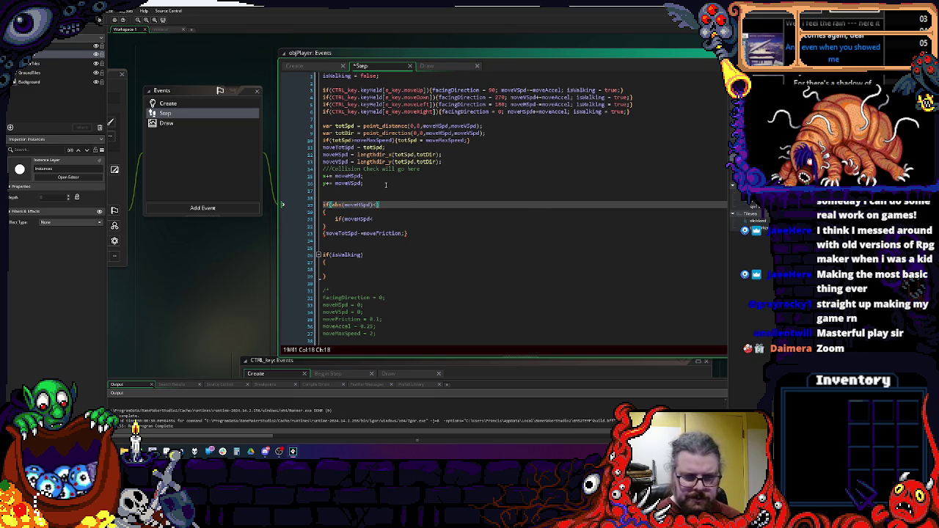
type("h")
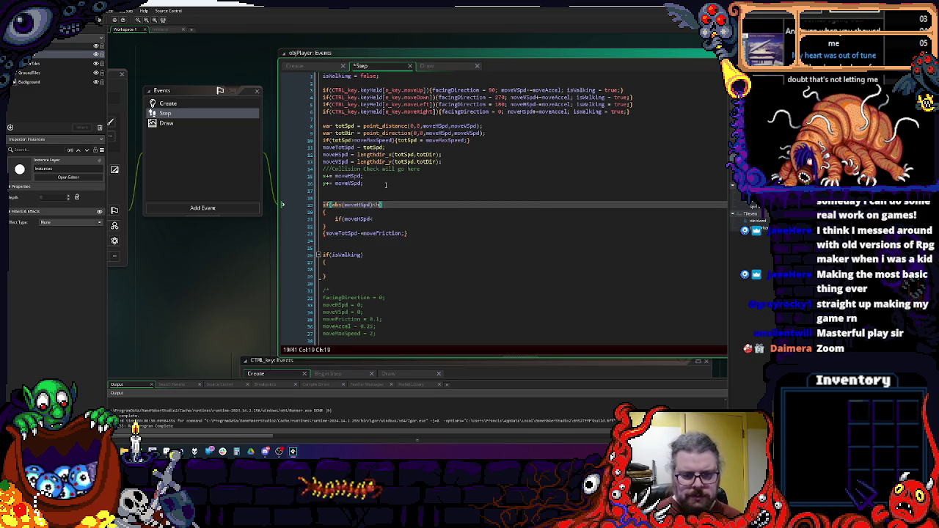
key("BackSpace")
type("moveFric")
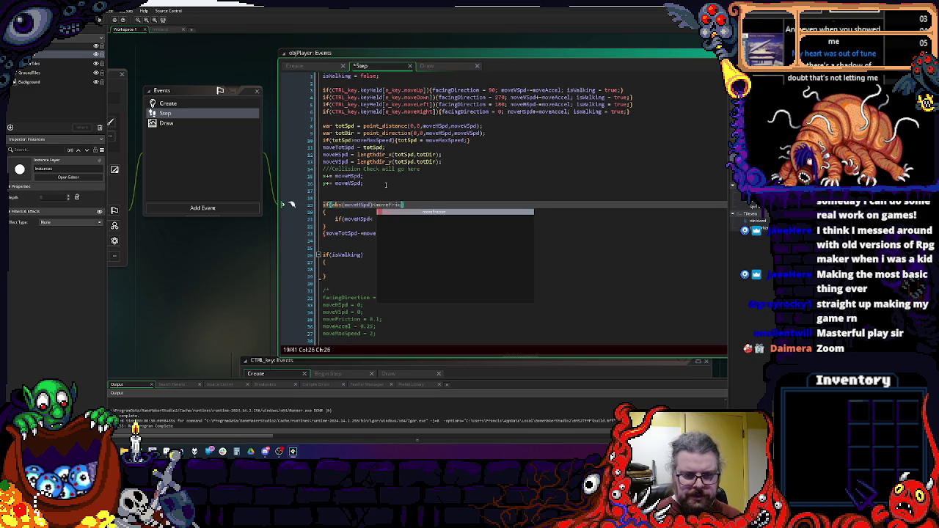
key("Return")
type(")")
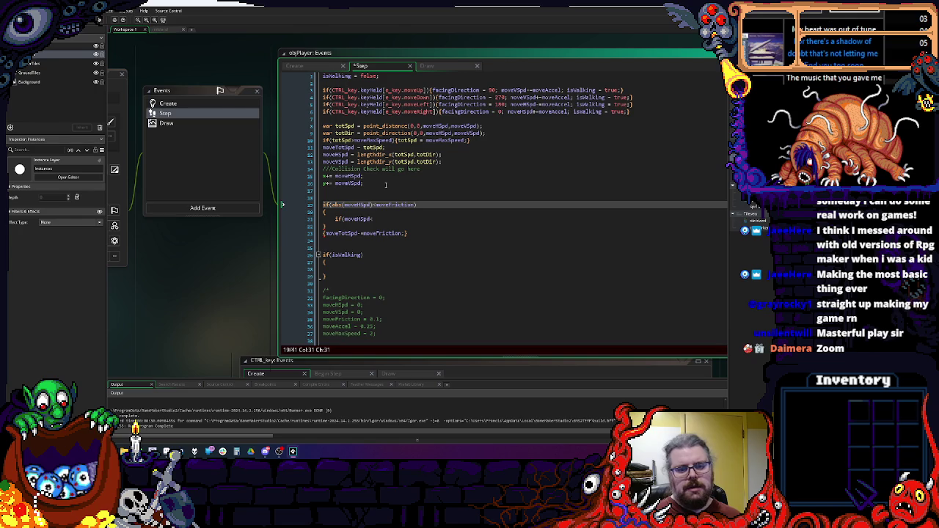
- Add an else branch after the closing brace, starting with moveHSpd = 0
key("Down")
key("Down")
key("Down")
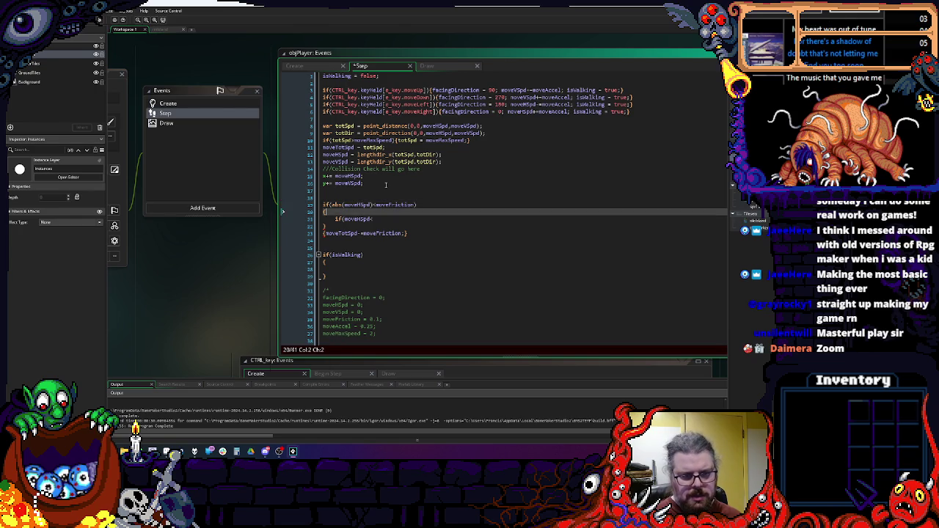
key("Return")
type("else")
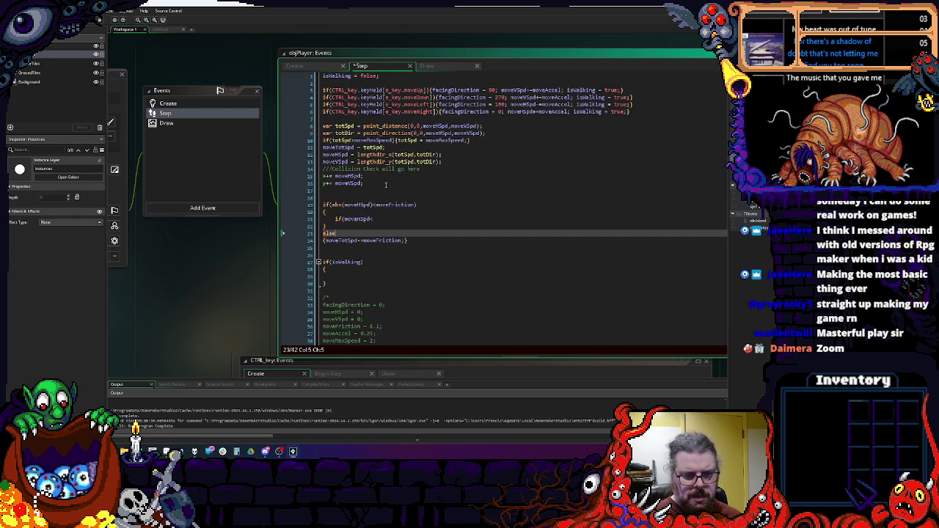
type("{moveHSpd")
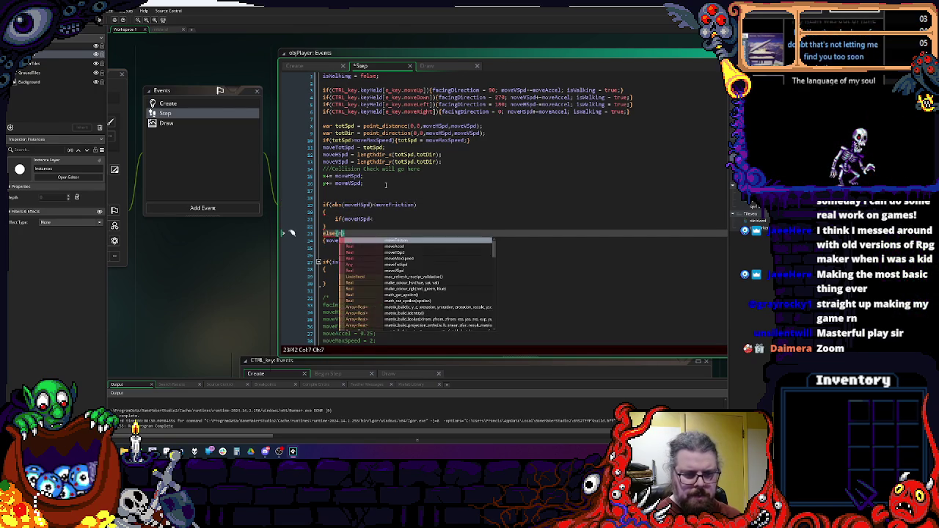
type(" = 0;")
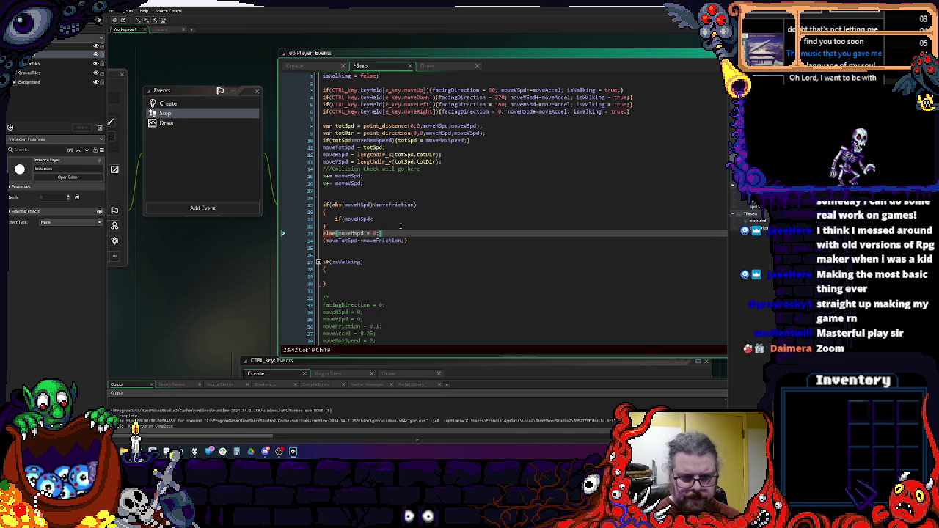
- Complete the horizontal friction code: subtract moveFriction when moveHSpd>0, otherwise add it
left_click(399, 218)
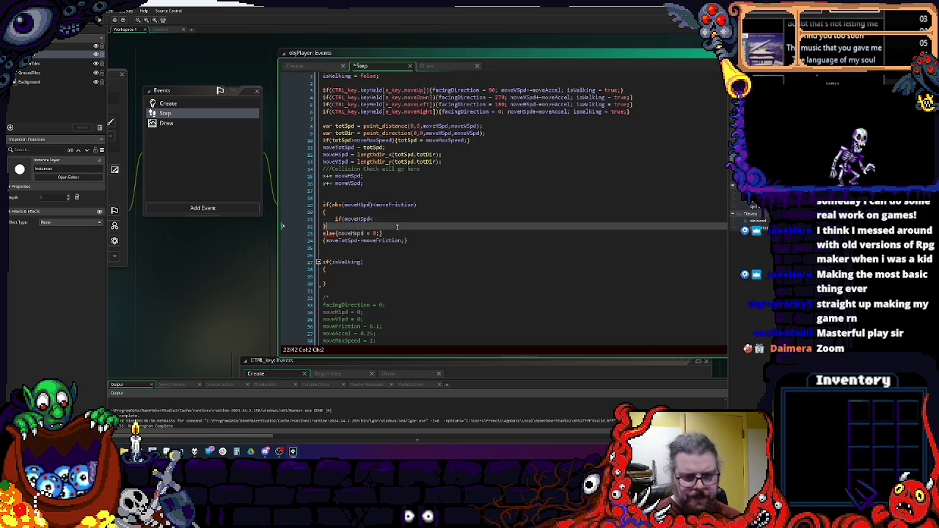
type(">0){")
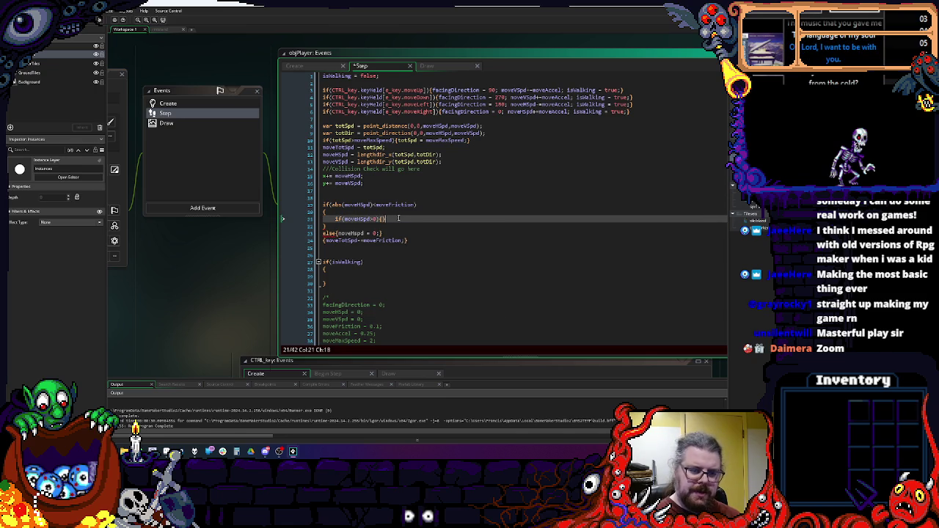
key("Left")
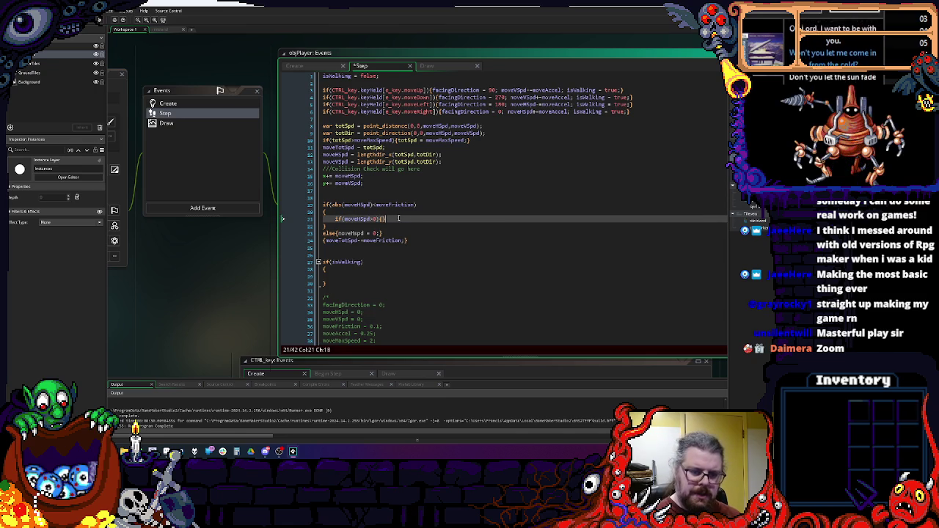
type("moveH")
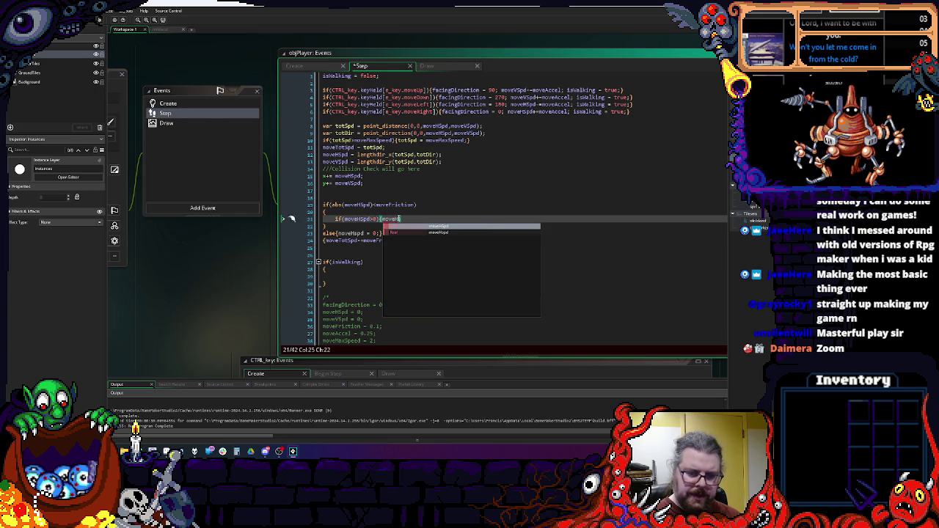
type("--")
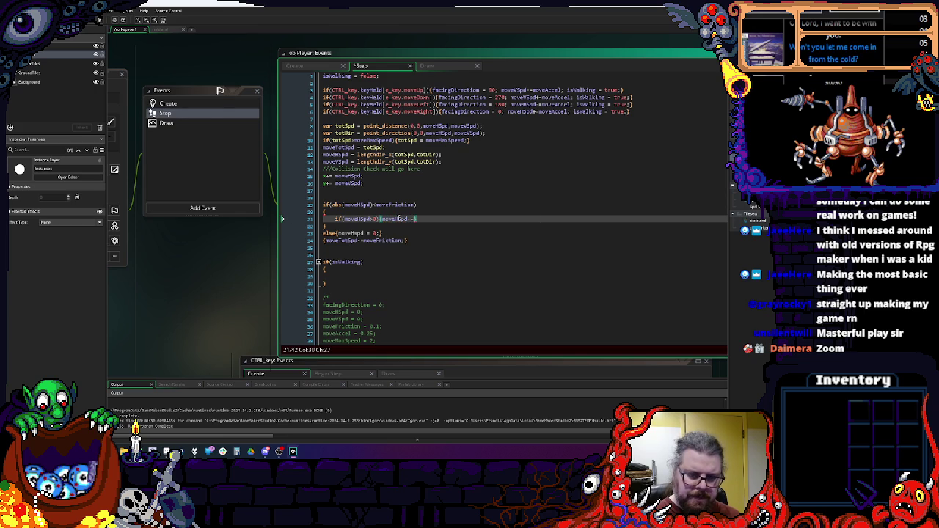
type("moveFriction")
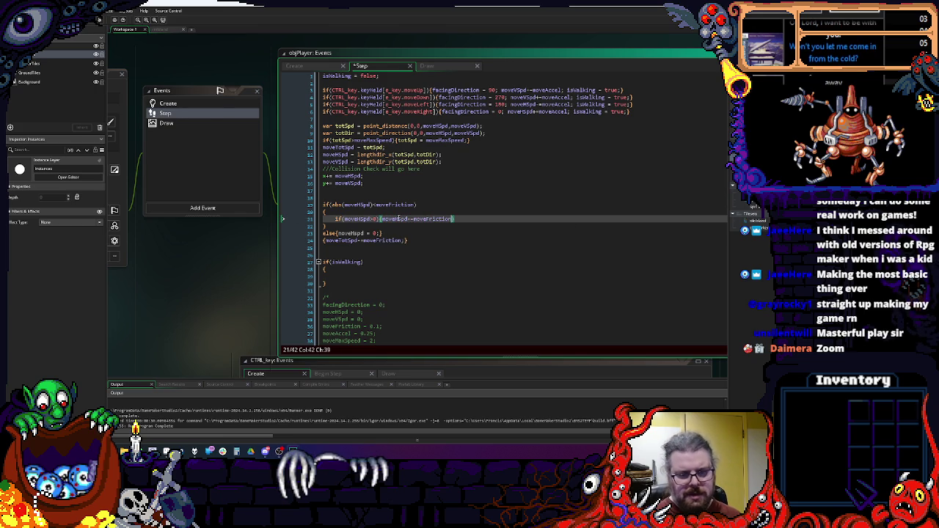
type(";")
key("End")
key("Return")
type("else{}")
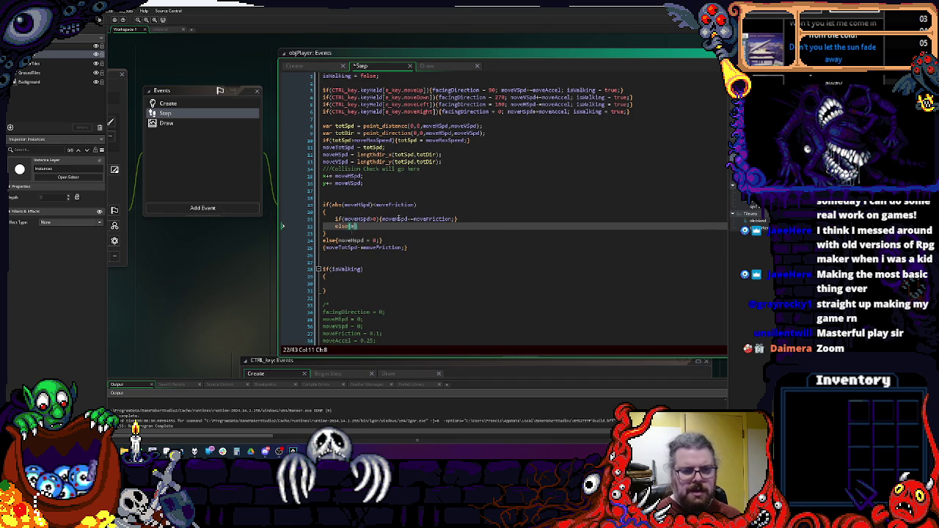
type("moveHSp")
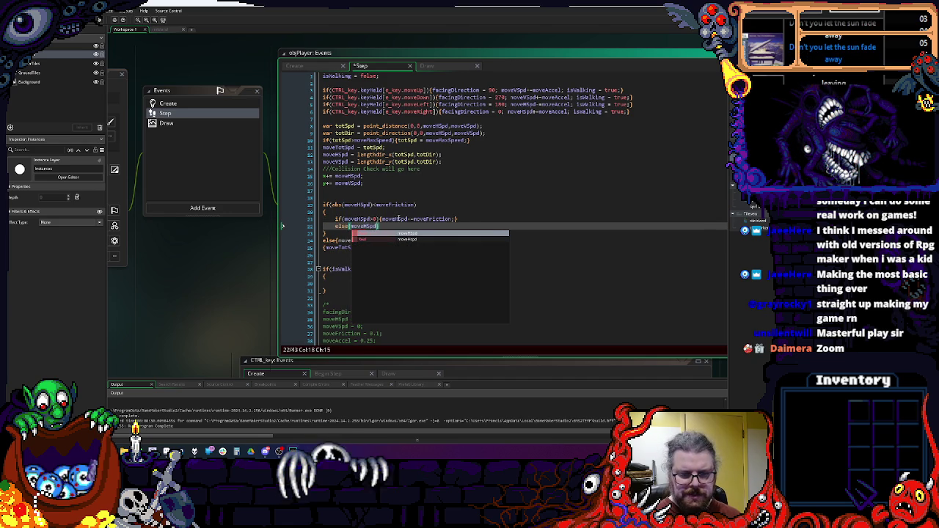
type("d+=move")
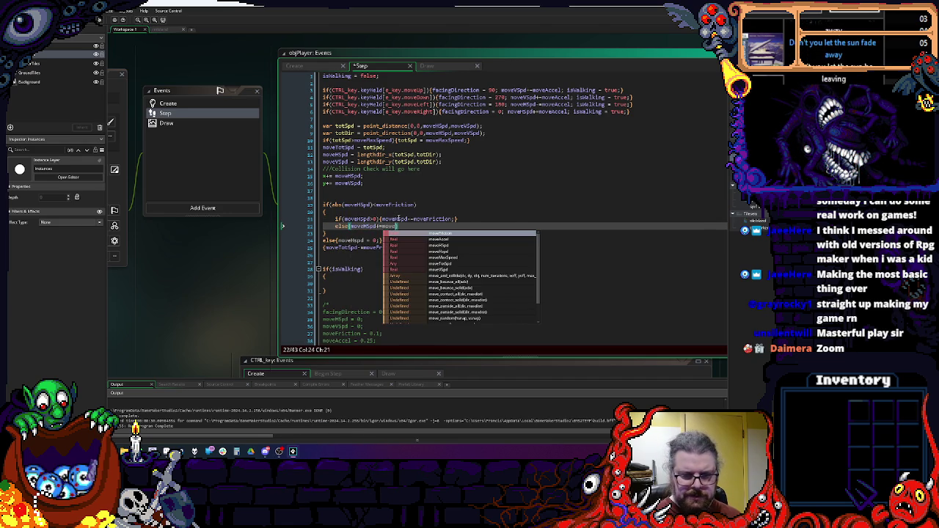
type("Friction;")
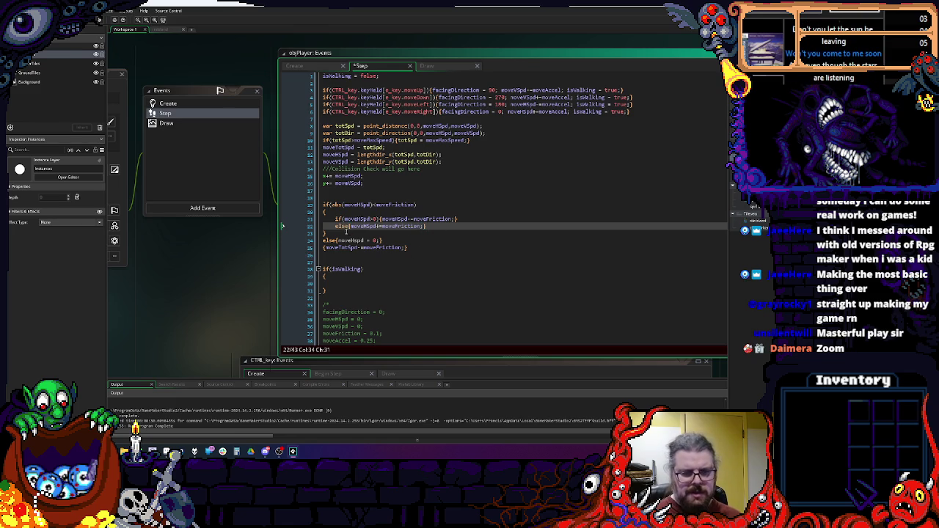
- Duplicate the horizontal friction block directly below it
left_click(313, 209, "shift")
left_click_drag(323, 205, 380, 240)
left_click(380, 240)
key("Down")
key("Home")
key("Return")
key("Return")
key("ctrl+v")
- Rename every moveHSpd in the copied block to moveVSpd
double_click(334, 162)
key("ctrl+c")
double_click(358, 255)
key("ctrl+v")
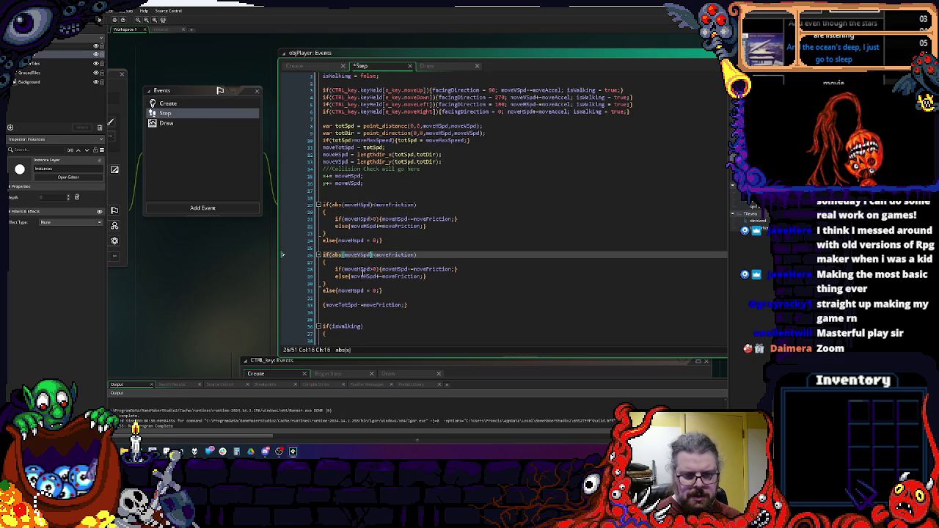
double_click(357, 270)
key("ctrl+v")
double_click(359, 276)
key("ctrl+v")
double_click(394, 269)
key("ctrl+v")
- Delete the leftover moveTotSpd friction line
left_click(358, 291)
scroll(405, 296, "down", 1)
left_click_drag(408, 287, 290, 282)
key("BackSpace")
key("BackSpace")
key("BackSpace")
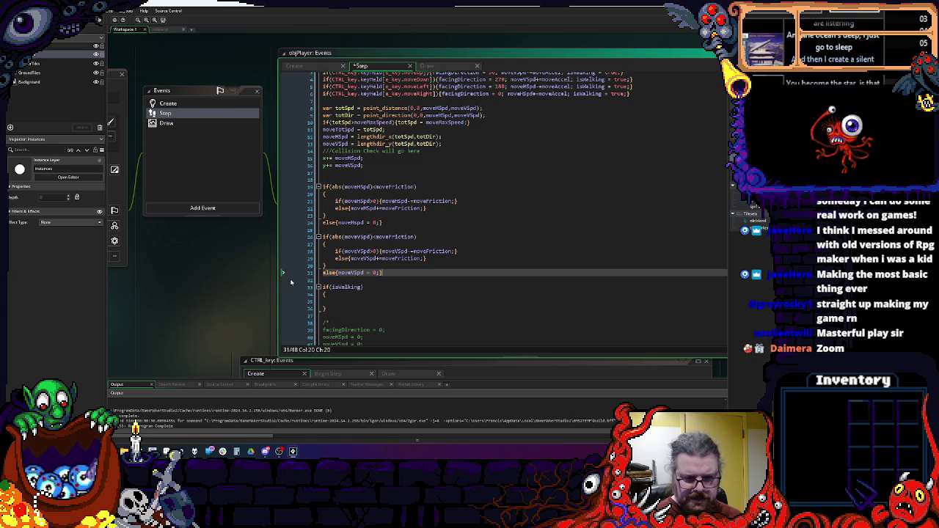
scroll(283, 255, "down", 1)
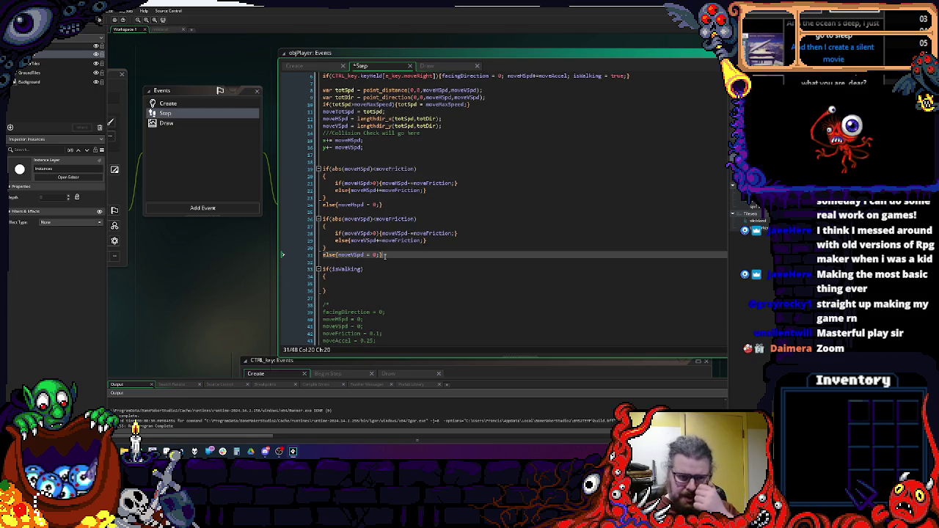
scroll(387, 255, "up", 2)
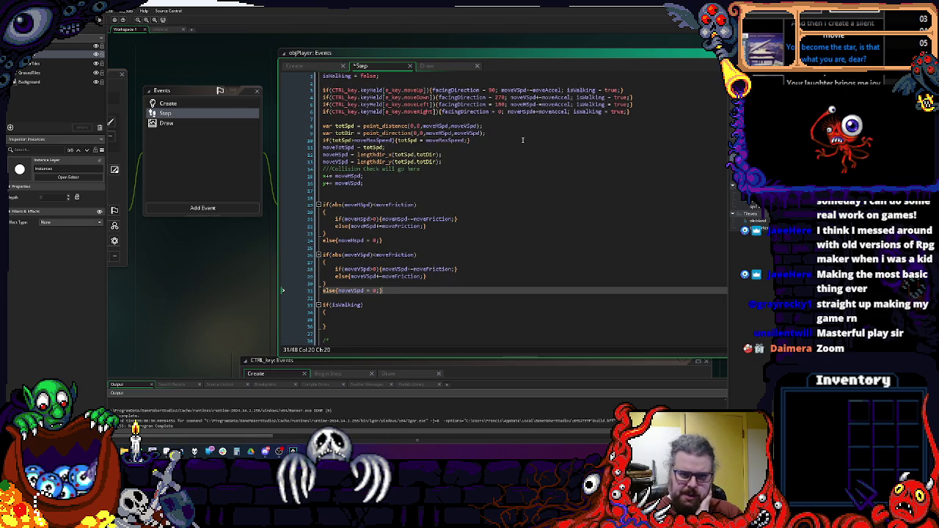
- Remove the empty isWalking block and its blank lines, then open the Draw event
left_click(402, 83)
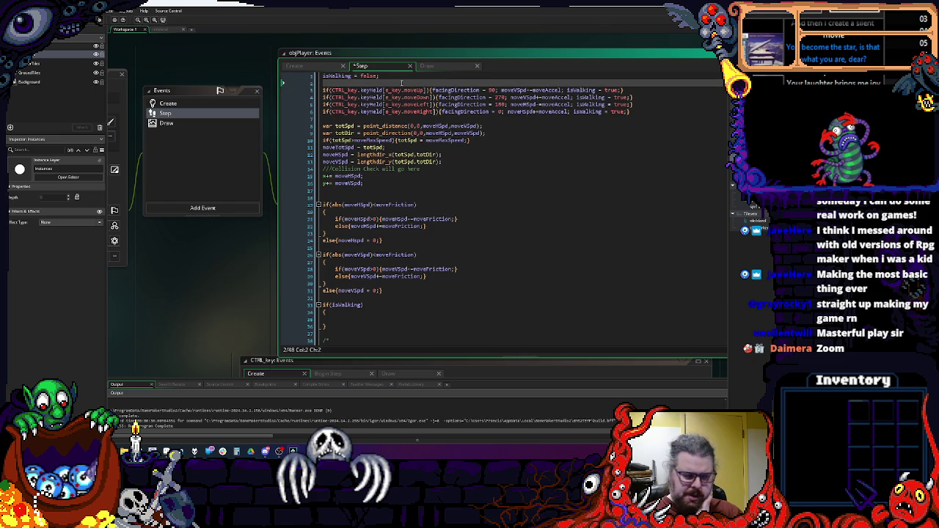
scroll(339, 226, "down", 2)
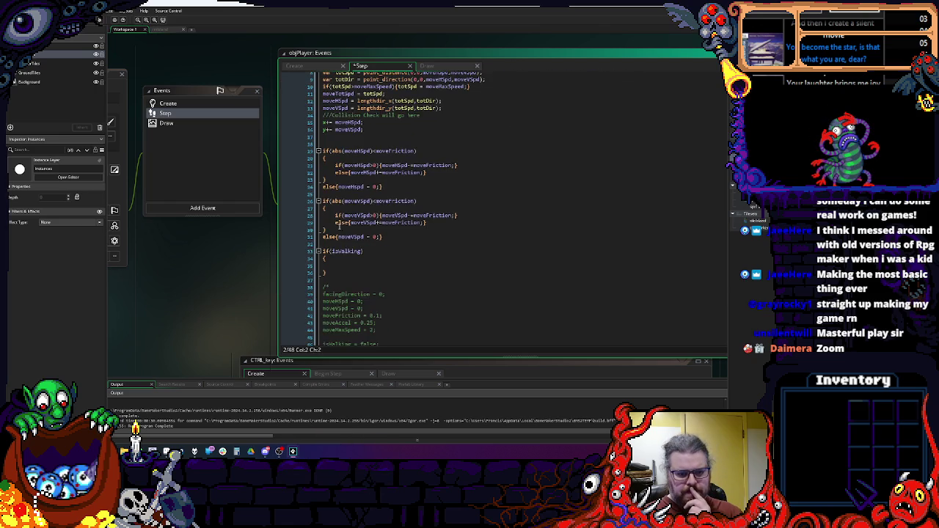
left_click_drag(345, 273, 317, 250)
key("BackSpace")
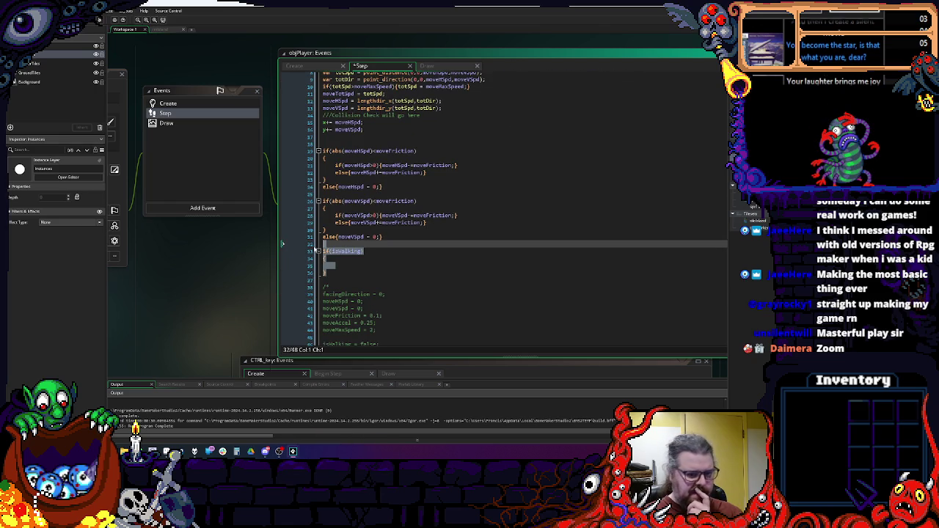
key("BackSpace")
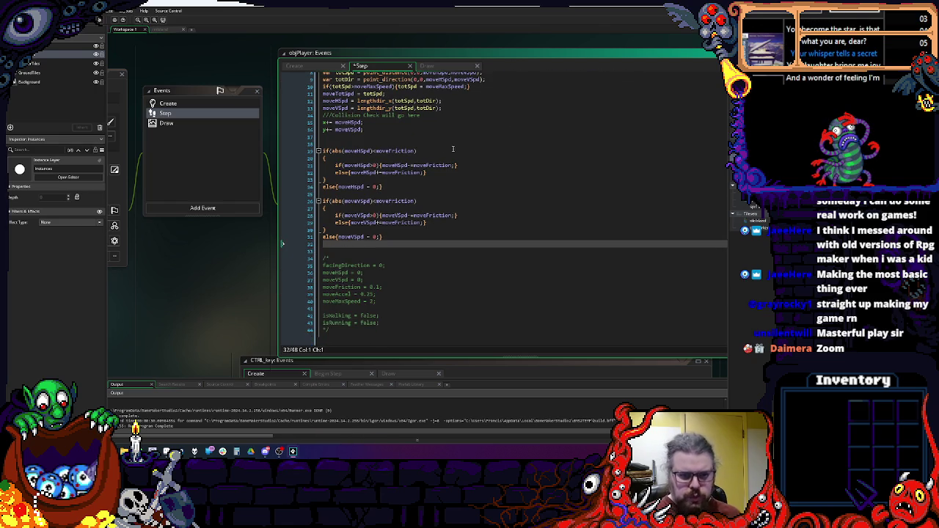
left_click(167, 123)
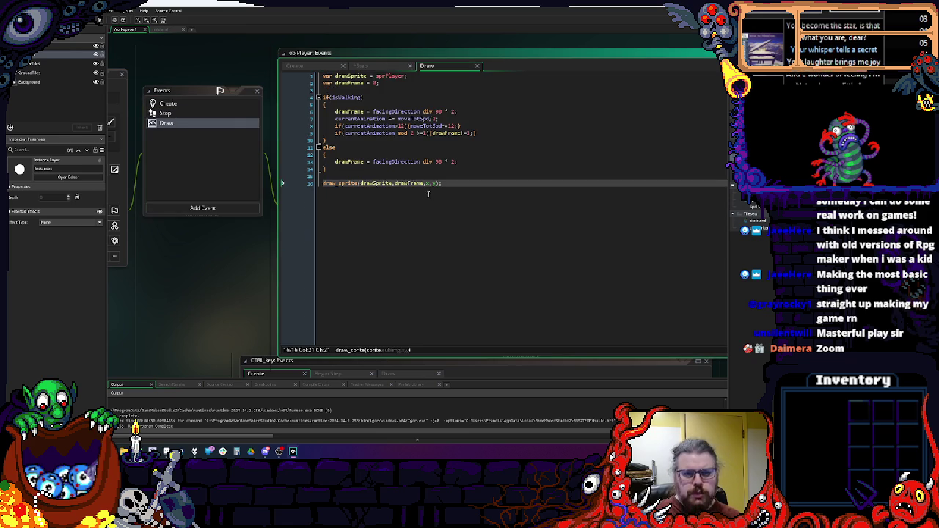
- Replace moveTotSpd with currentAnimation in the frame wraparound line
left_click(396, 161)
double_click(397, 162)
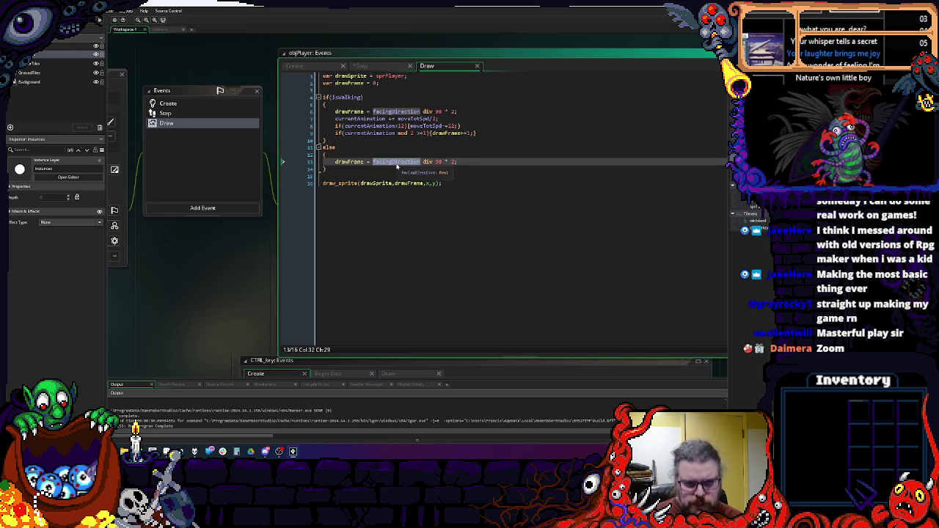
double_click(373, 126)
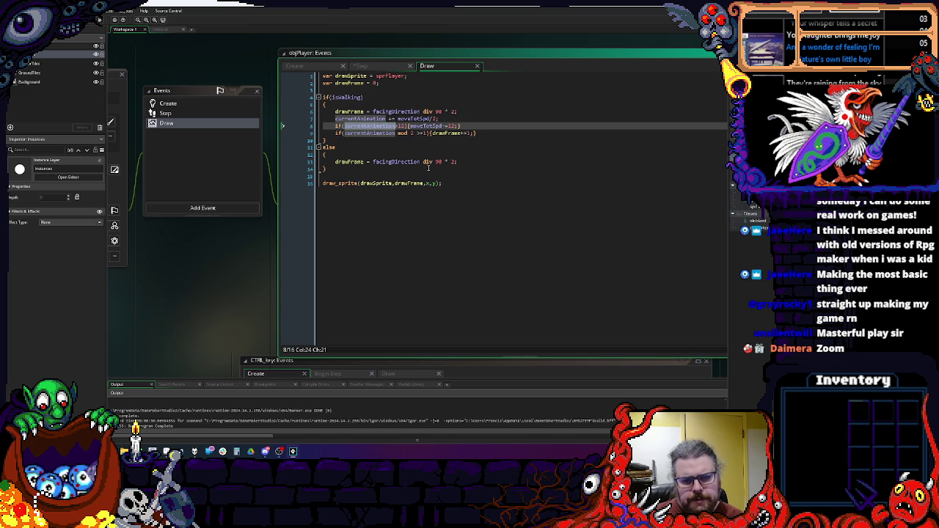
left_click(418, 134)
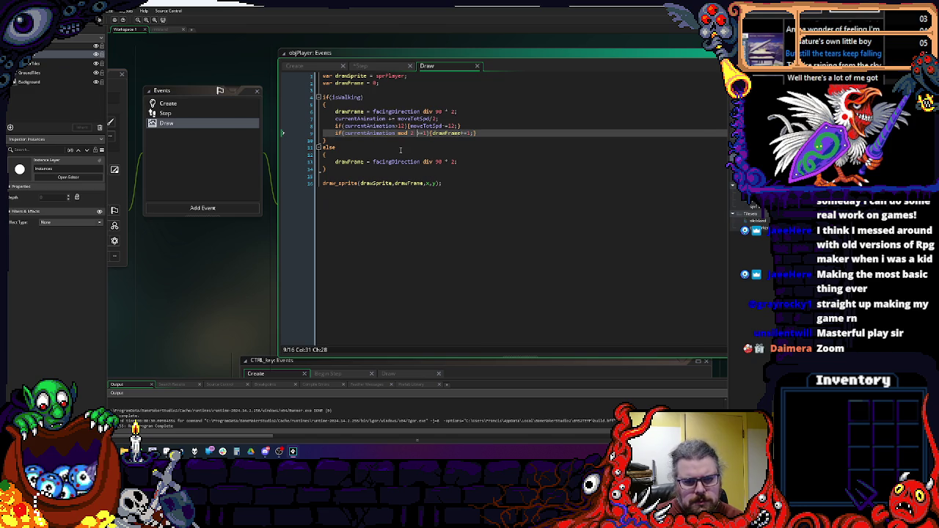
double_click(372, 133)
key("ctrl+c")
double_click(426, 126)
key("ctrl+v")
left_click(493, 133)
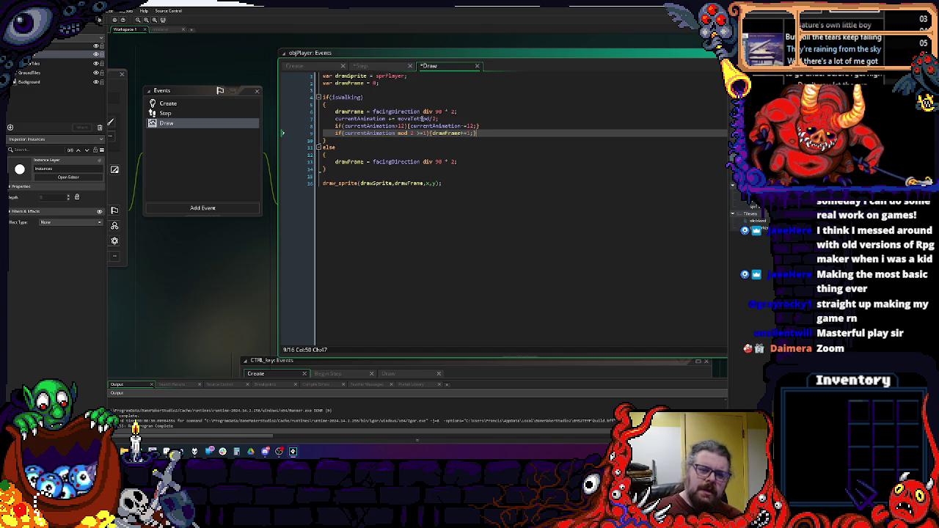
- Make the line 9 check read currentAnimation mod 4 >=2 and save
left_click(432, 118)
key("Right")
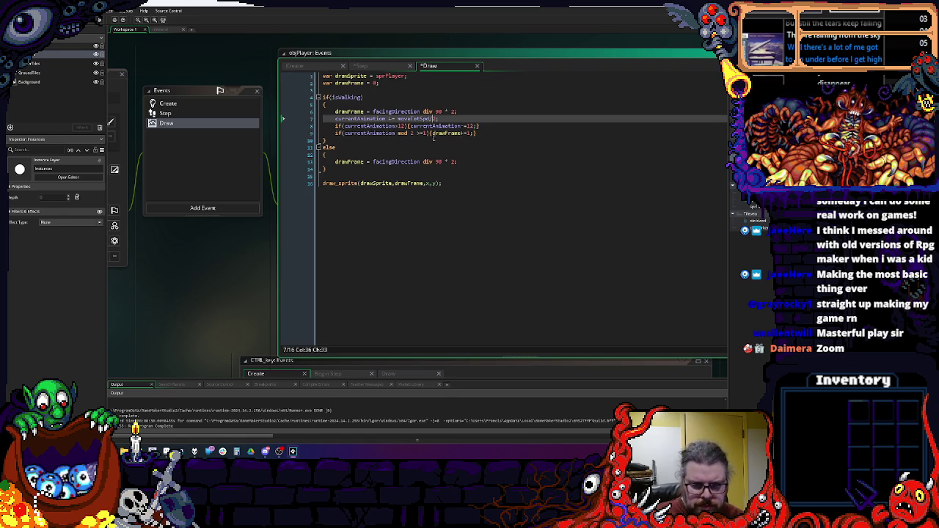
left_click(412, 133)
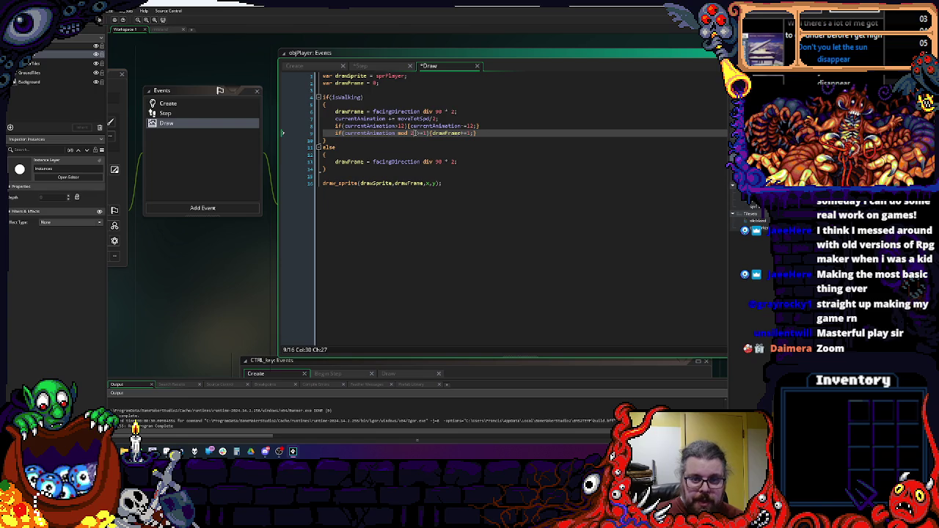
type("4")
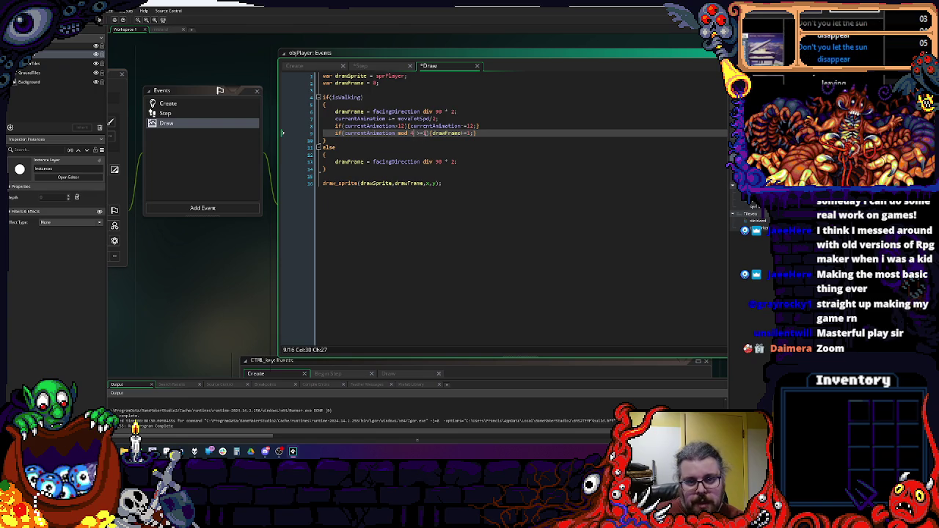
type(" >=2")
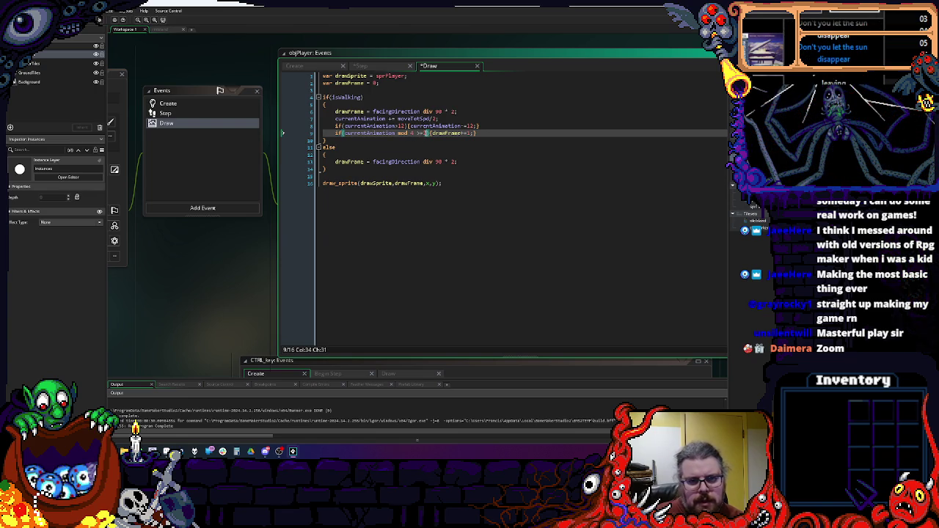
key("ctrl+s")
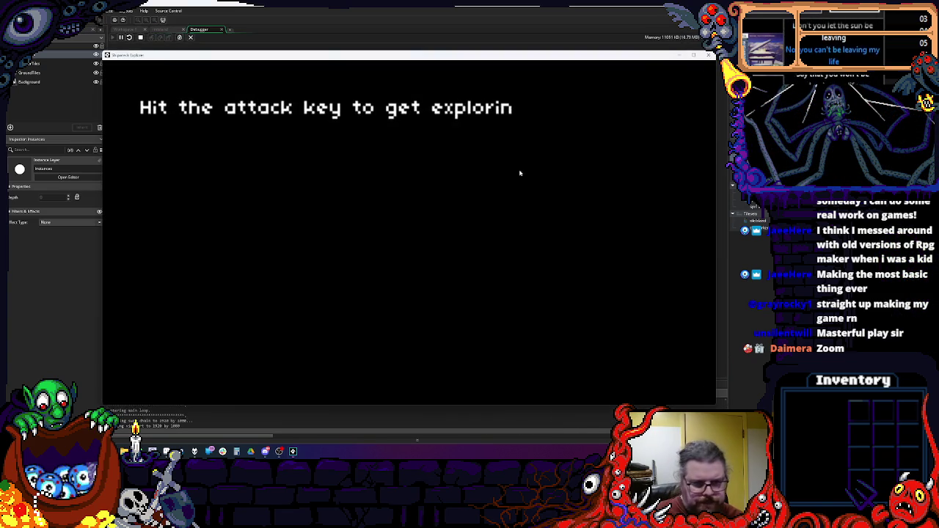
- Walk the player right, left and up across the tile map, then stop the game
key("space")
key("Right")
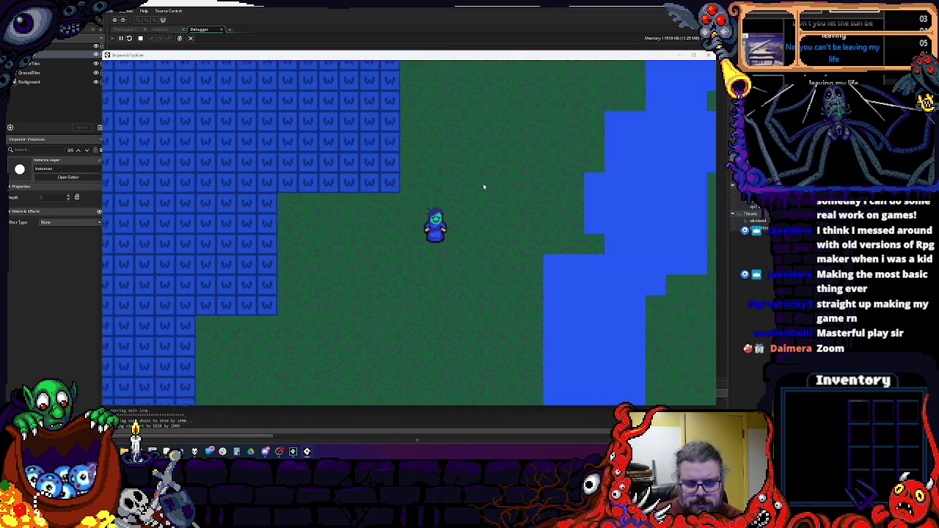
key("Left")
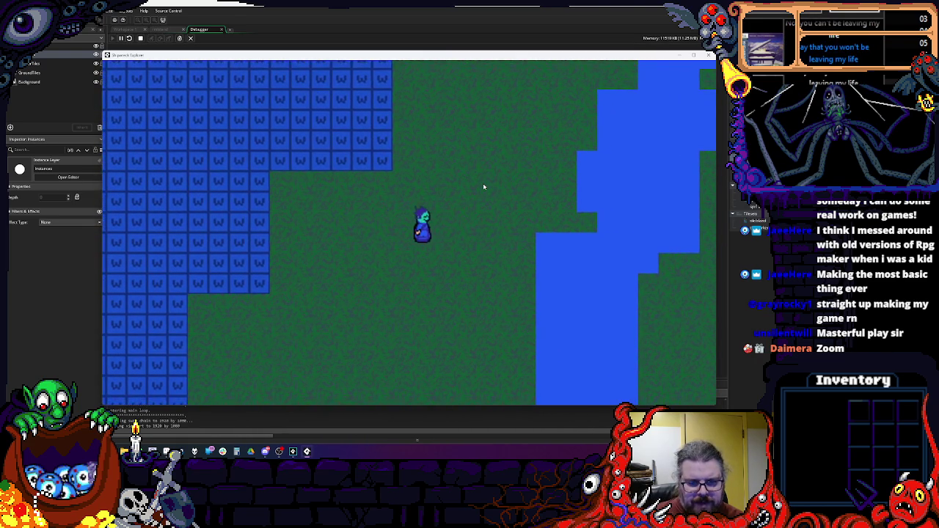
key("Right")
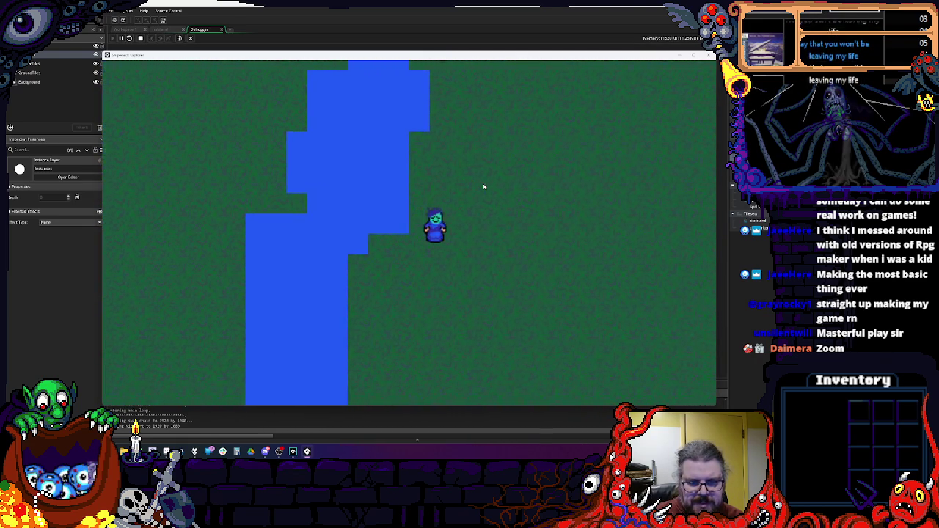
key("Left")
key("Up")
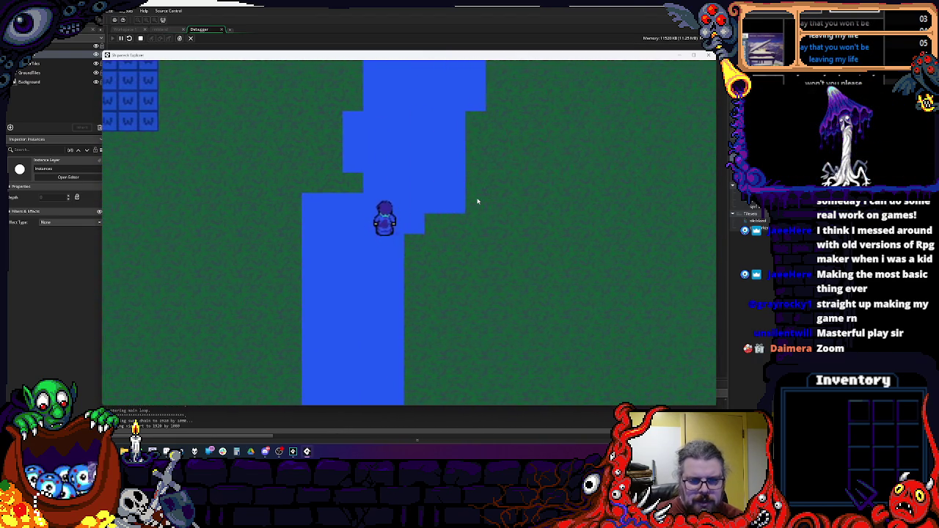
key("Left")
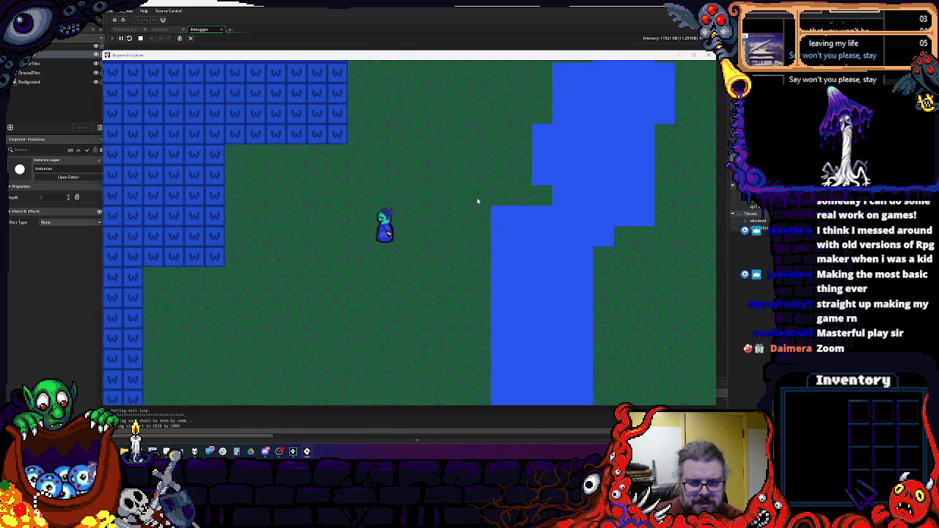
key("Right")
key("Right")
key("Left")
key("Escape")
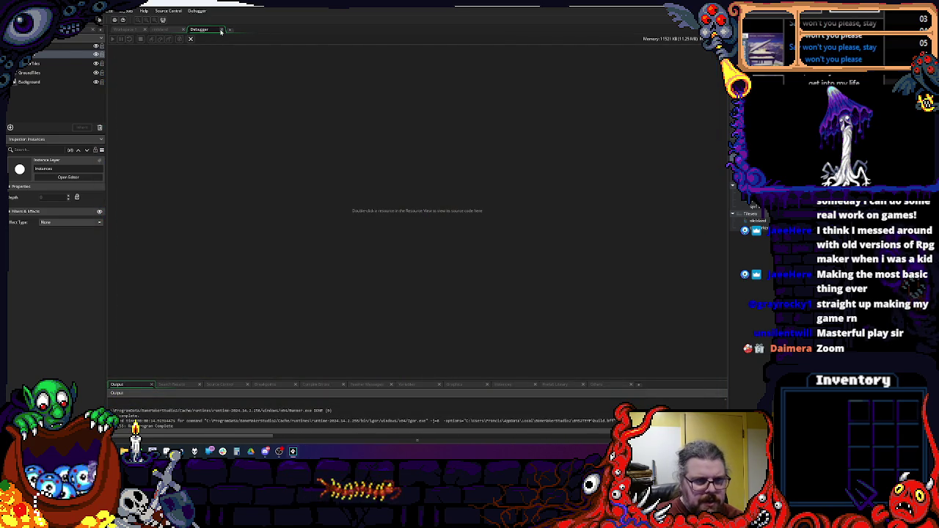
- Back in objPlayer's Step code, insert a blank line after line 4's key checks
left_click(221, 30)
left_click(166, 113)
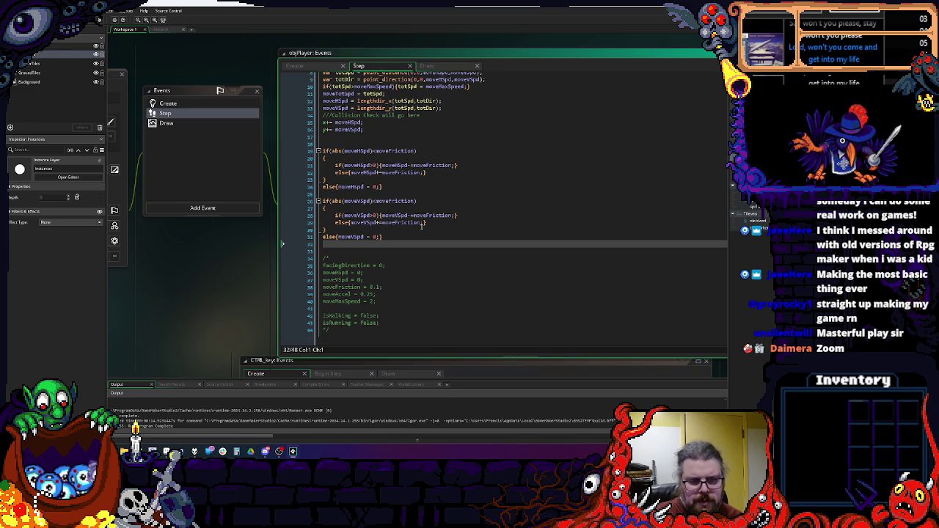
double_click(397, 216)
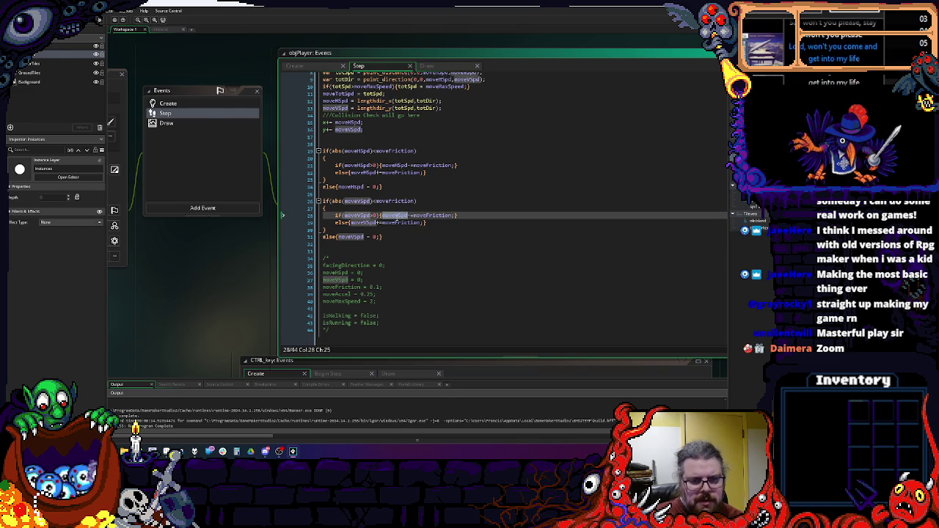
left_click(408, 193)
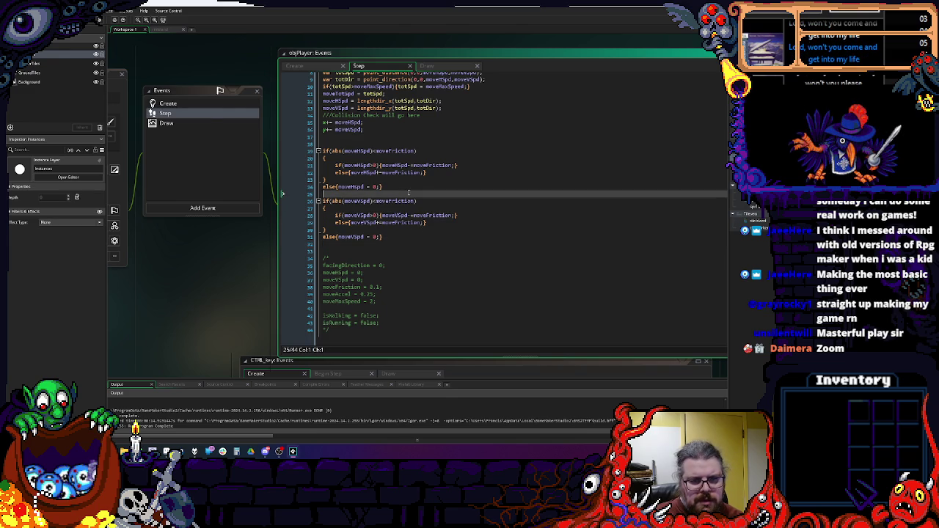
scroll(367, 202, "up", 2)
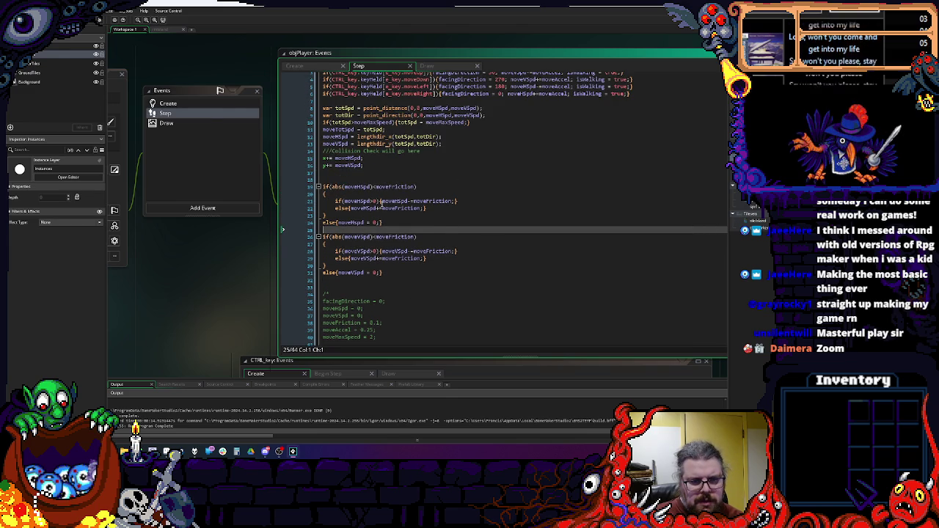
scroll(381, 201, "up", 1)
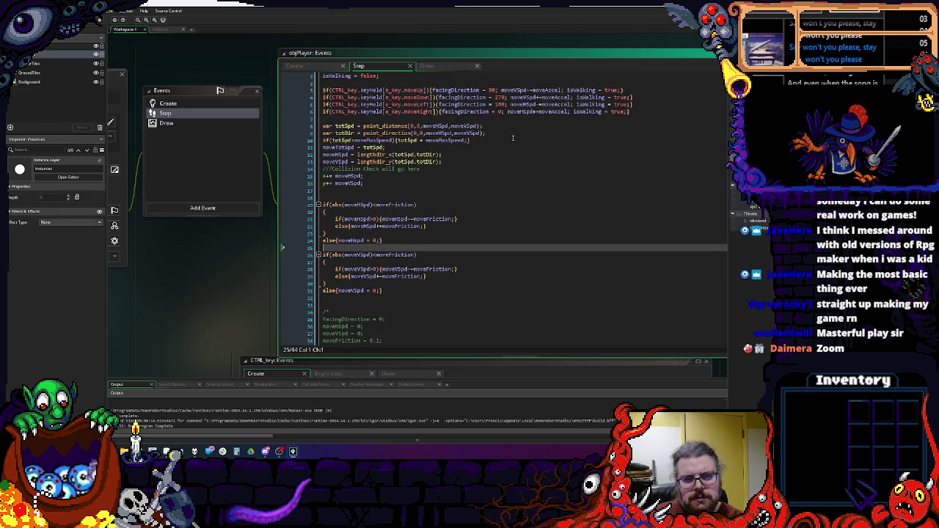
left_click(650, 97)
key("Return")
key("Down")
key("Down")
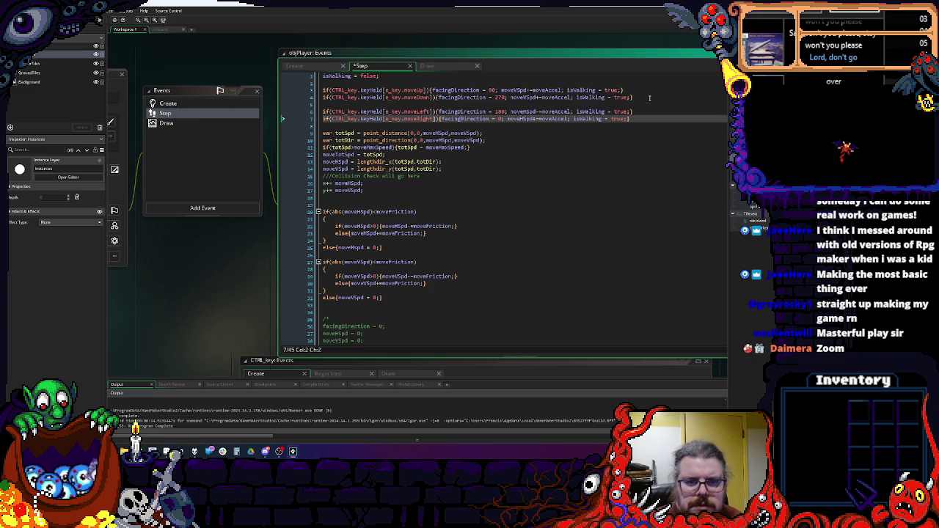
- Review the friction code, checking the uses of moveVSpd and moveFriction
left_click(445, 139)
left_click(443, 169)
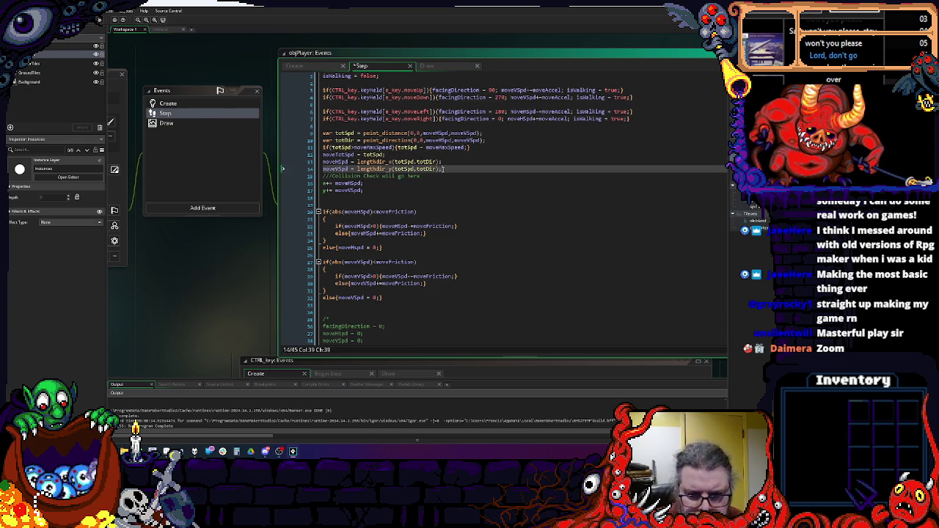
scroll(438, 183, "down", 1)
left_click(446, 179)
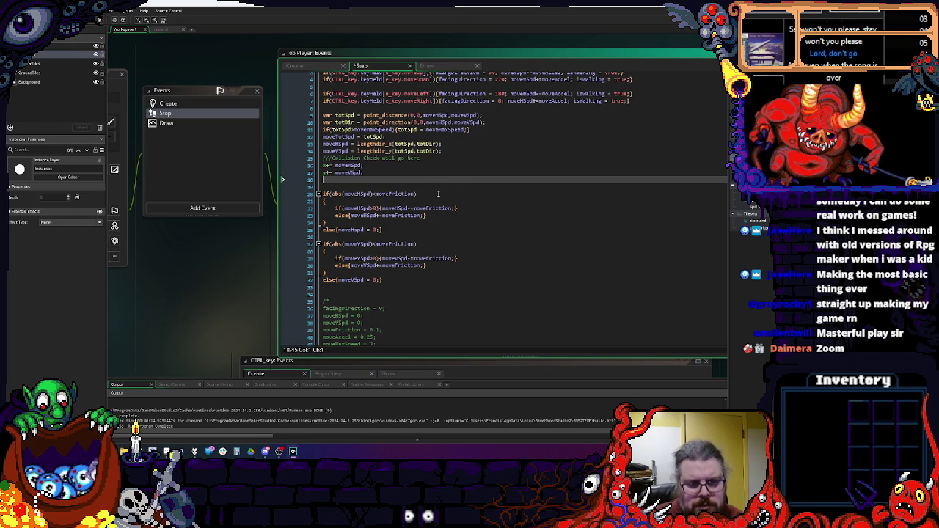
left_click(400, 245)
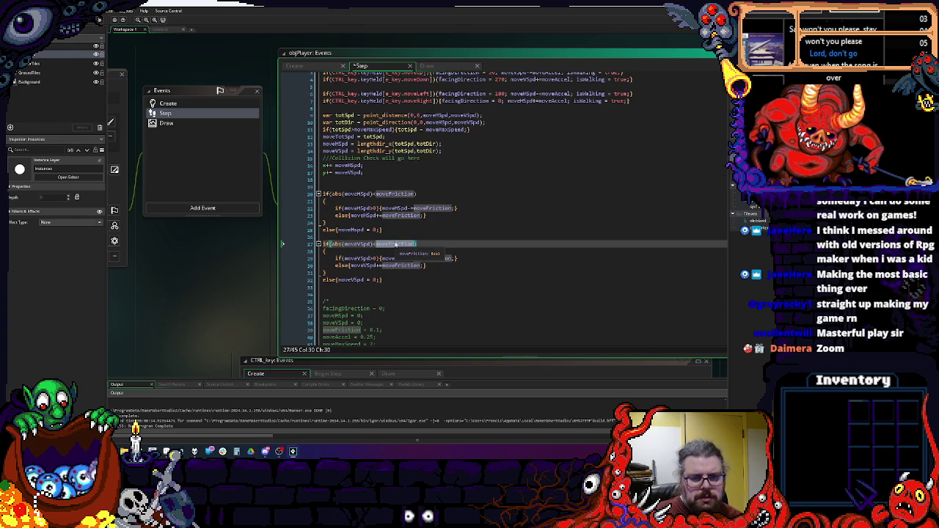
left_click(381, 259)
left_click(372, 245)
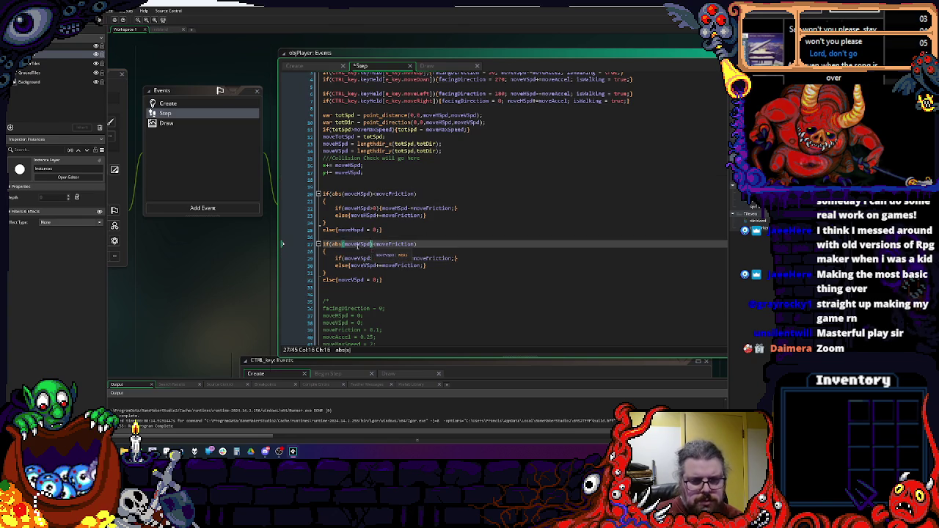
left_click(441, 247)
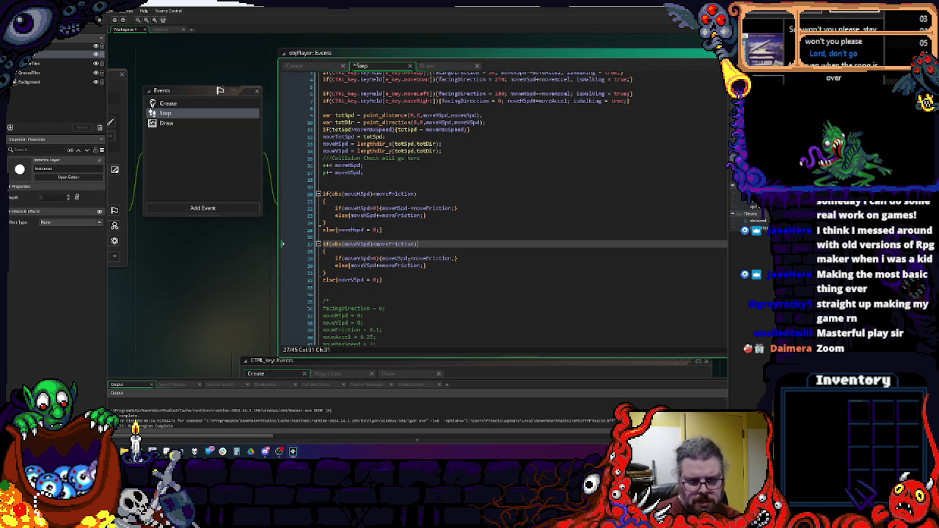
double_click(409, 265)
scroll(409, 264, "down", 2)
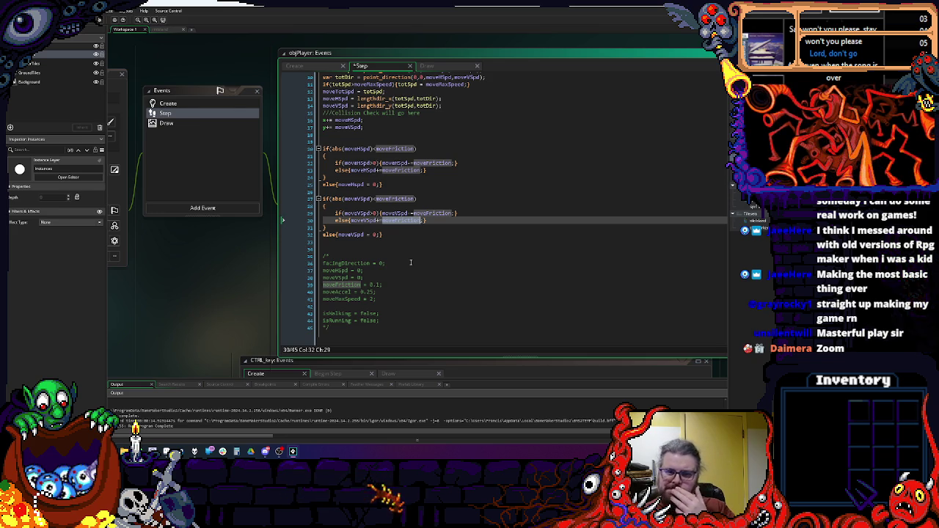
scroll(410, 262, "up", 2)
left_click(400, 240)
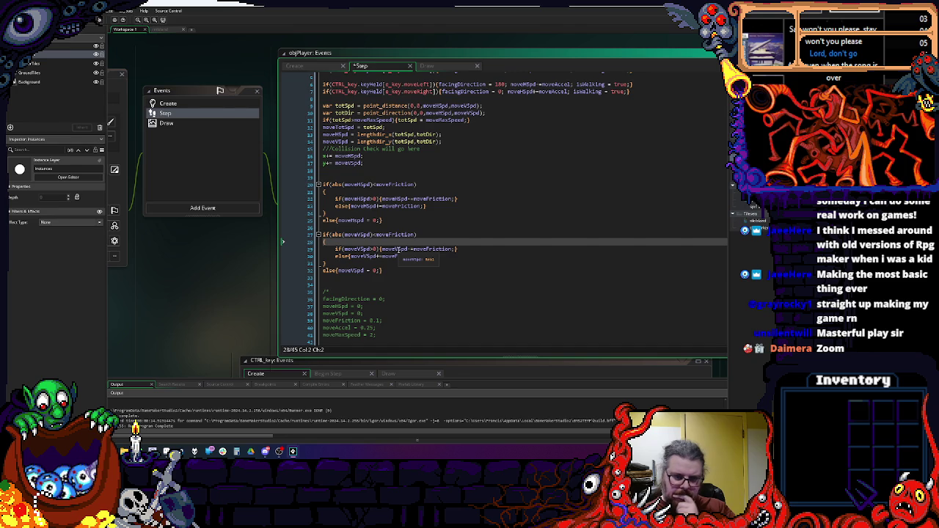
double_click(352, 270)
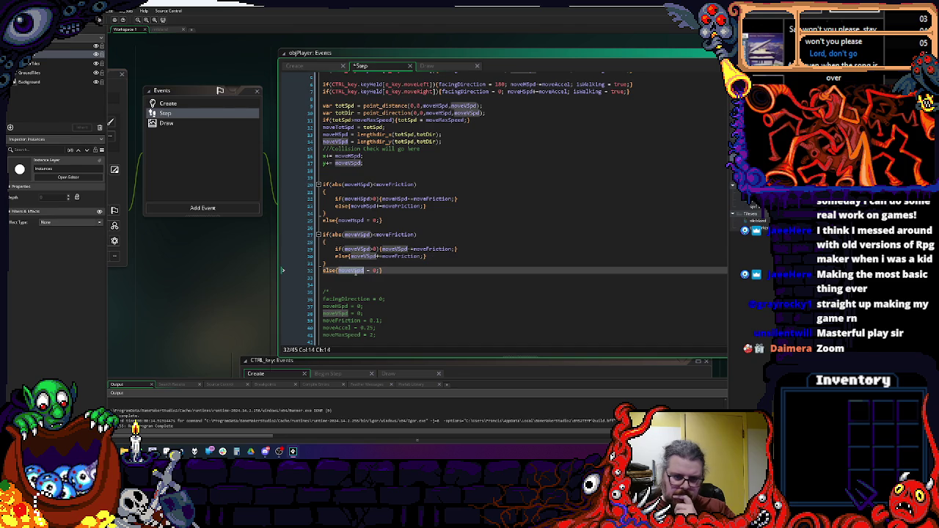
left_click(419, 270)
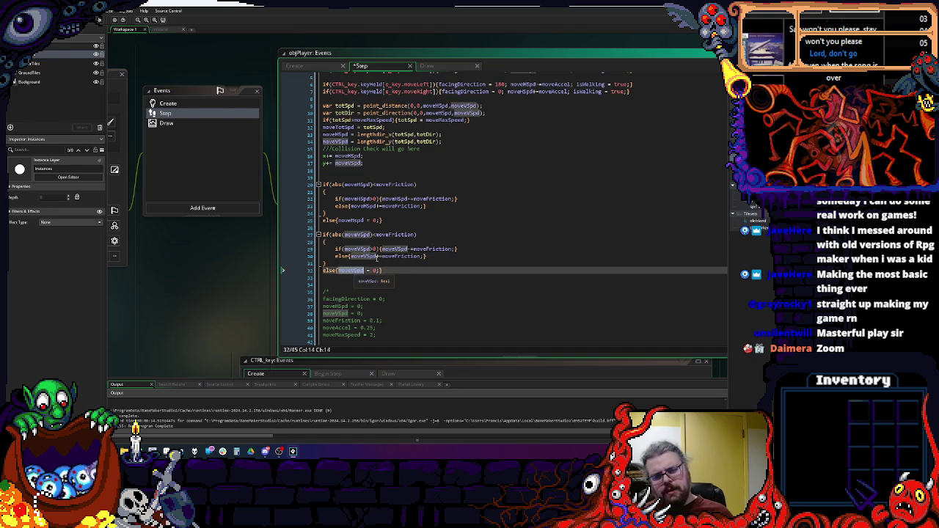
scroll(419, 270, "up", 1)
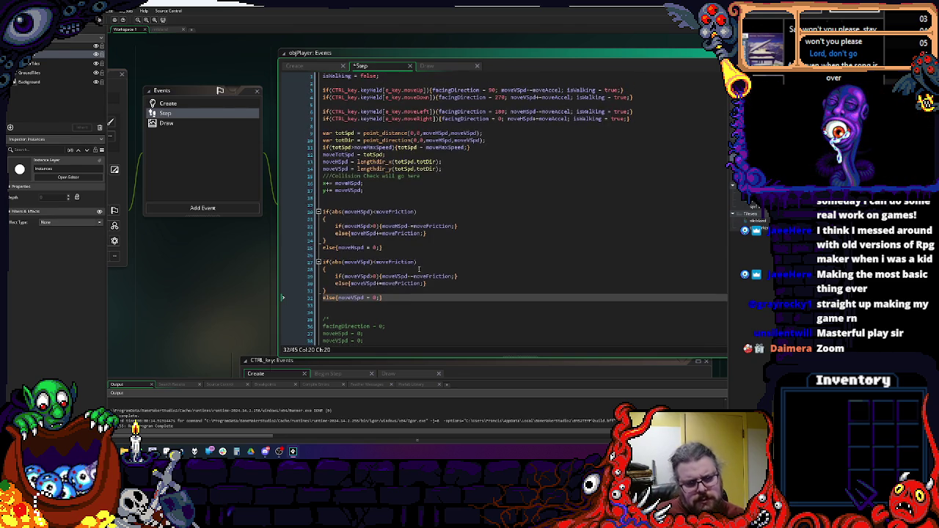
- Insert a blank line above the collision-check comment, check moveAccel, and debug-run with F6
left_click(372, 183)
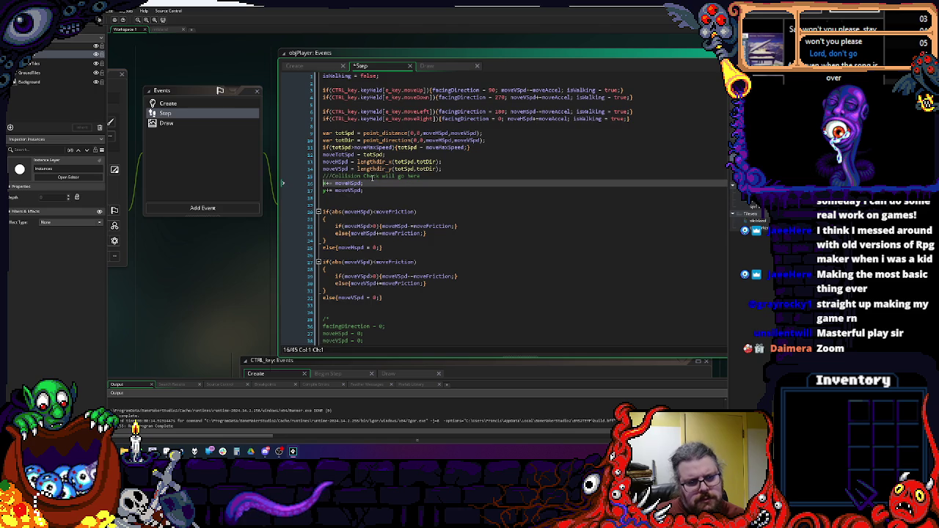
key("Up")
key("Return")
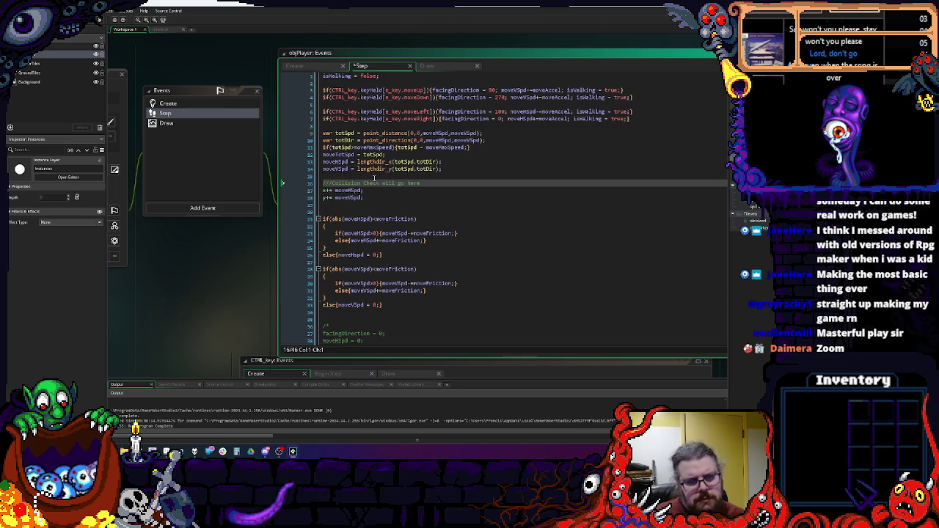
left_click(477, 176)
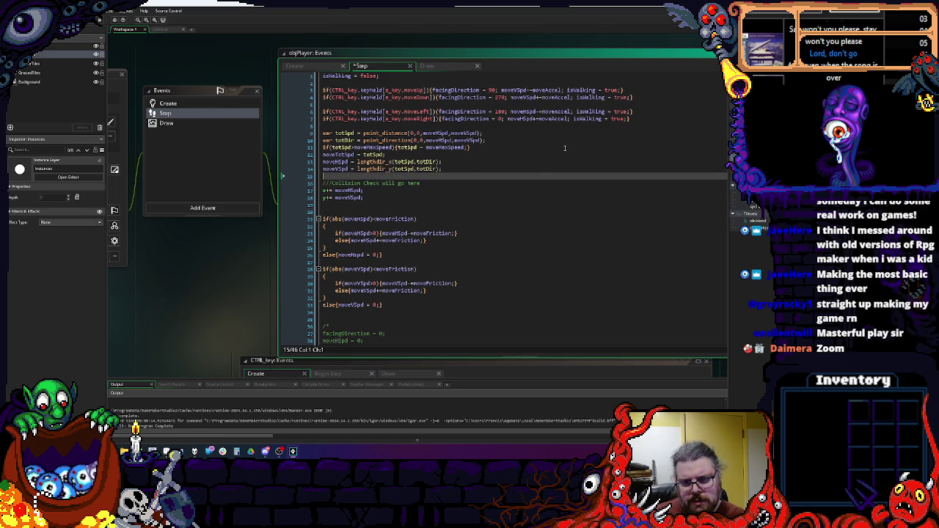
left_click(563, 112)
double_click(563, 111)
scroll(563, 112, "down", 2)
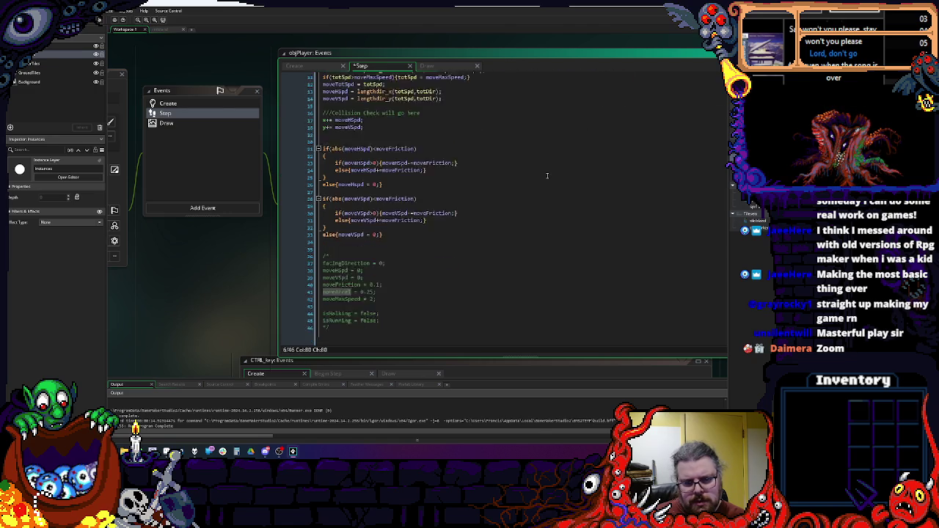
key("F6")
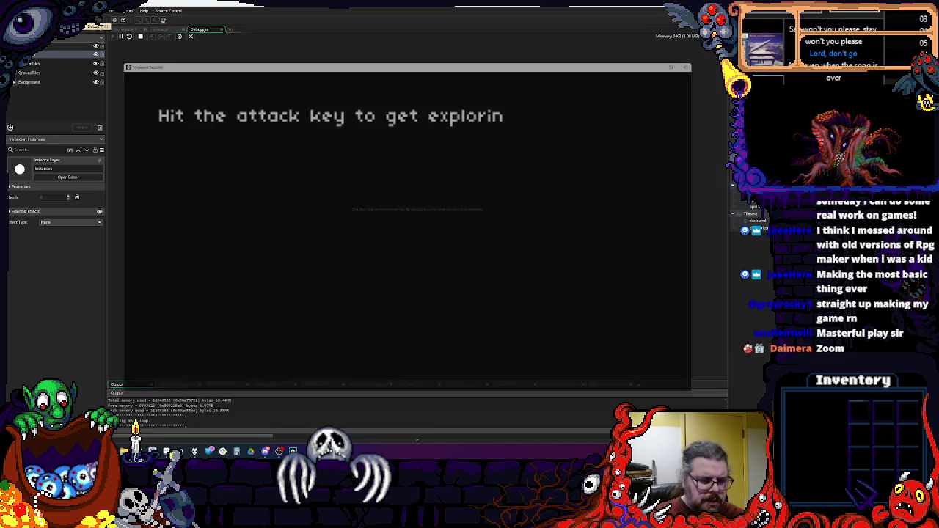
- Start from the title screen, walk the player right, down, up and left, then close the game
key("space")
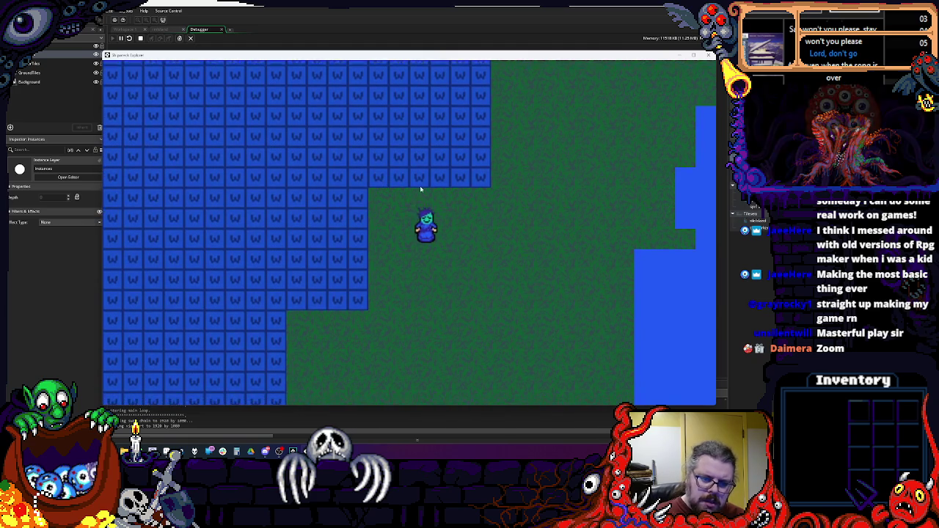
key("Right")
key("Down")
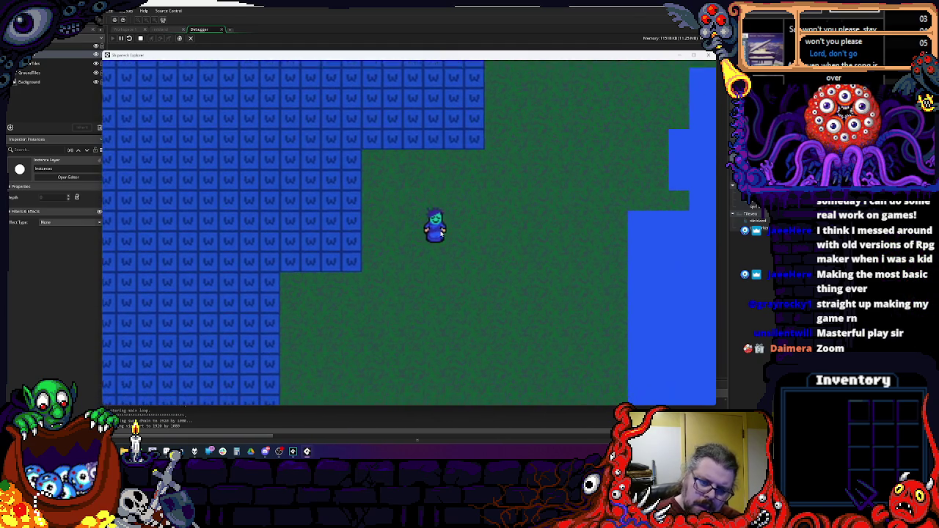
key("Up")
key("Up")
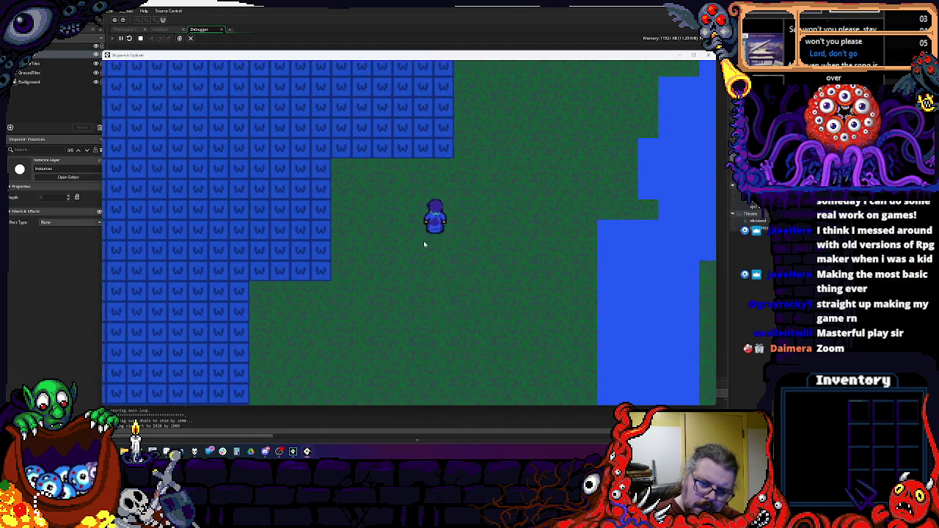
key("Left")
key("Left")
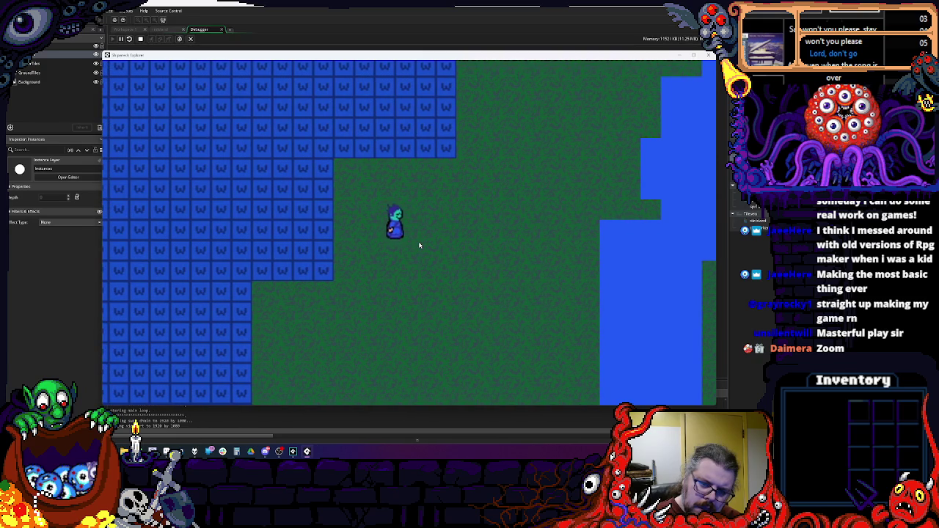
left_click(710, 55)
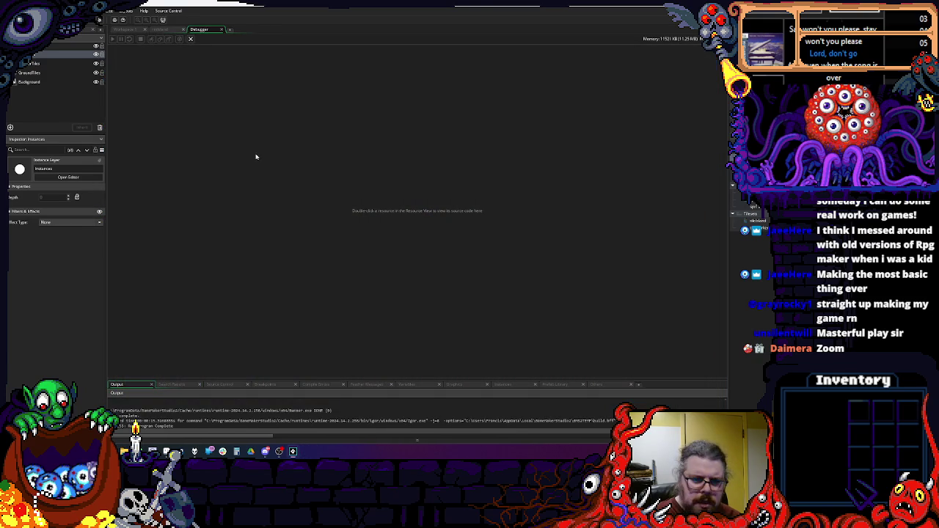
- Close the debugger and review moveFriction's uses and the objPlayer Draw event code
left_click(221, 30)
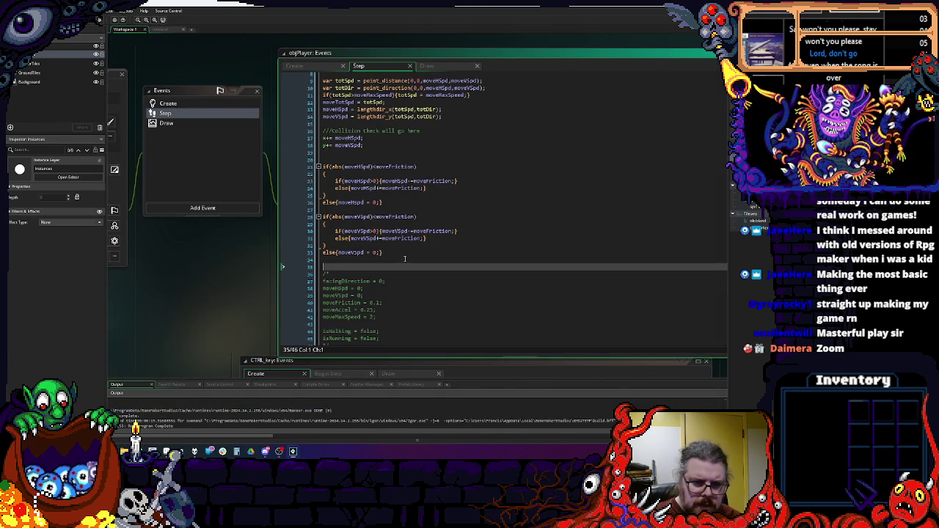
scroll(405, 258, "up", 3)
double_click(397, 218)
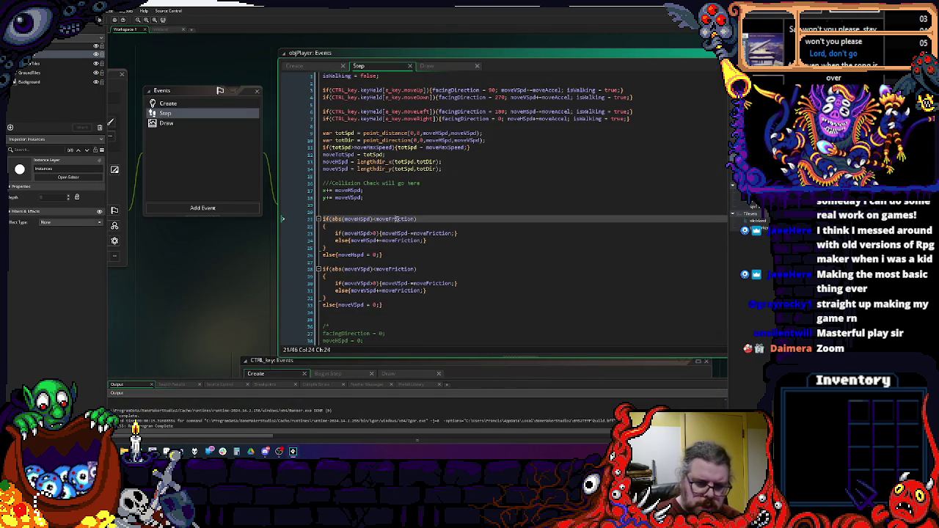
left_click(454, 277)
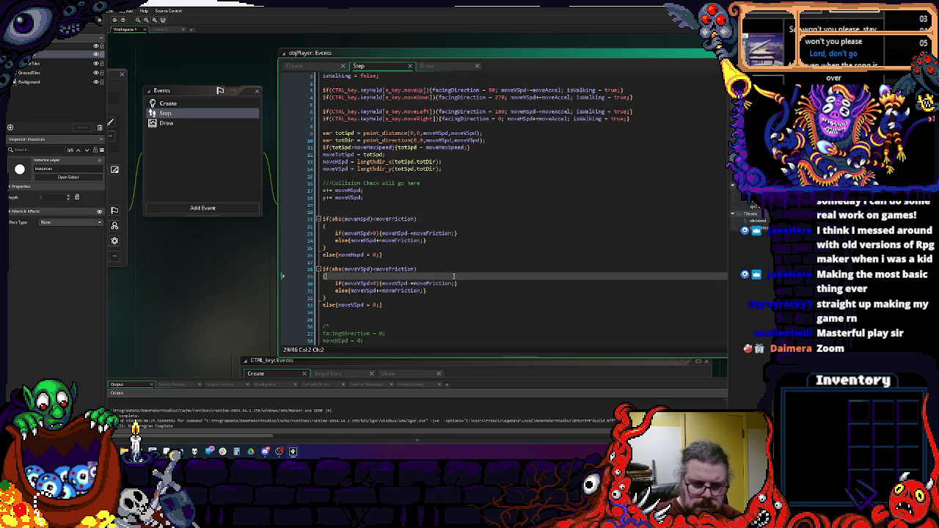
left_click(192, 124)
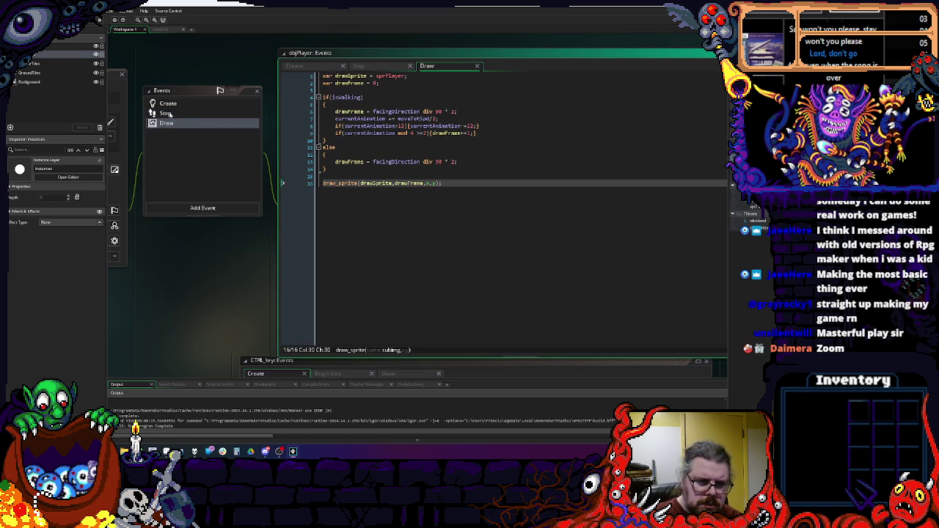
left_click(166, 113)
- Inspect how moveVSpd, totSpd and the line 9 point_distance call are used in Step
left_click(416, 232)
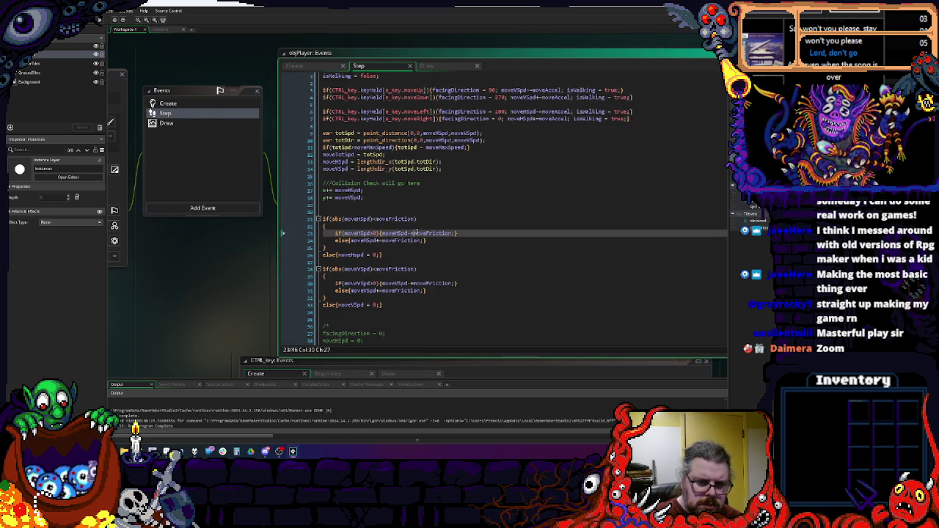
left_click(367, 270)
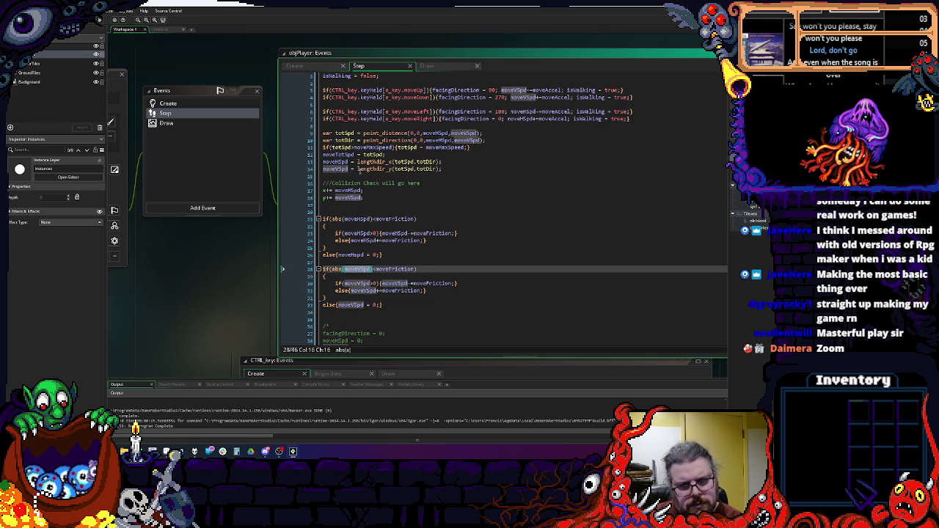
left_click(382, 155)
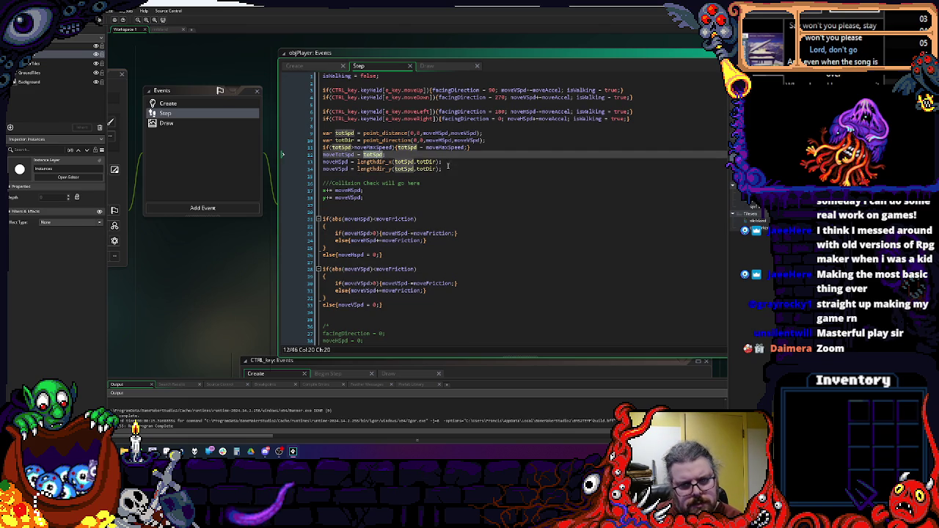
mouse_move(390, 162)
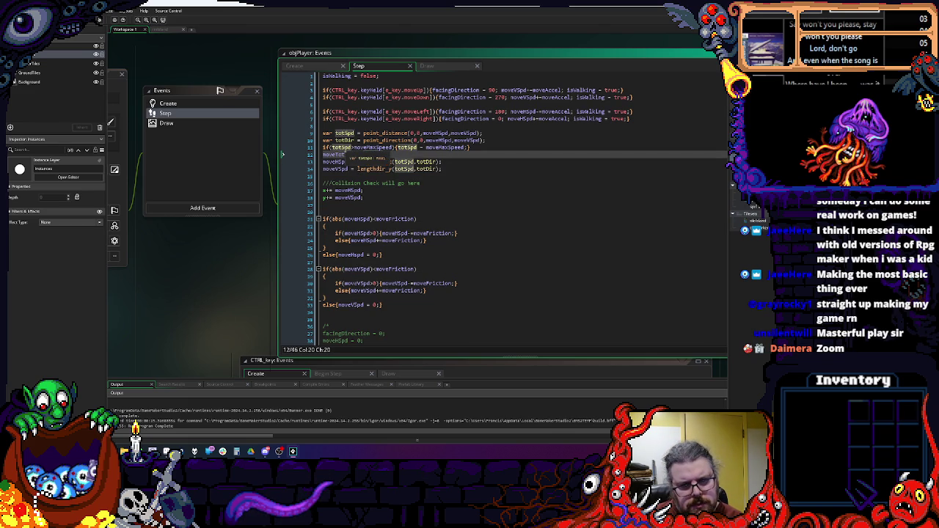
left_click(448, 133)
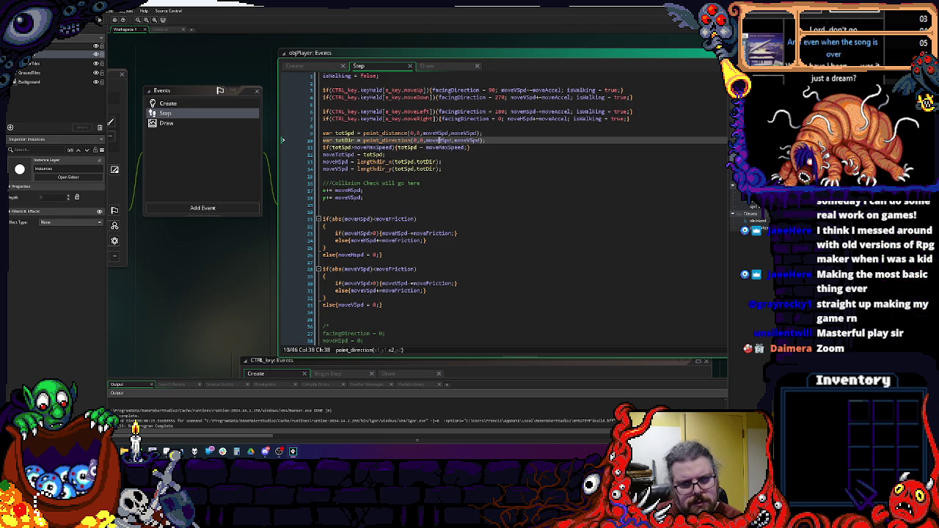
left_click(321, 133)
left_click(416, 133)
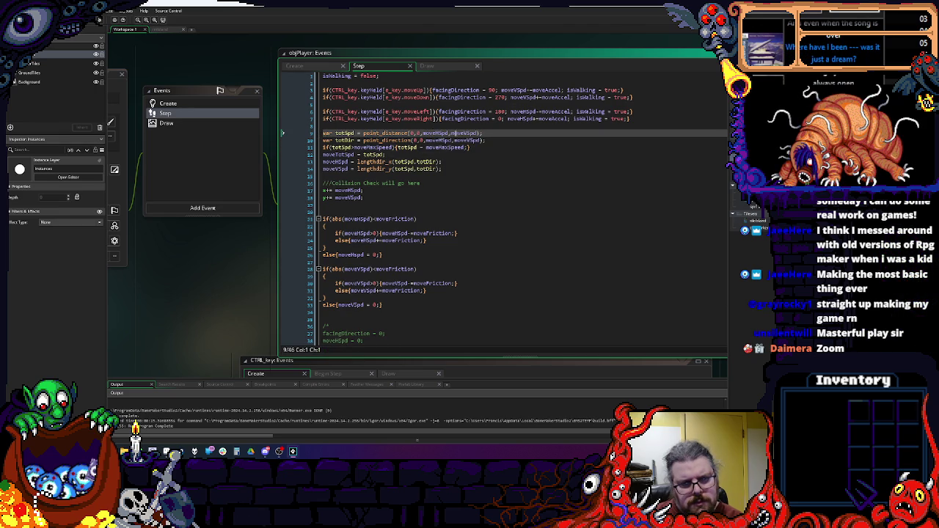
- Comment out the totSpd, totDir and speed-cap lines of the Step event with //
type("//")
key("Down")
key("Home")
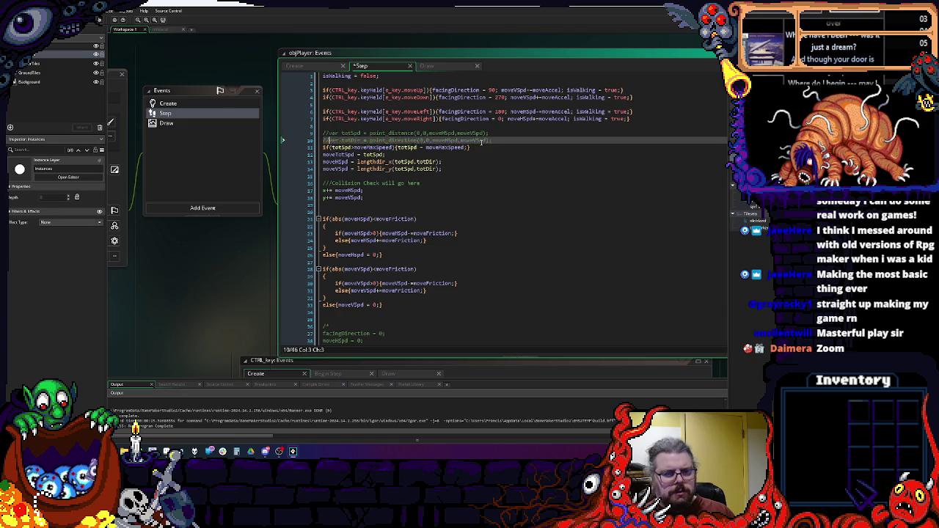
type("//")
key("Down")
key("Home")
type("//")
key("Down")
key("End")
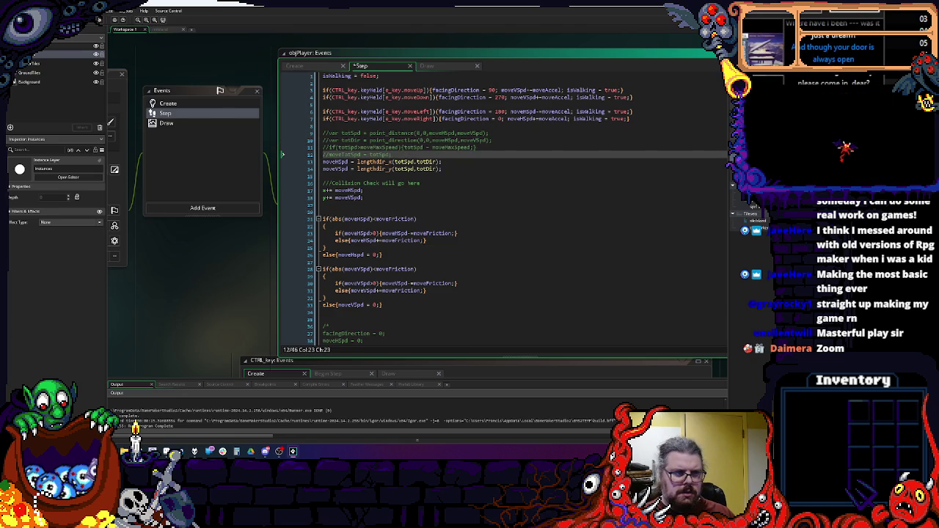
- Save the Step event, rerun the game, and check the unset-totSpd error's line
key("ctrl+s")
key("F5")
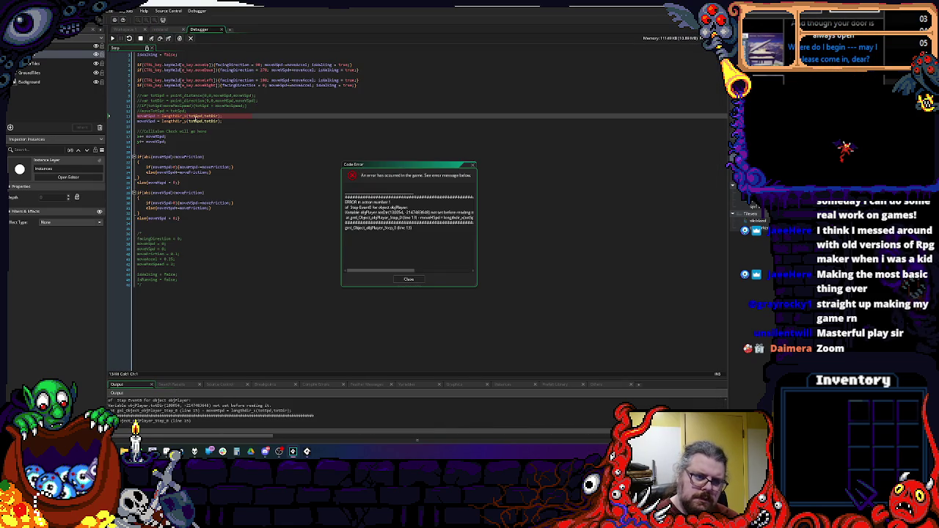
left_click(195, 116)
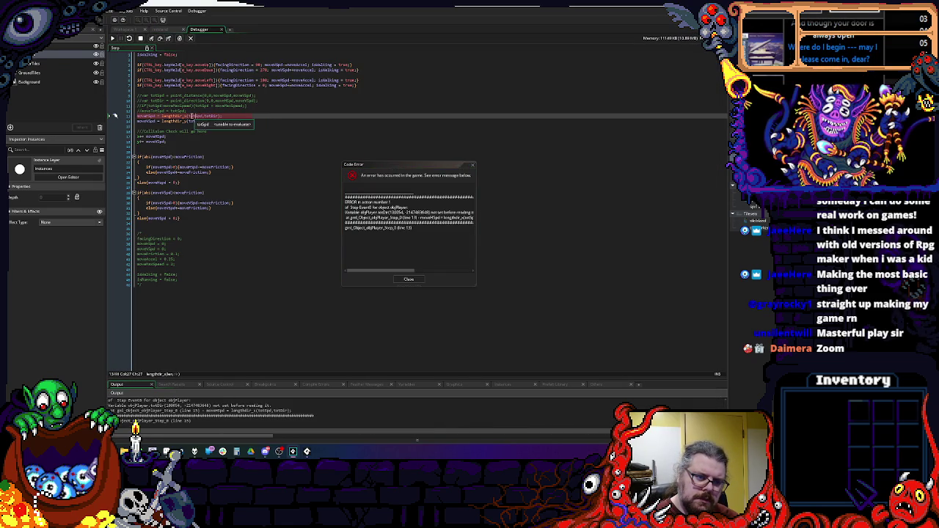
- Close the totSpd Code Error, stop the debugger, and move to Step lines 13–14
left_click(403, 281)
left_click(402, 281)
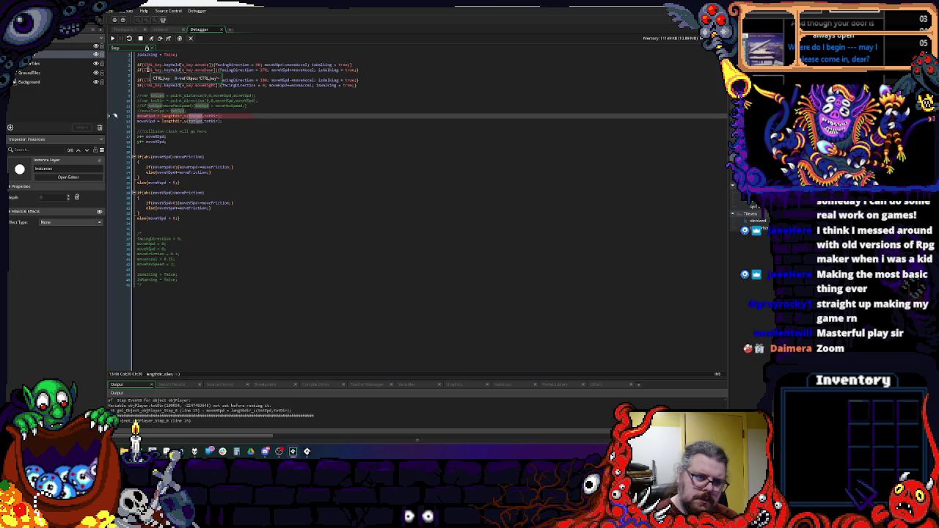
left_click(190, 39)
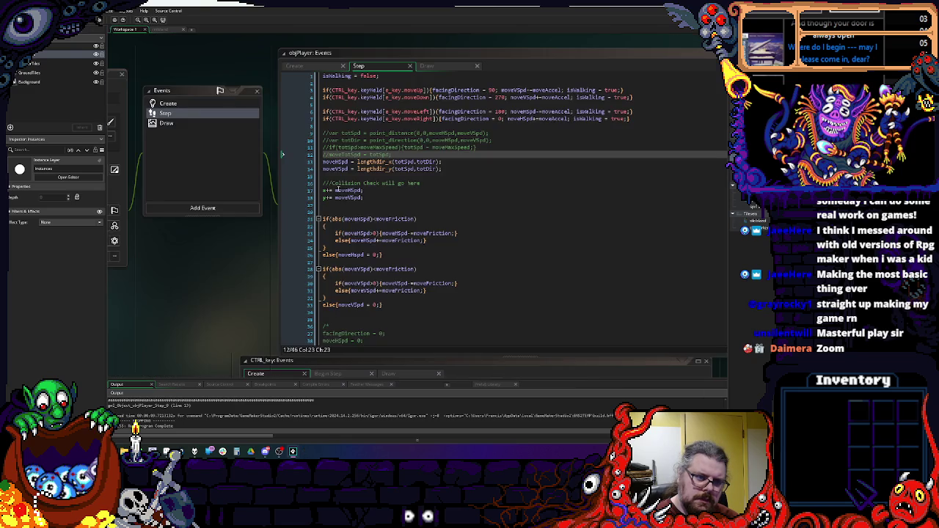
key("Right")
key("Down")
- Save the Step event, run the game, walk the player right and left, then close it
left_click(376, 169)
key("ctrl+s")
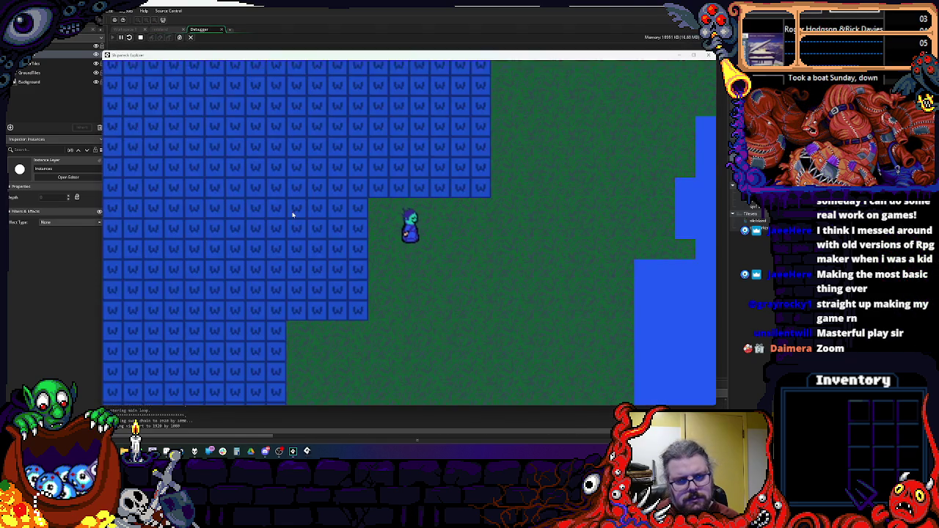
key("Right")
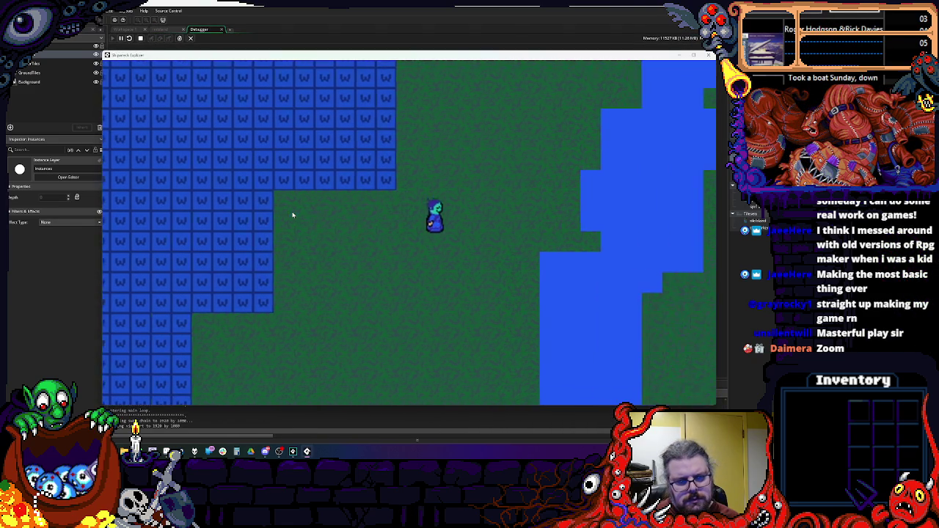
key("Left")
key("Left")
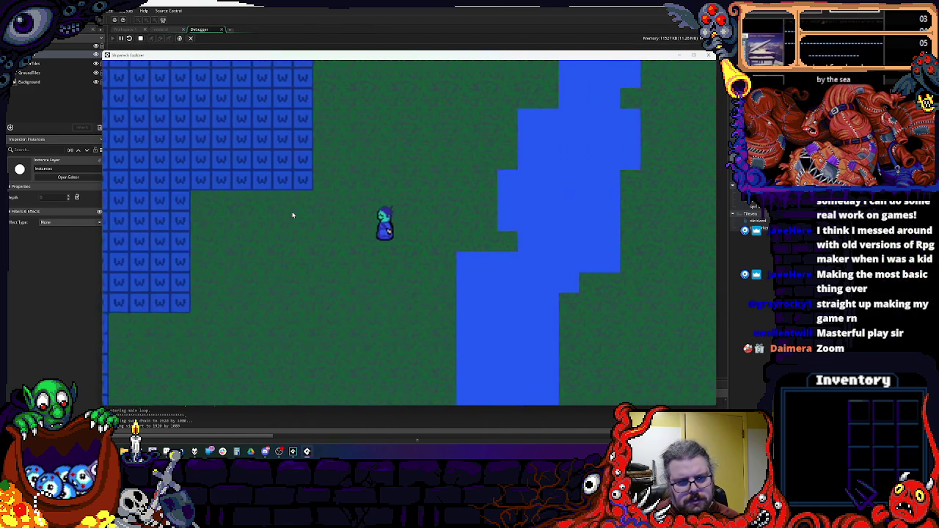
key("Right")
key("Right")
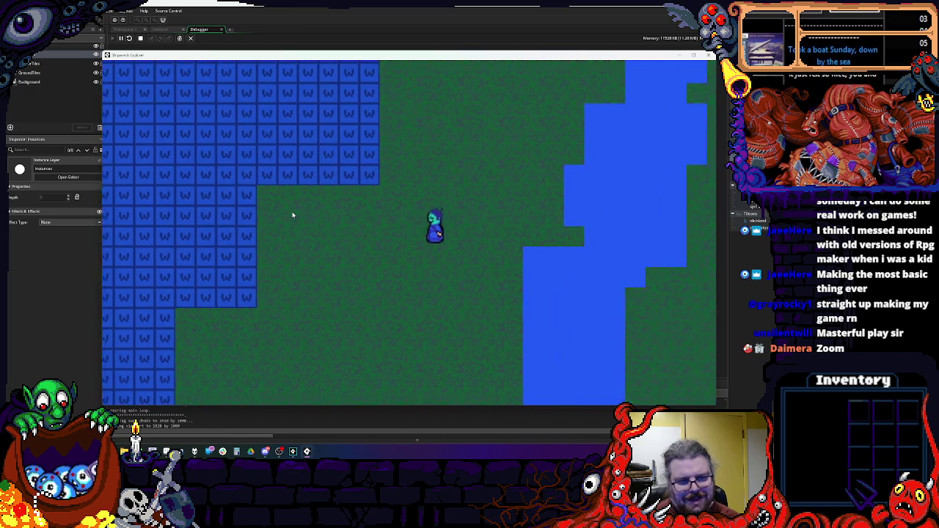
key("Right")
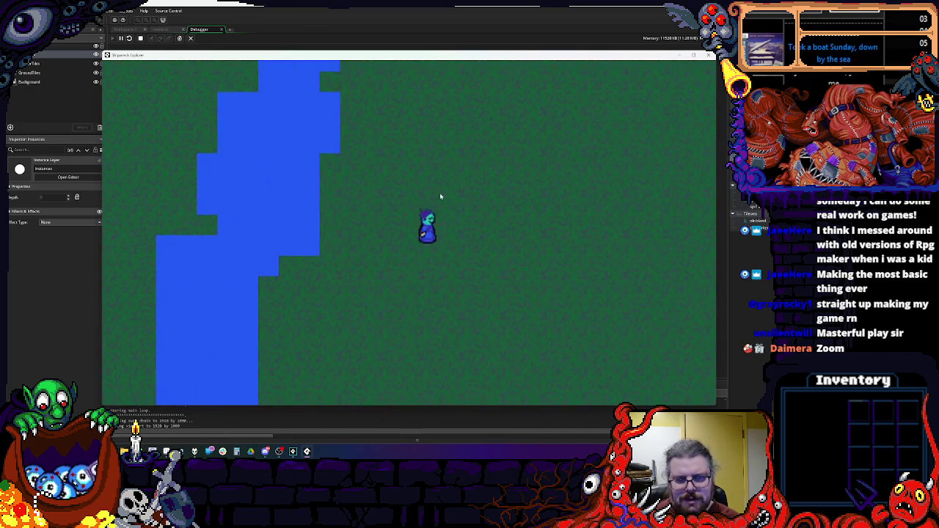
left_click(709, 55)
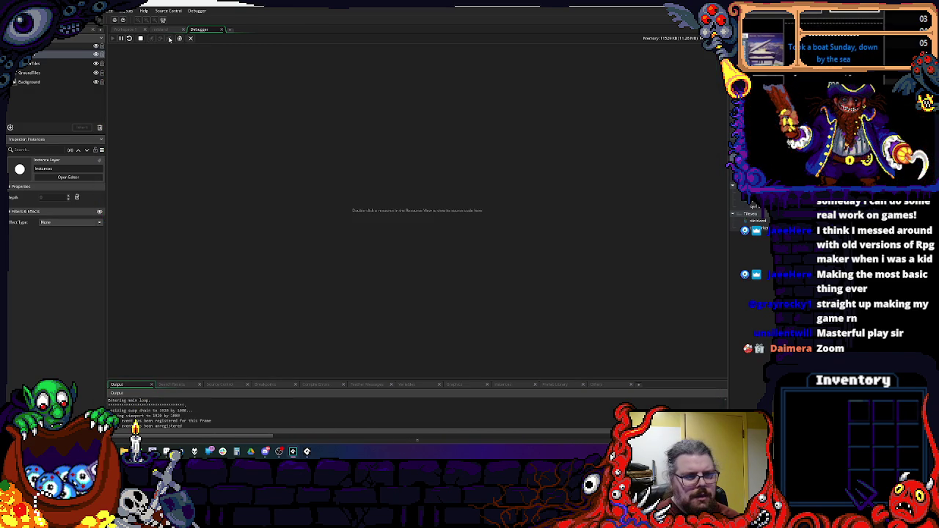
left_click(190, 39)
left_click(393, 255)
left_click(357, 218)
left_click(365, 247)
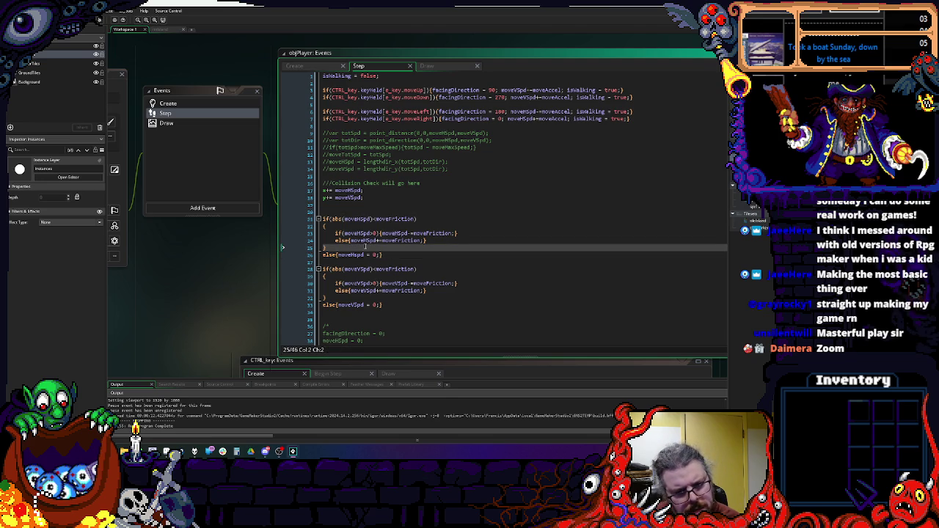
double_click(395, 233)
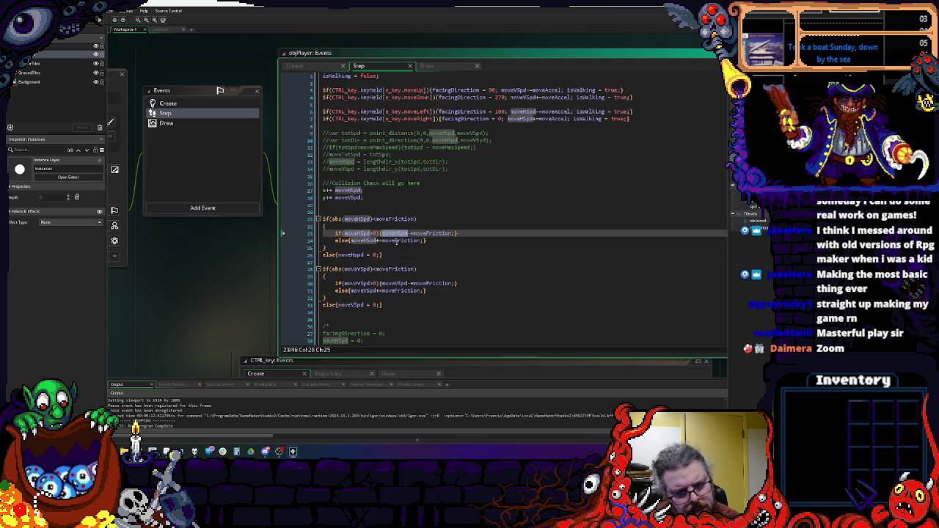
left_click(394, 256)
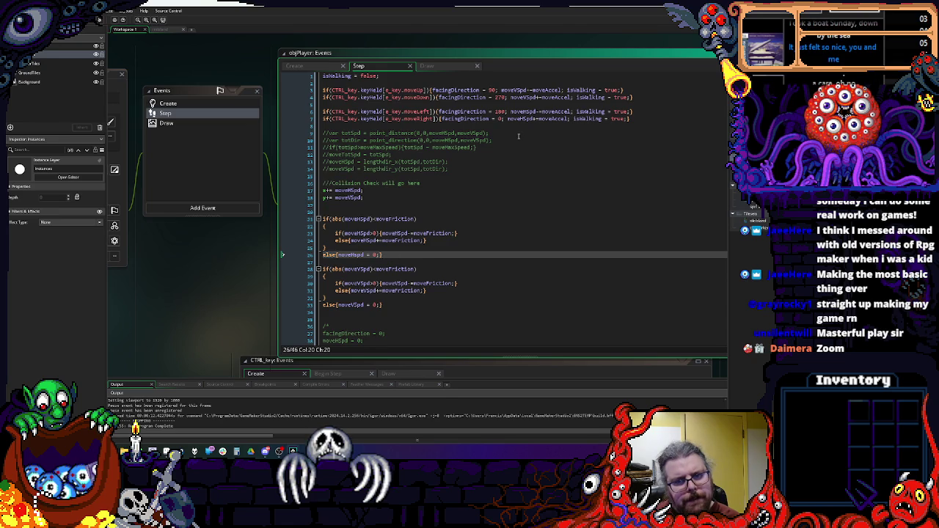
double_click(559, 112)
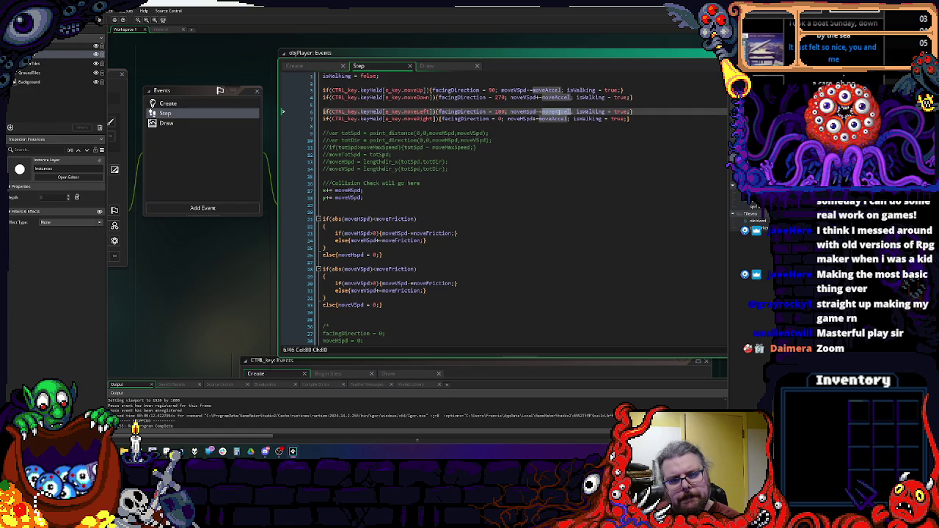
left_click(552, 140)
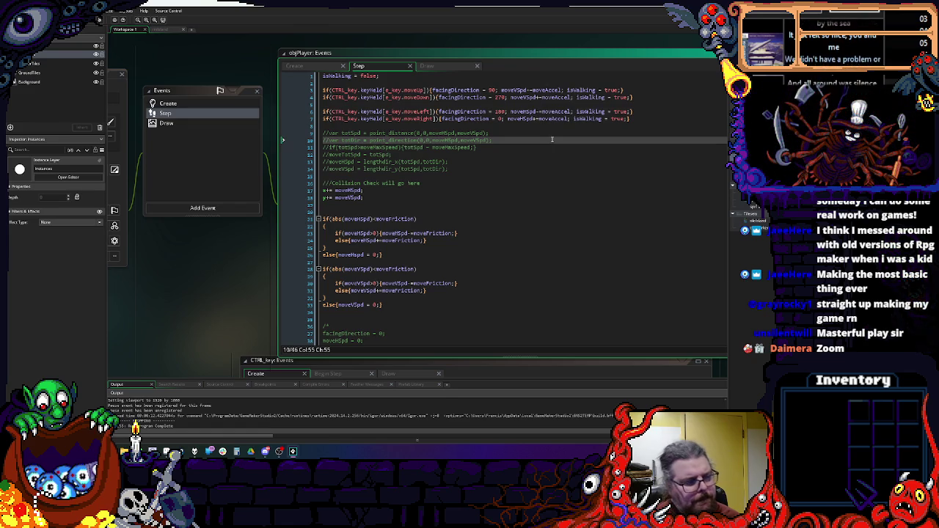
scroll(552, 139, "down", 2)
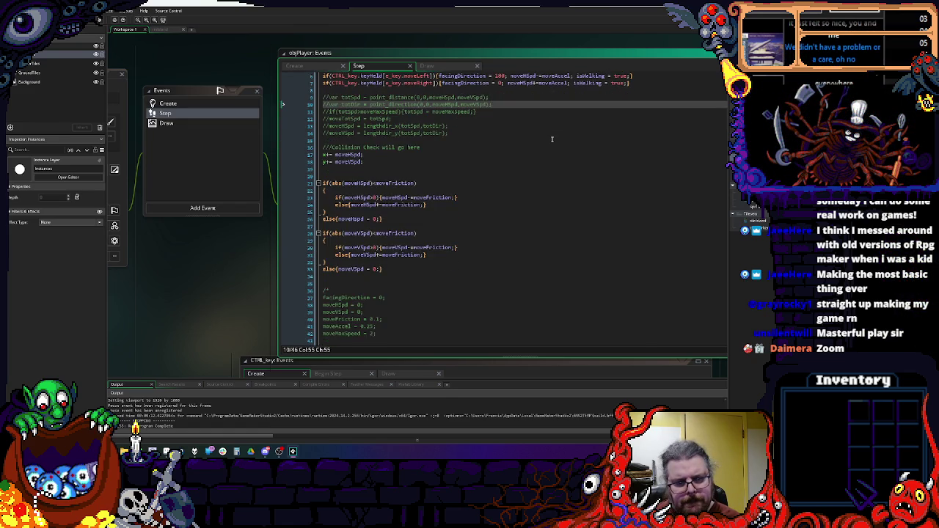
left_click(360, 183)
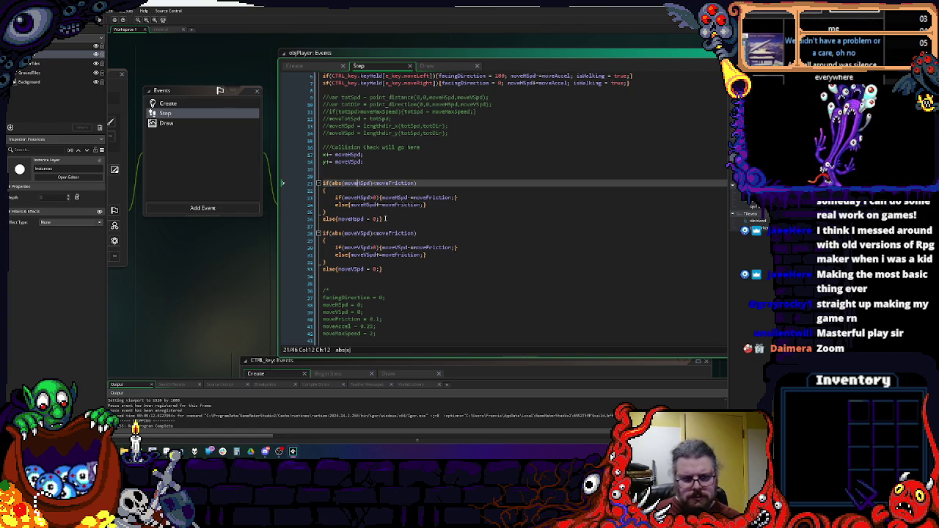
scroll(408, 231, "down", 2)
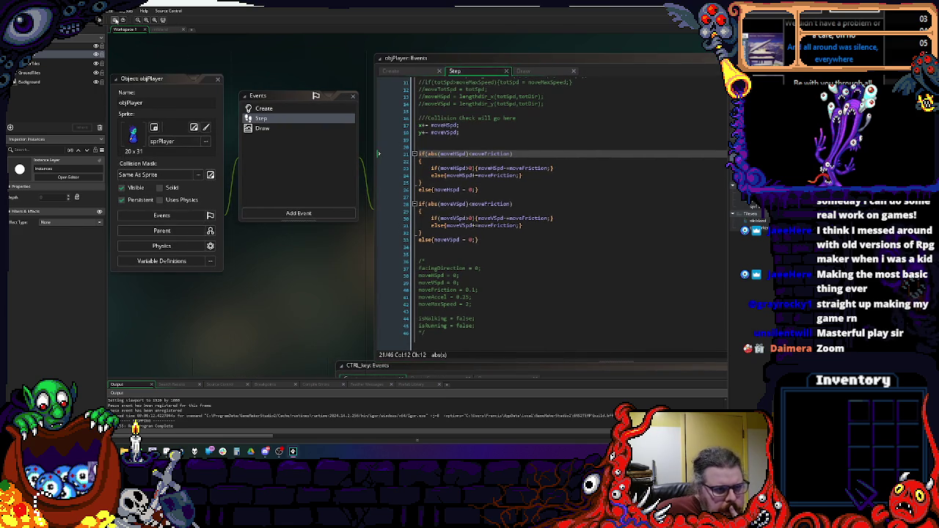
- Toggle the vsync option under Windows Graphics in Game Options and confirm both dialogs
left_click(114, 20)
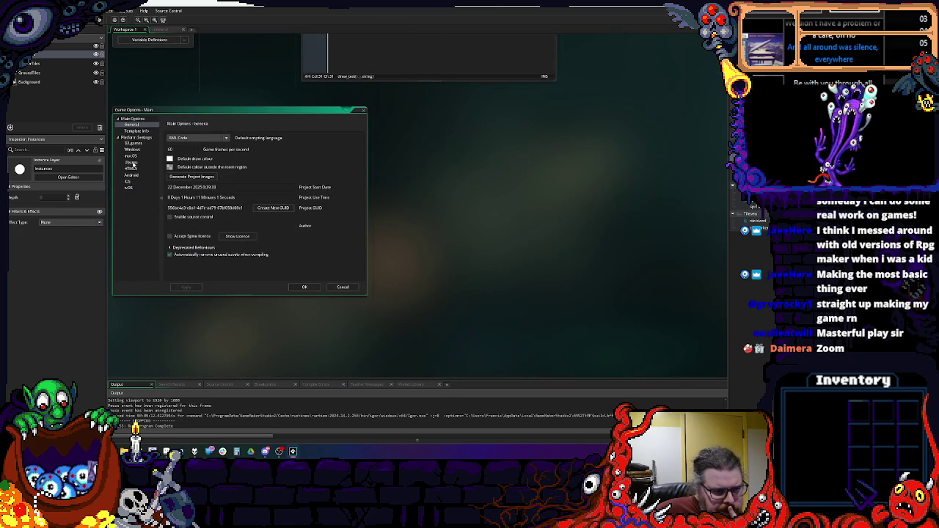
left_click(138, 149)
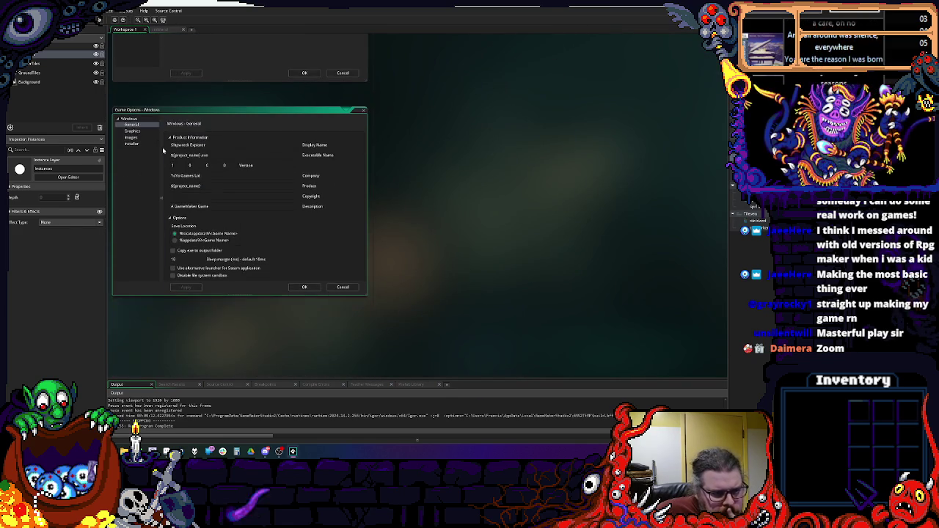
left_click(134, 131)
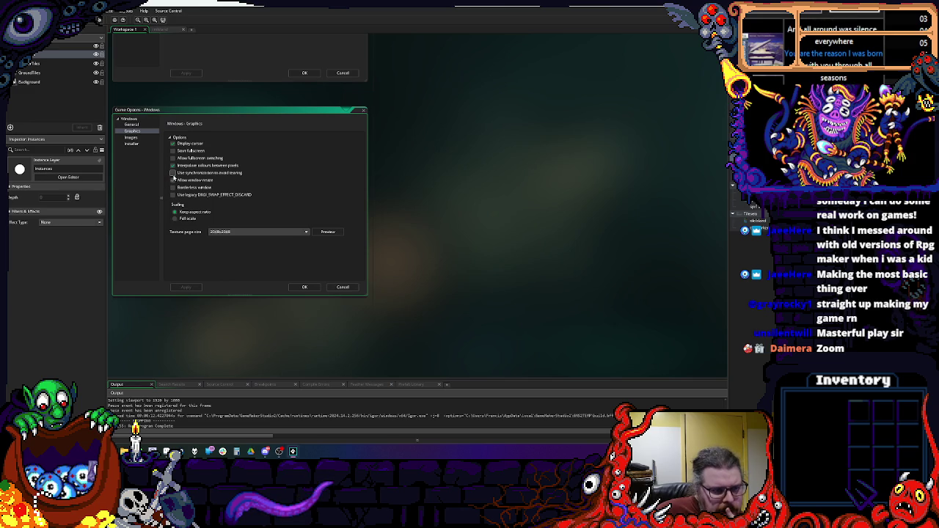
left_click(174, 174)
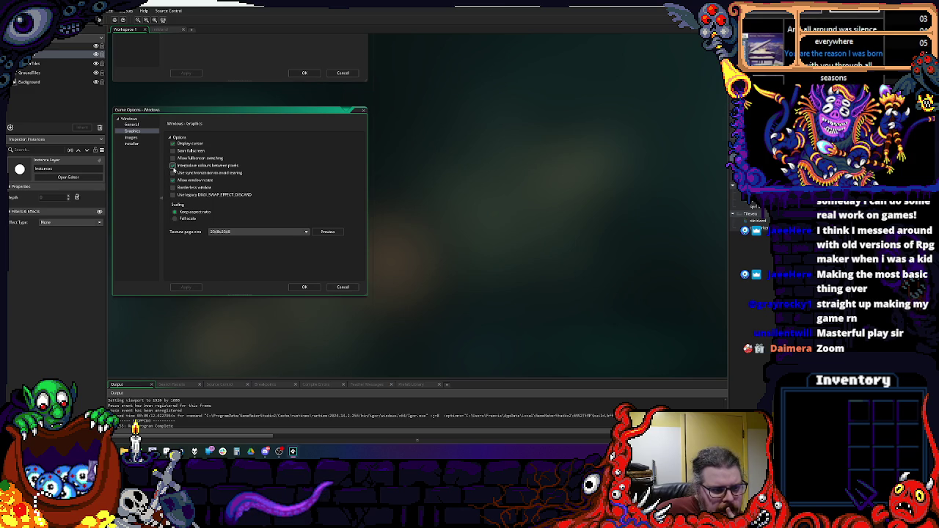
left_click(305, 287)
left_click(335, 297)
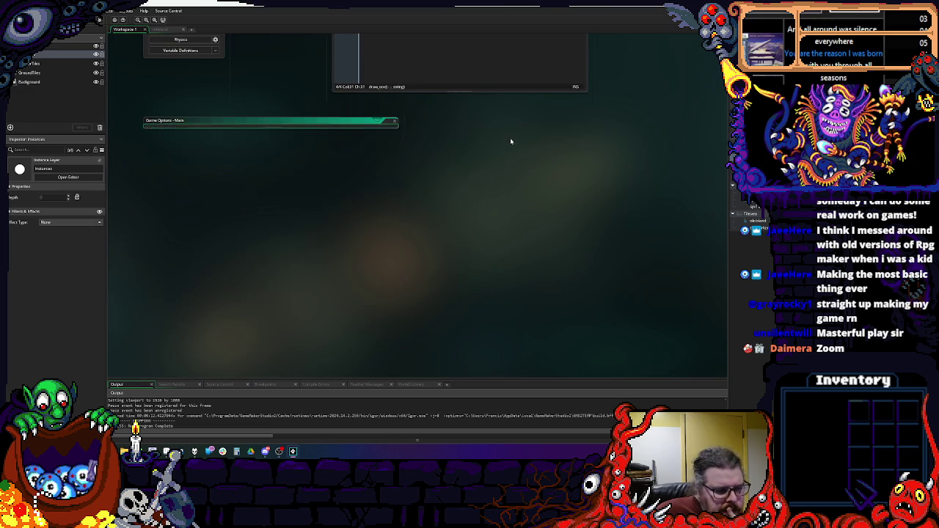
scroll(425, 210, "up", 5)
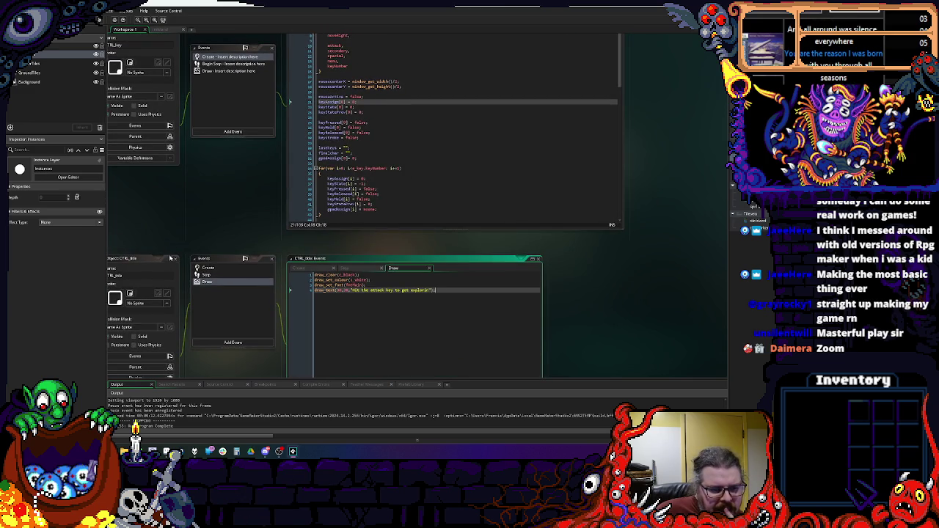
- Look over CTRL_key's Create code down to the keyStroke line
scroll(210, 188, "up", 5)
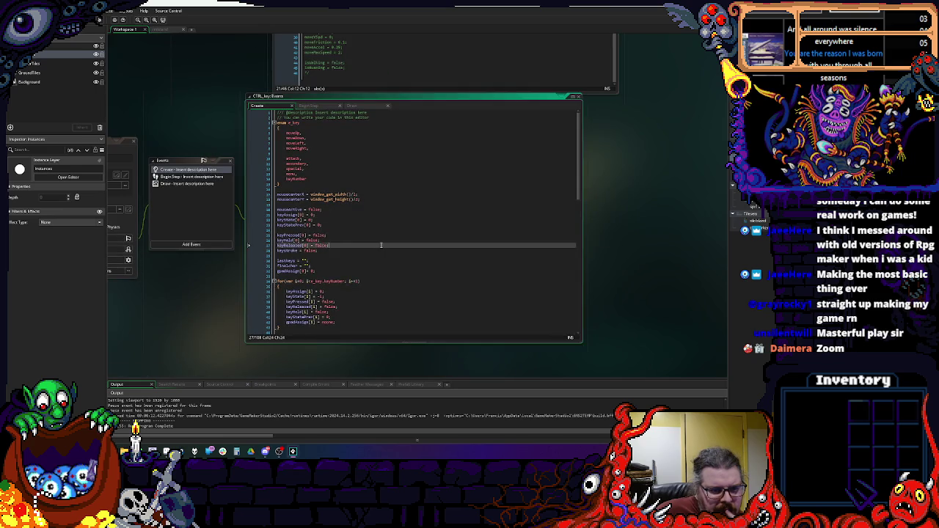
left_click(419, 228)
scroll(294, 147, "left", 3)
key("Down")
key("Down")
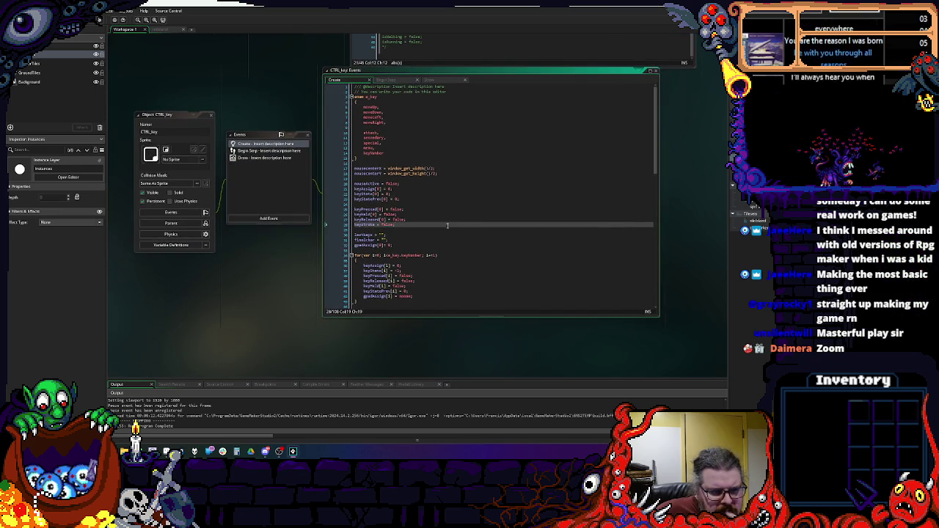
- Check the room's tile map, then return to Workspace 1 and objPlayer's Step code
left_click(163, 30)
scroll(258, 116, "down", 2)
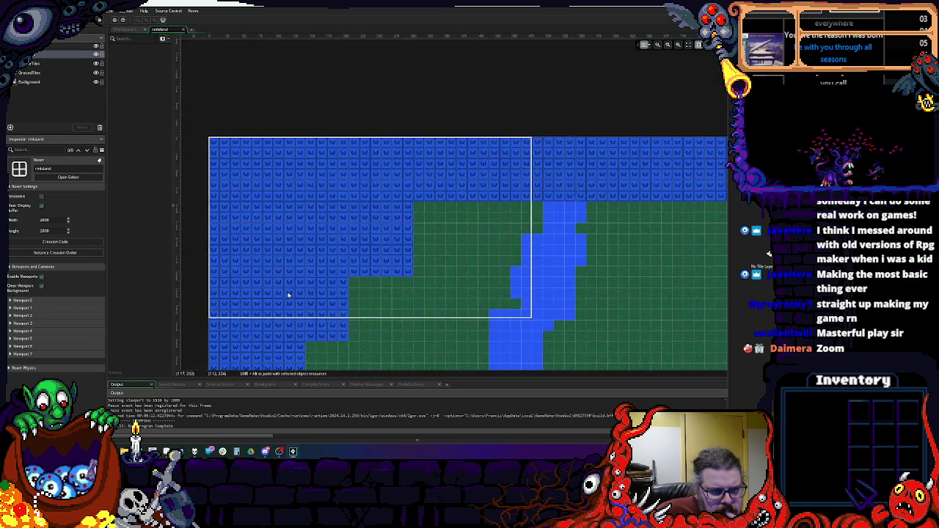
scroll(295, 144, "up", 3)
left_click(135, 27)
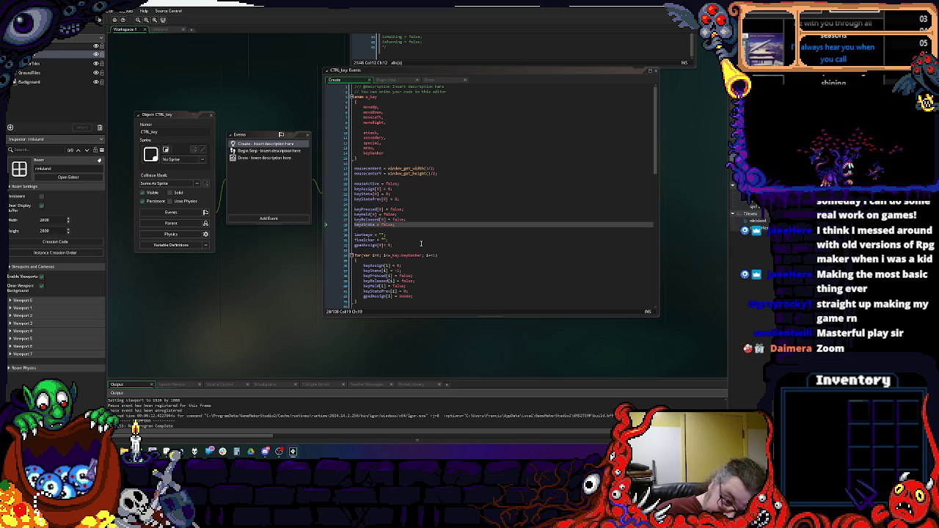
left_click(421, 244)
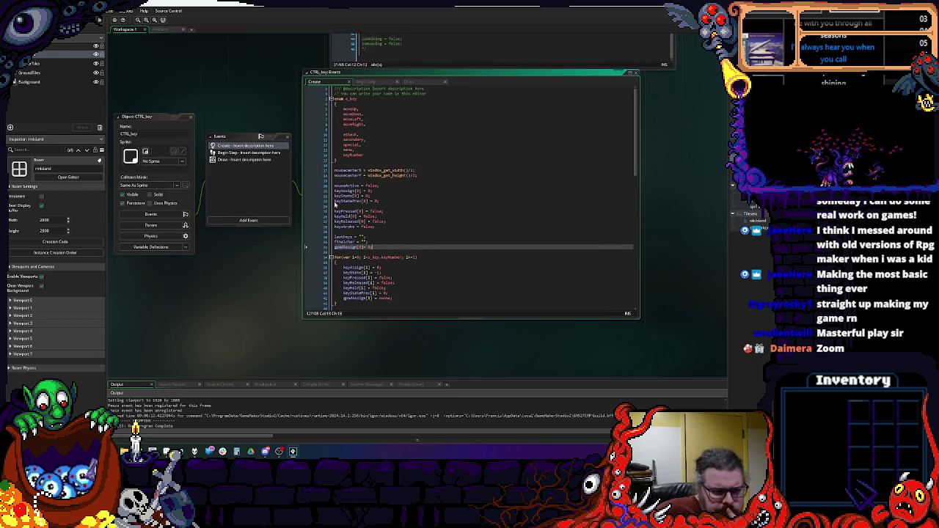
mouse_move(171, 124)
left_mouse_down()
mouse_move(202, 311)
mouse_move(225, 134)
left_mouse_up()
left_click(227, 133)
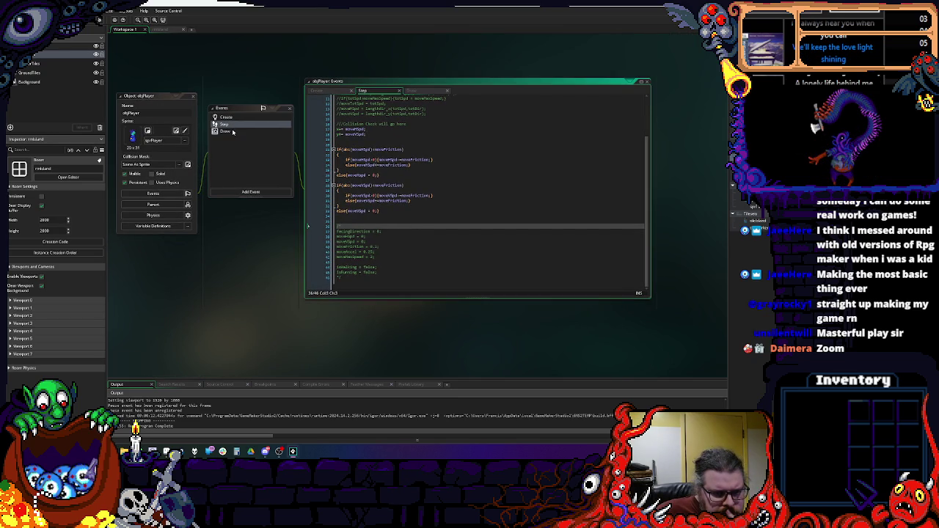
- Paste replacement code into the moveVSpd vertical friction check
scroll(385, 221, "up", 3)
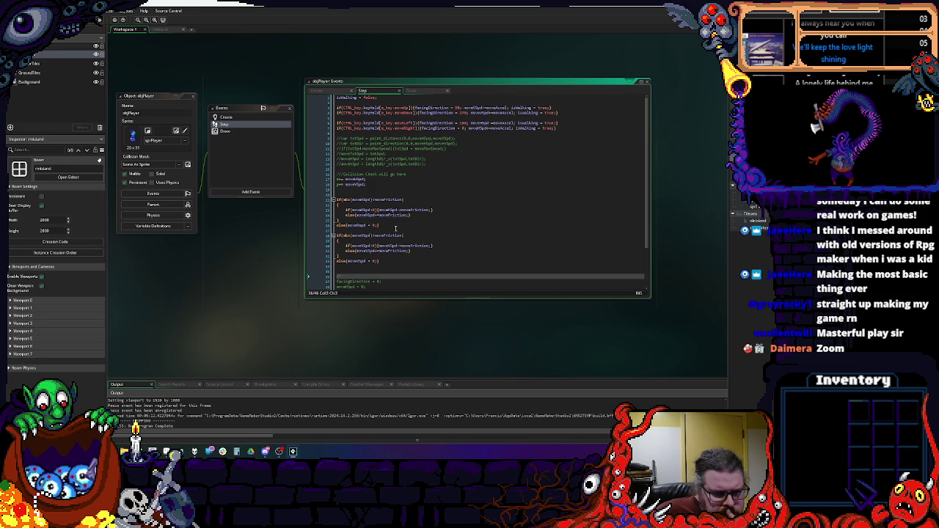
double_click(353, 180)
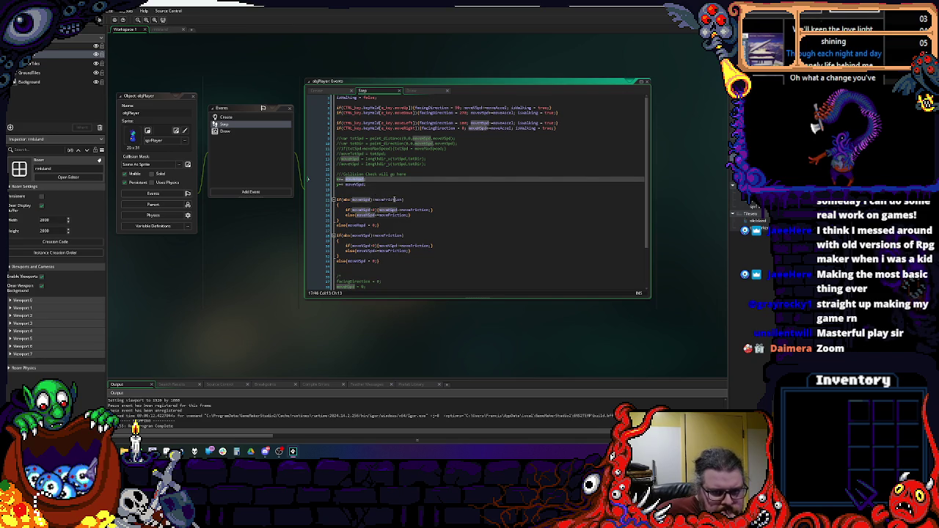
left_click(416, 194)
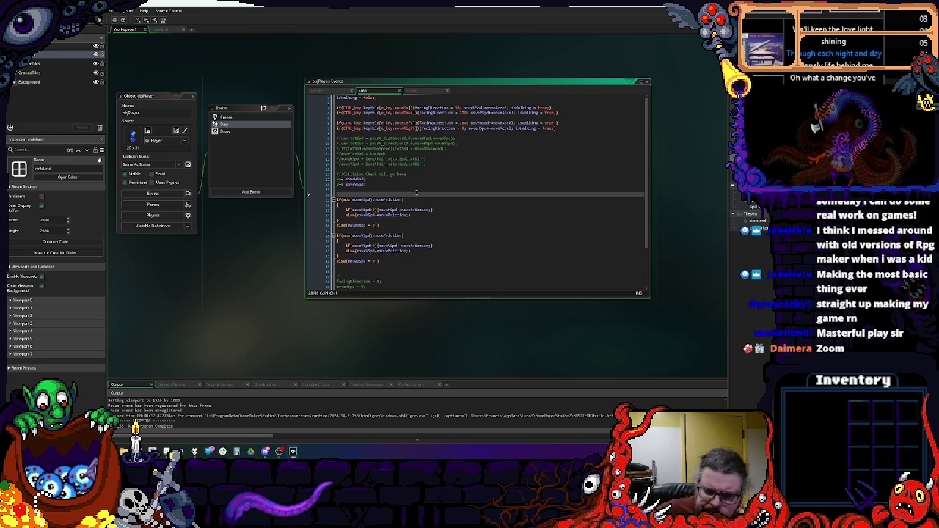
left_click(403, 235)
double_click(366, 262)
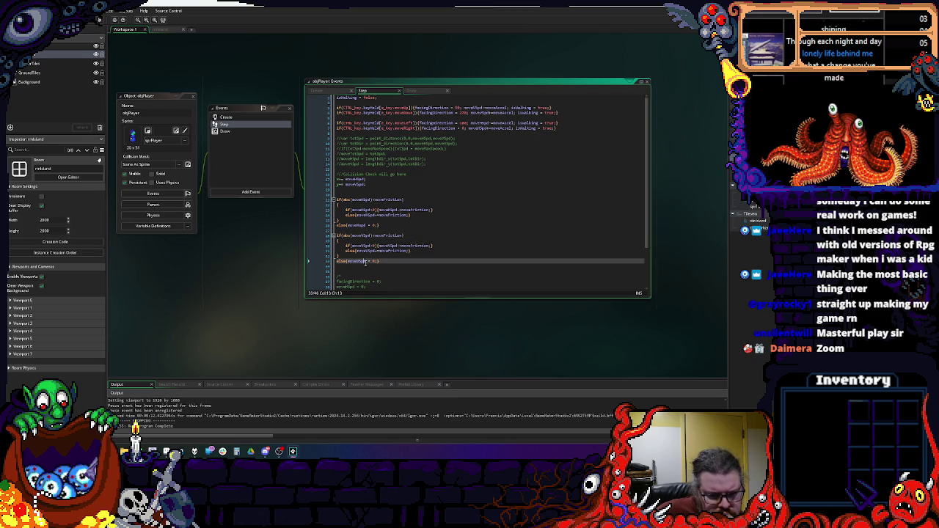
double_click(365, 237)
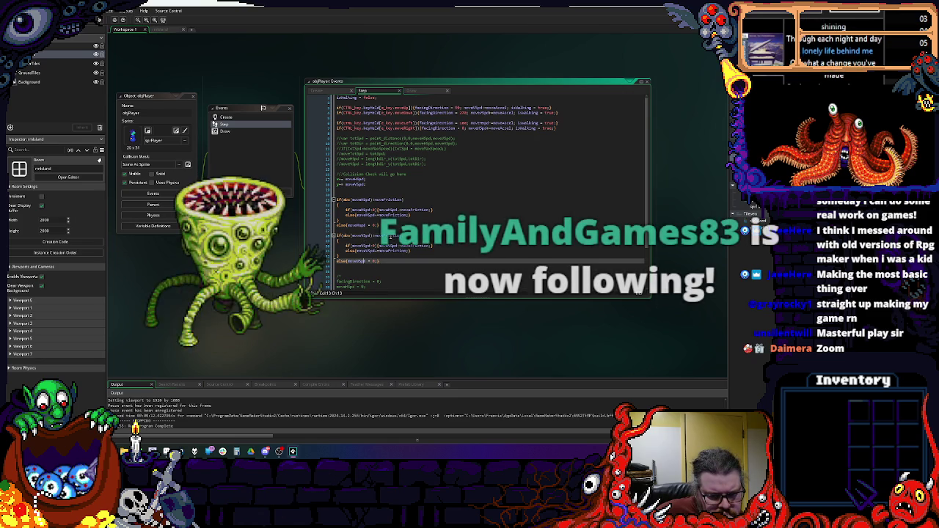
key("ctrl+v")
- Rearrange the horizontal friction block's lines and save the Step event for a test build
key("Up")
key("Up")
key("Up")
left_click(423, 229)
left_click(438, 240)
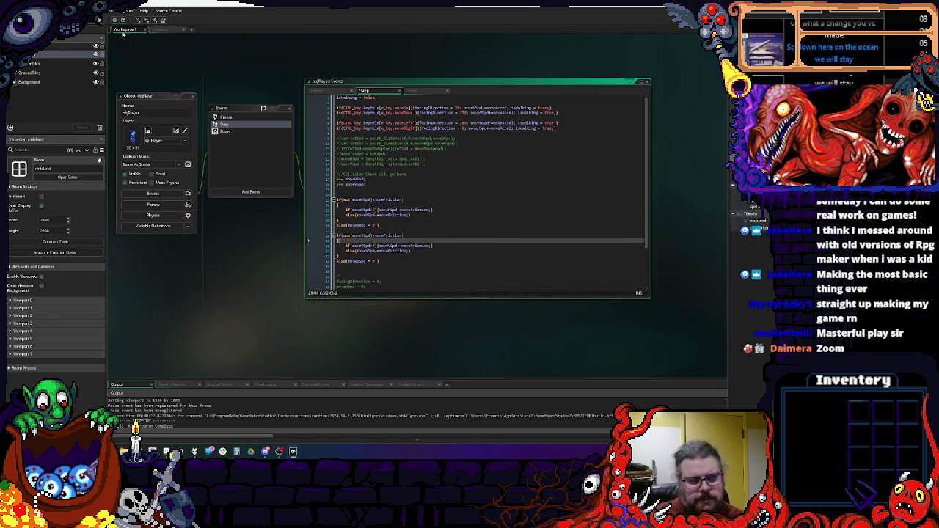
left_click(406, 174)
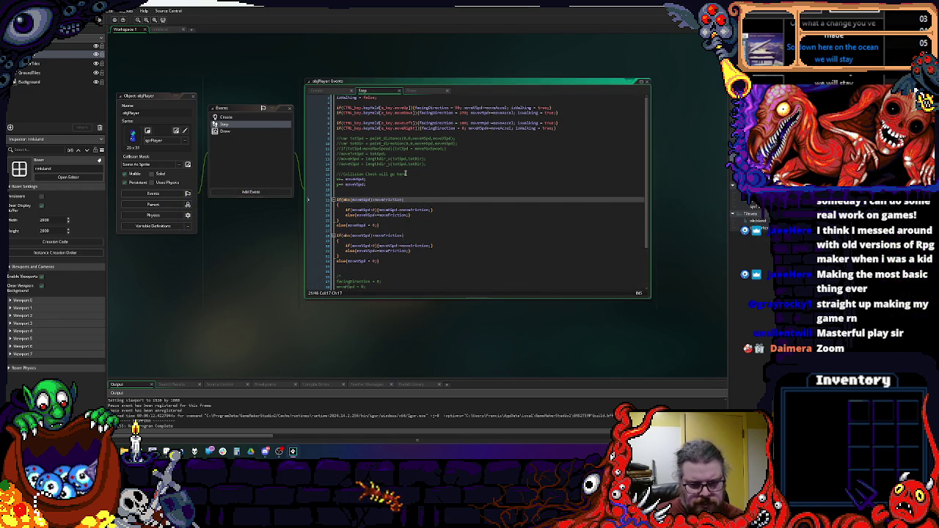
key("Down")
key("End")
key("BackSpace")
key("Down")
key("Down")
key("Down")
key("End")
key("Down")
key("Down")
key("Down")
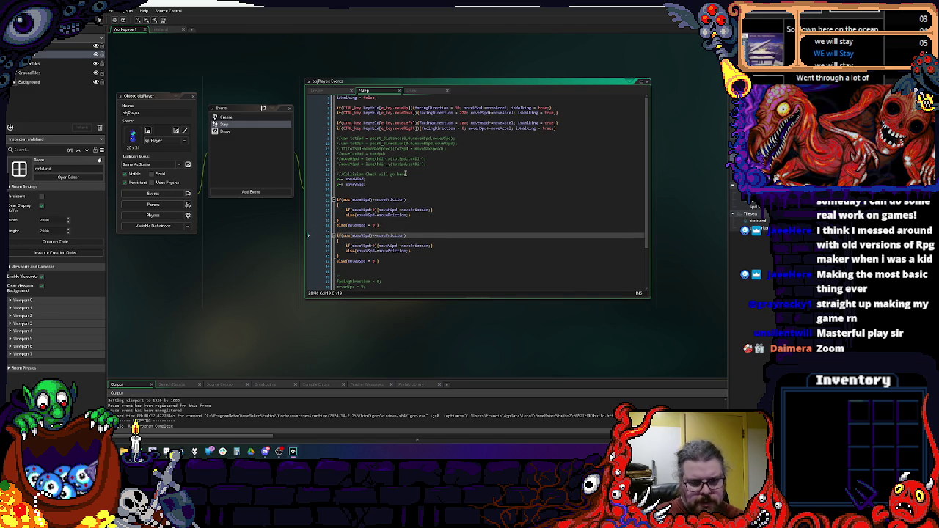
left_click(405, 174)
key("ctrl+s")
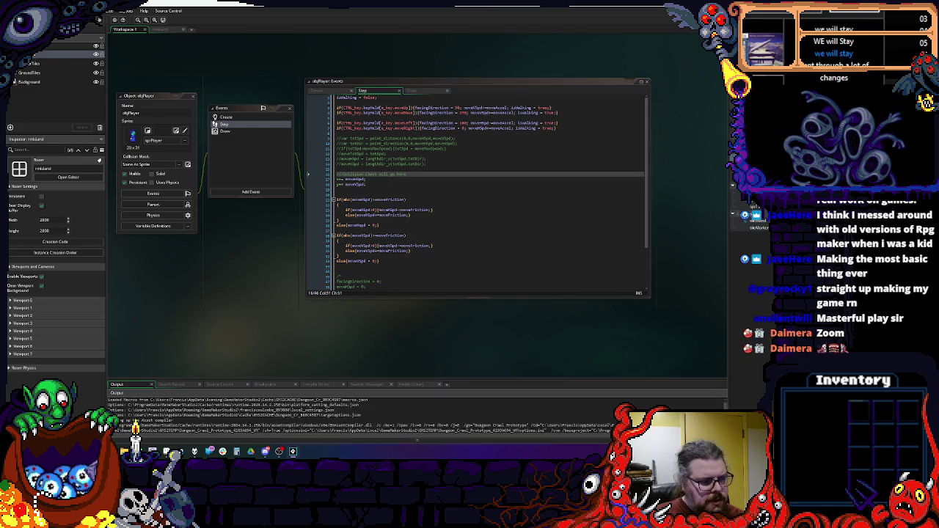
- Start from the title screen, walk the player around the river and tiled wall, then close the game
key("space")
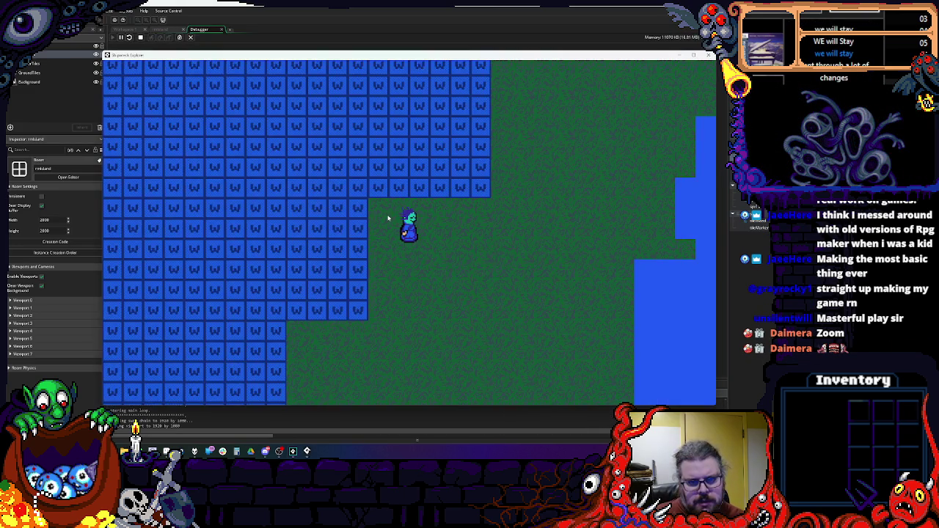
key("Right")
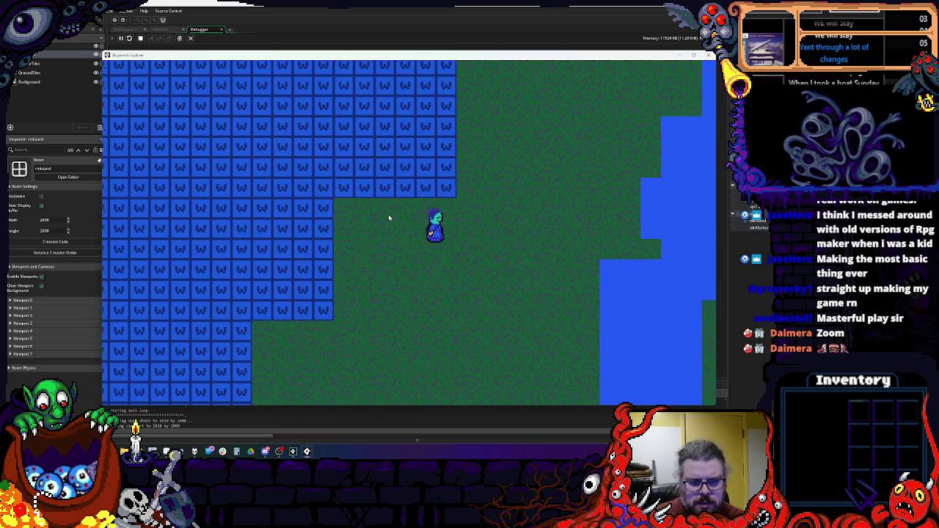
key("Left")
key("Down")
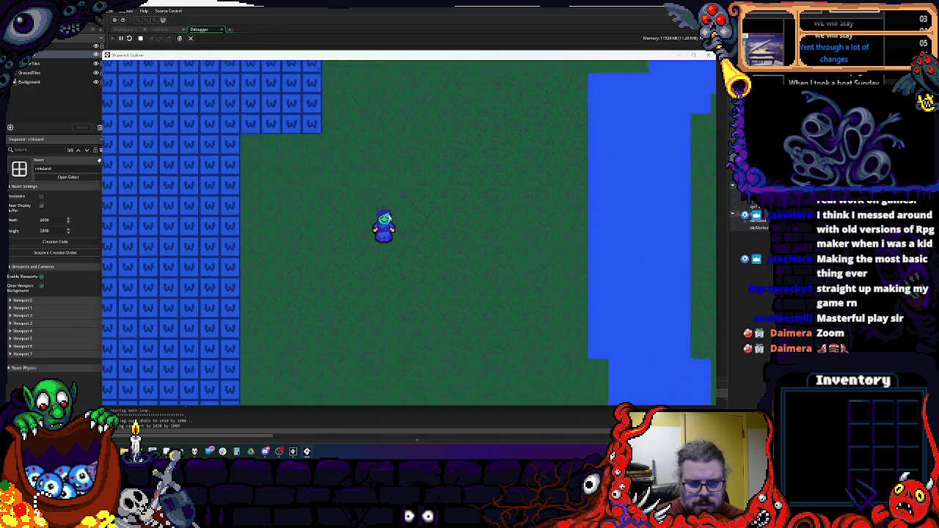
key("Up")
key("Right")
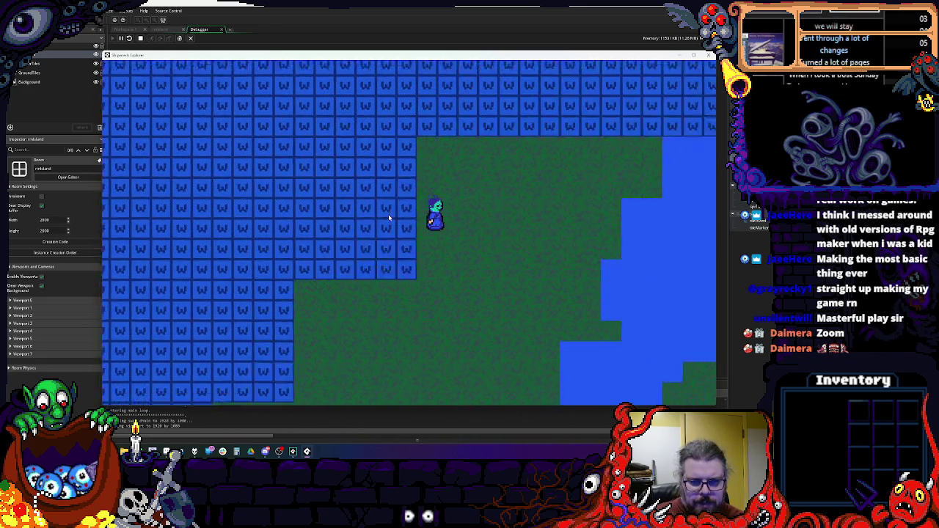
key("Down")
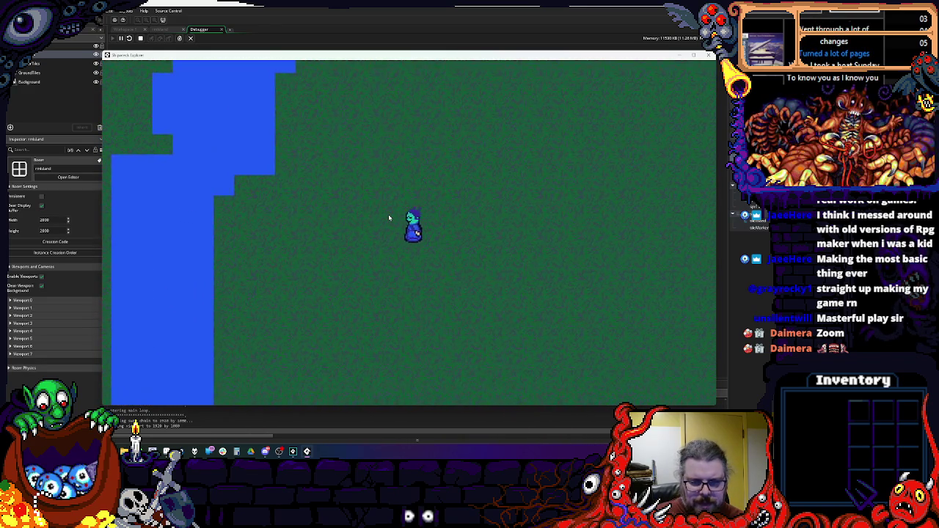
key("Left")
key("Down")
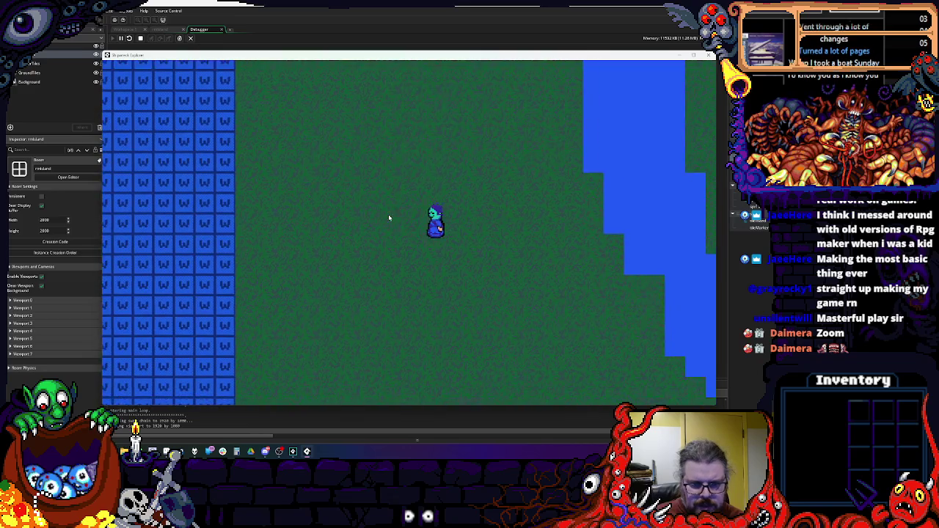
key("Down")
key("Right")
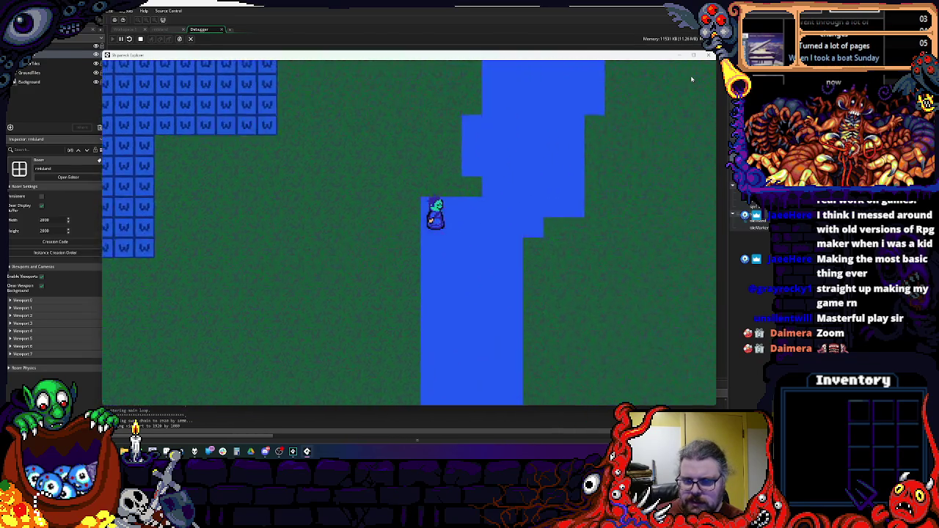
key("Left")
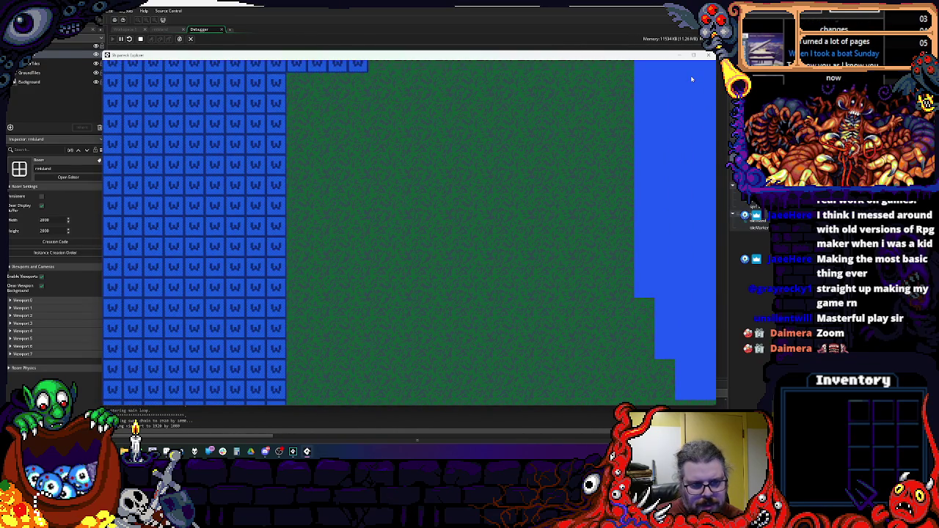
key("Right")
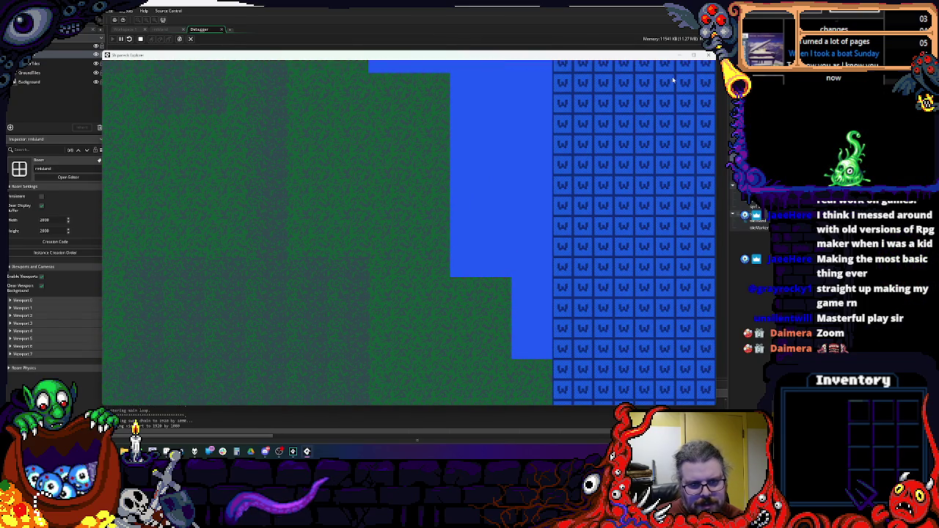
key("Left")
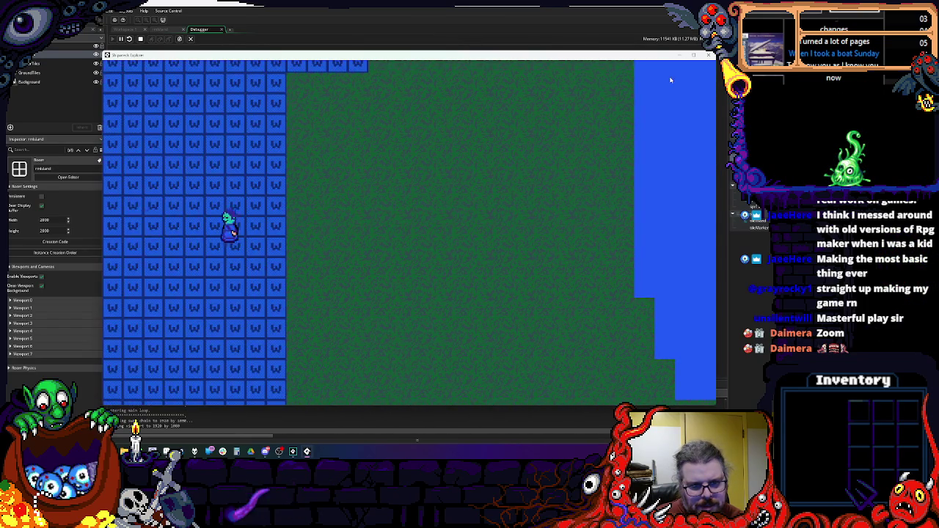
left_click(706, 55)
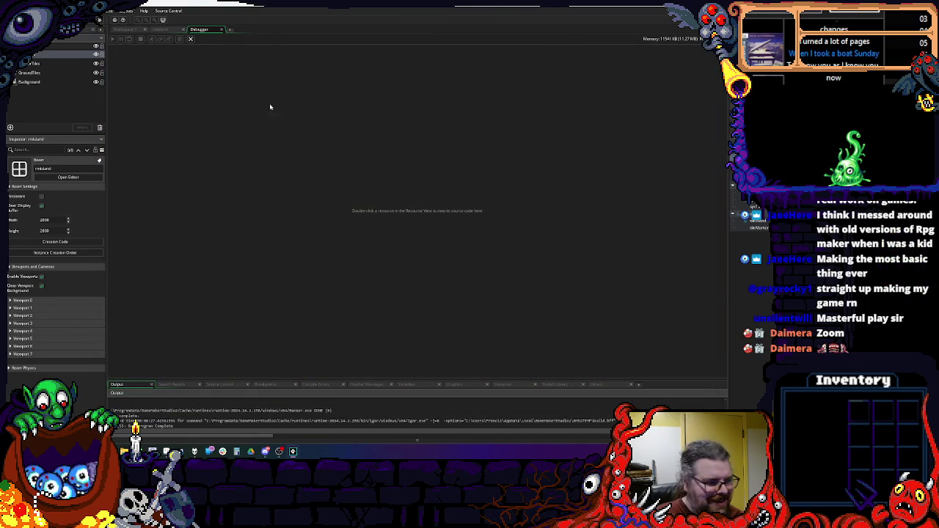
- Leave the debugger and pan Workspace 1 to frame objPlayer's Step event code
left_click(228, 30)
left_click(388, 248)
left_click_drag(388, 248, 416, 190)
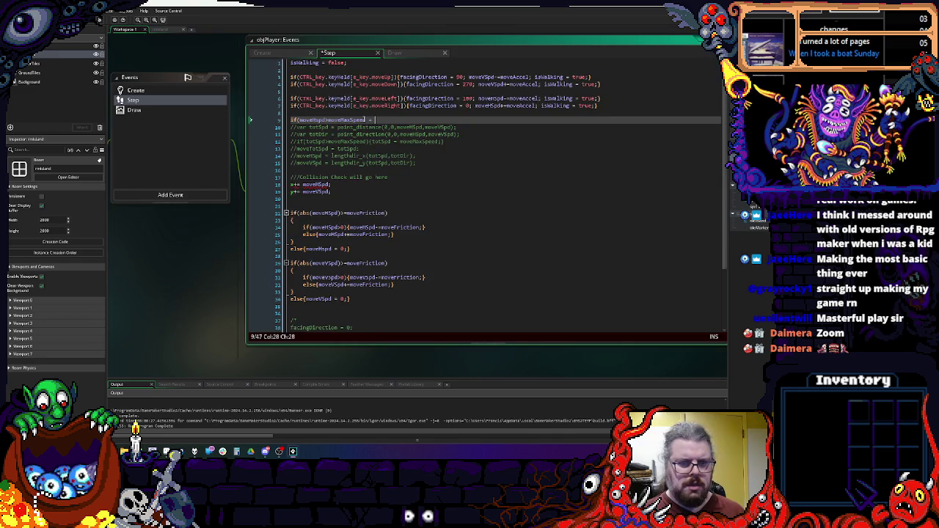
- Add a moveHspd = median() line clamping moveHspd between ±moveMaxSpeed on line 10
type("moveH")
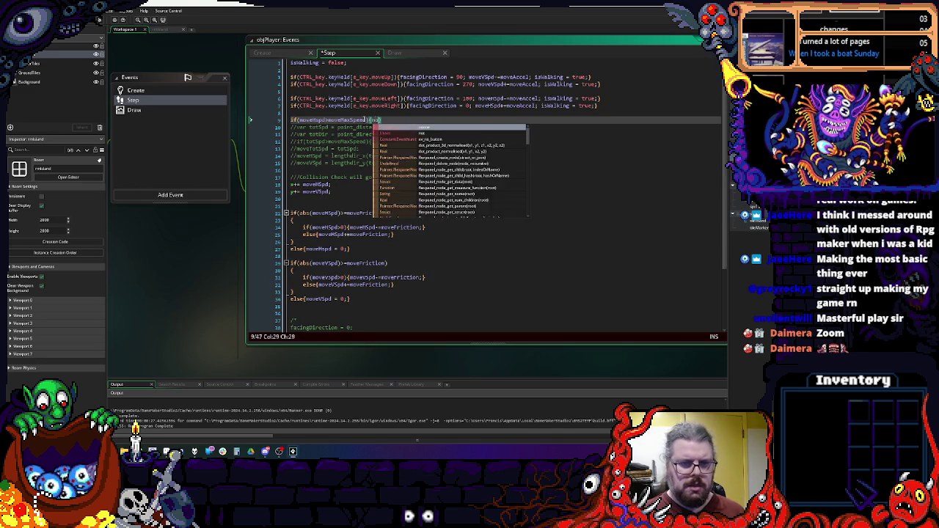
type("spd = moveMaxSpeed;")
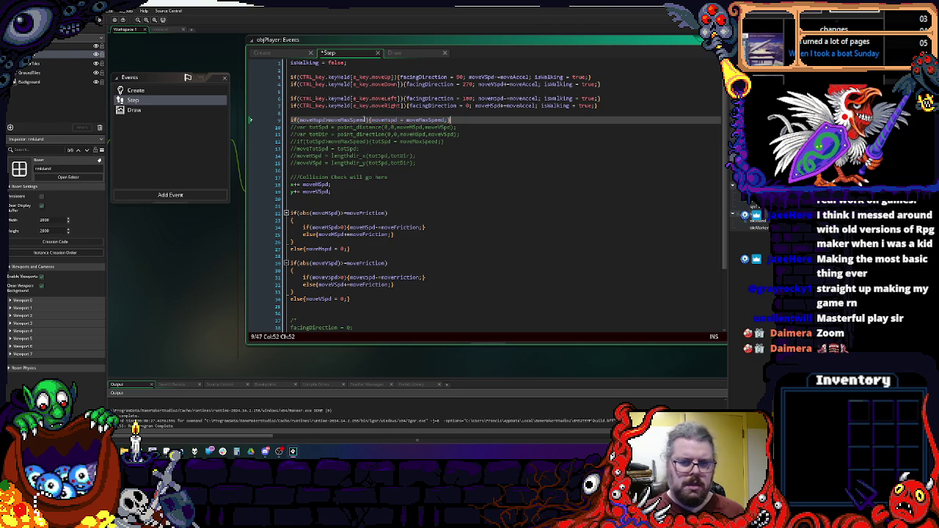
key("Return")
double_click(323, 119)
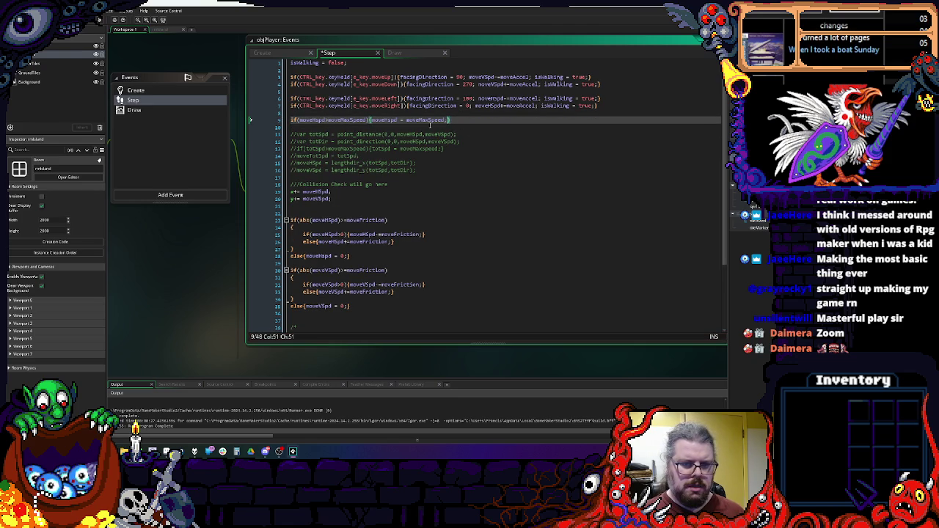
left_click(308, 128)
type("moveHspd = median")
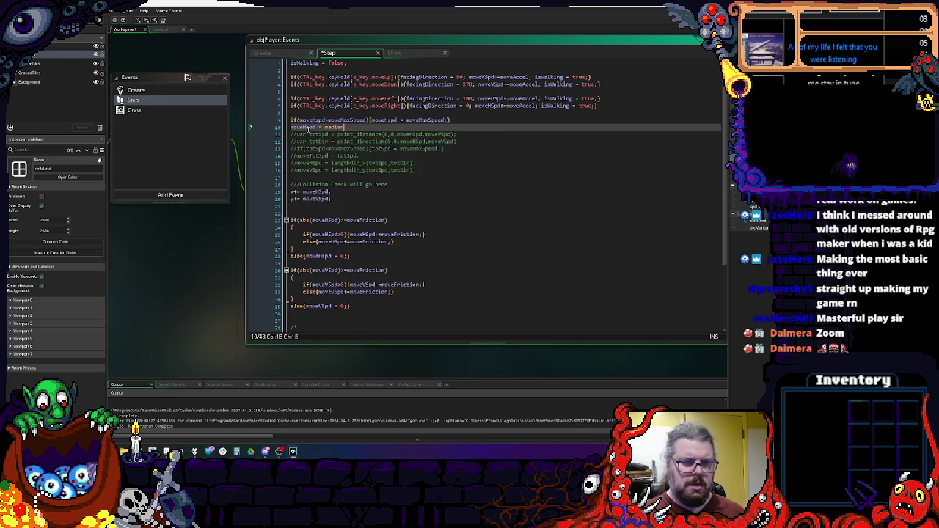
type("(")
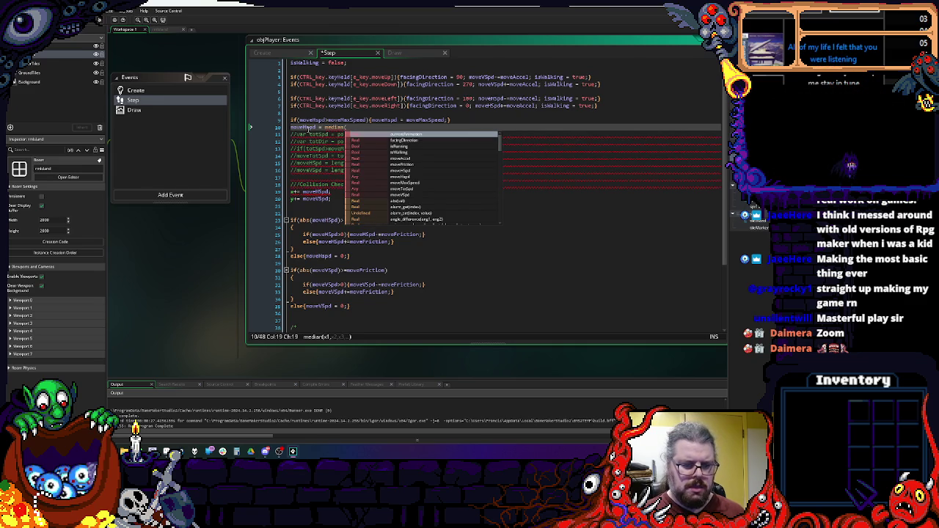
type("0,moveHspd")
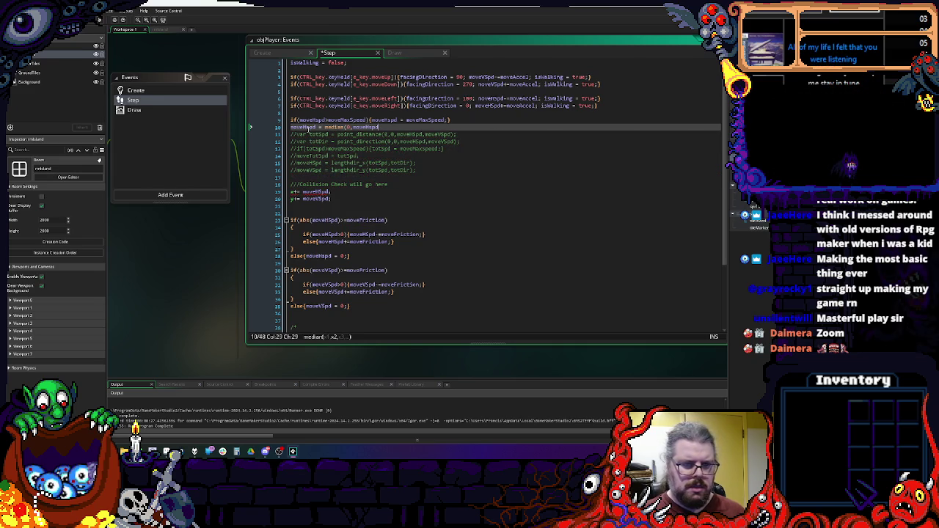
double_click(304, 127)
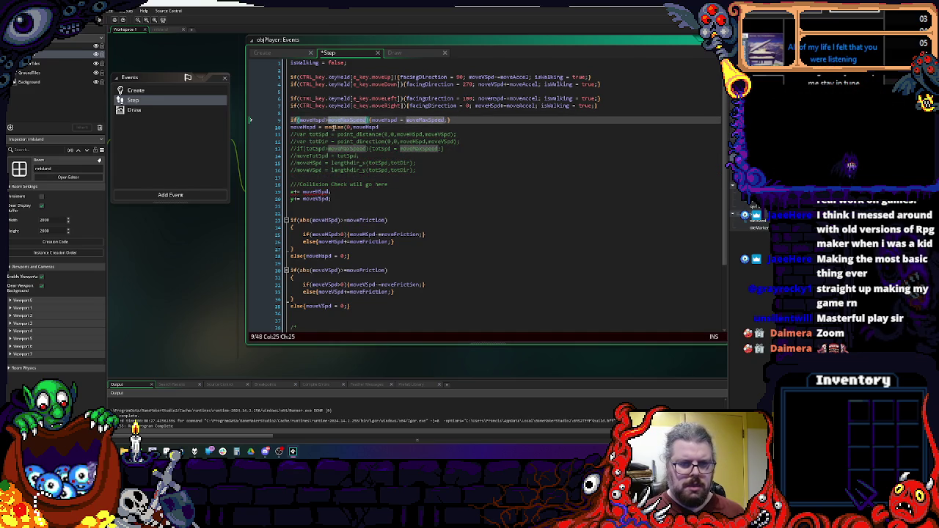
left_click(347, 127)
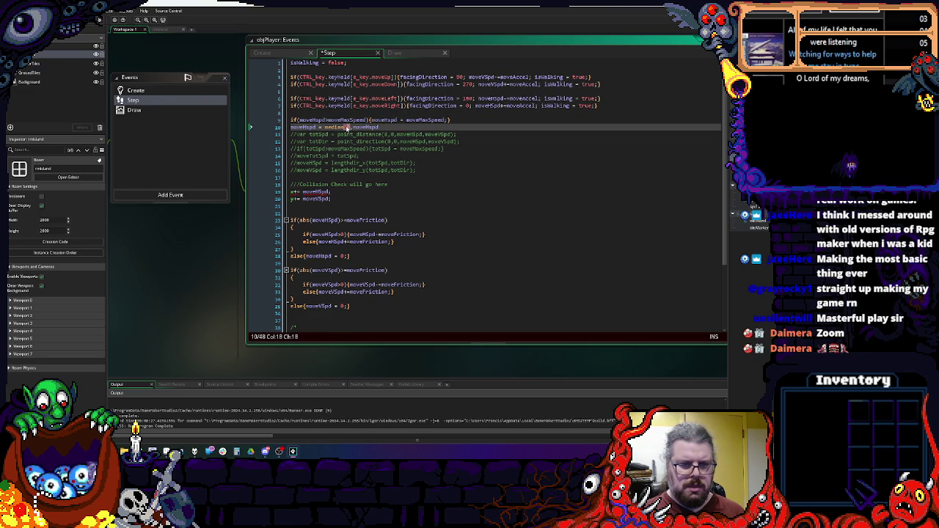
type("moveHspd")
left_click(351, 119)
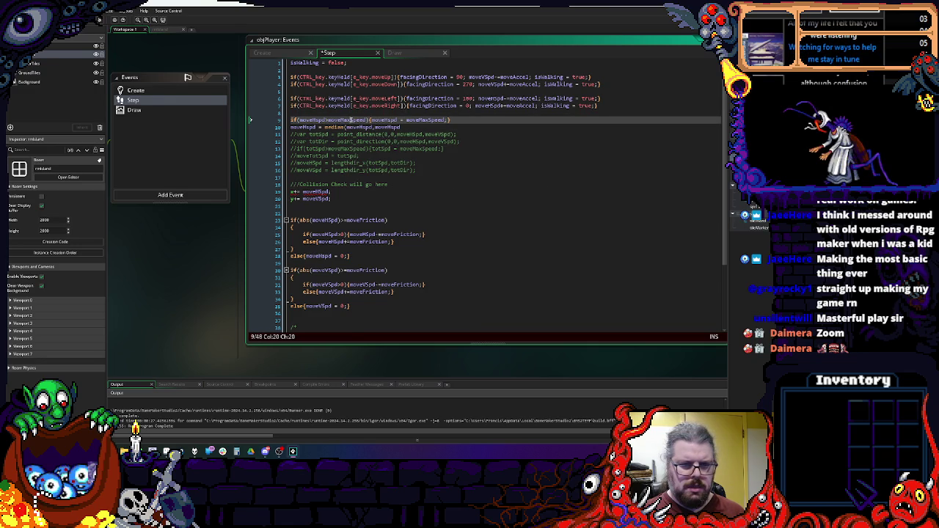
double_click(381, 127)
type("moveMaxSpeed")
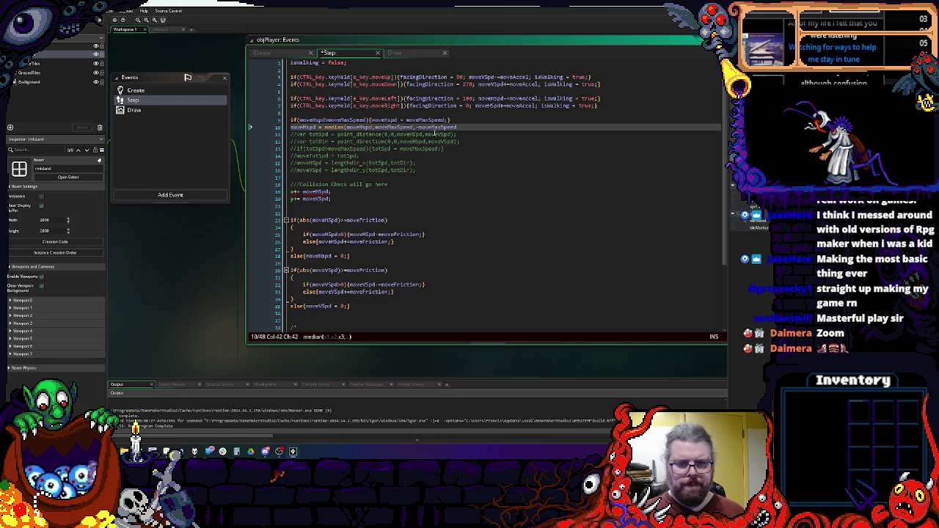
type(");")
key("Return")
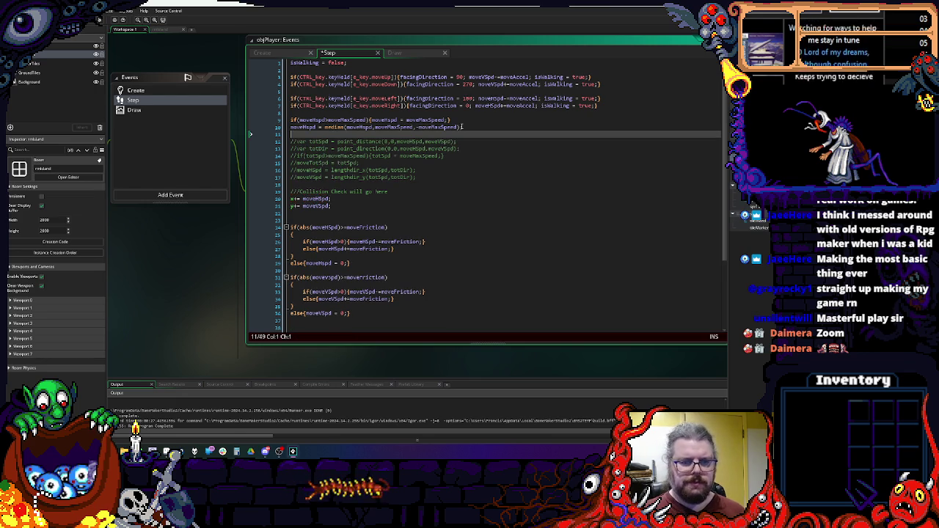
- Duplicate it as a moveVspd median() line, delete the old if-statement, and show the Create event
left_click_drag(463, 127, 293, 128)
key("ctrl+c")
left_click(307, 134)
key("ctrl+v")
left_click(307, 134)
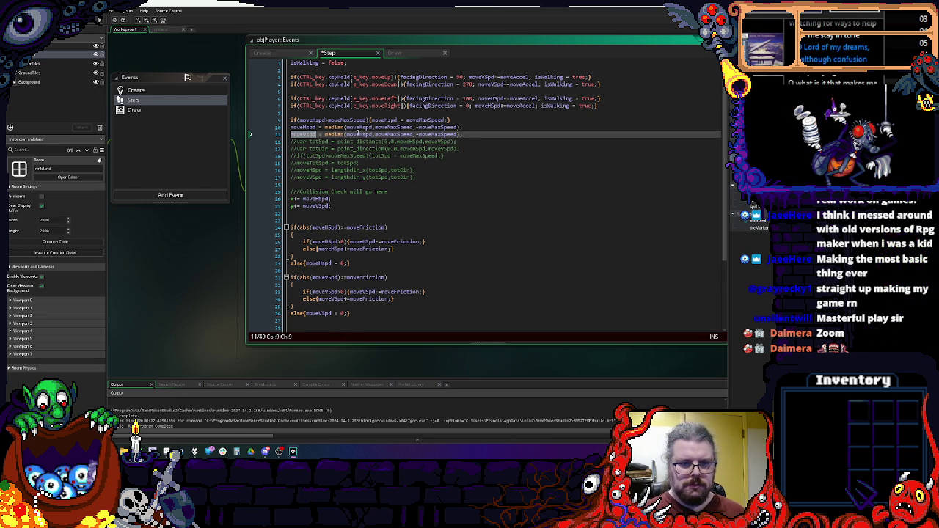
type("V")
key("Up")
key("Up")
key("End")
key("shift+Home")
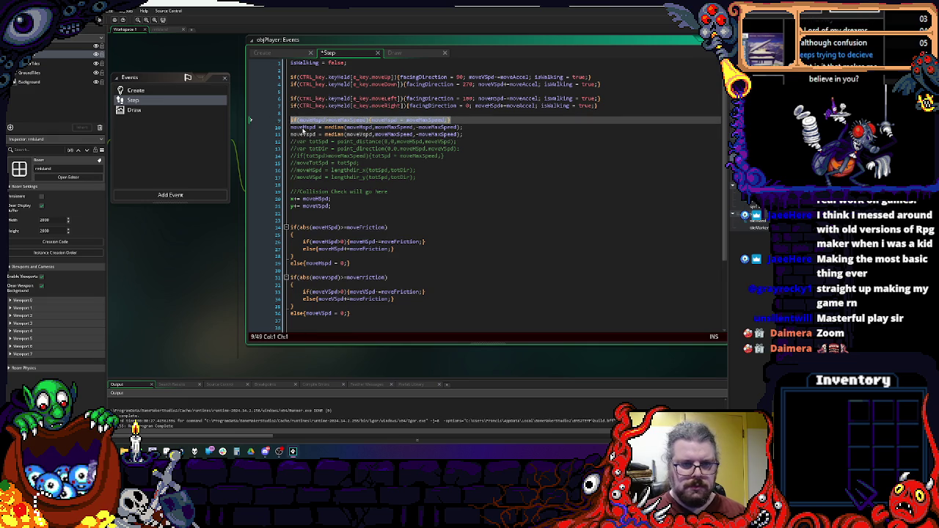
key("BackSpace")
key("BackSpace")
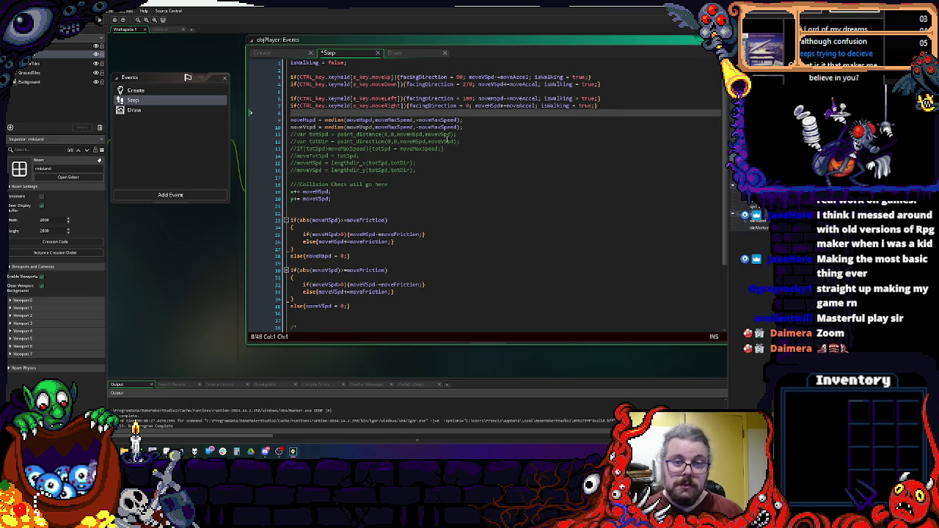
left_click(135, 90)
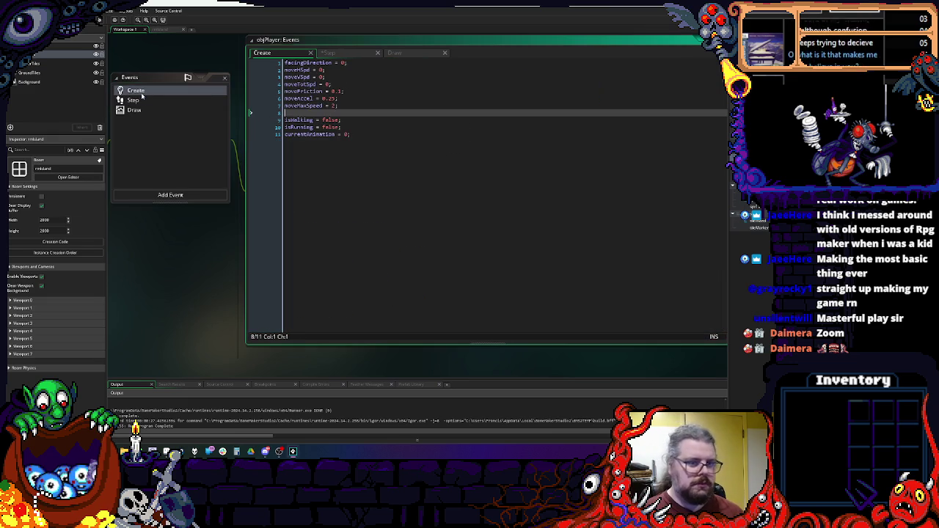
- Lower moveMaxSpeed in objPlayer's Create event from 2 to 1 and save the project
left_click(347, 98)
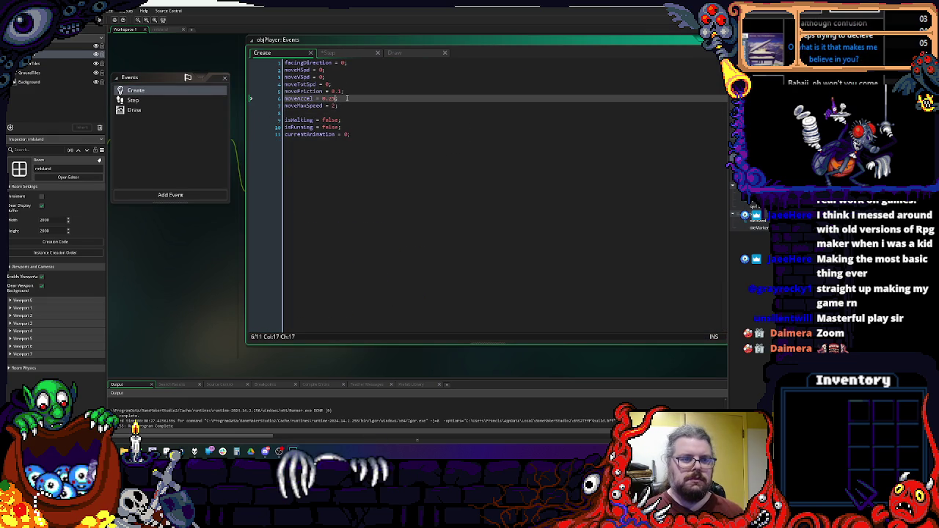
key("Down")
key("BackSpace")
type("1")
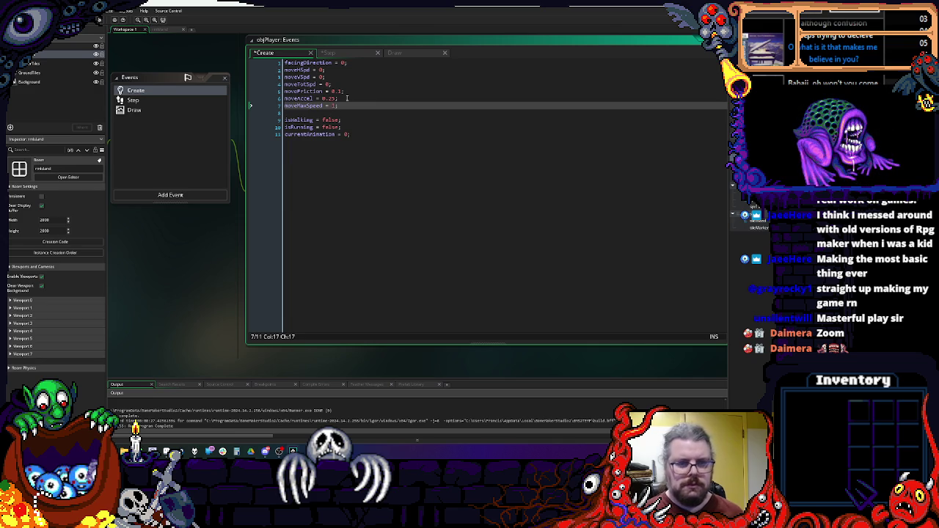
key("Up")
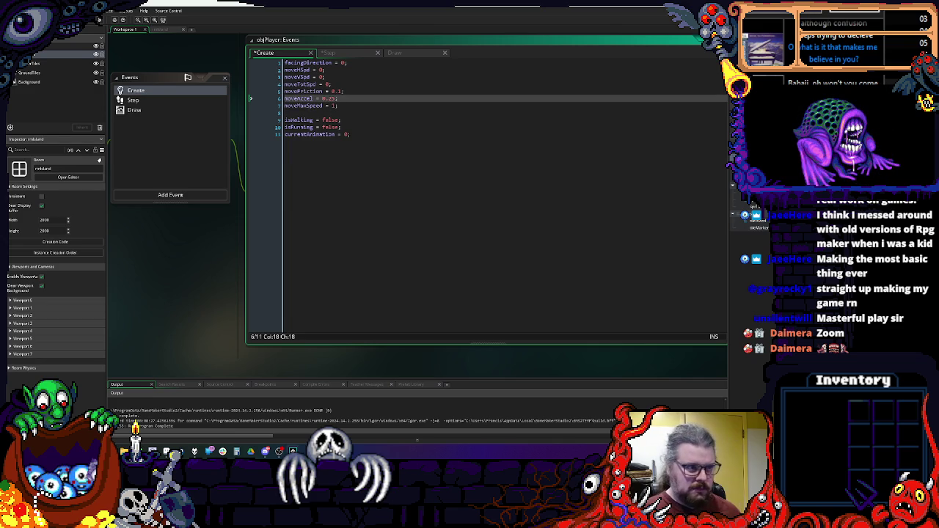
key("ctrl+s")
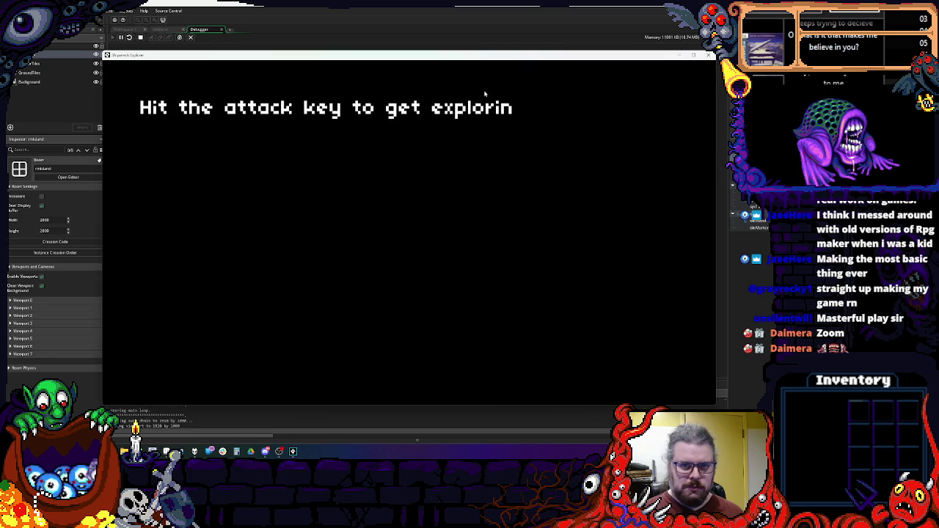
- Close the game, inspect the moveHSpd clamp line behind the code error, dismiss it, and rerun with F5
mouse_move(519, 59)
left_mouse_down()
mouse_move(595, 255)
mouse_move(576, 165)
mouse_move(460, 143)
left_mouse_up()
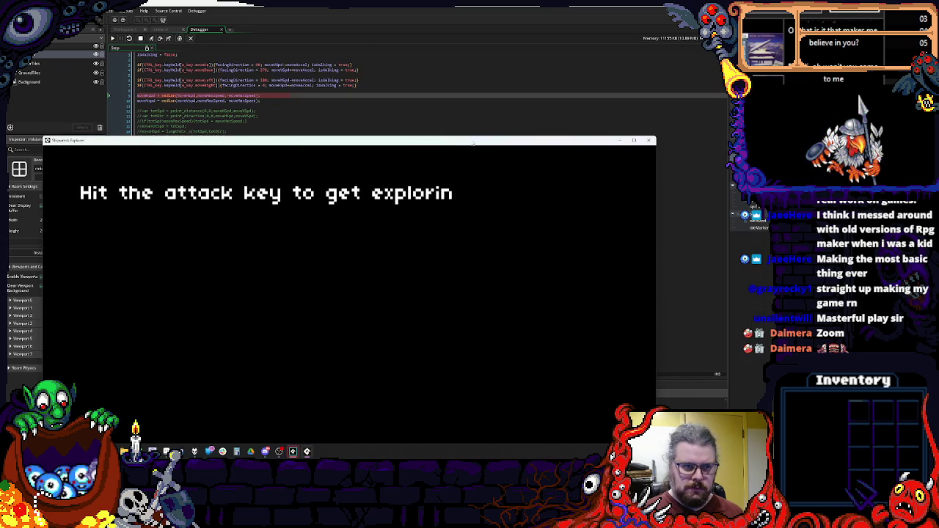
left_click(650, 141)
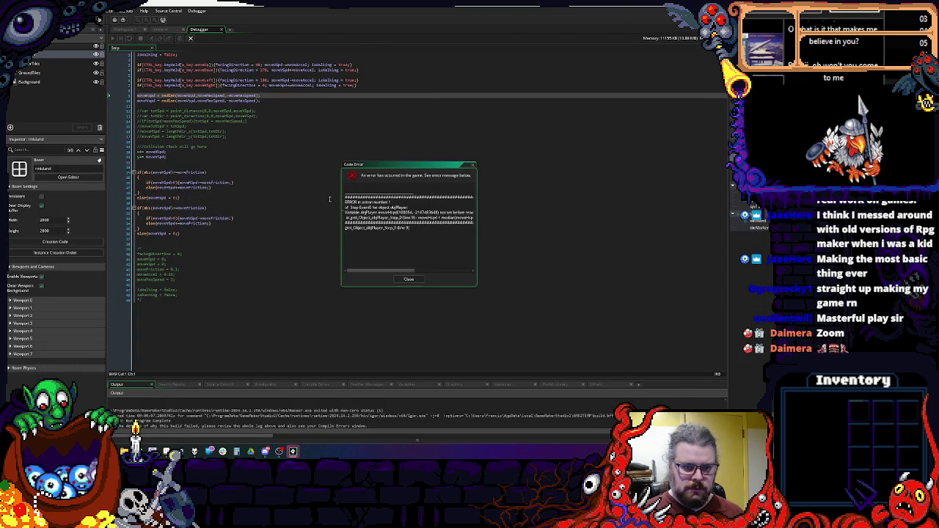
left_click(189, 101)
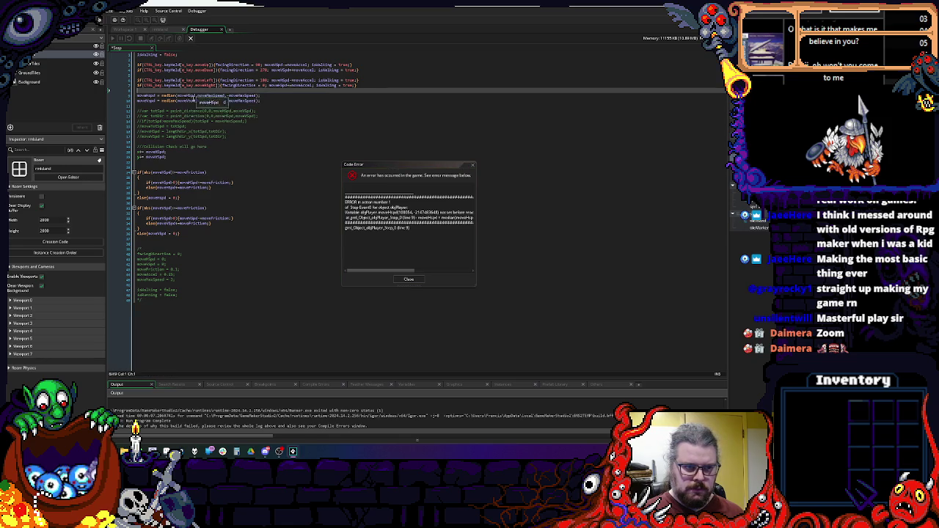
left_click(209, 80)
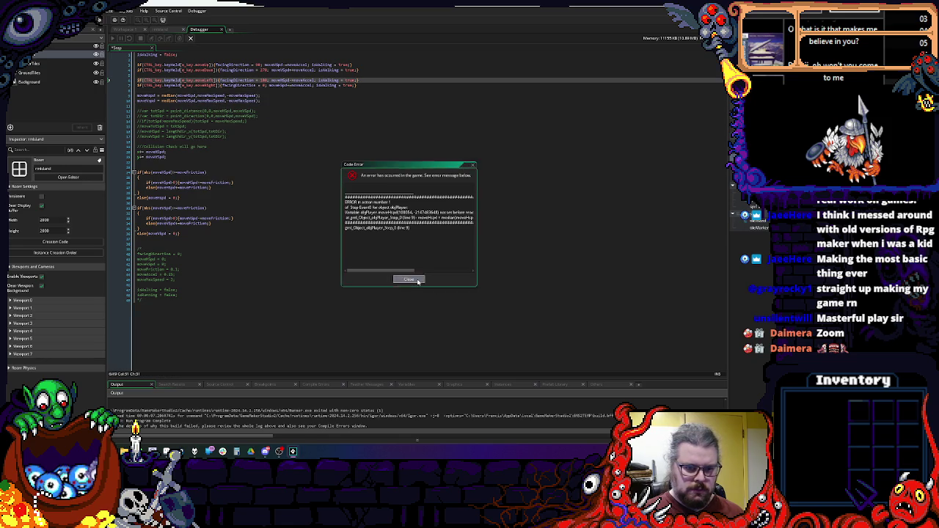
left_click(409, 279)
key("F5")
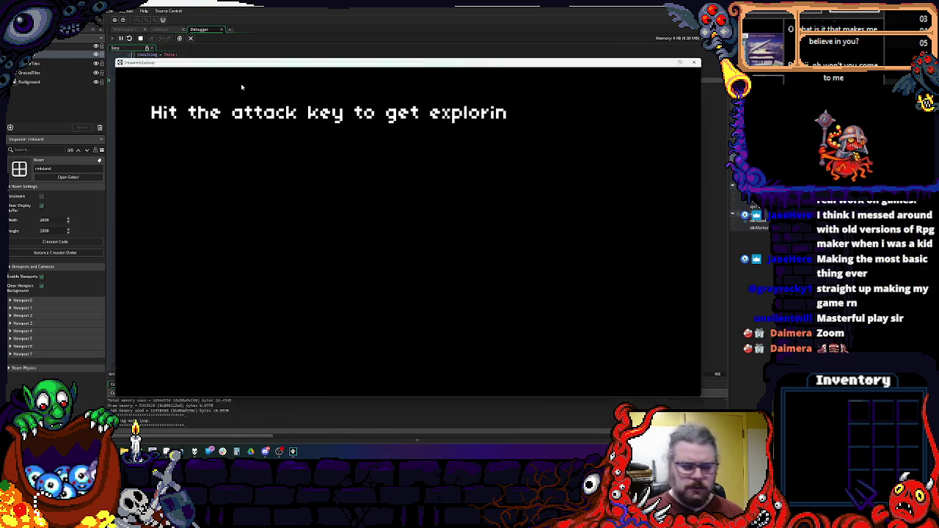
- Walk the player right, left, down and up across the tile map, then close the game
key("Right")
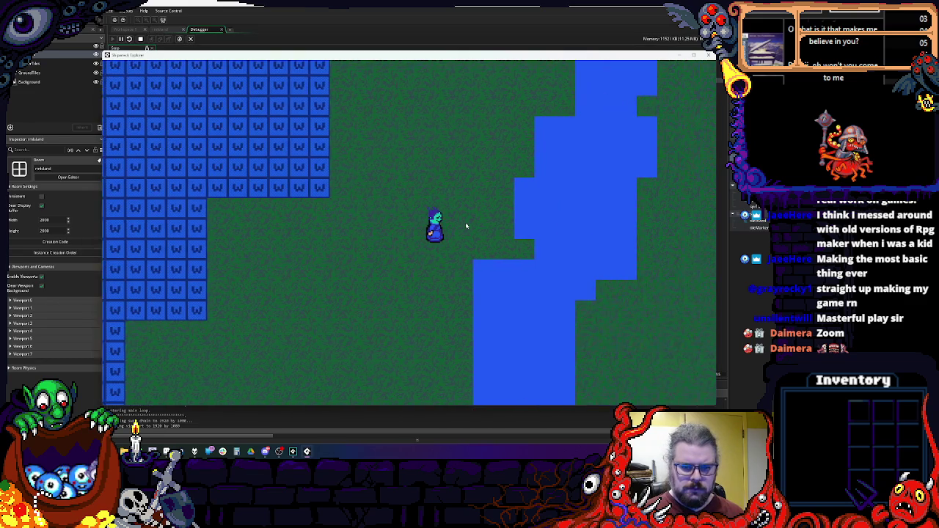
key("Left")
key("Down")
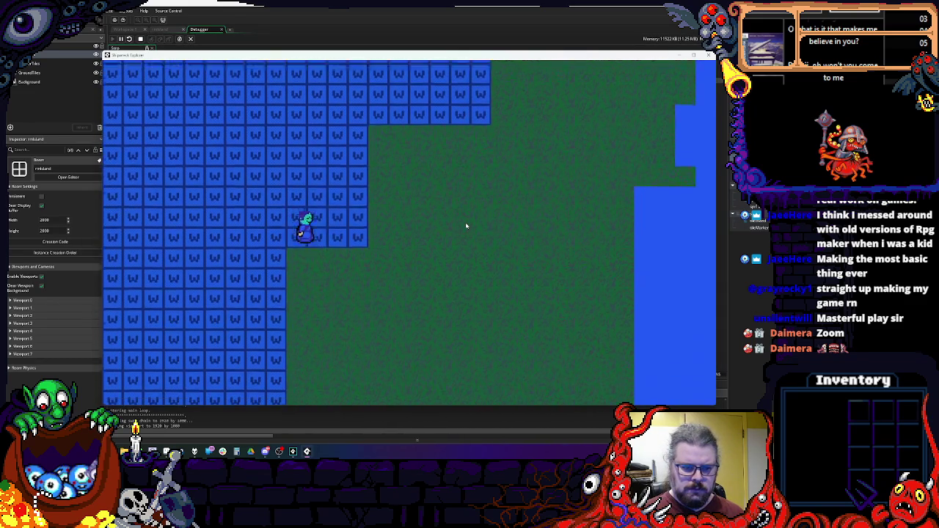
key("Up")
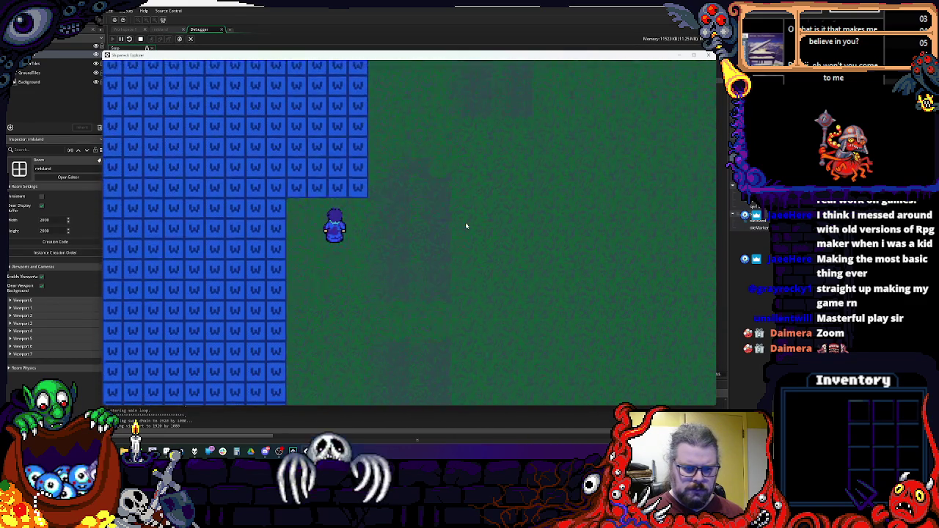
left_click(709, 56)
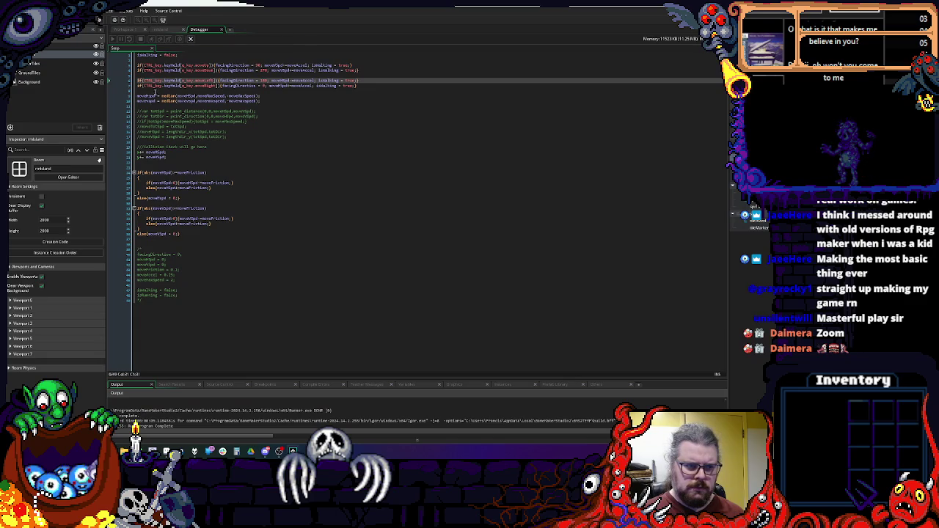
- Change the second clamp line to use moveVSpd and highlight every use of moveHSpd and moveVSpd
left_click(152, 96)
type("S")
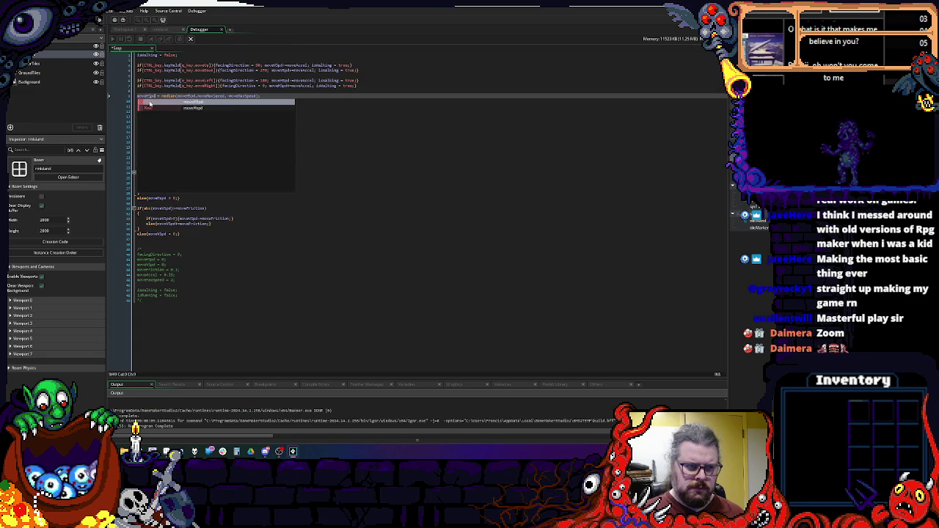
left_click(148, 101)
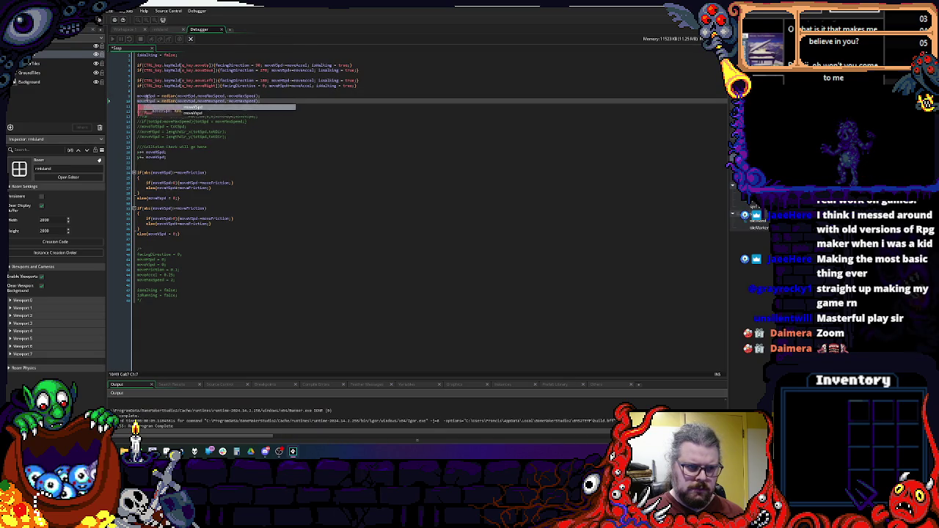
double_click(147, 96)
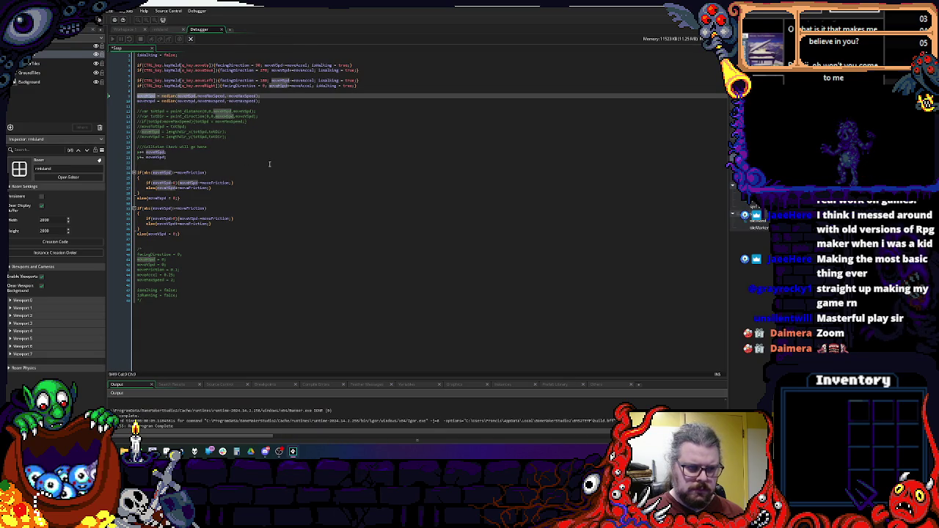
double_click(165, 209)
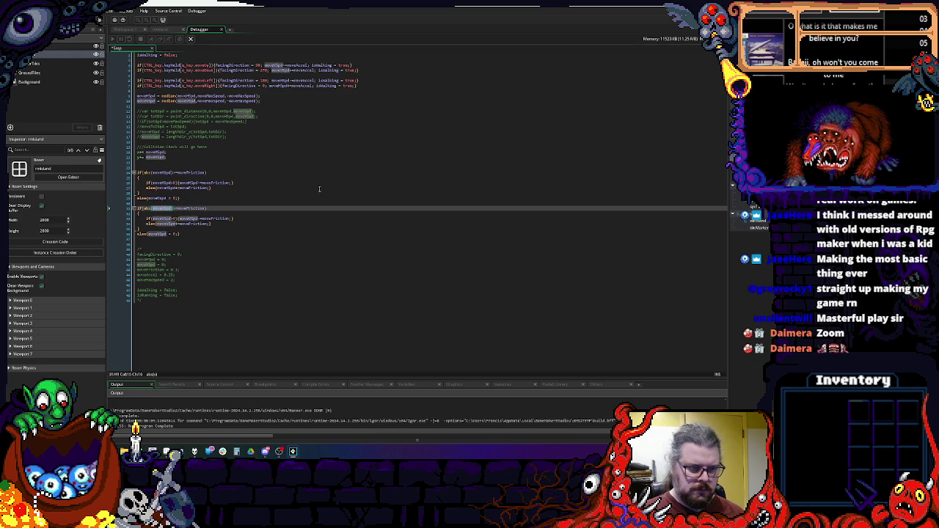
left_click(311, 132)
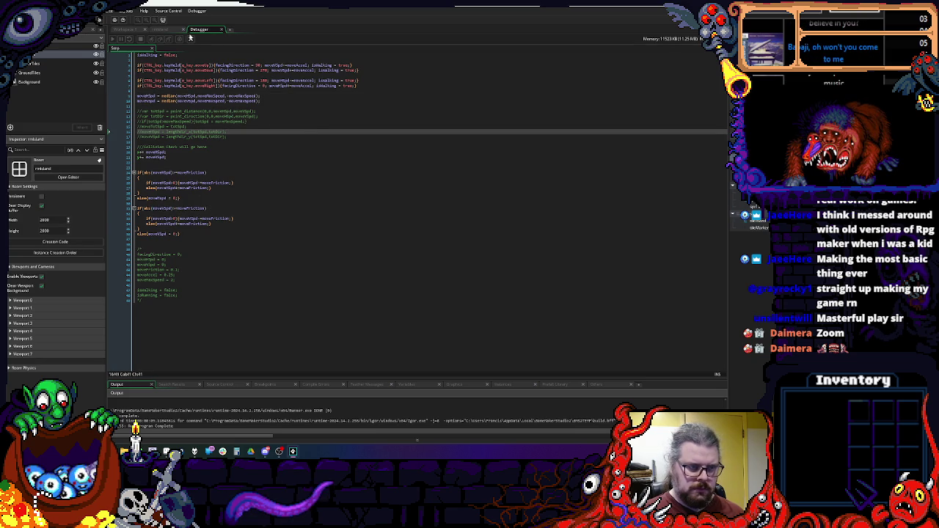
left_click(190, 39)
- Launch with F6, skip the intro, walk the player down, right, up and left, then quit
key("F6")
key("space")
key("Down")
key("Right")
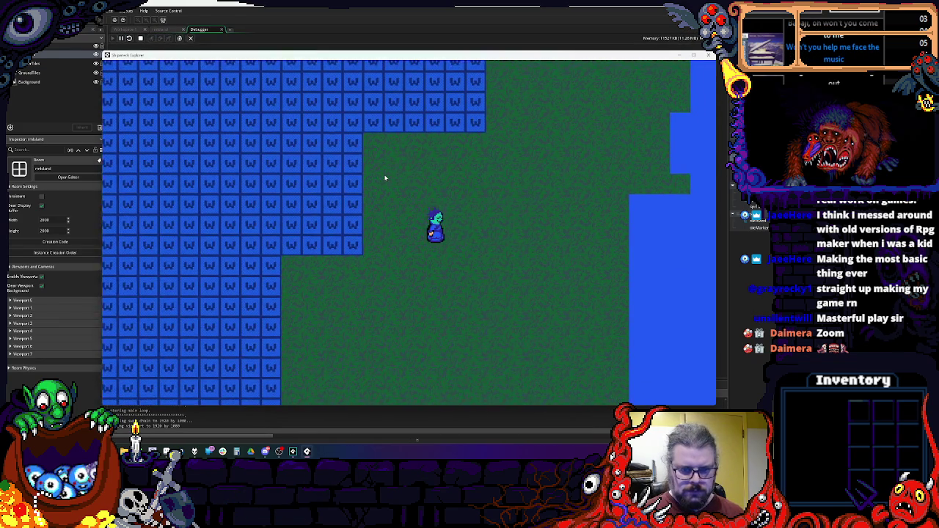
key("Up")
key("Down")
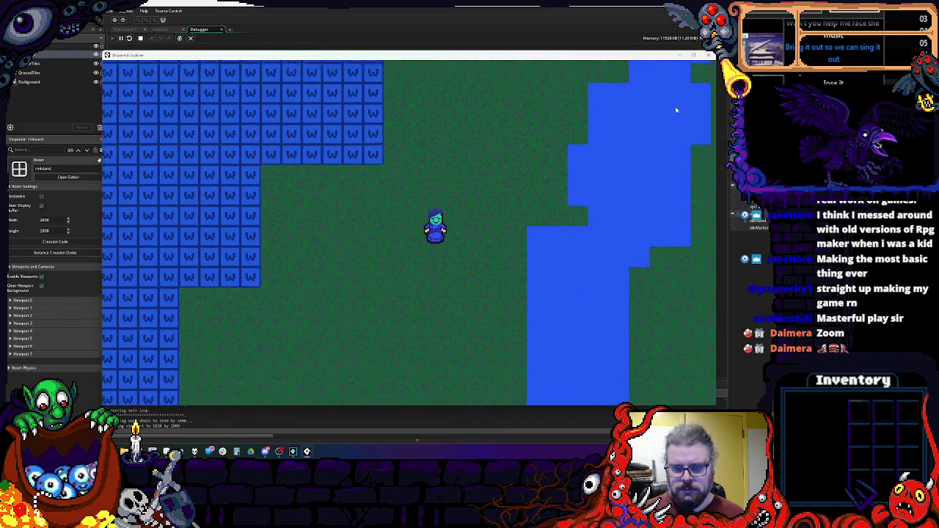
key("Left")
key("Down")
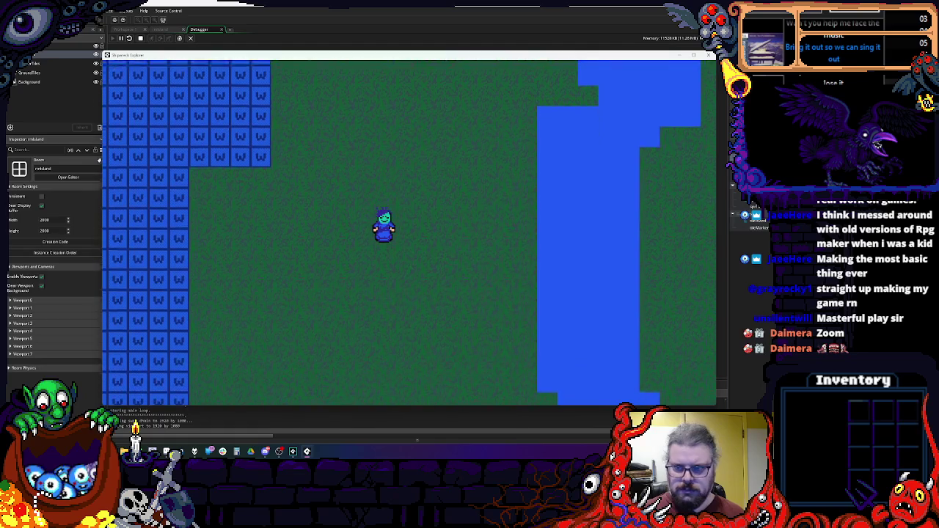
key("Right")
key("Escape")
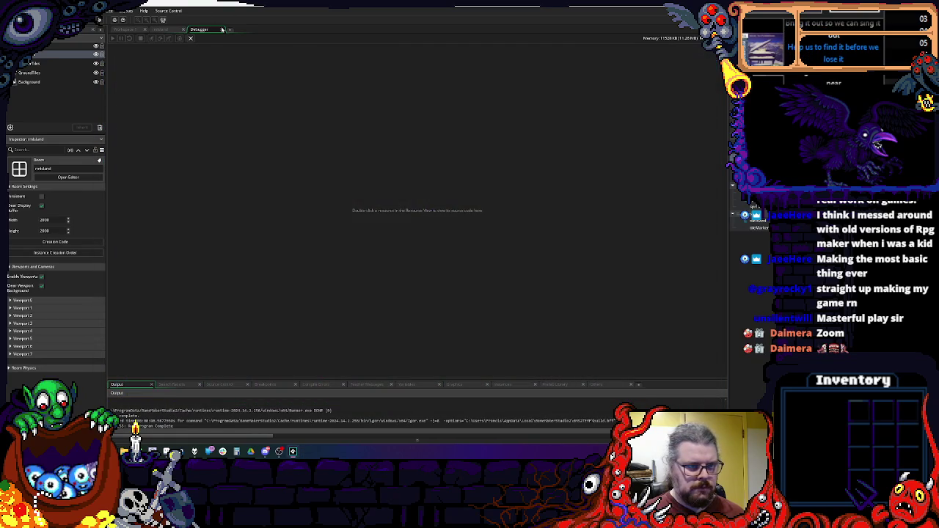
- Set moveMaxSpeed back to 2 in objPlayer's Create event and run the game in debug mode
left_click(410, 143)
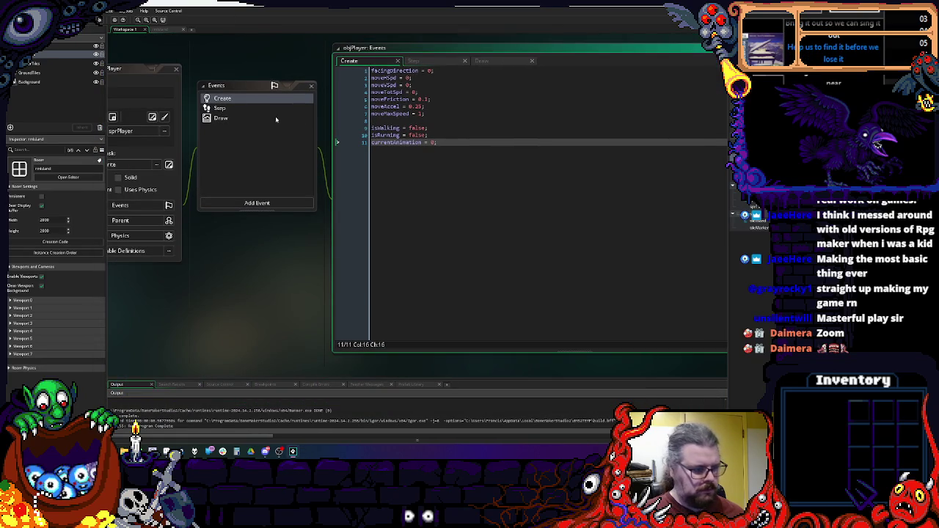
left_click(245, 110)
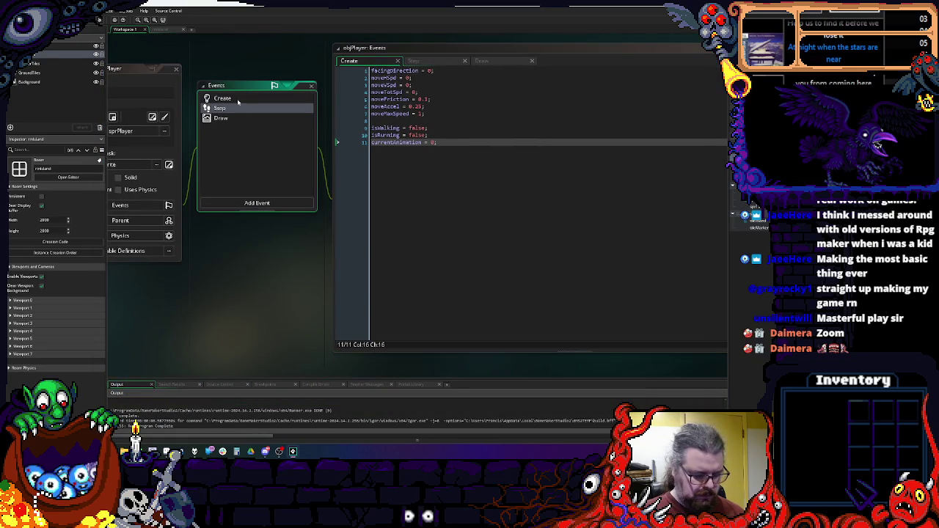
left_click(421, 114)
double_click(420, 114)
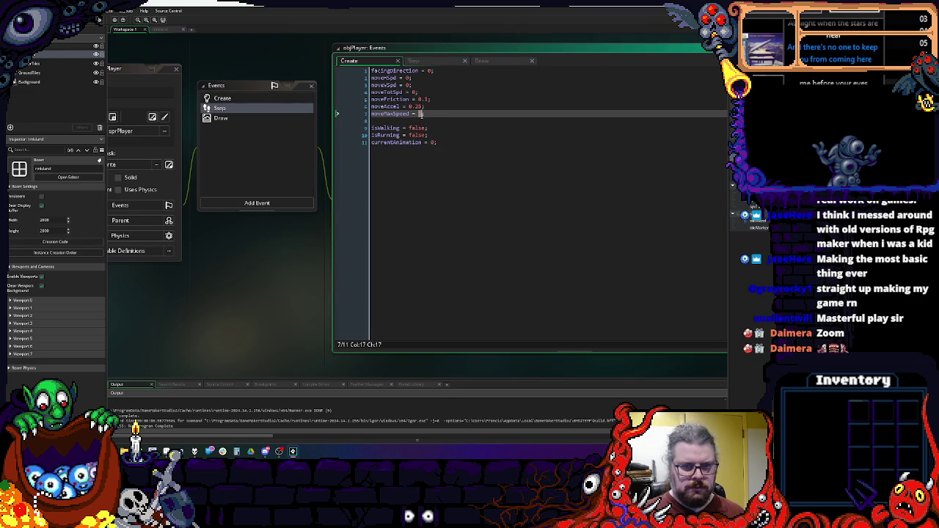
type("2")
key("F6")
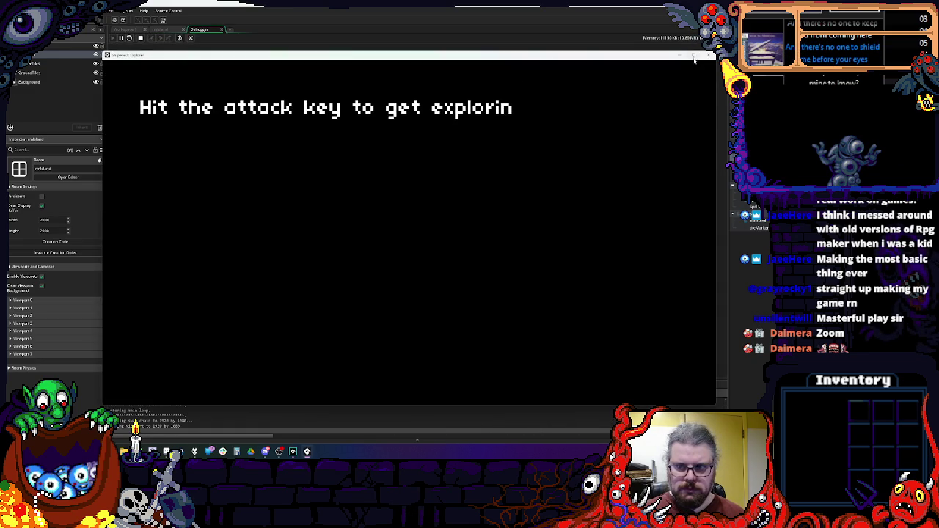
- Walk the player left, right and up to the top wall at speed 2, then quit to the Create code
left_click(694, 60)
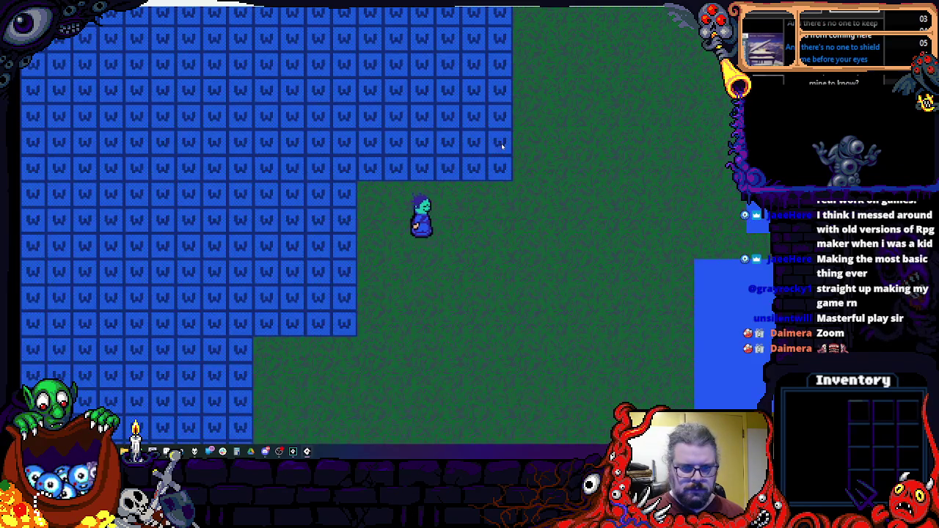
key("Right")
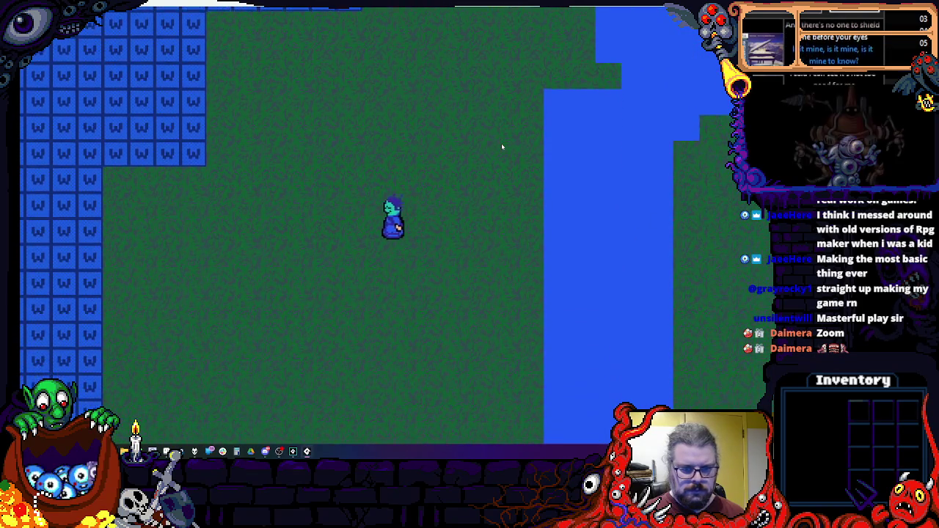
key("Left")
key("Right")
key("Left")
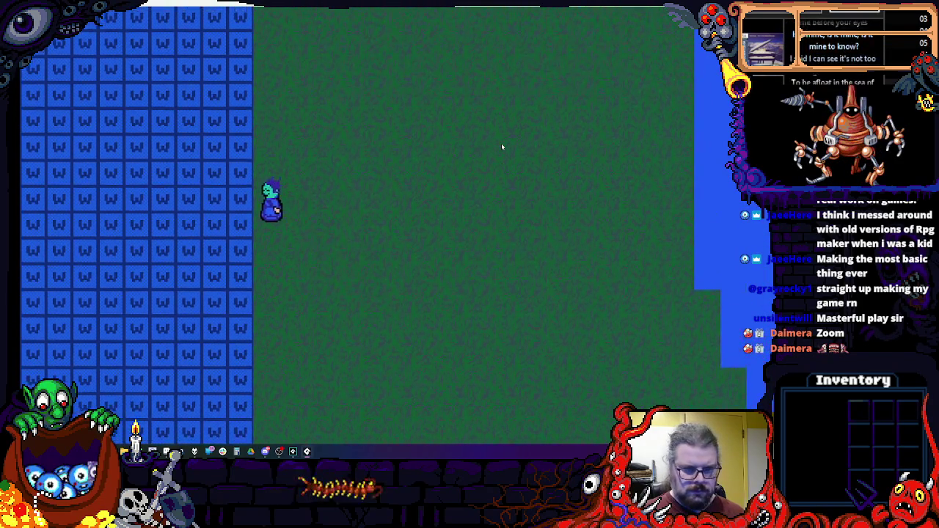
key("Up")
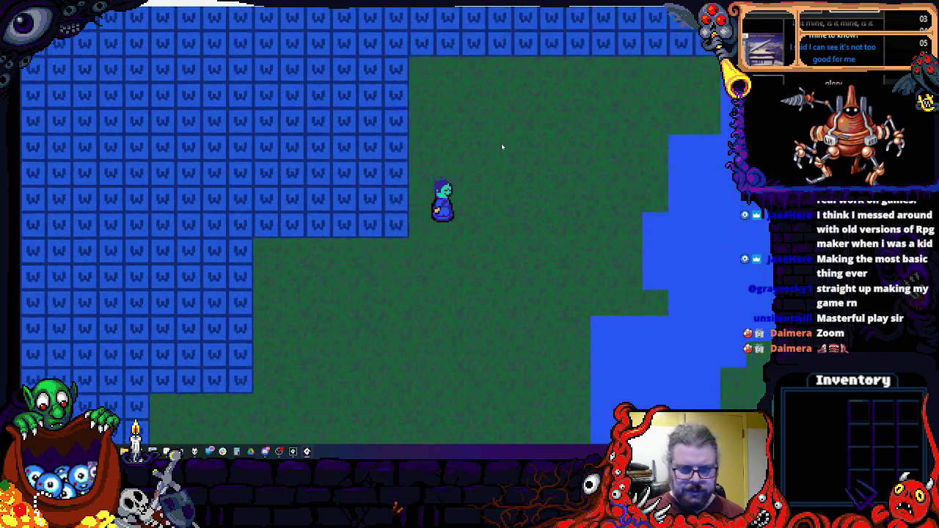
key("Right")
key("Up")
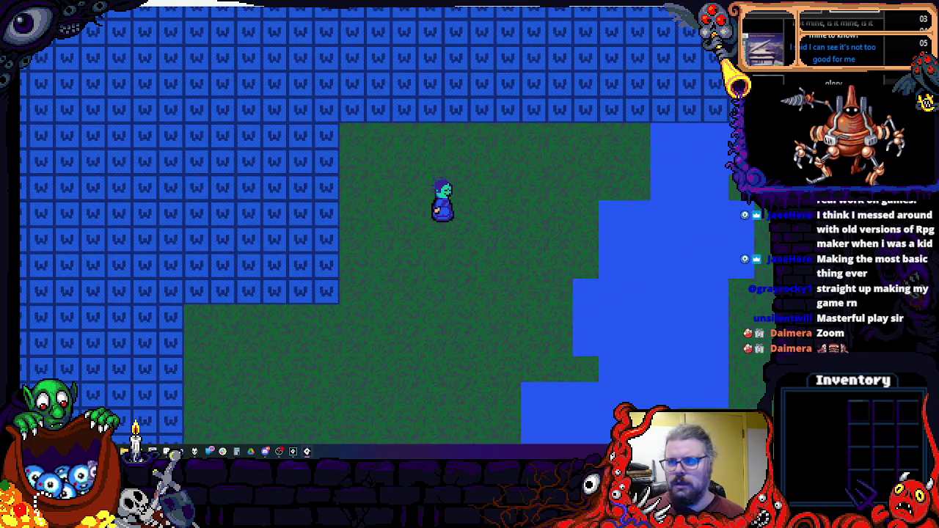
key("Escape")
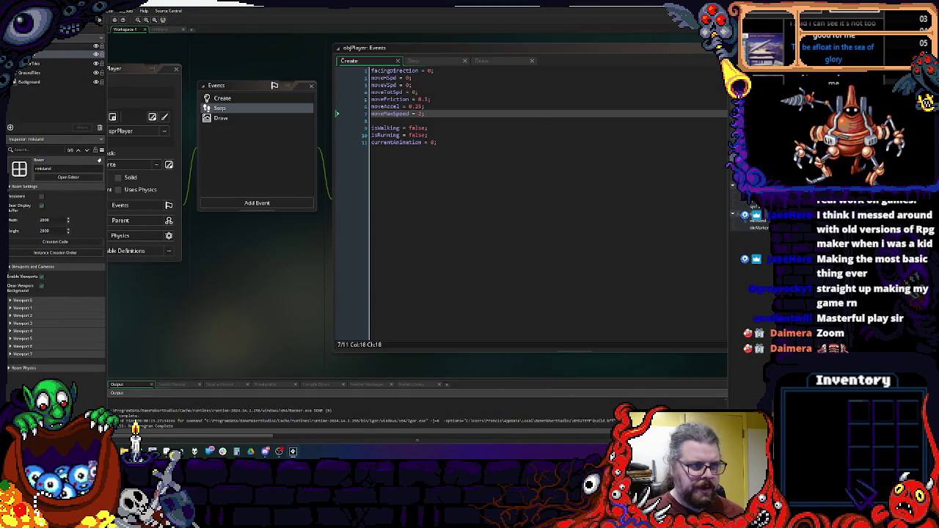
left_click(393, 157)
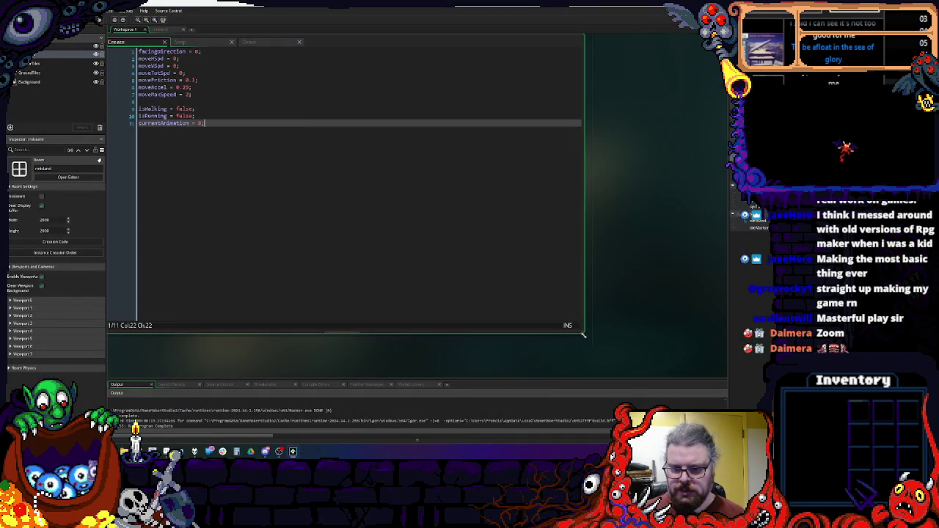
- Restore the maximised code editor, widen the asset browser, and switch to the other project's window
key("alt+Return")
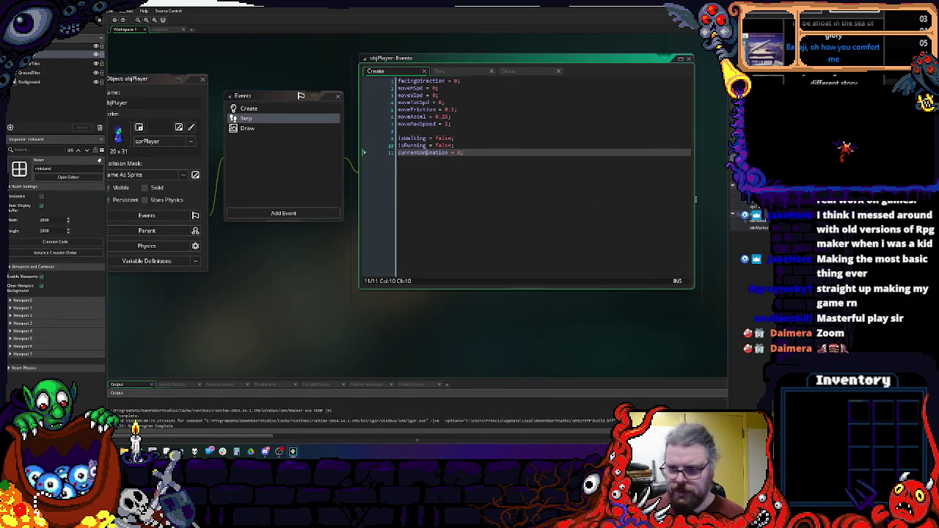
left_click_drag(732, 265, 708, 265)
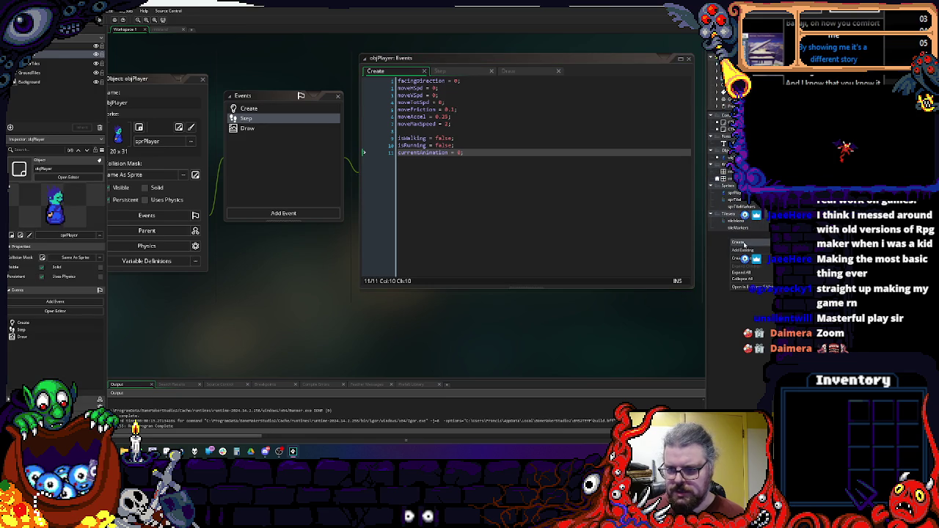
left_click(740, 263)
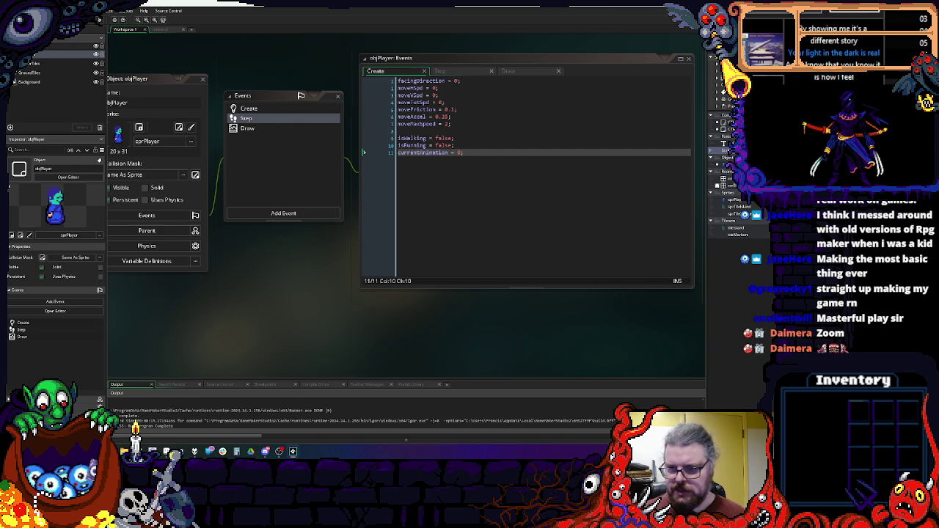
right_click(731, 185)
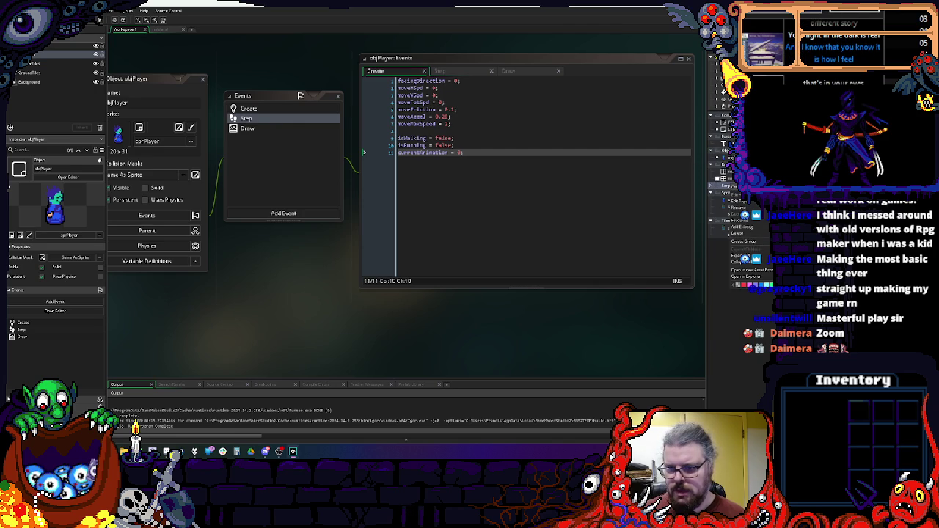
mouse_move(733, 188)
key("Escape")
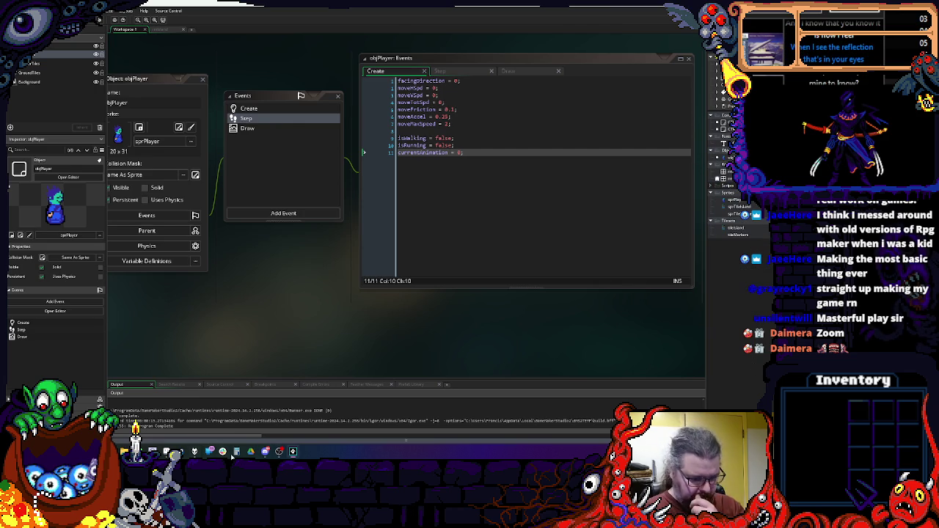
mouse_move(296, 454)
left_click(329, 429)
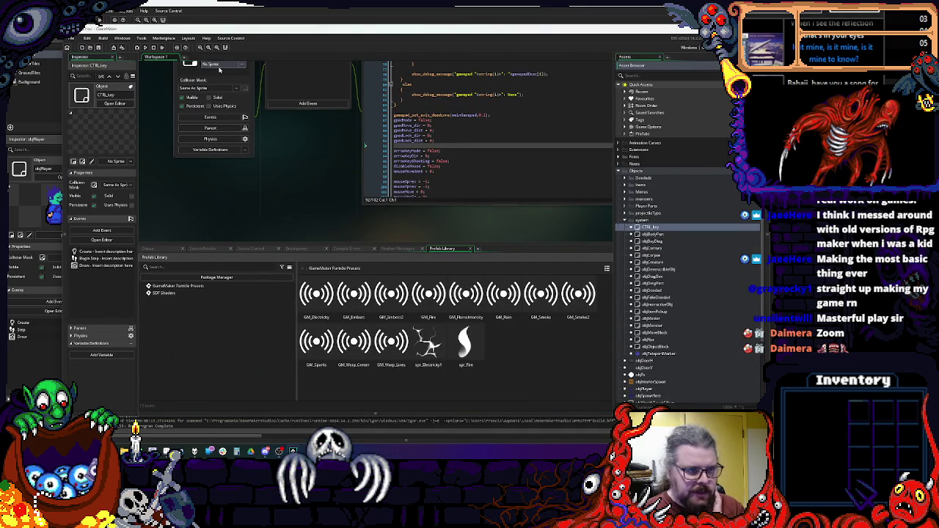
- Expand Rooms and Scripts, open the Collisions script, and select all of its code
scroll(621, 193, "down", 3)
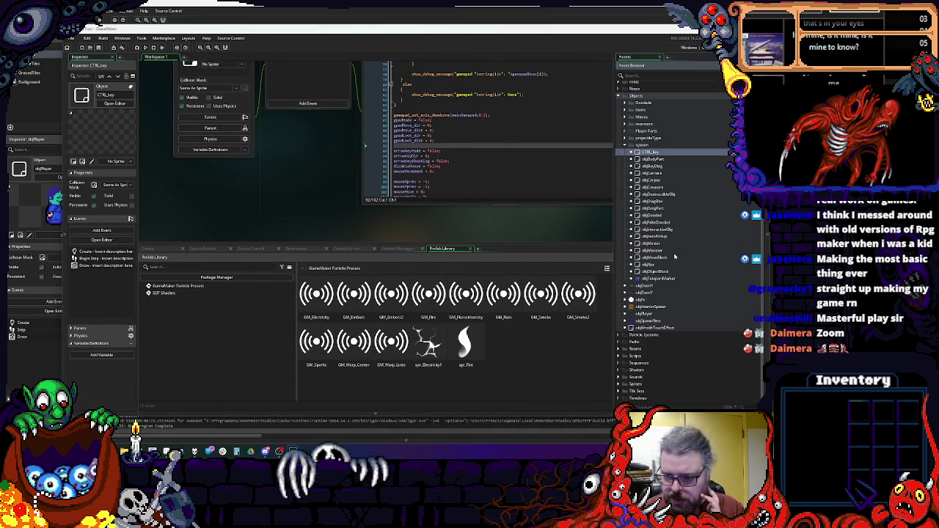
left_click(619, 349)
left_click(621, 377)
scroll(622, 377, "down", 3)
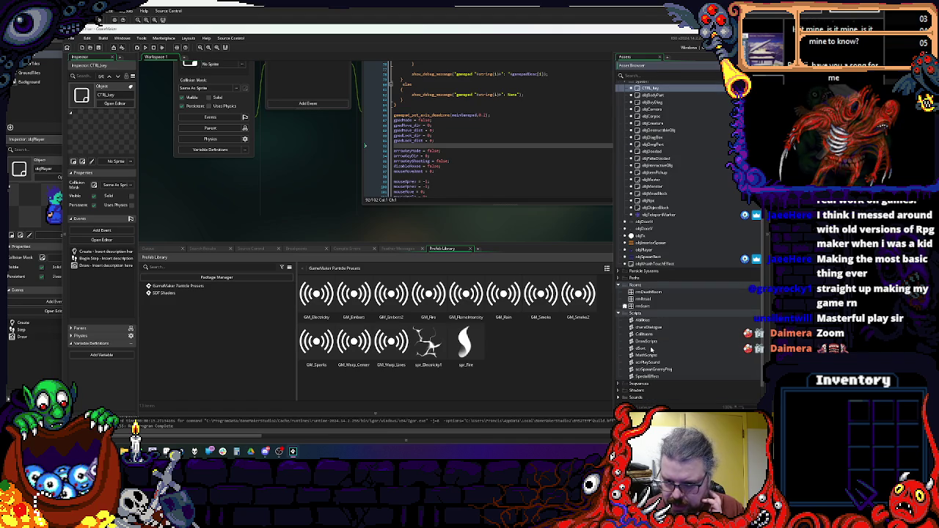
double_click(645, 334)
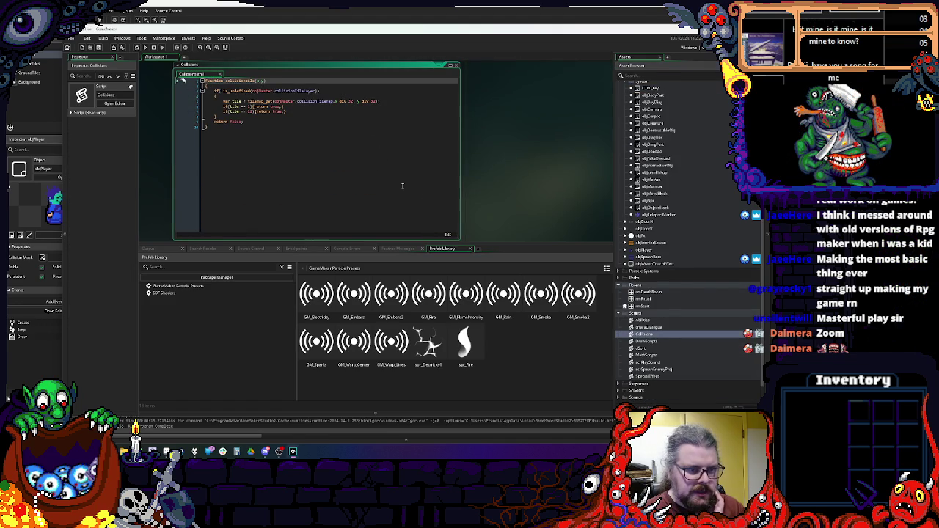
left_click(313, 170)
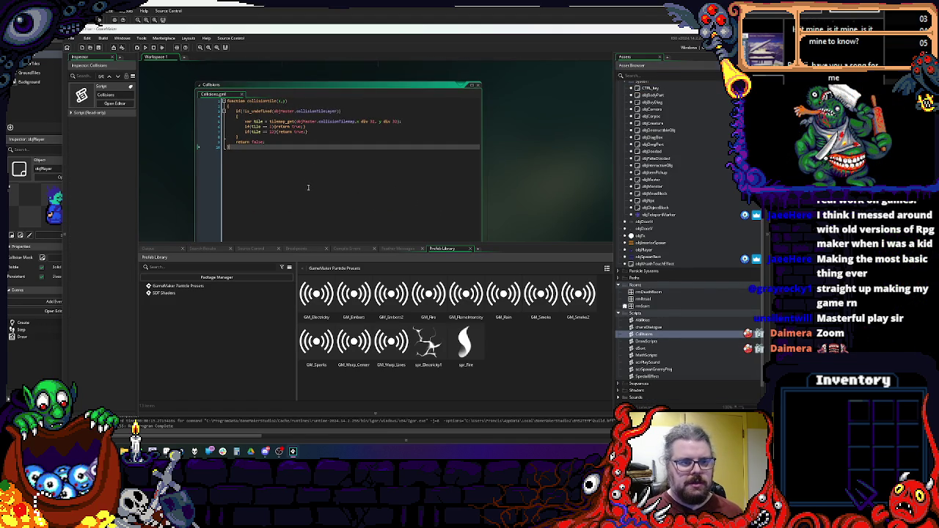
left_click_drag(307, 190, 176, 66)
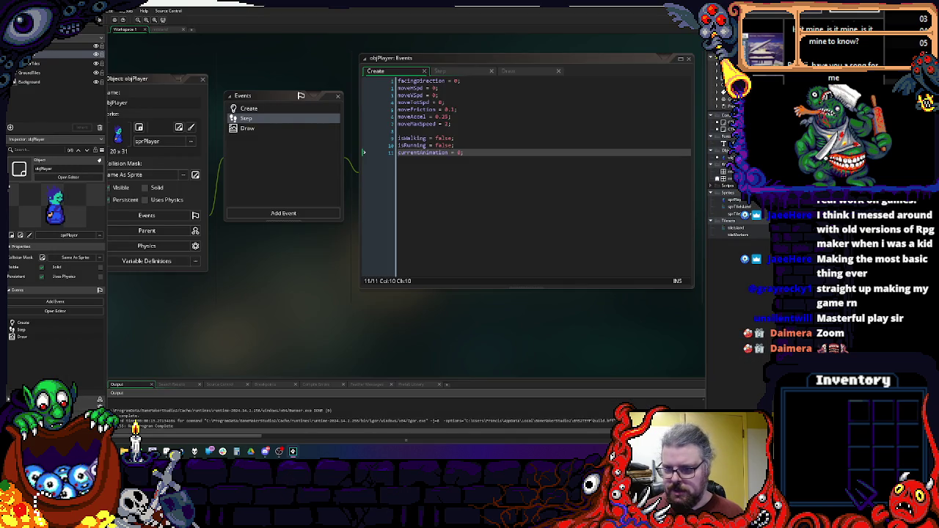
right_click(732, 186)
- Create a new script, paste the collisionTile code over its template, and rename it collisiontile
mouse_move(736, 191)
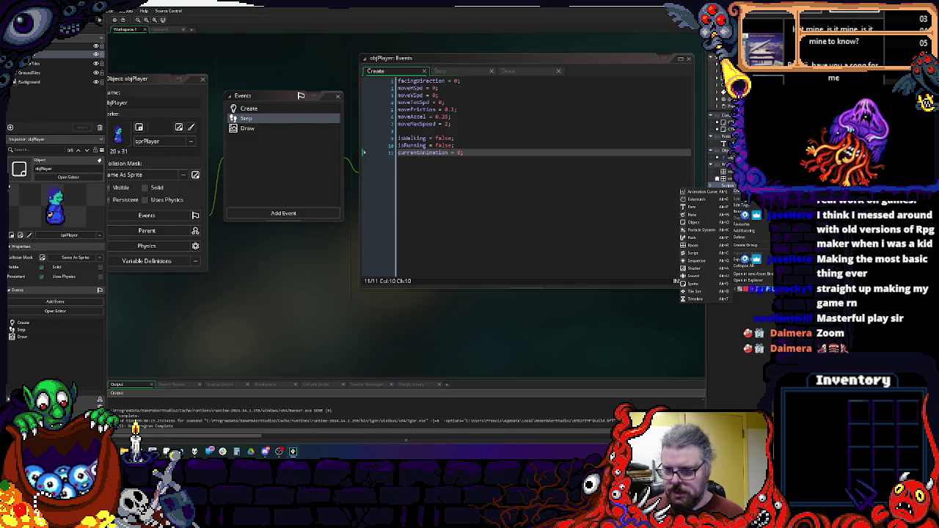
left_click(701, 254)
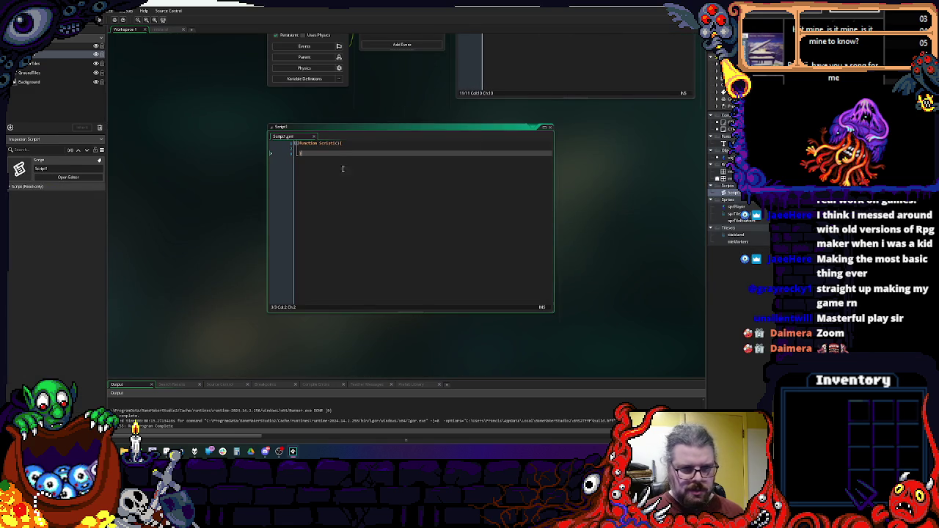
right_click(736, 194)
mouse_move(743, 203)
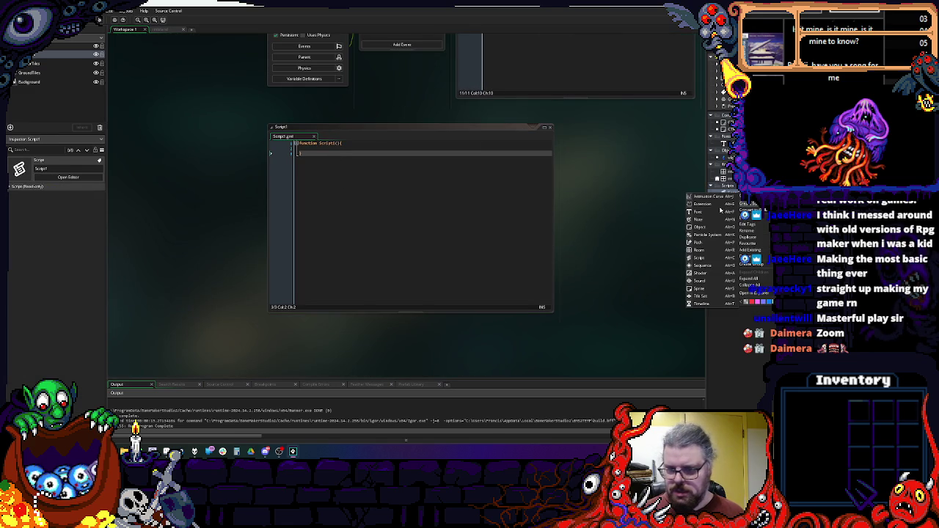
left_click(330, 143)
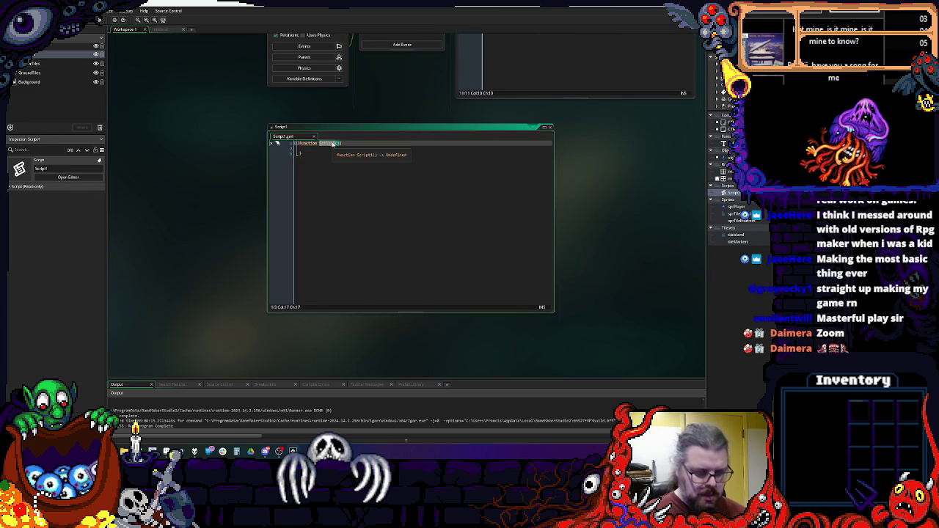
key("ctrl+a")
key("ctrl+v")
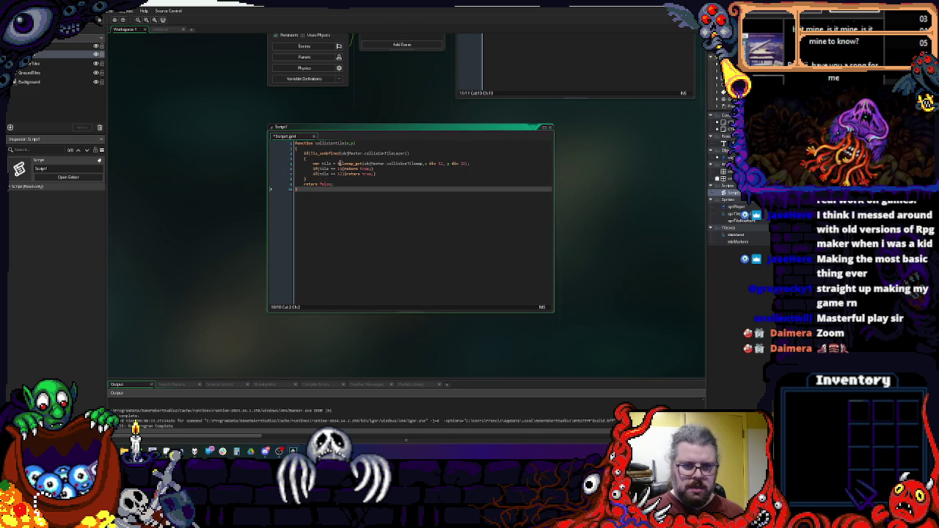
left_click(535, 247)
left_click(734, 179)
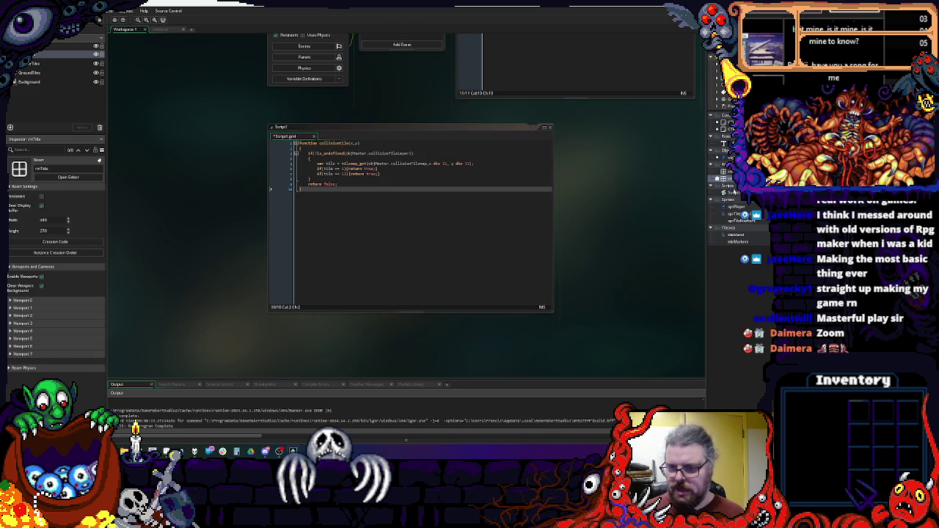
right_click(734, 194)
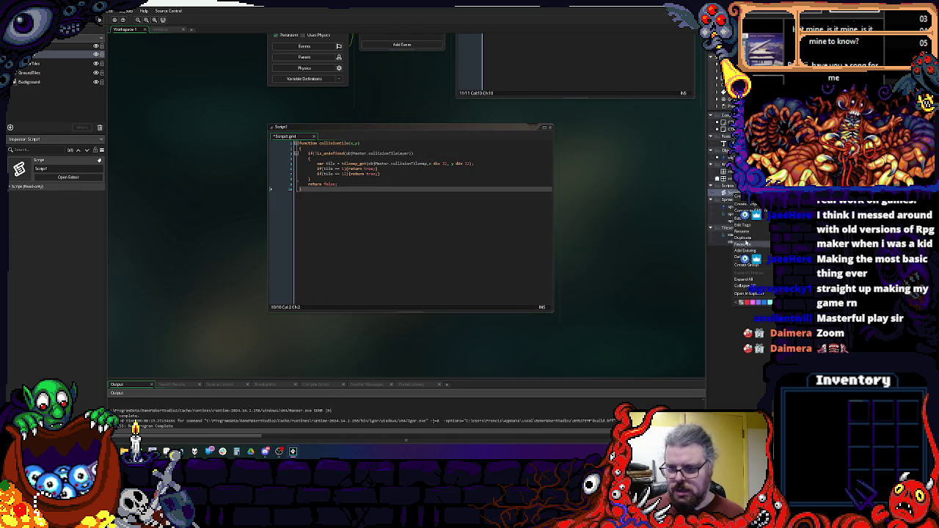
left_click(744, 233)
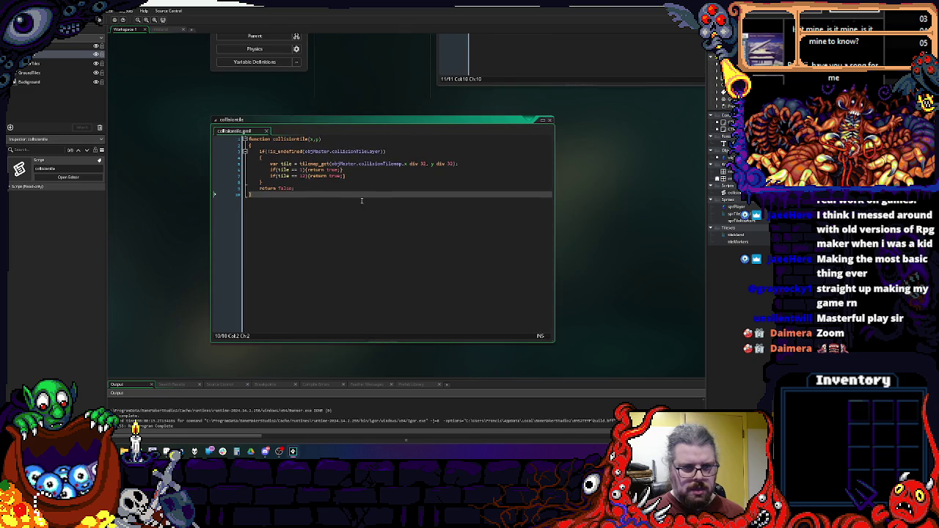
- Check the objMaster collisionTileLayer reference on line 3 against the rmIsland room
scroll(330, 172, "up", 1, "ctrl")
left_click(349, 149)
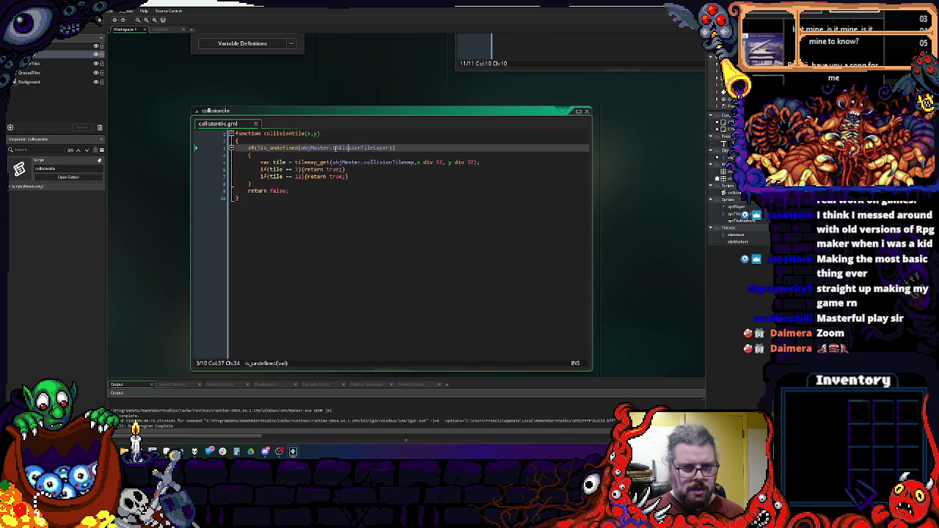
double_click(311, 148)
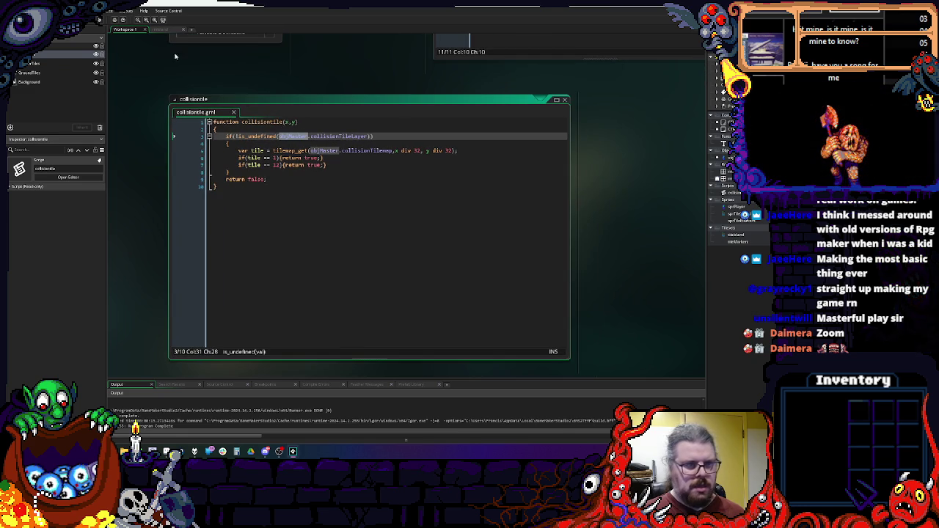
left_click(159, 30)
left_click(122, 30)
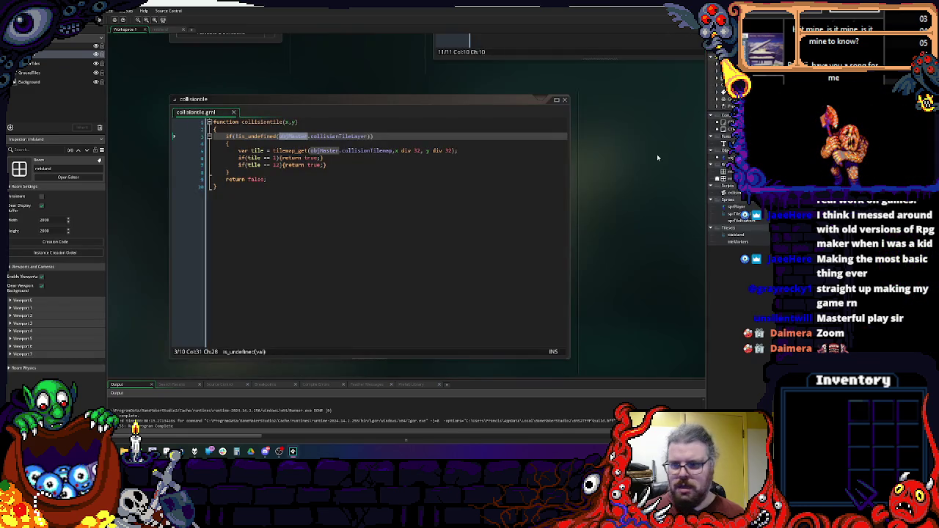
right_click(738, 117)
mouse_move(743, 123)
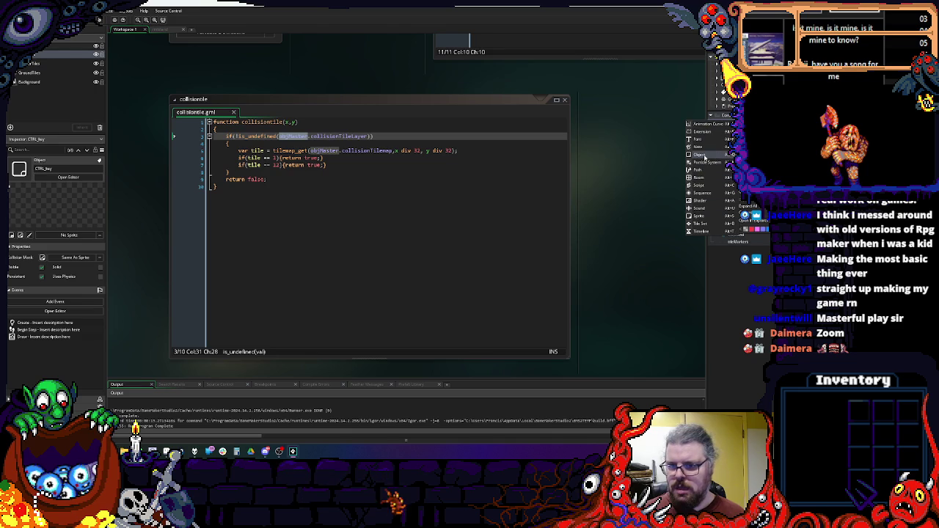
- Create a new object asset and select collisionTileLayer on line 3 of the collisiontile script
left_click(704, 155)
scroll(275, 178, "down", 1)
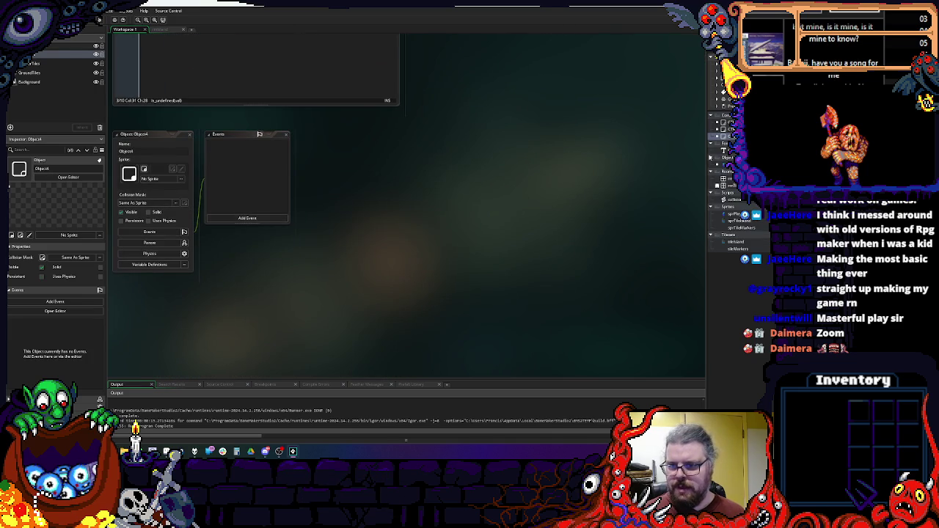
scroll(390, 212, "up", 2)
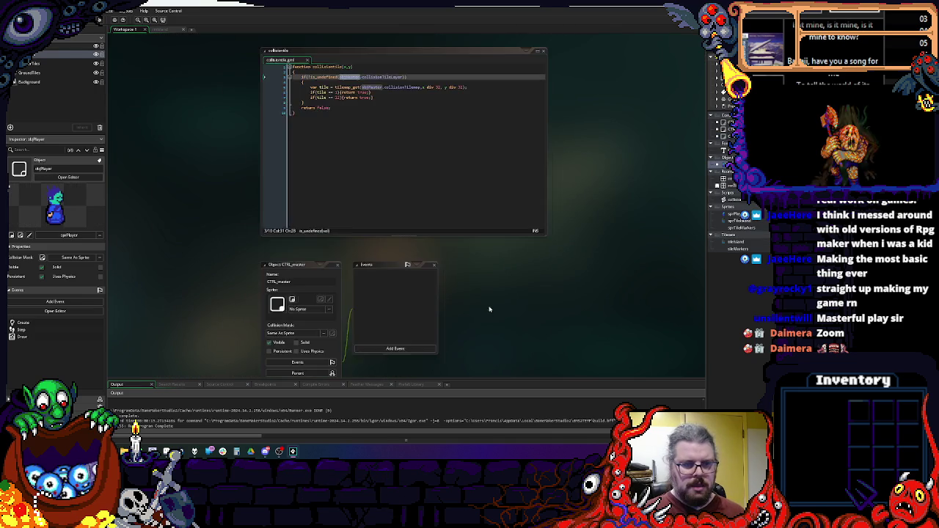
left_click(353, 110)
scroll(363, 75, "down", 1)
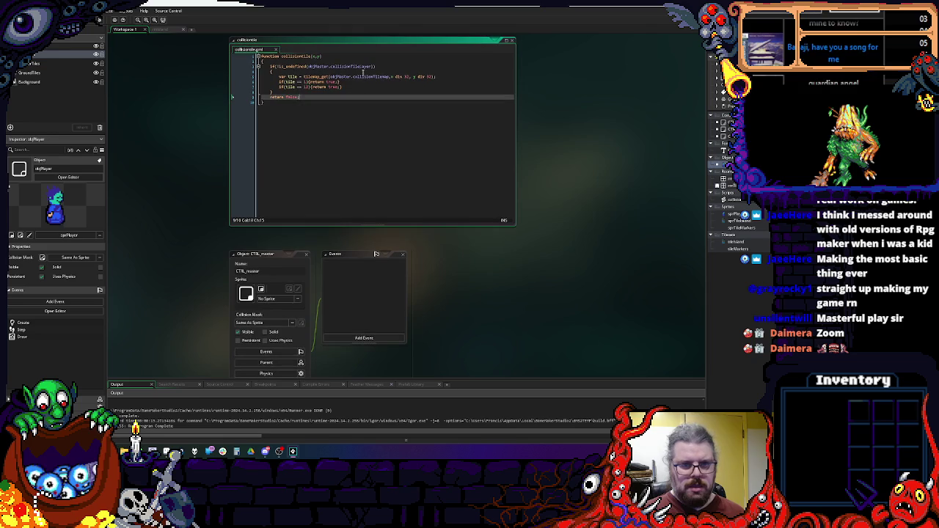
double_click(361, 66)
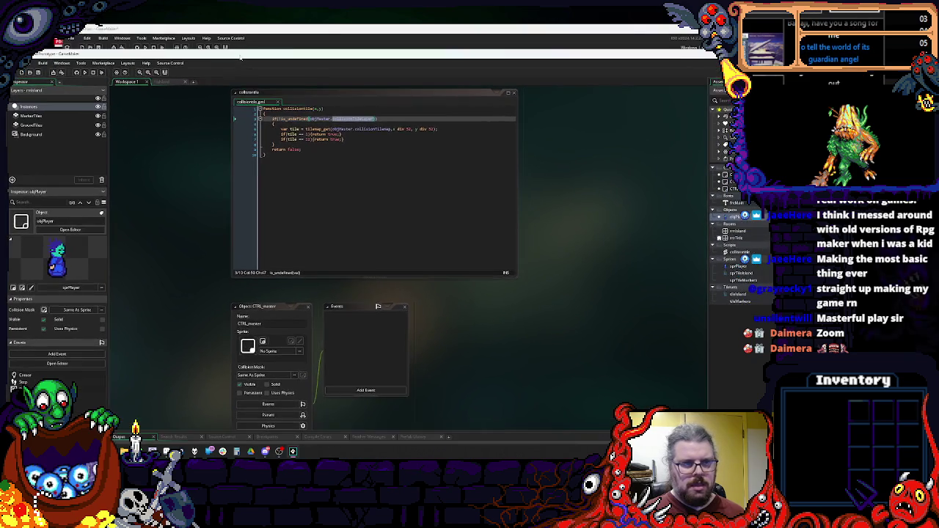
- In the other project, open objMaster's Create event and select the collisionTileLayer and collisionTilemap lines
left_click_drag(239, 57, 246, 35)
double_click(646, 180)
left_click(323, 89)
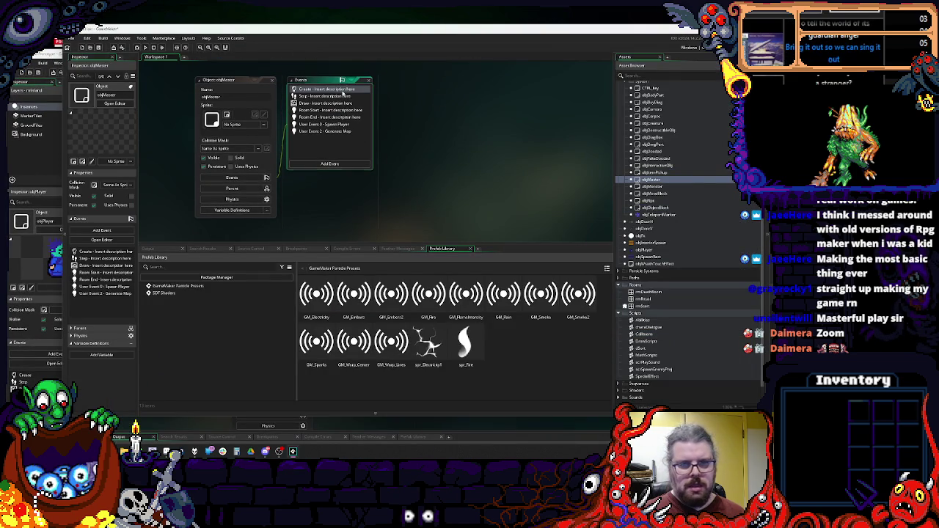
left_click_drag(484, 148, 396, 142)
left_click(488, 171)
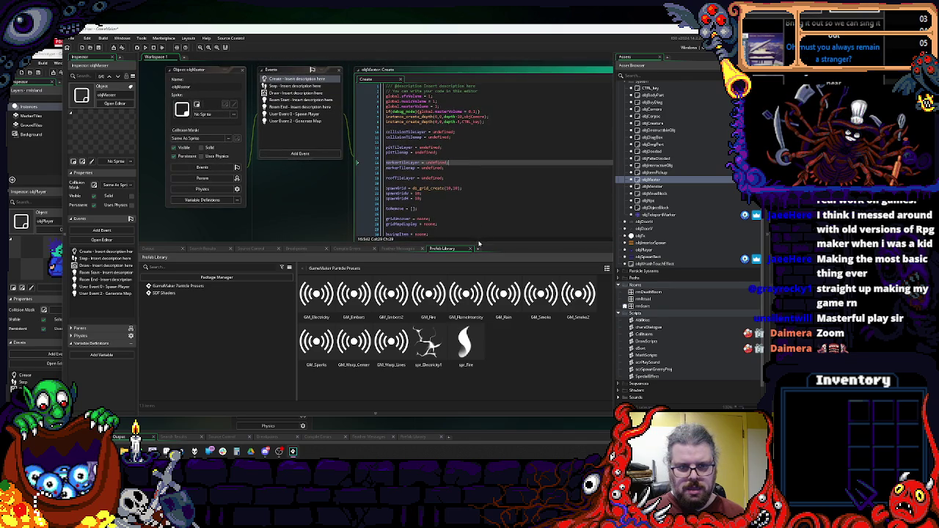
left_click_drag(480, 243, 480, 300)
left_click(473, 178)
left_click_drag(473, 146, 406, 141)
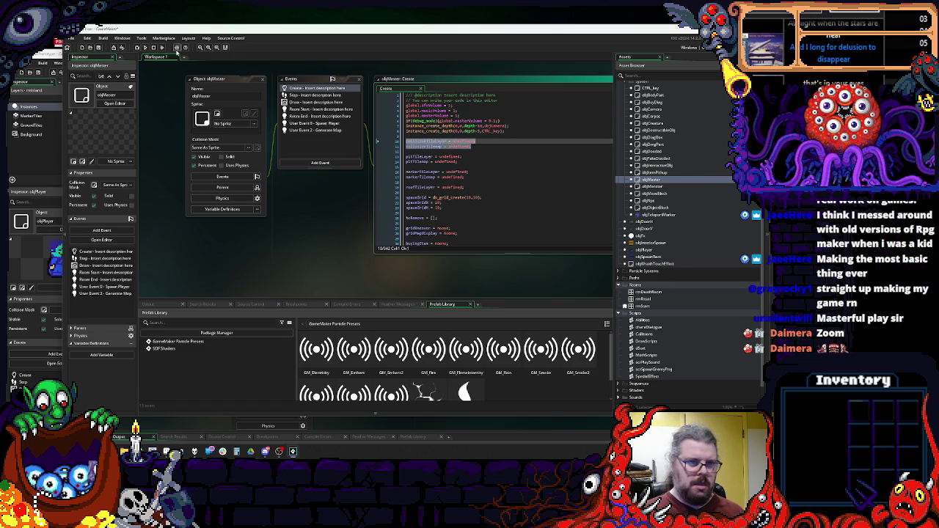
- Bring CTRL_master's workspace forward and add a Create event to it
mouse_move(99, 28)
left_mouse_down()
mouse_move(134, 33)
mouse_move(146, 18)
left_mouse_up()
left_click(424, 178)
scroll(410, 115, "down", 3)
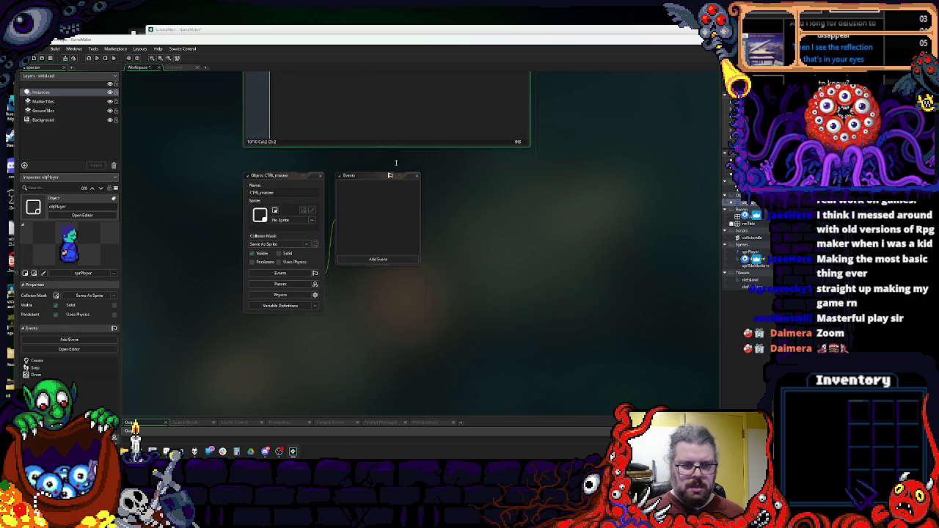
left_click(383, 261)
left_click(394, 264)
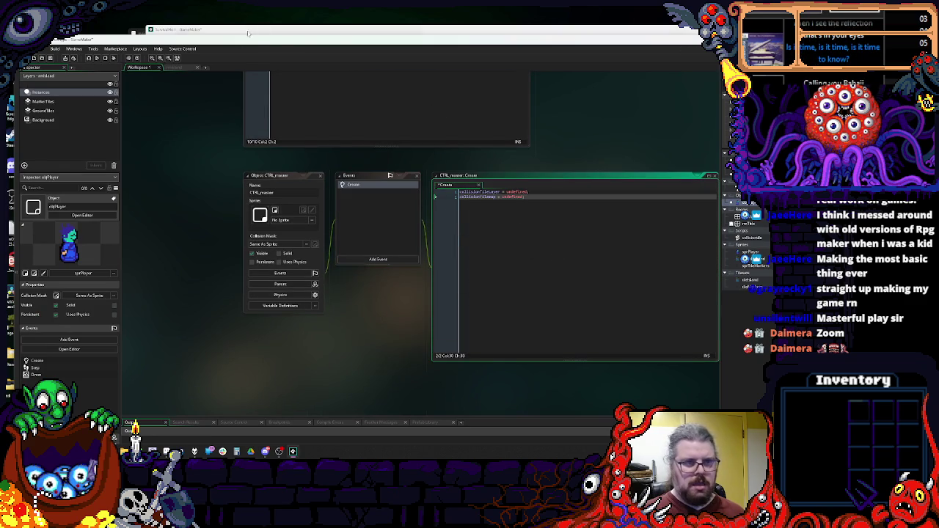
- Copy the collision tile layer lines from objMaster's Room Start into a new CTRL_master Room Start event
left_click(400, 109)
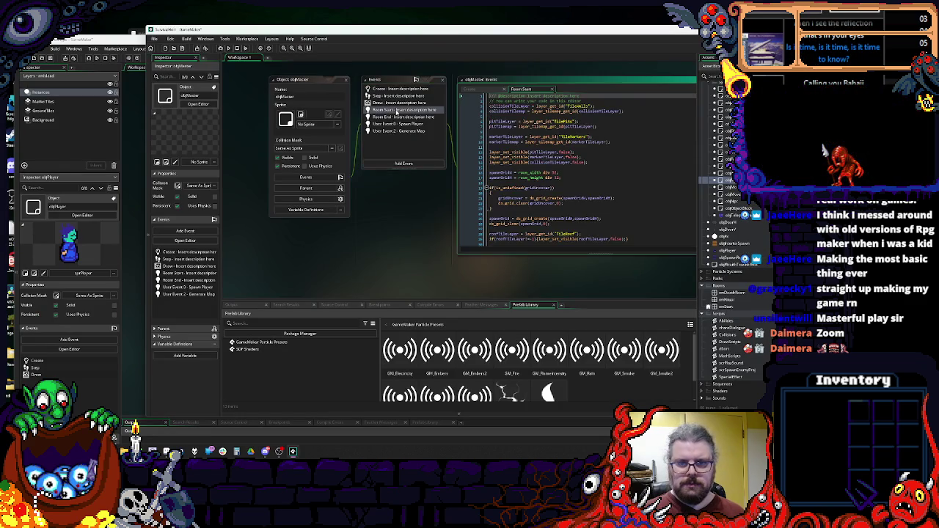
left_click_drag(488, 107, 624, 111)
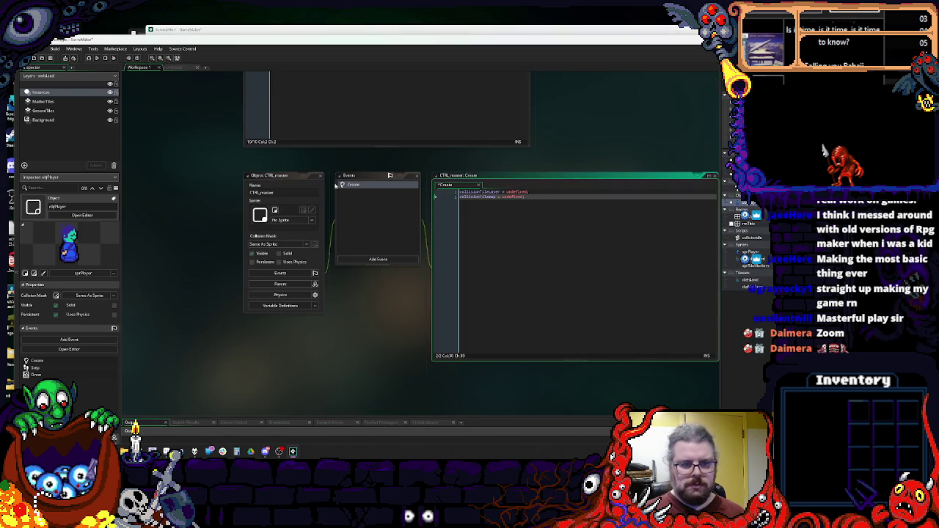
left_click(375, 259)
mouse_move(402, 356)
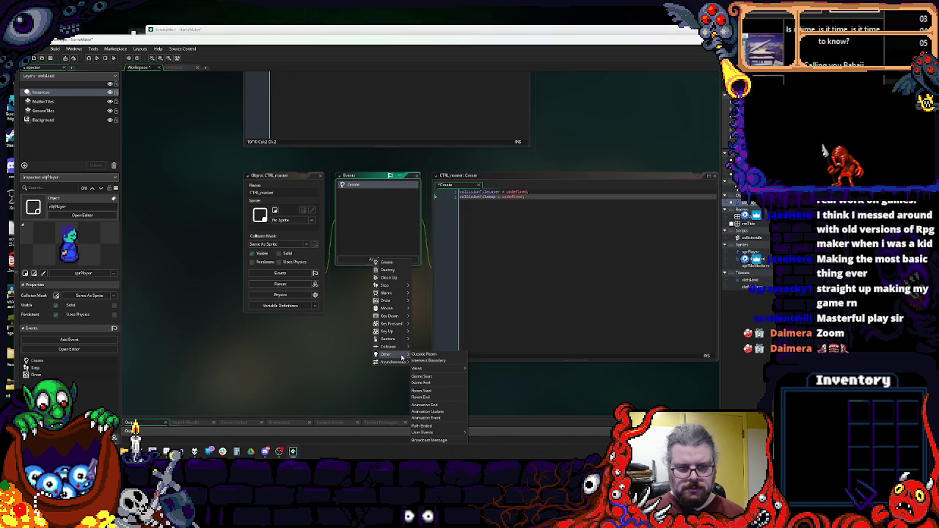
key("ctrl+v")
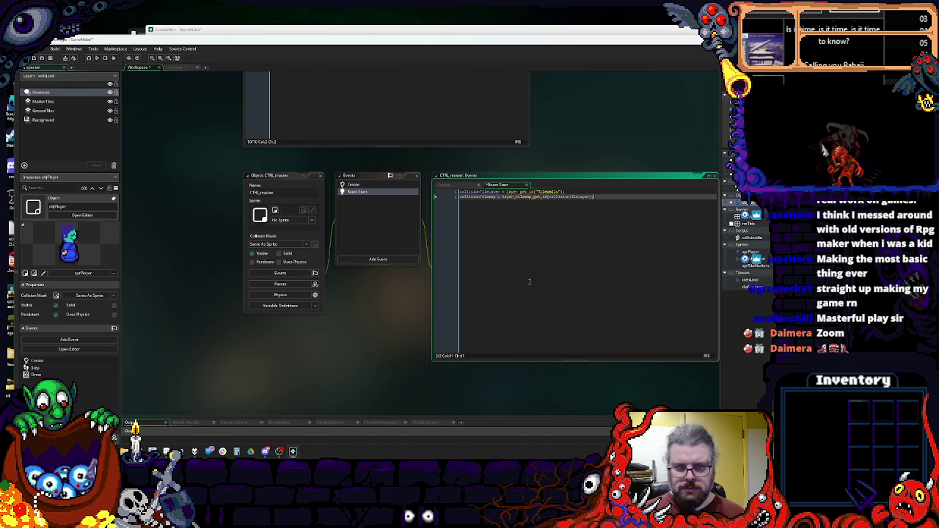
- Change the layer name in the Room Start code from TileWalls to MarkerTiles
left_click(353, 186)
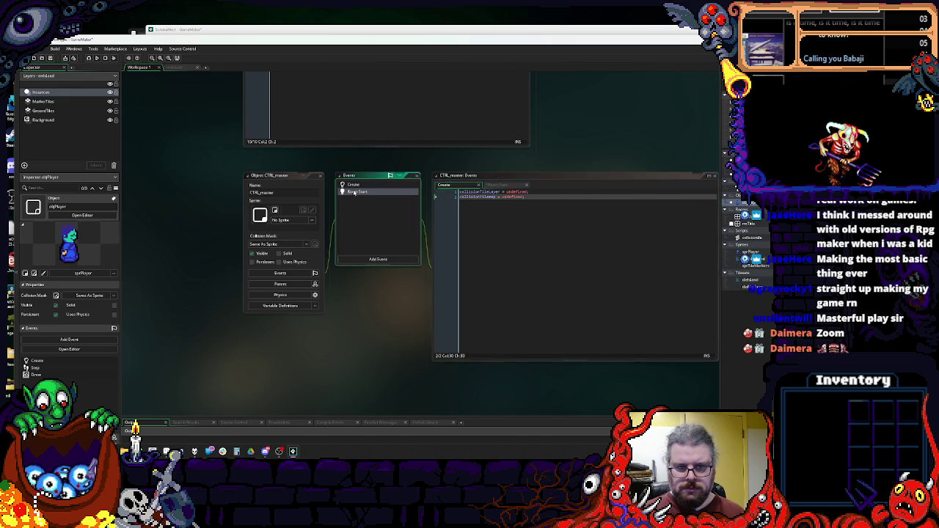
left_click(556, 249)
left_click(546, 192)
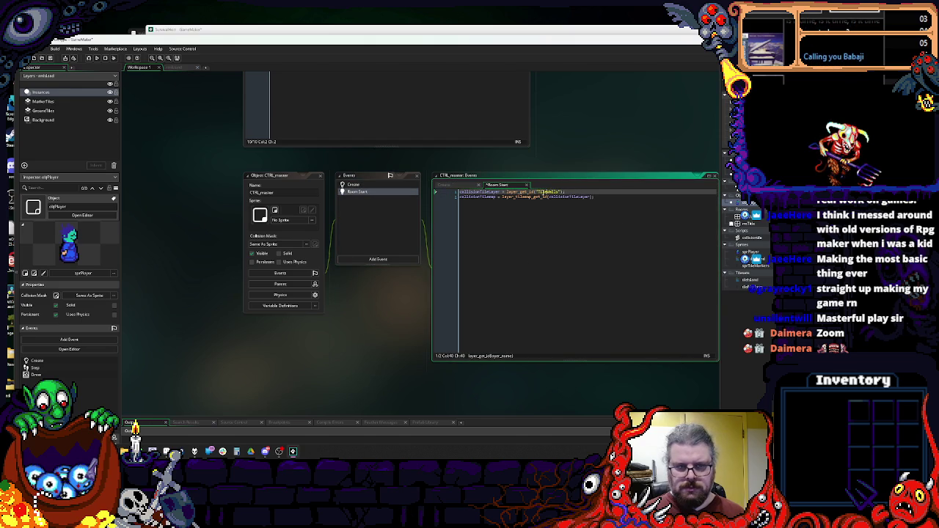
left_click(175, 67)
left_click(140, 68)
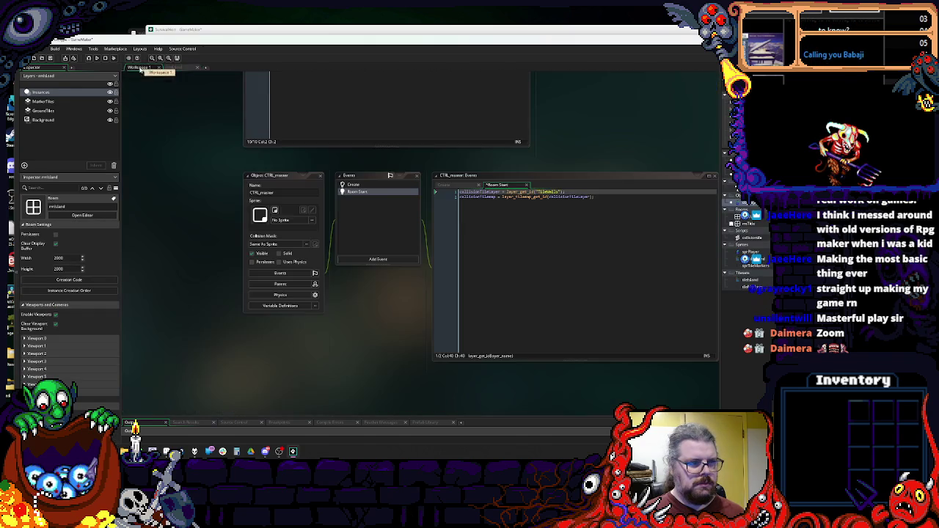
left_click(554, 192)
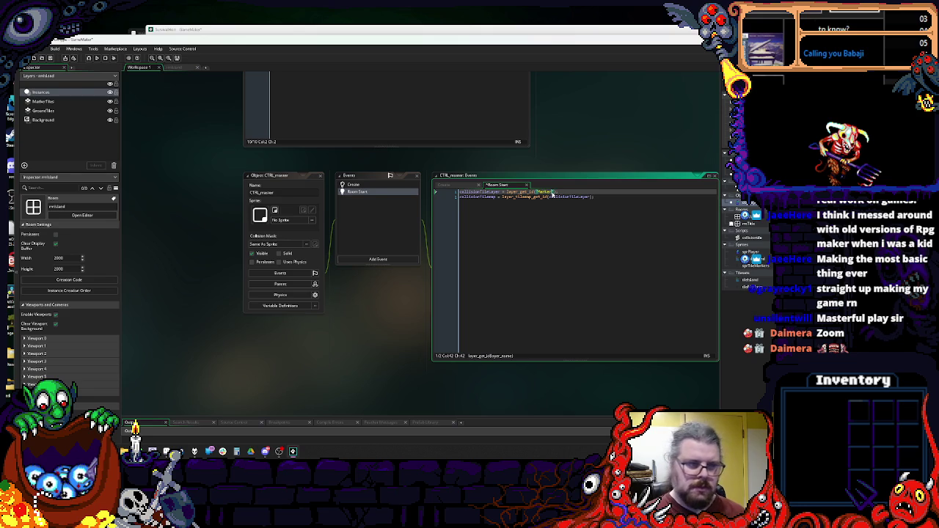
type("Tiles")
key("Down")
key("End")
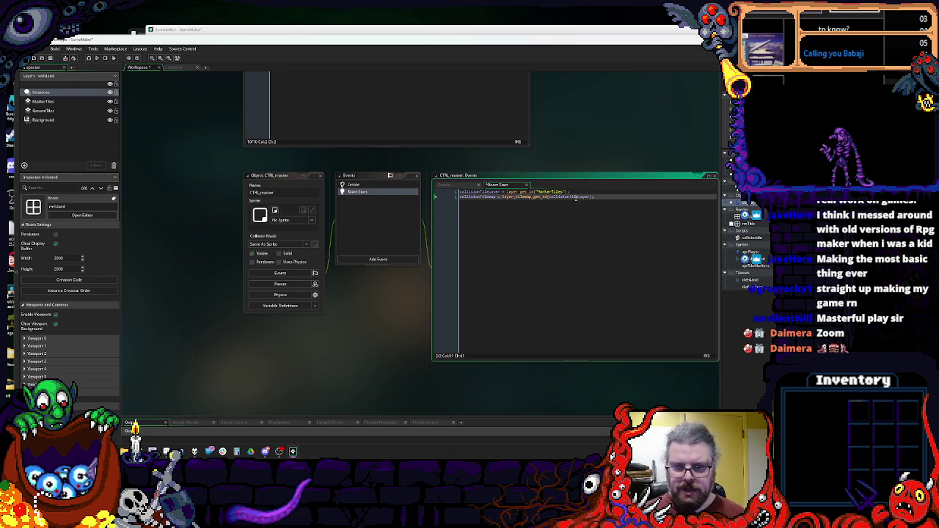
- Add objMaster's layer_set_visible line to the end of Room Start to hide the collision tile layer
left_click(362, 183)
left_click(357, 191)
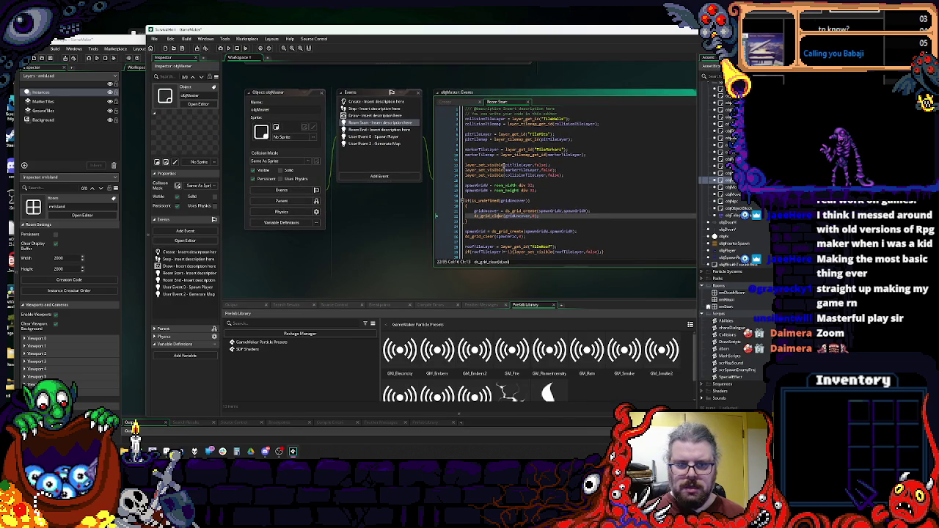
left_click_drag(567, 174, 481, 175)
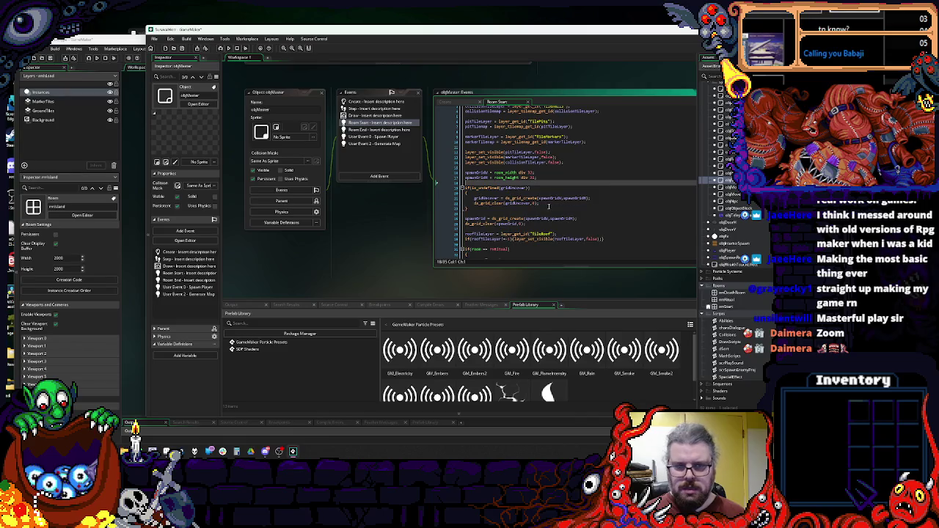
left_click(542, 211)
left_click(503, 246)
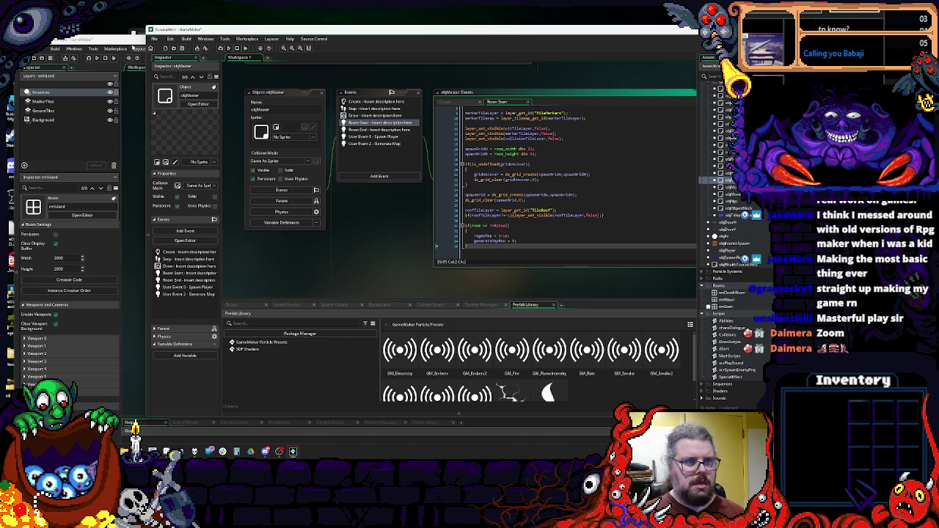
- Copy the collision tile reset lines from objMaster's Room End event
double_click(383, 131)
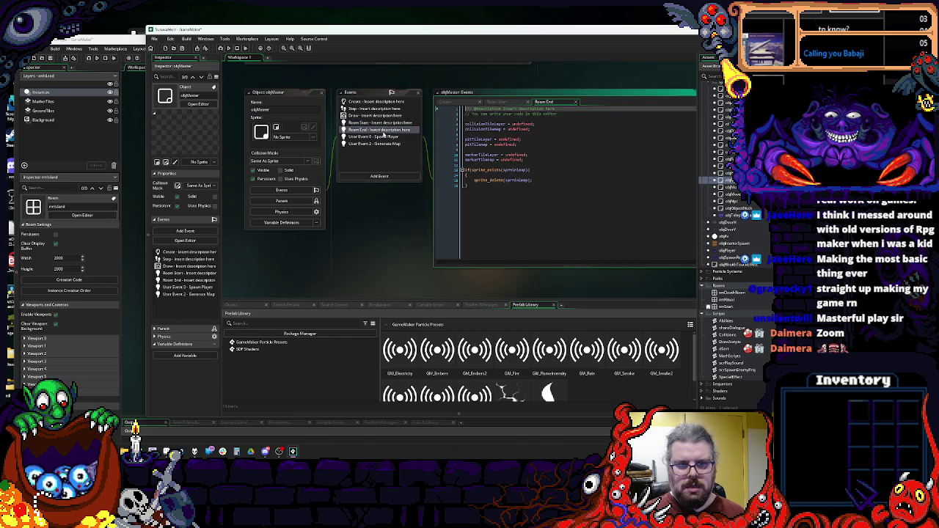
left_click_drag(539, 130, 428, 125)
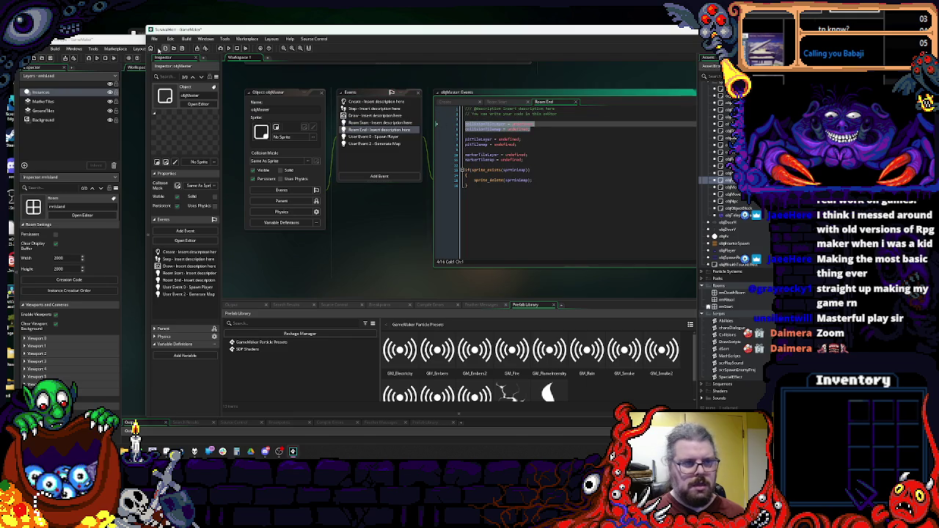
left_click(133, 35)
left_click(374, 260)
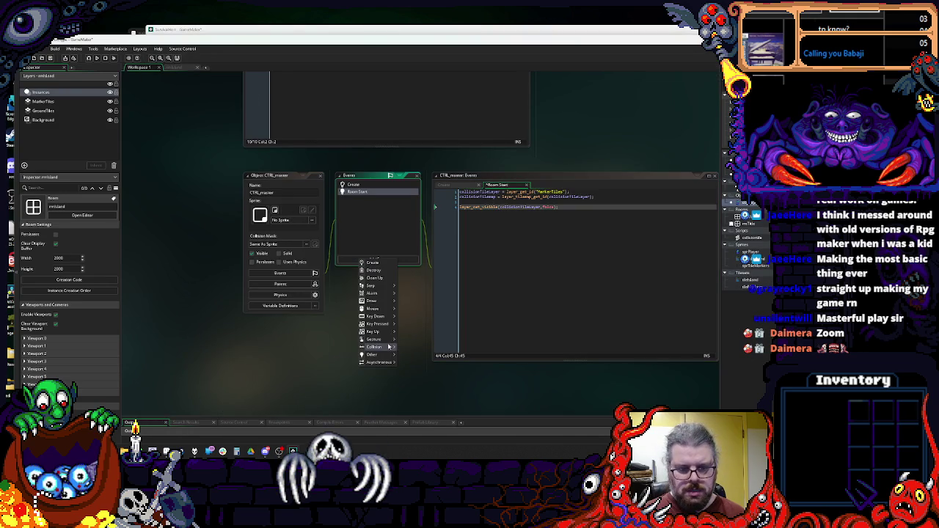
- Add a Room End event to CTRL_master with the collisionTileLayer and collisionTilemap = undefined lines
mouse_move(383, 355)
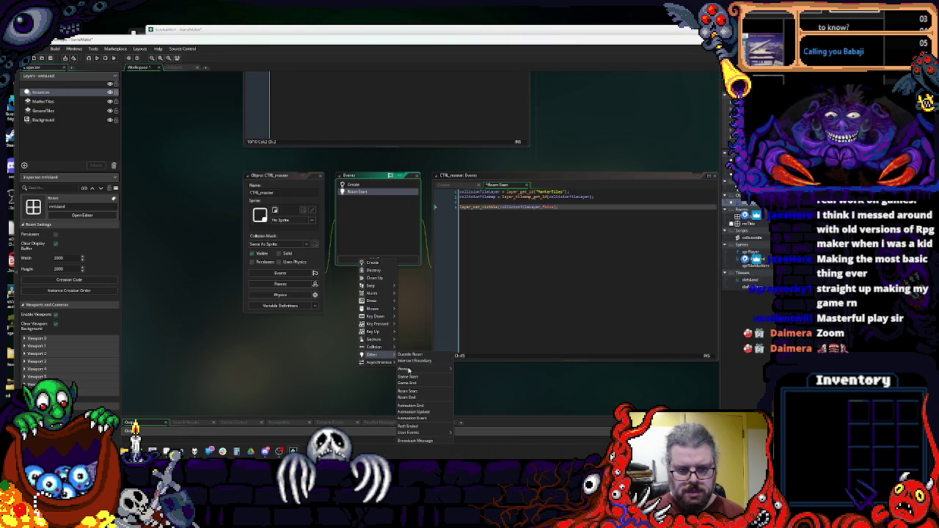
left_click(417, 407)
key("ctrl+v")
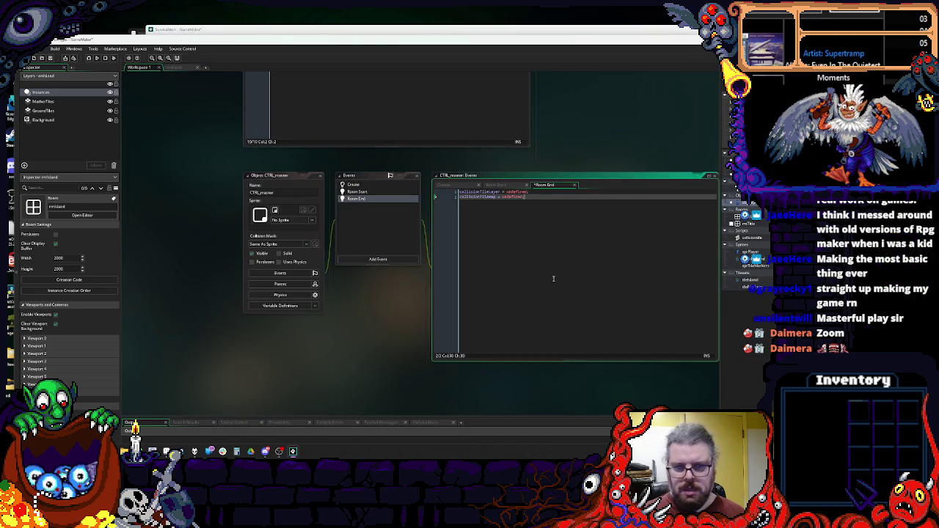
- Save the project and review the collisiontile script
left_click(51, 58)
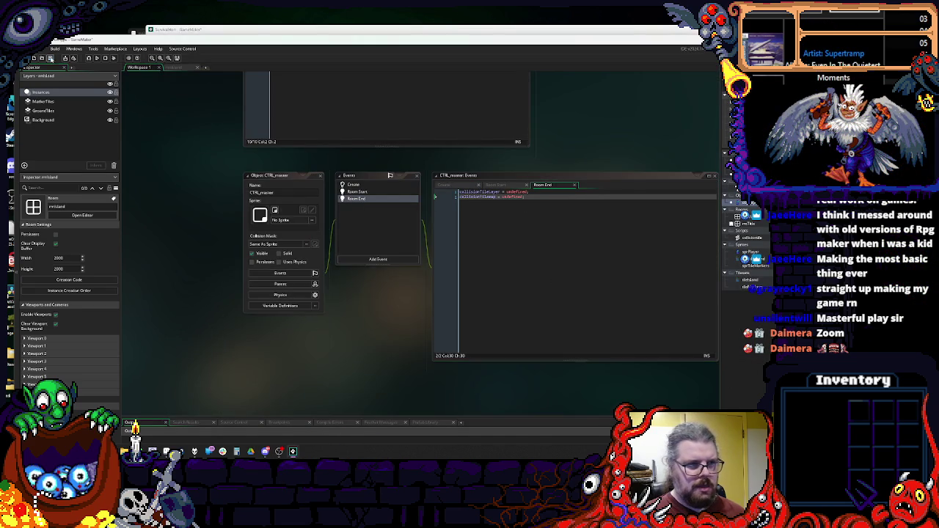
scroll(575, 262, "up", 4)
scroll(548, 259, "up", 7)
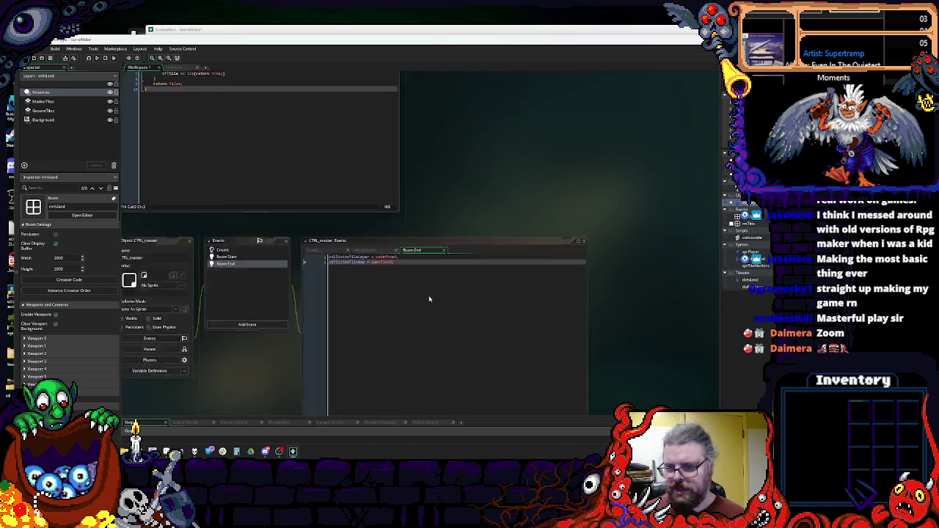
scroll(468, 183, "up", 4)
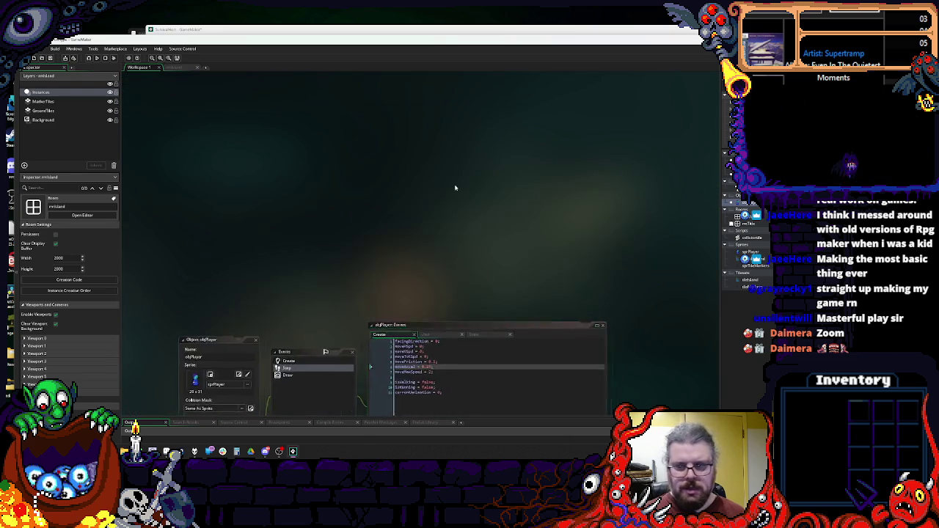
scroll(440, 130, "down", 9)
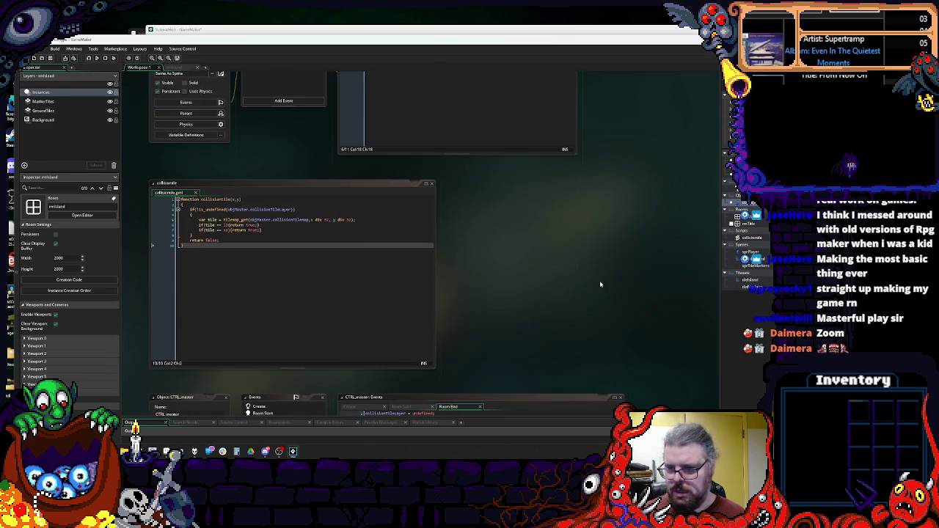
scroll(596, 308, "down", 7)
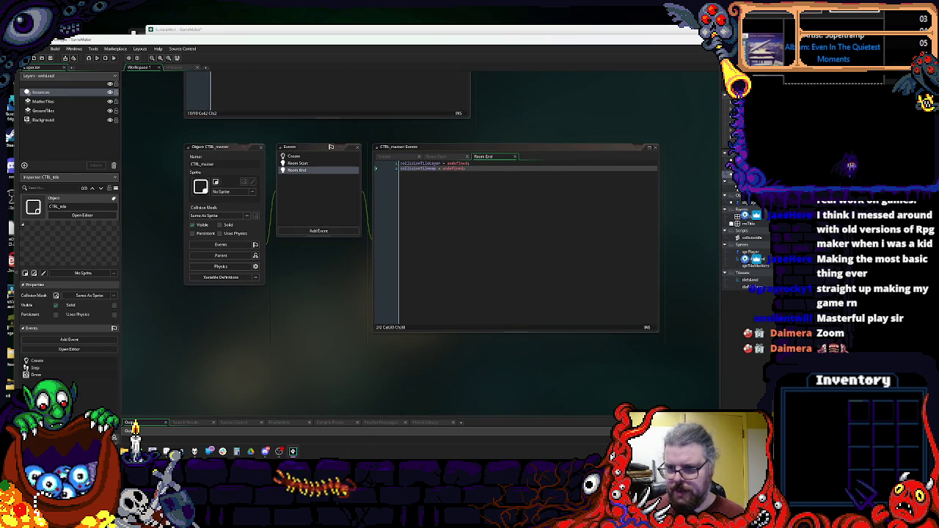
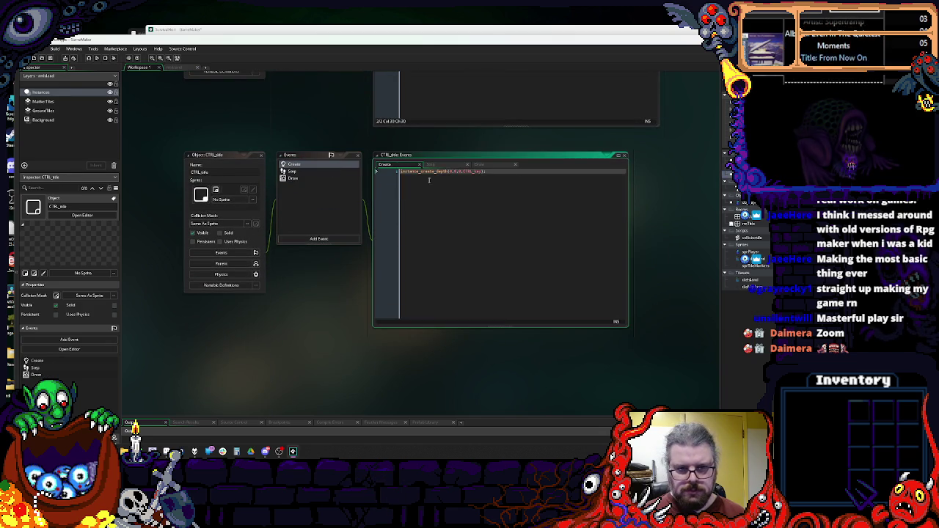
- Duplicate the instance_create_depth line and make the first copy create CTRL_master
left_click_drag(400, 172, 413, 180)
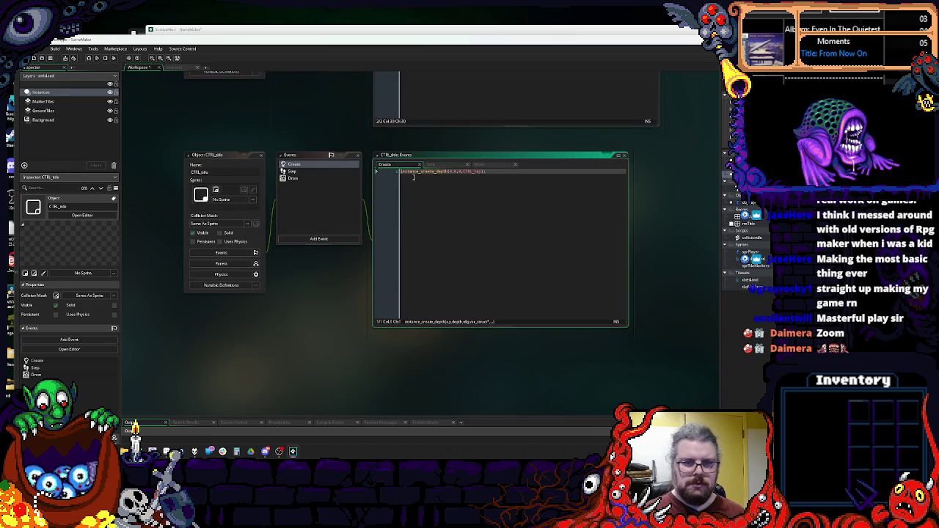
key("ctrl+d")
left_click(481, 171)
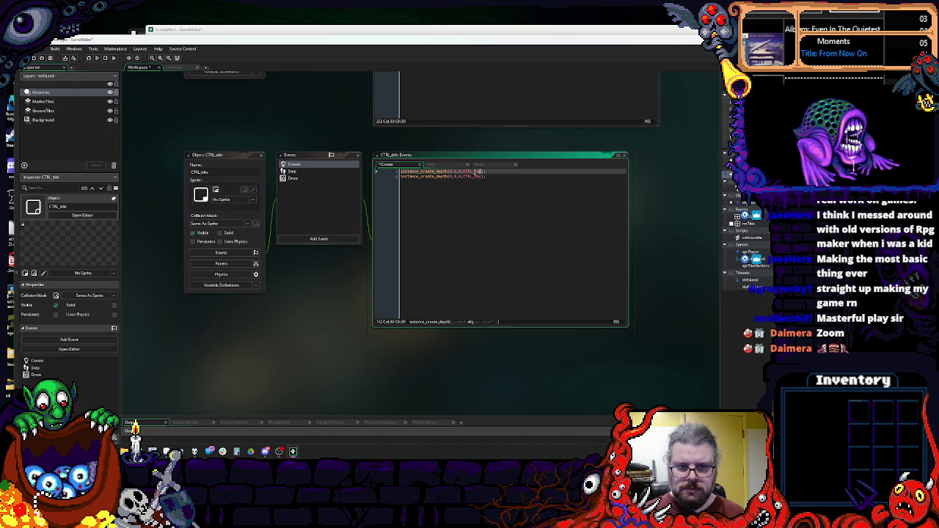
type("_")
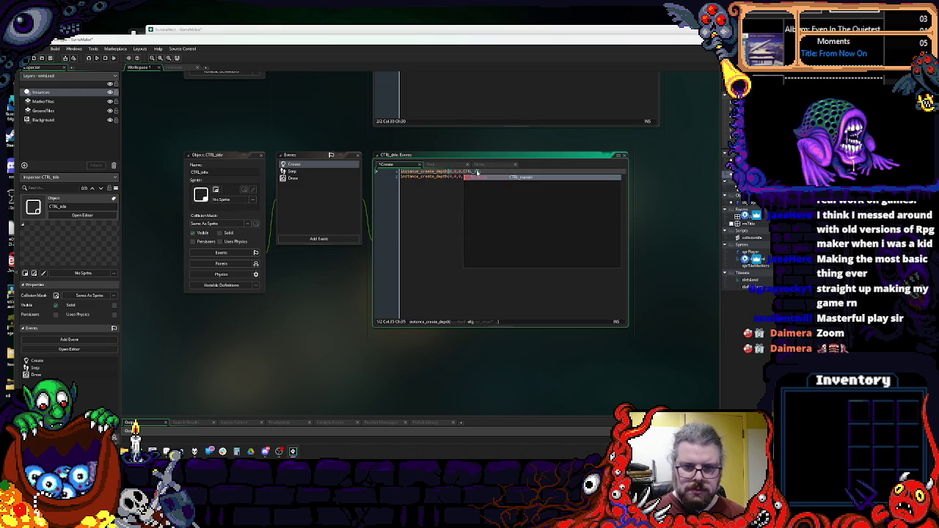
key("Return")
key("Down")
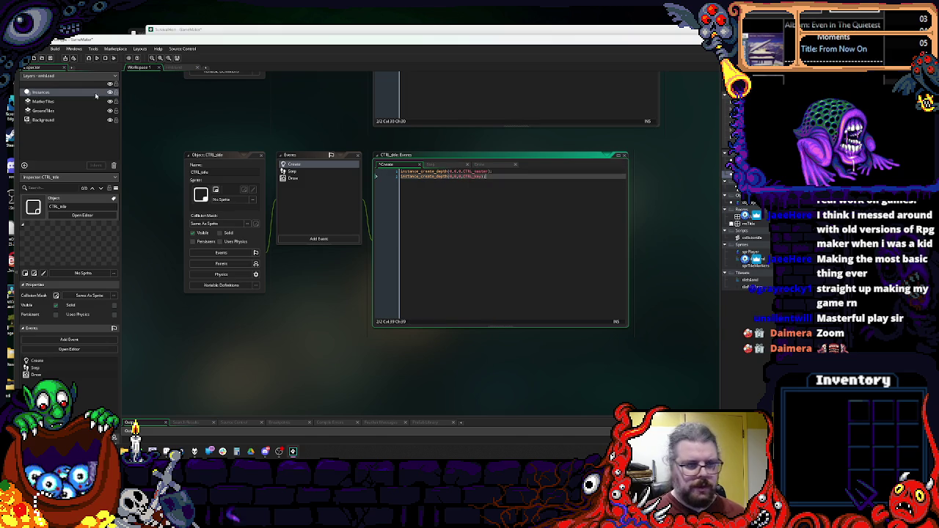
left_click(753, 253)
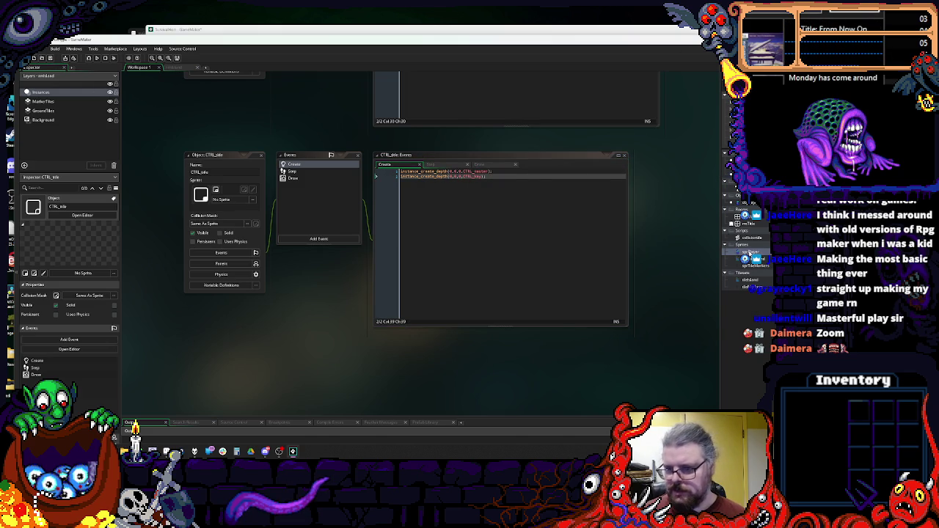
- Look through the collisiontile script and show objNpc's events in the inspector
scroll(485, 199, "down", 3)
scroll(469, 199, "down", 5)
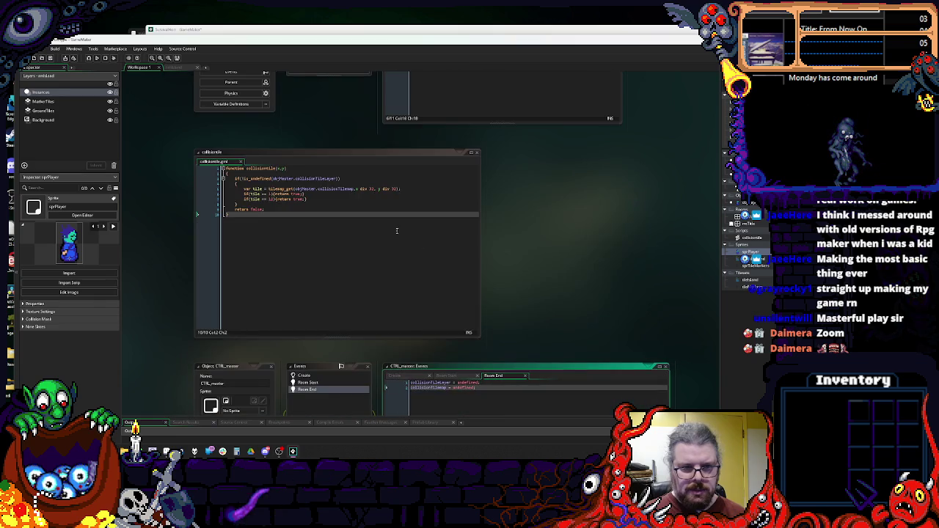
scroll(370, 223, "up", 3)
left_click(295, 238)
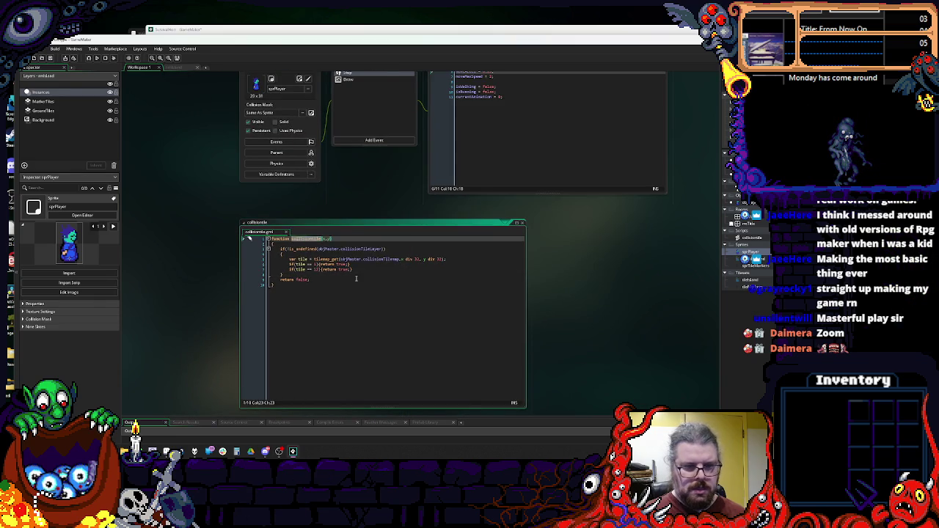
left_click(356, 278)
scroll(396, 308, "up", 3)
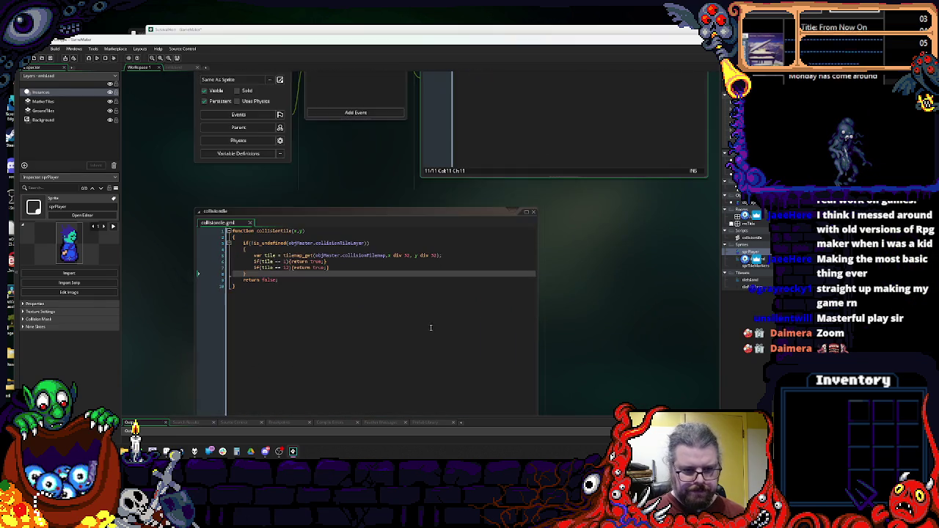
scroll(432, 328, "down", 2)
key("ctrl+Tab")
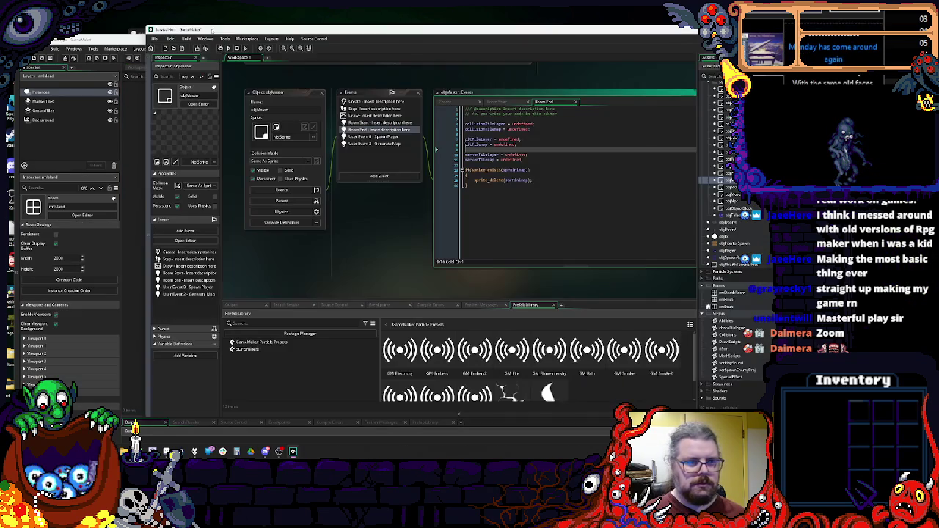
left_click(737, 202)
- Briefly open rmIsland, then return to the workspace panned to objPlayer and collisiontile
scroll(742, 204, "up", 2)
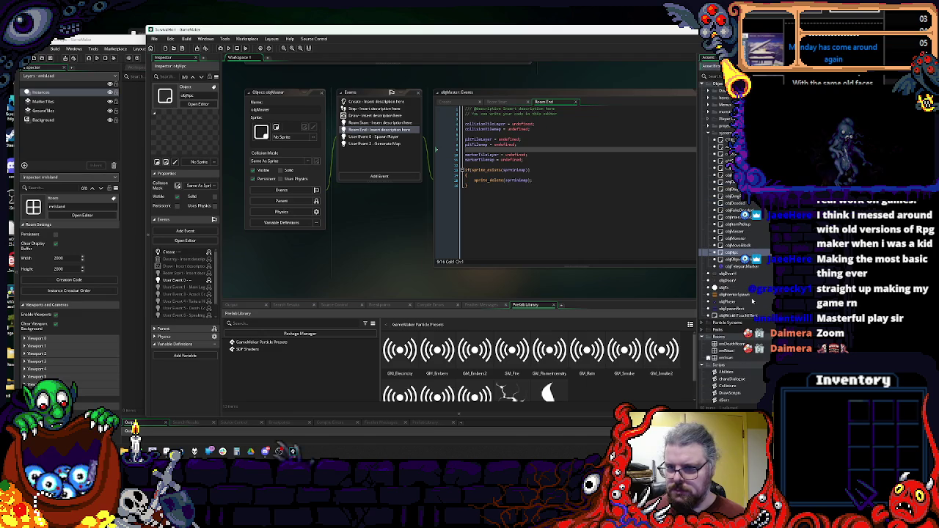
scroll(751, 302, "down", 3)
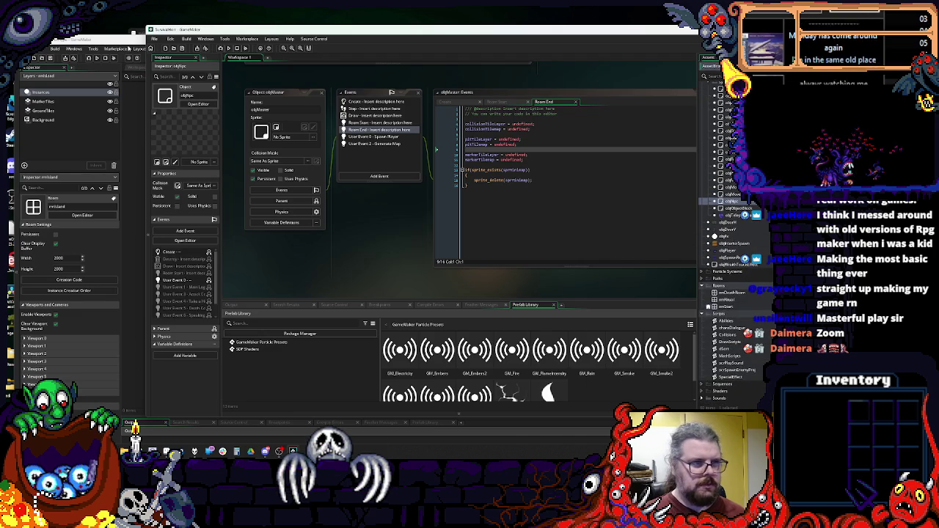
double_click(770, 294)
left_click(143, 68)
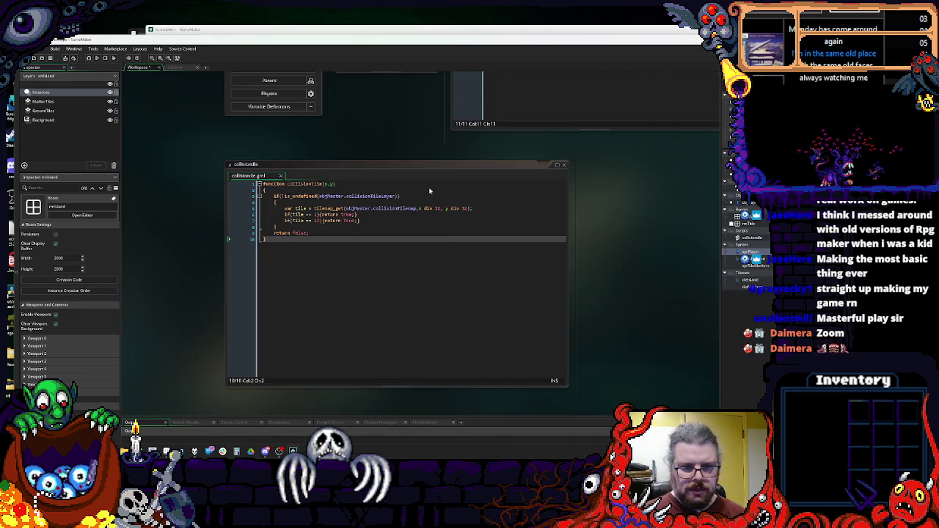
mouse_move(502, 291)
left_mouse_down()
mouse_move(526, 334)
mouse_move(562, 194)
mouse_move(582, 167)
left_mouse_up()
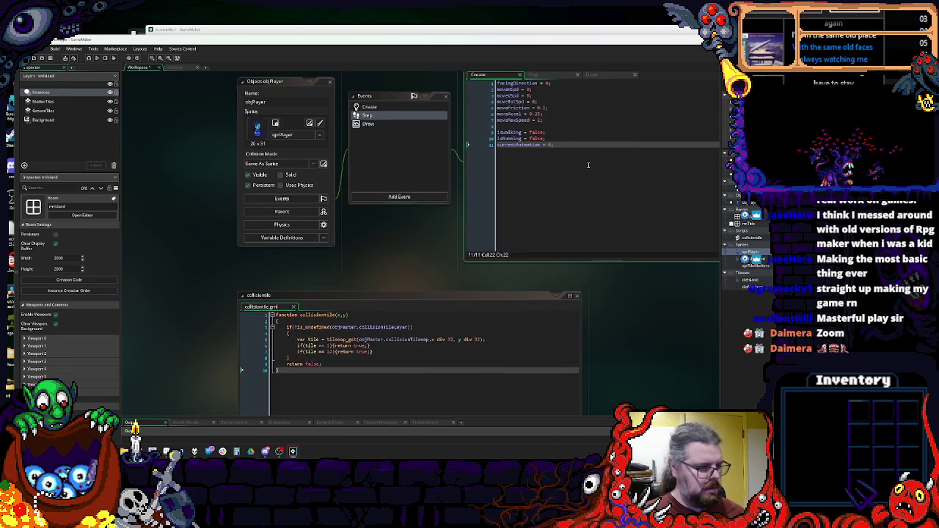
scroll(586, 165, "up", 1)
scroll(587, 164, "down", 1)
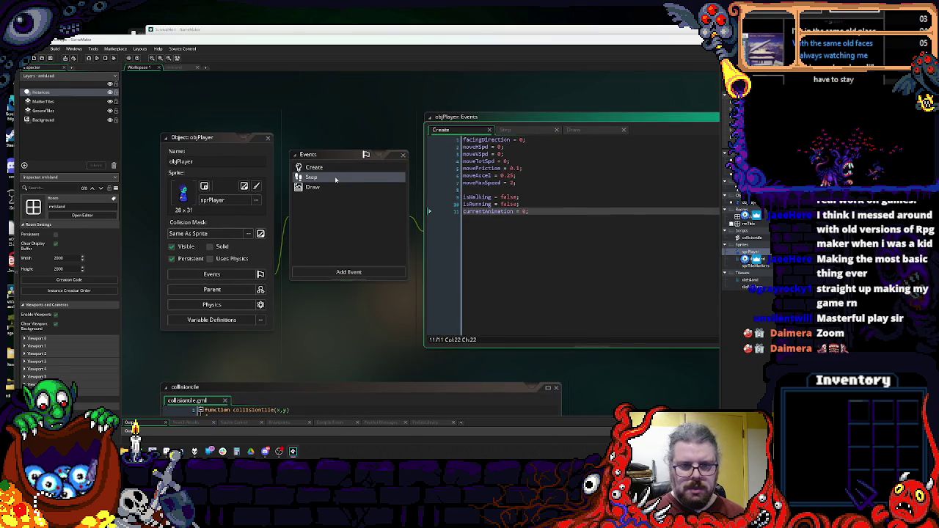
- In objPlayer's Step event, add an if(collisiontile(x+moveHSpd,y+moveVSpd)) block with braces below the collision comment
double_click(311, 177)
scroll(585, 239, "down", 2)
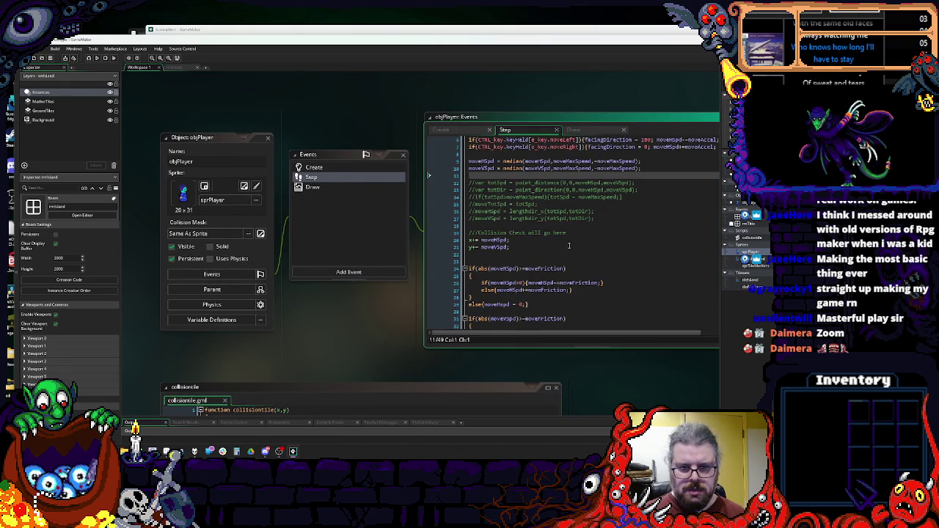
left_click(592, 232)
key("Return")
key("Return")
key("Return")
key("Up")
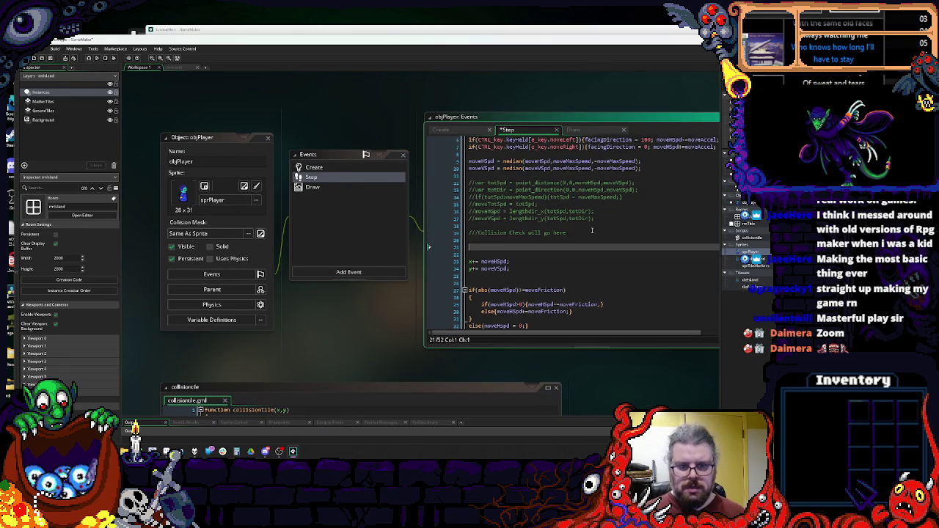
type("if(")
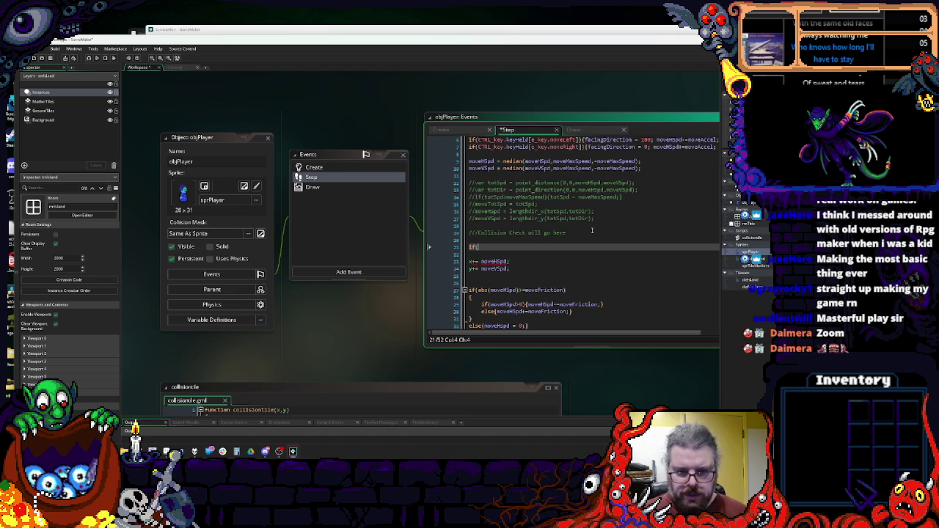
type("(x+")
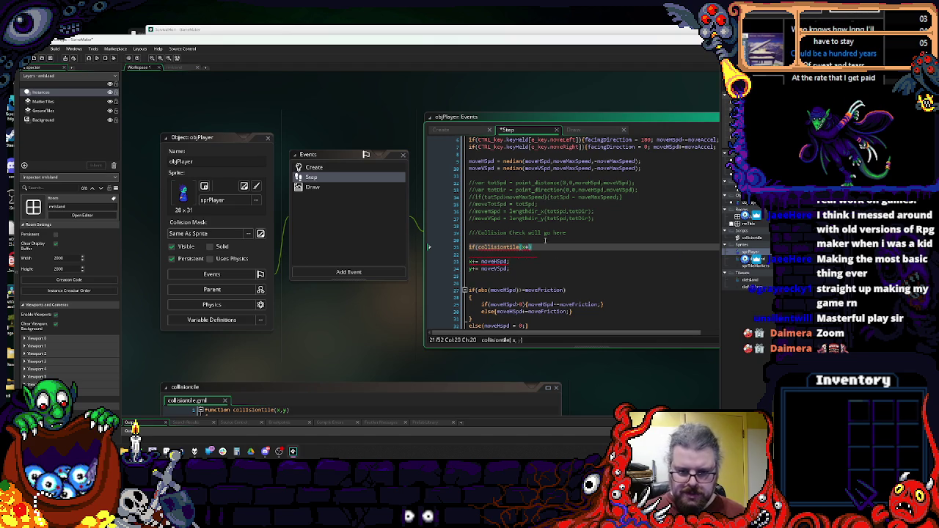
type("moveHSpd")
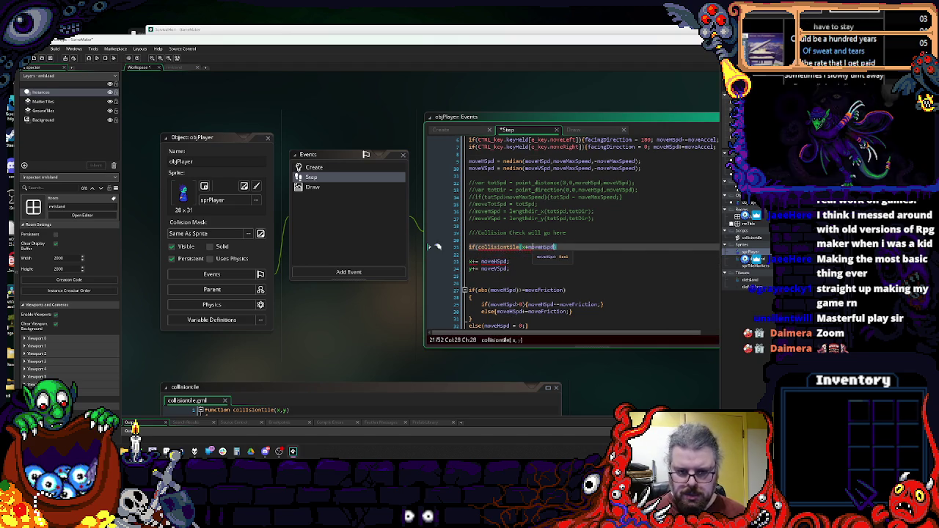
type(",y+")
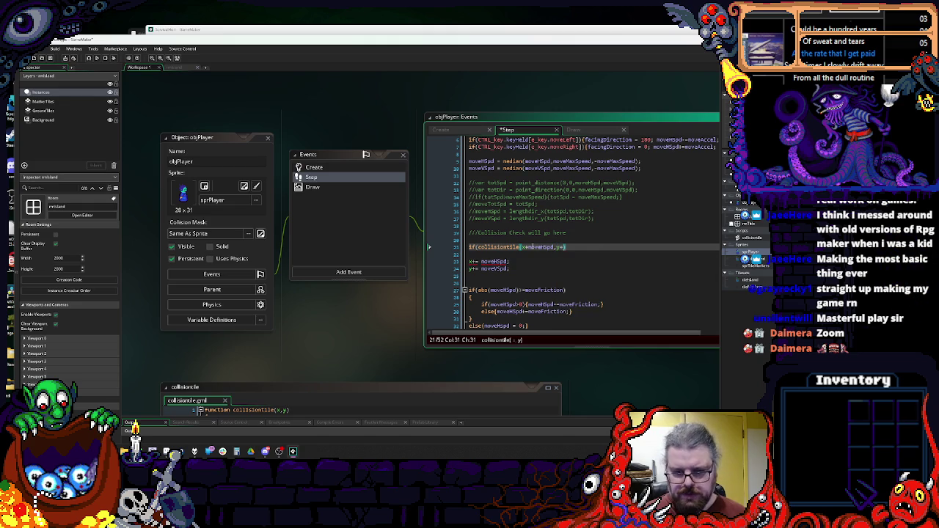
type("Spd))")
key("Return")
type("{")
key("Return")
type("}")
- Add an empty line inside the if block and an else opening before the movement lines
left_click(621, 304)
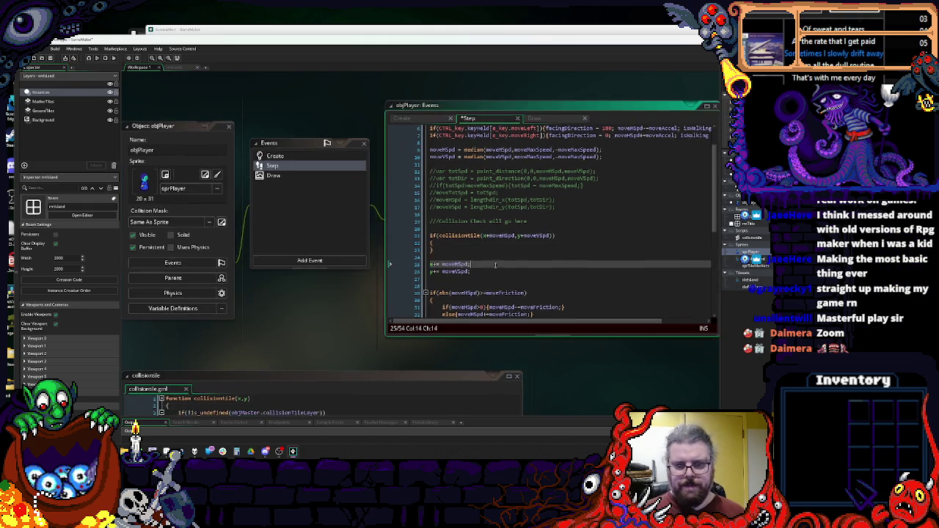
left_click_drag(649, 330, 614, 348)
left_click(453, 230)
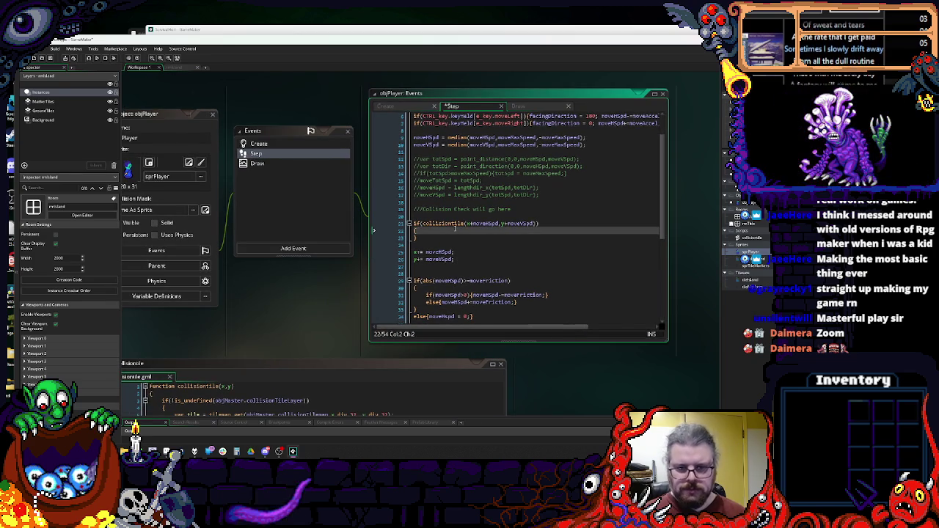
key("Return")
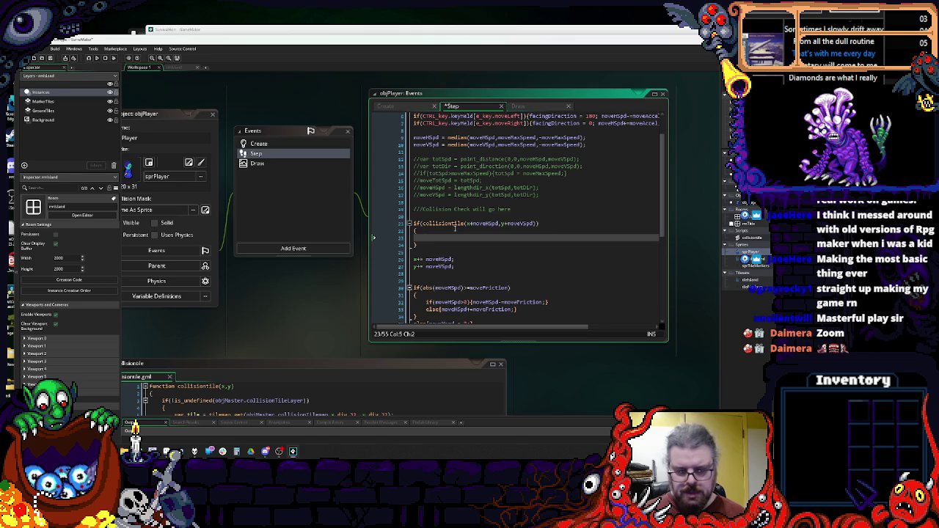
key("Down")
key("Down")
type("else")
key("Return")
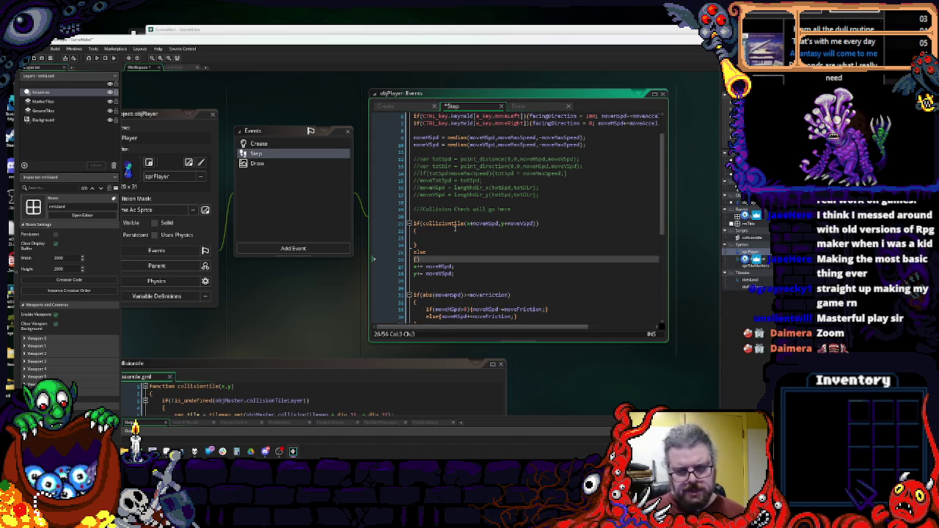
key("BackSpace")
- Indent the movement lines under else and paste nested collisiontile checks with an inner else
left_click(465, 282)
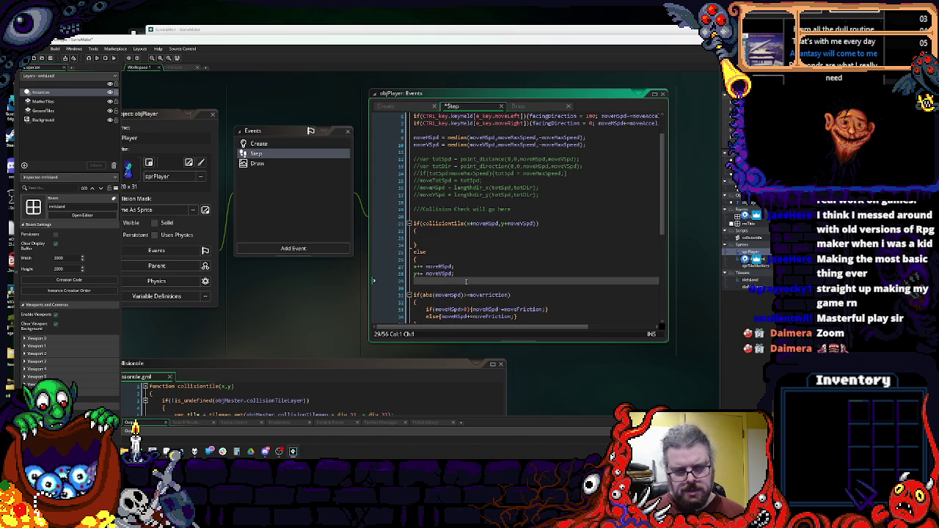
type("}")
key("Up")
key("Home")
key("Tab")
key("Up")
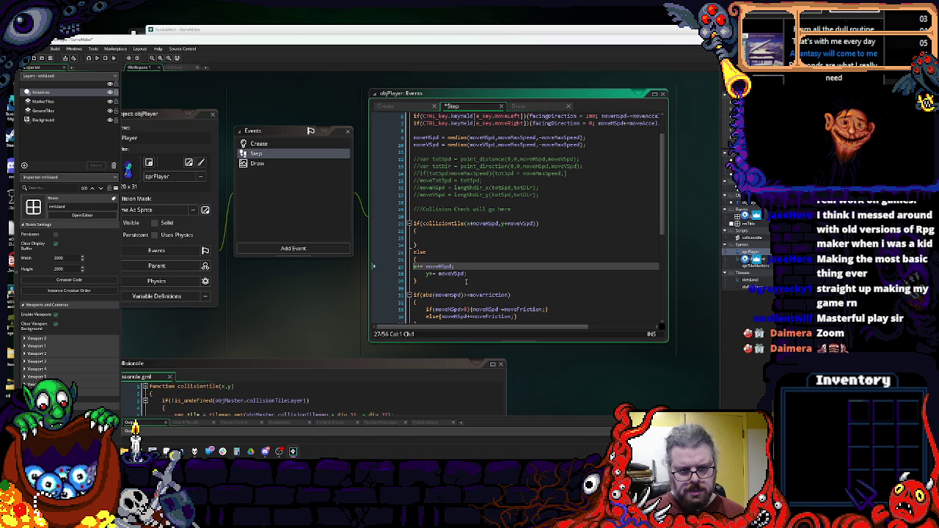
left_click(441, 239)
key("Tab")
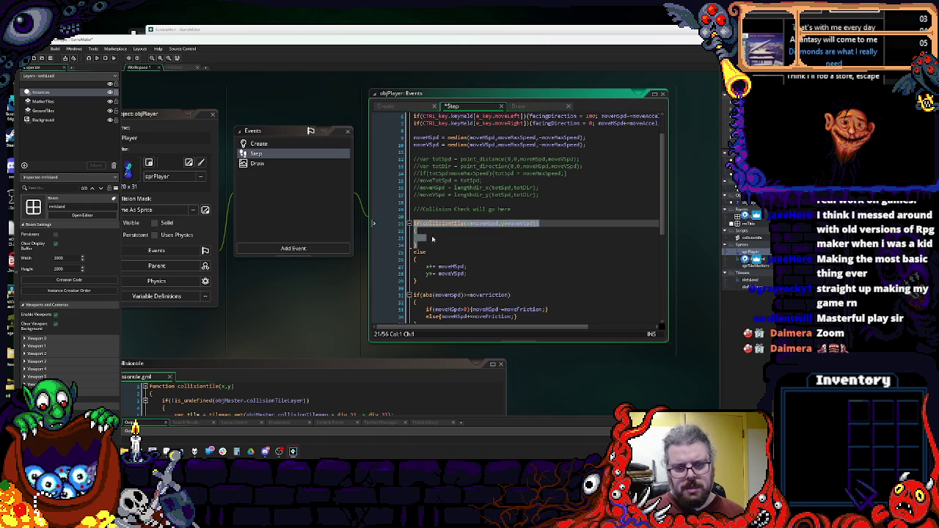
type("if(collisiontile(x+moveHSpd,y+moveVSpd)) {  }")
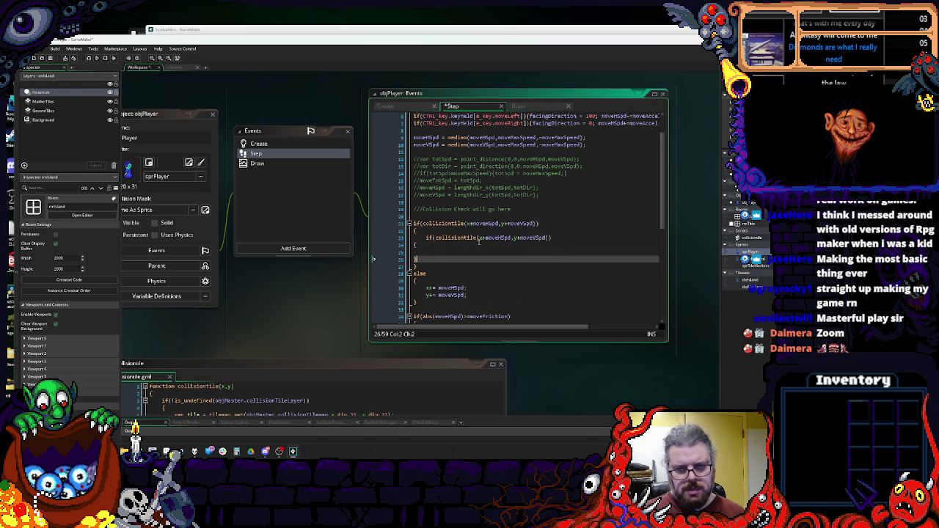
key("shift+Up")
key("Tab")
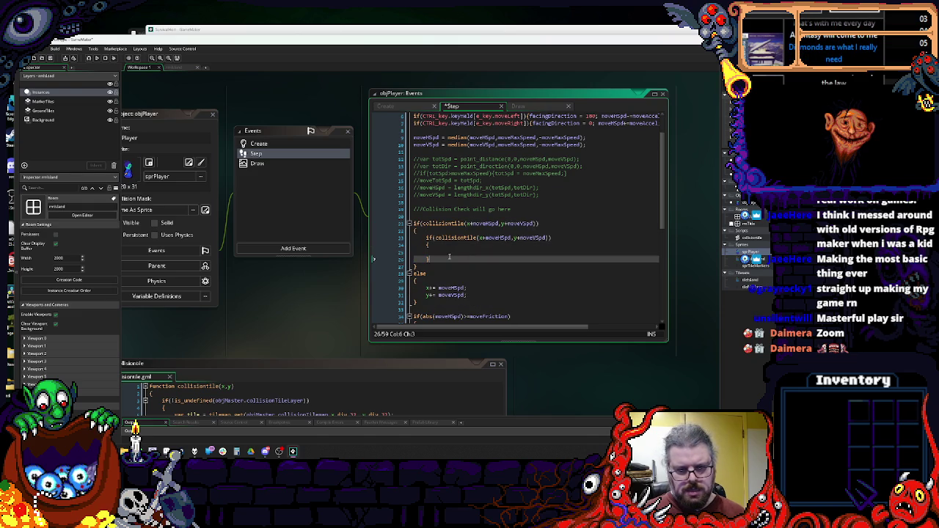
key("Return")
type("else")
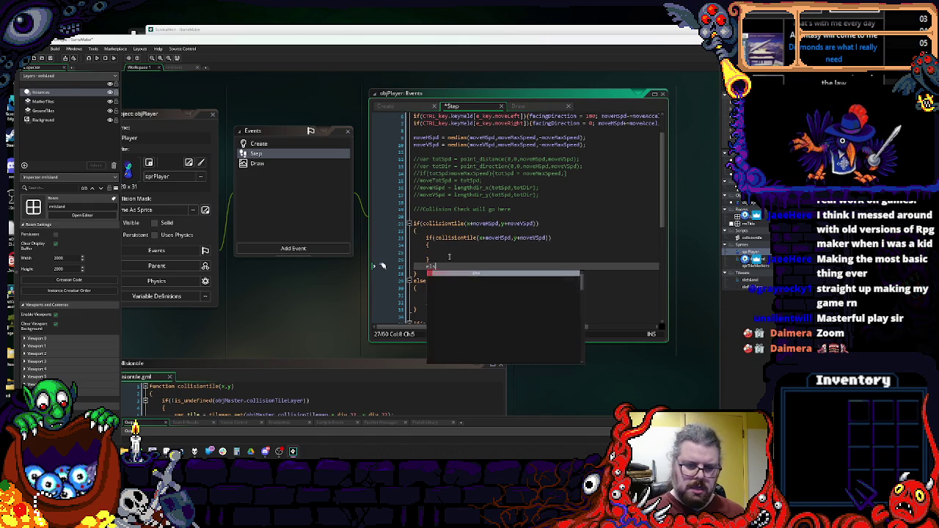
key("Return")
key("BackSpace")
key("BackSpace")
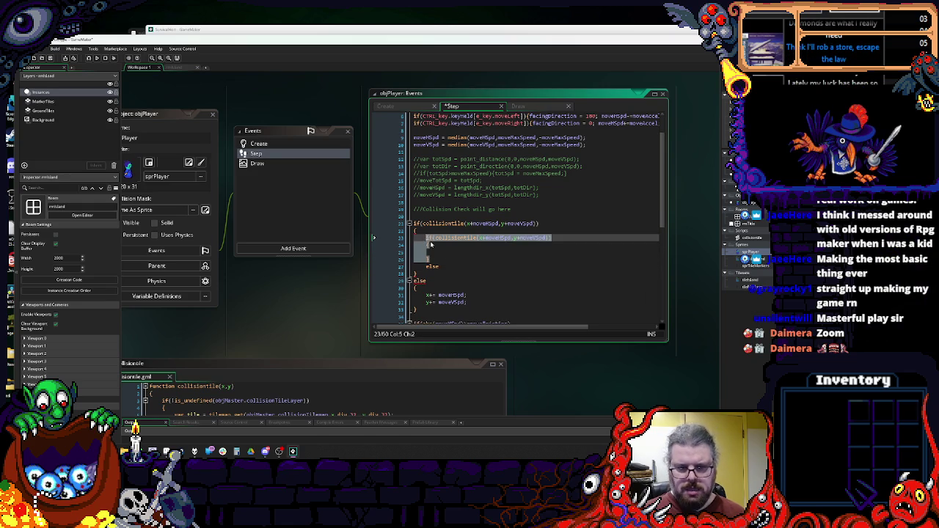
key("ctrl+v")
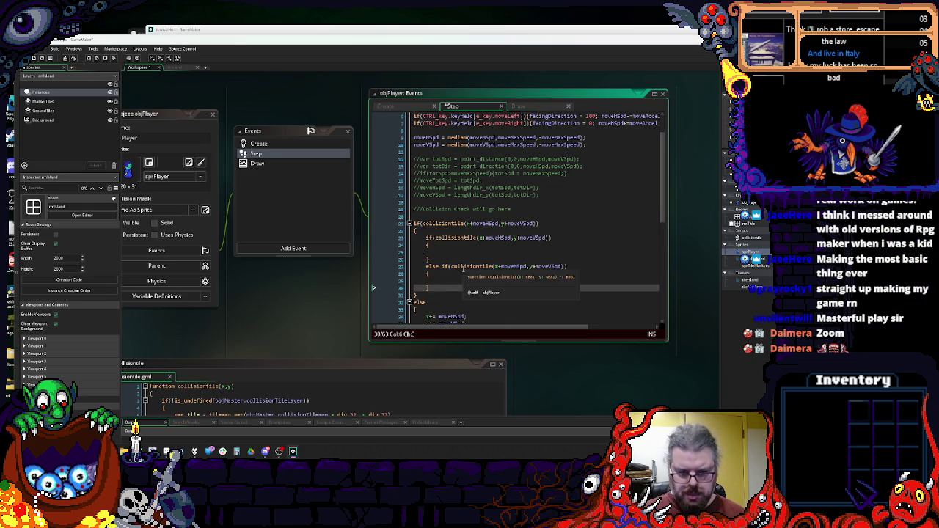
- Make the inner checks single-axis with ! negation and copy the x+= and y+= moves into them
scroll(464, 290, "down", 2)
left_click(448, 257)
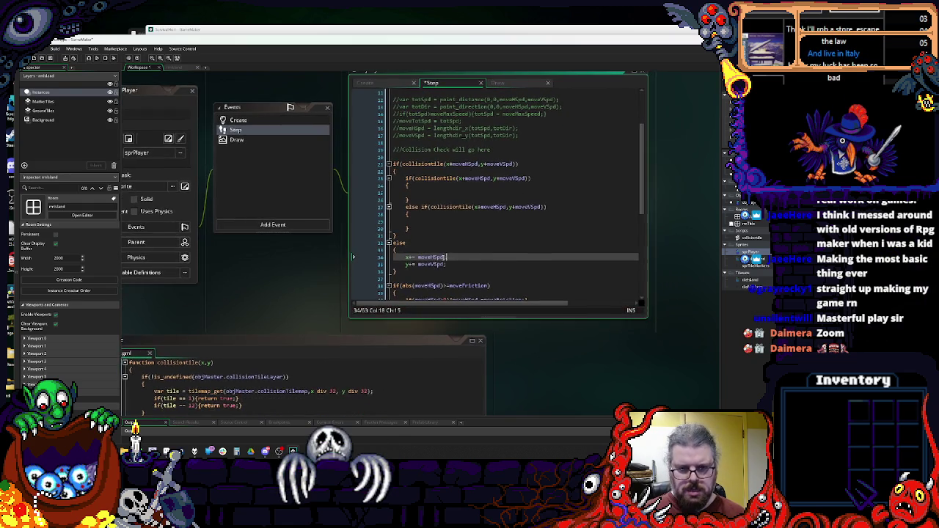
left_click(507, 177)
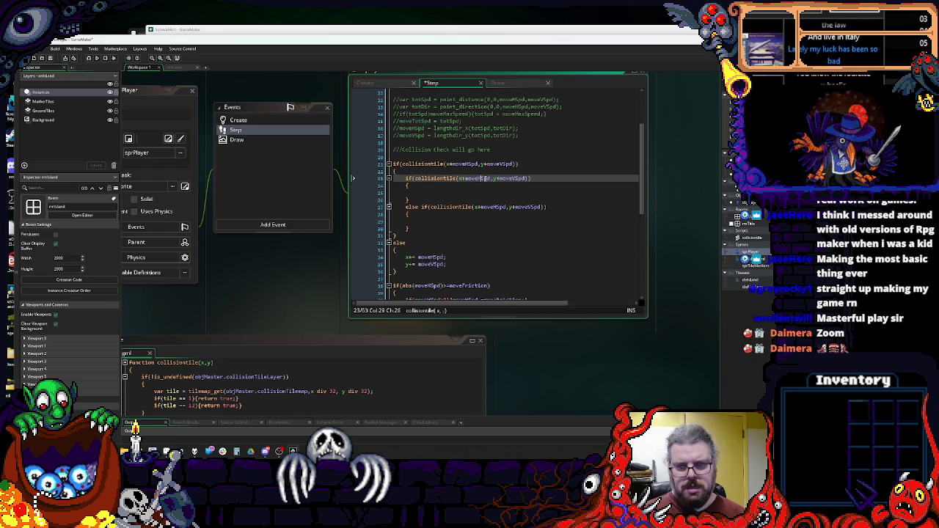
double_click(507, 178)
key("BackSpace")
key("BackSpace")
left_click(479, 206)
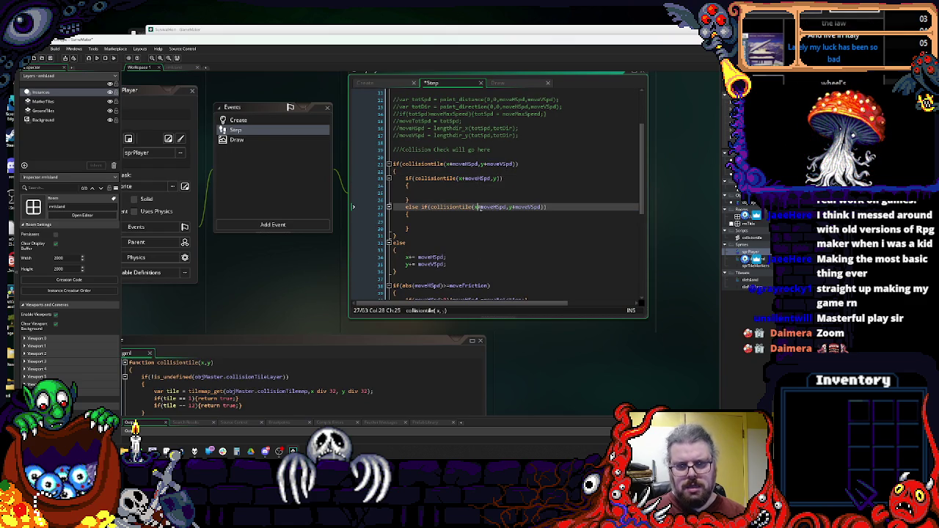
key("BackSpace")
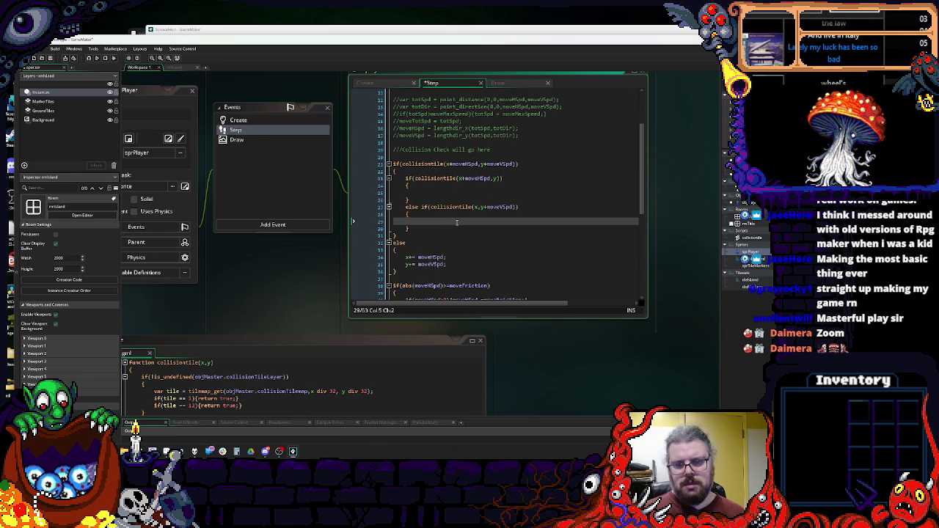
left_click(456, 192)
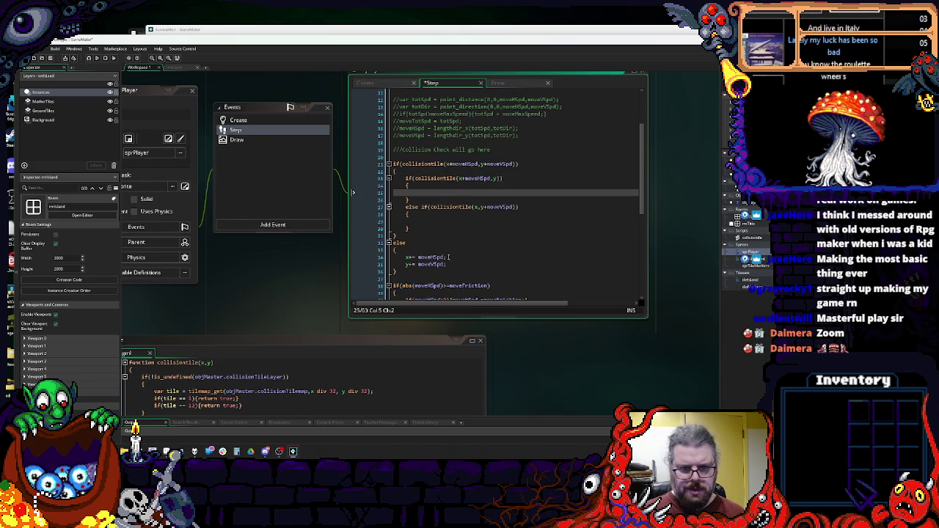
left_click_drag(446, 257, 402, 257)
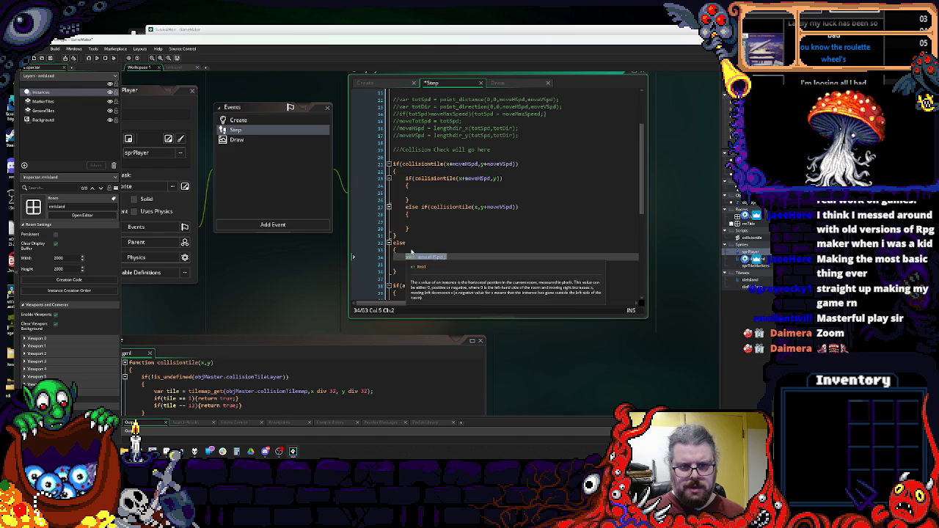
left_click(431, 192)
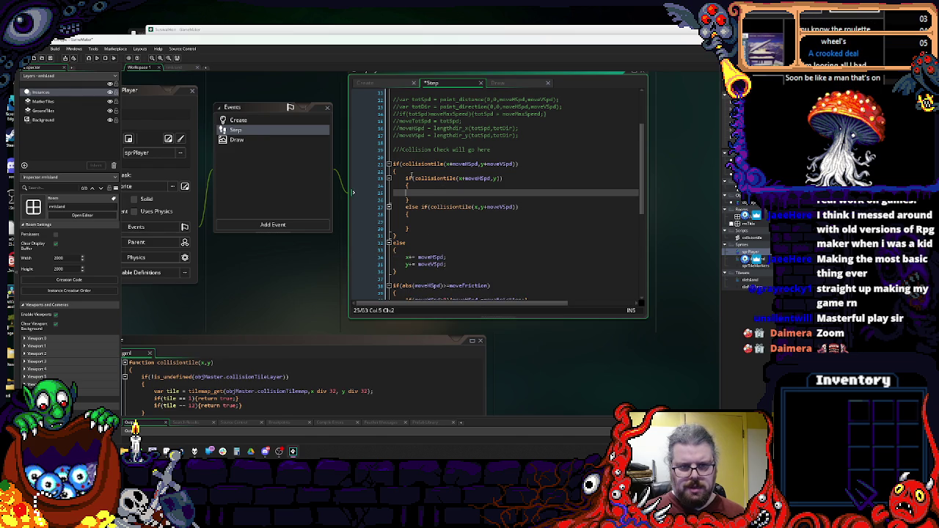
left_click(415, 178)
type("!")
left_click(430, 207)
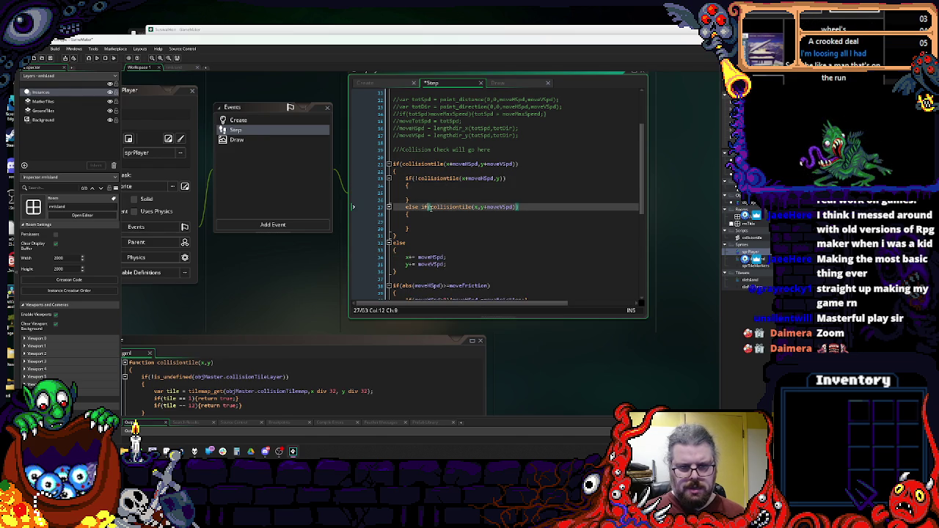
type("!")
left_click(424, 191)
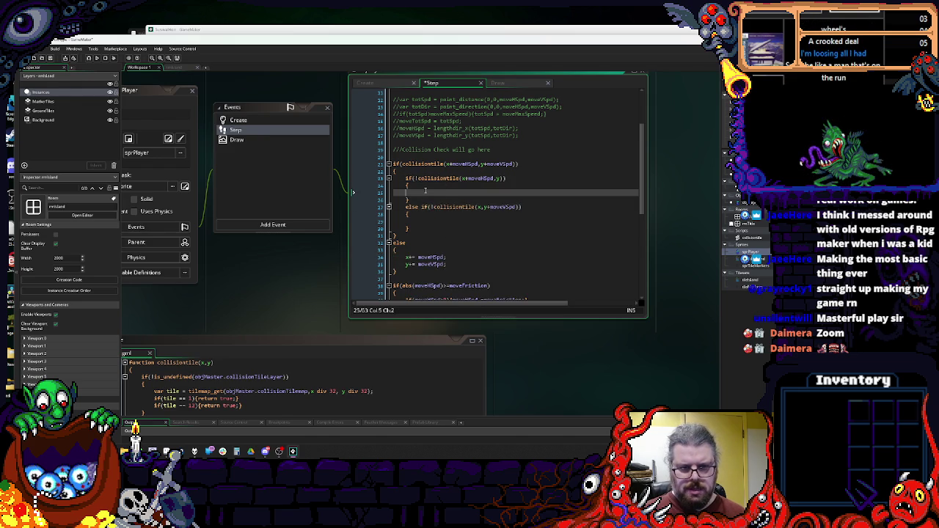
type("x+= moveHSpd;")
left_click_drag(446, 264, 405, 266)
left_click(427, 220)
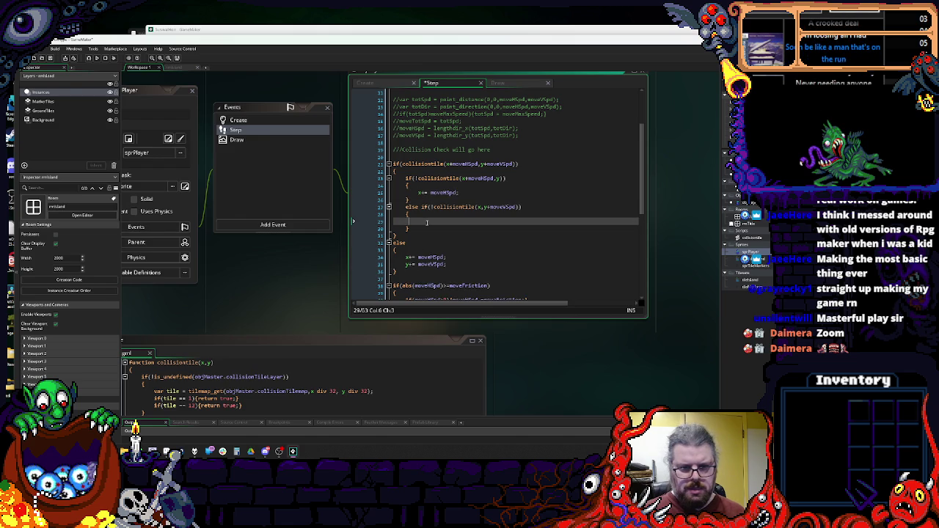
left_click(477, 266)
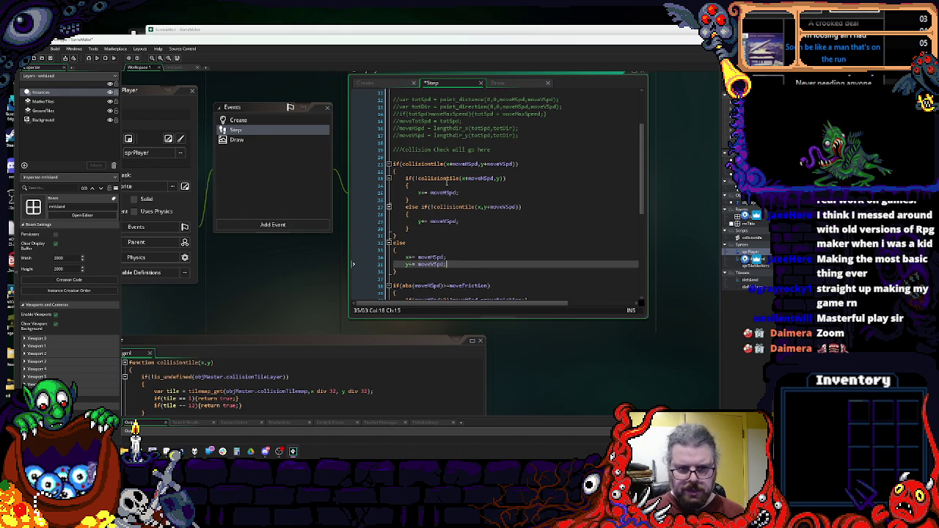
- Run the game, inspect the objMaster error, dismiss it, and stop the debugger
left_click(88, 64)
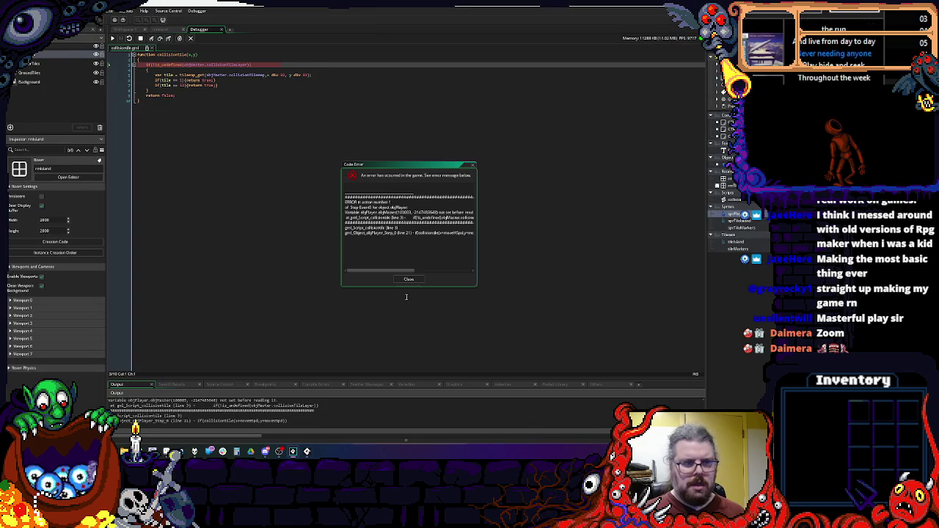
left_click(193, 64)
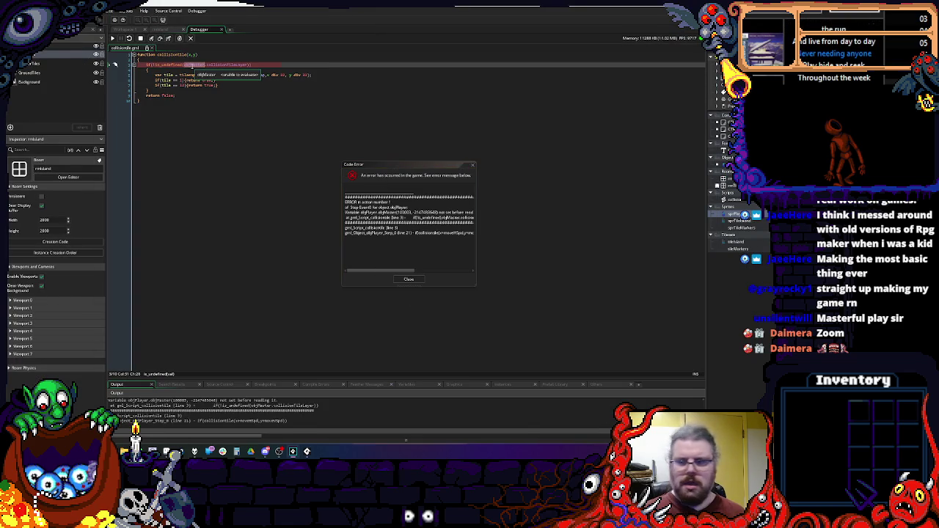
left_click(409, 279)
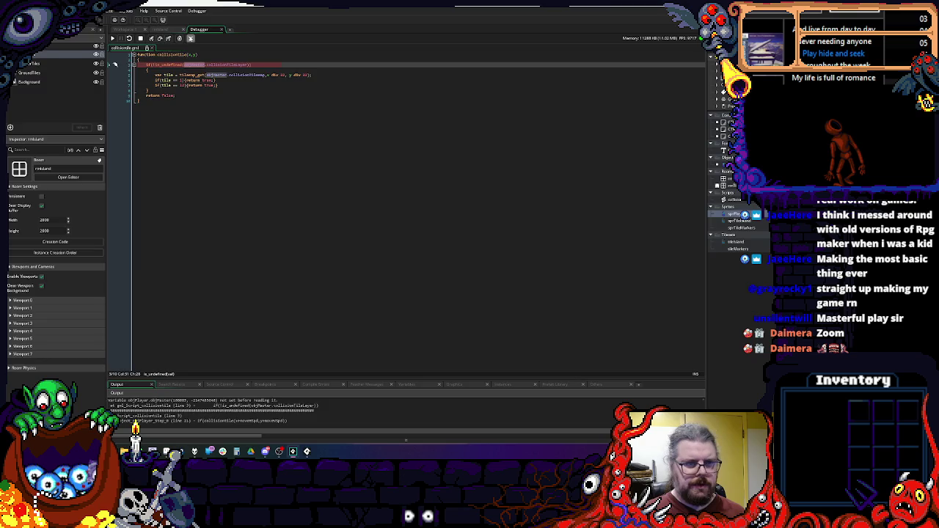
left_click(190, 38)
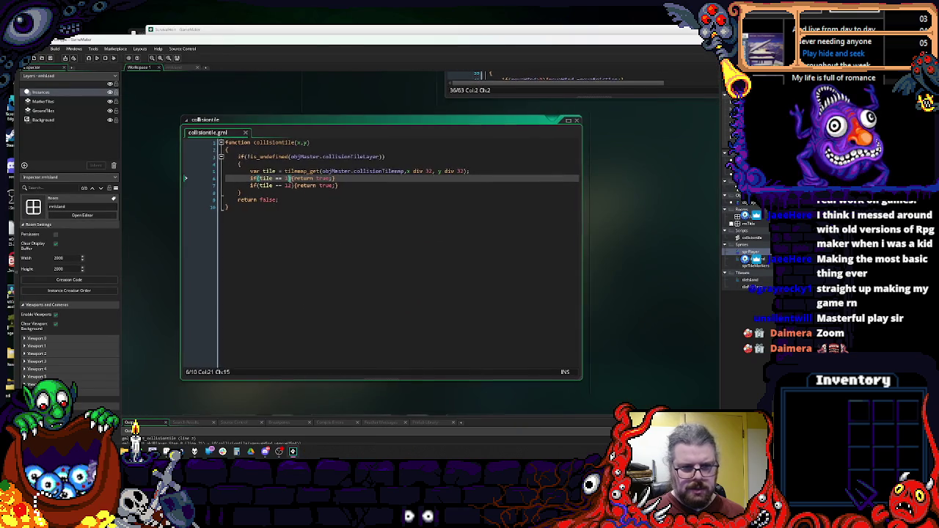
- Replace objMaster with CTRL_master on lines 3 and 5 of the collisiontile script
left_click(306, 156)
double_click(306, 157)
type("C")
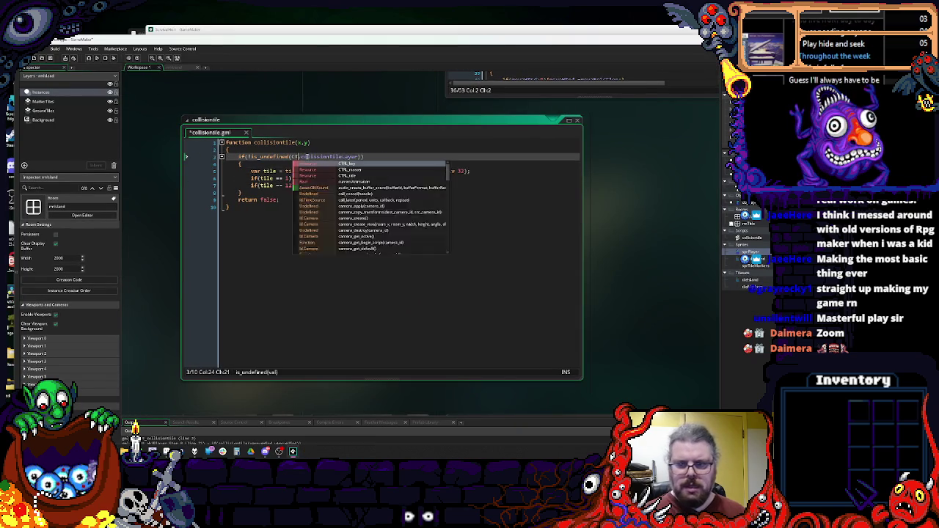
type("TRL_m")
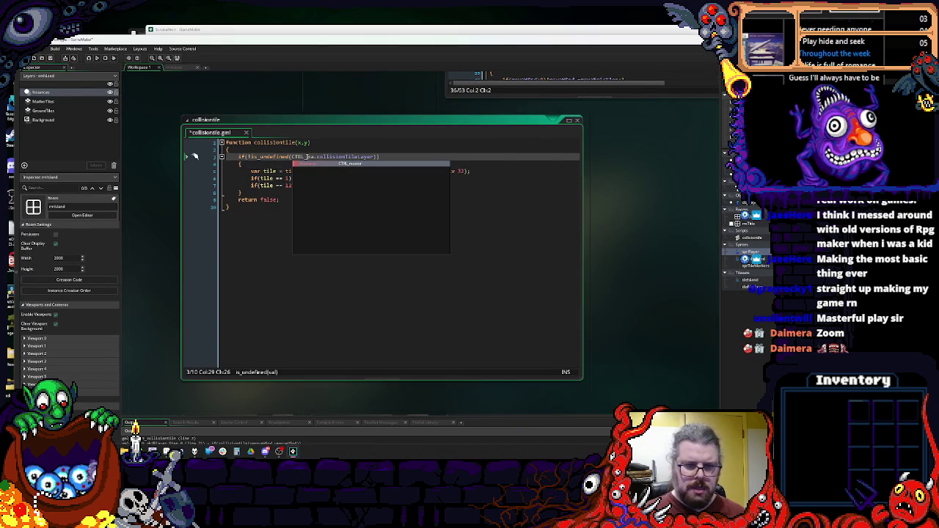
key("Return")
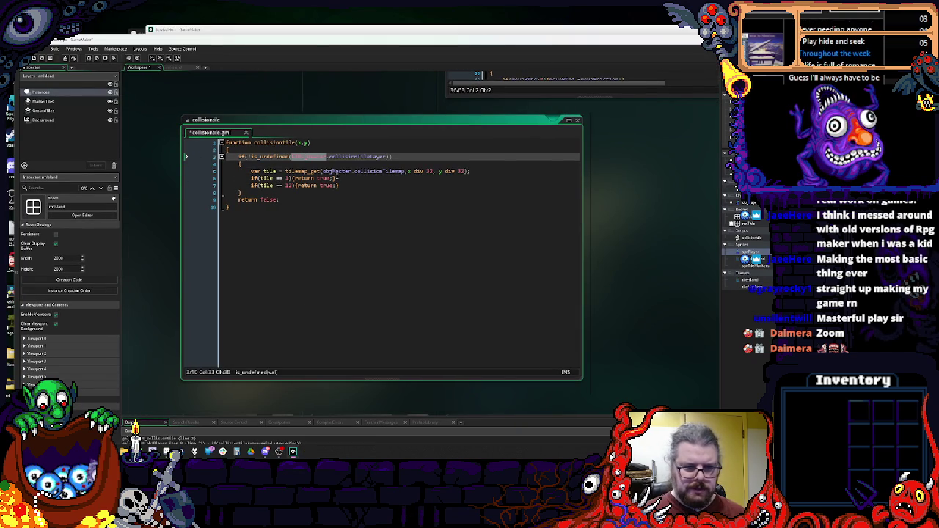
left_click(338, 178)
left_click(338, 171)
type("CTRL_master")
left_click(379, 185)
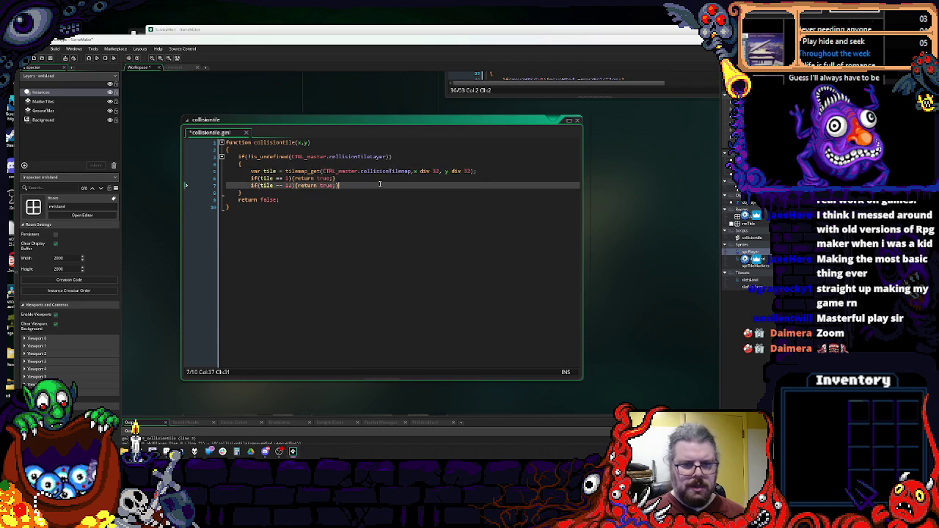
left_click(394, 154)
double_click(394, 154)
left_click(389, 167)
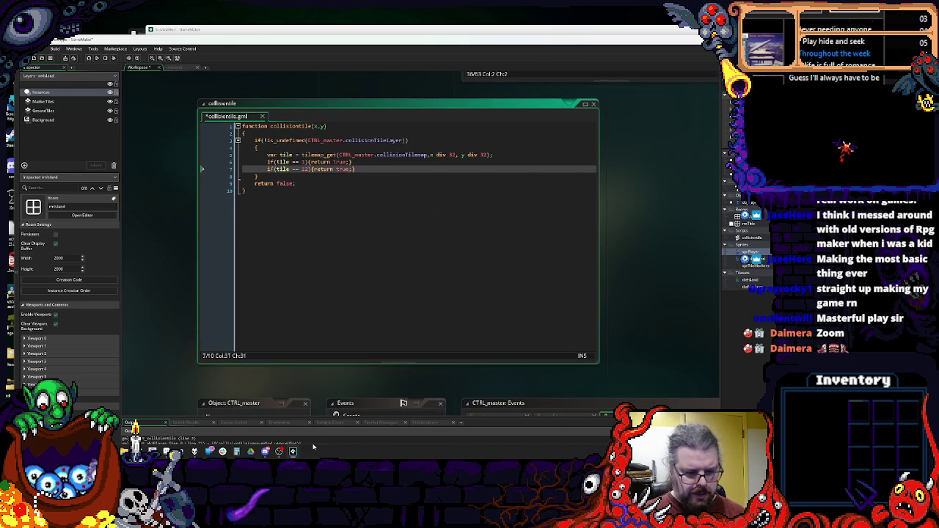
mouse_move(293, 452)
left_click(362, 251)
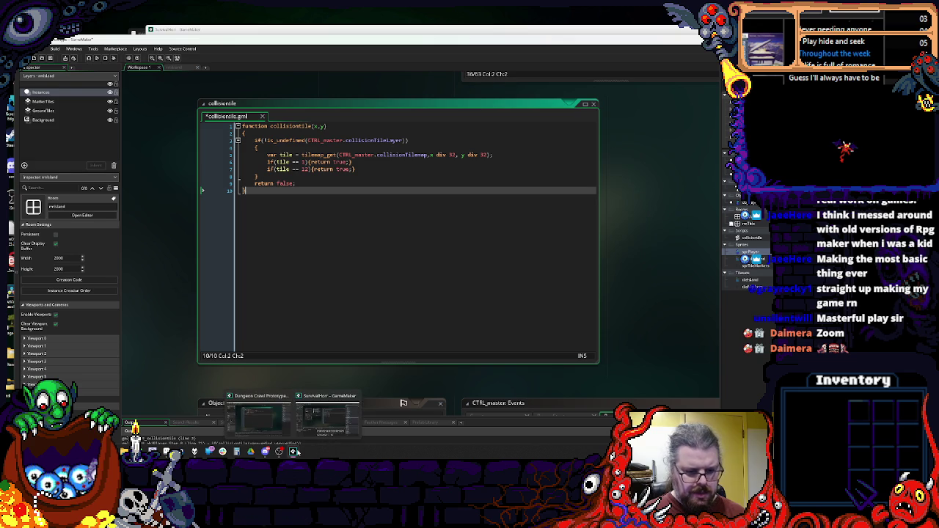
mouse_move(293, 451)
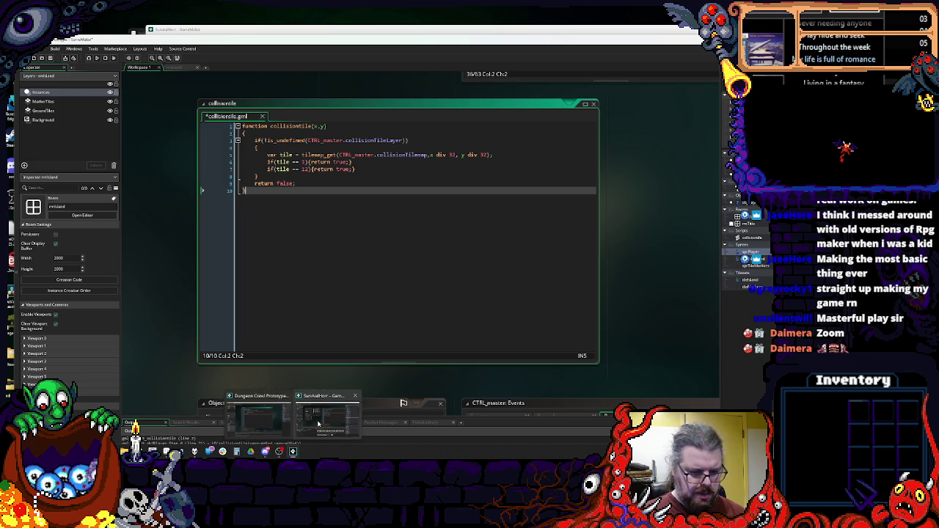
left_click(317, 424)
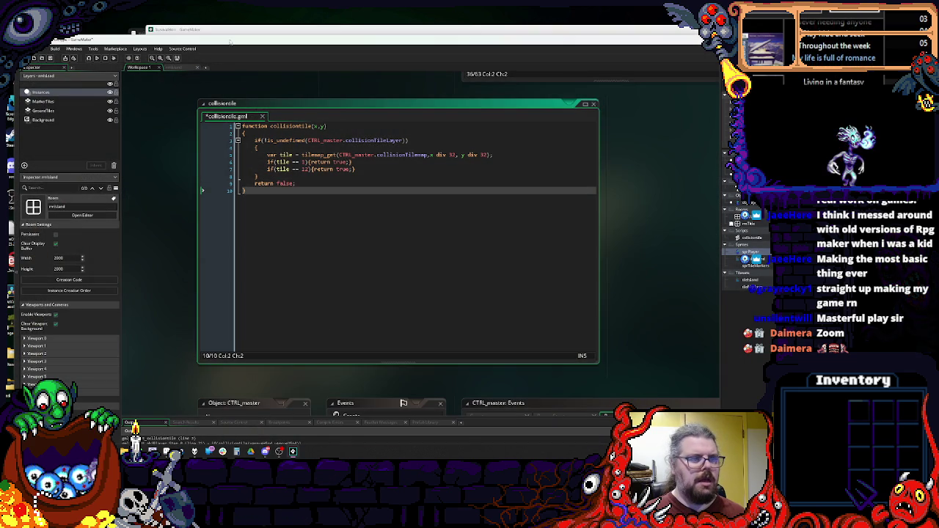
double_click(374, 136)
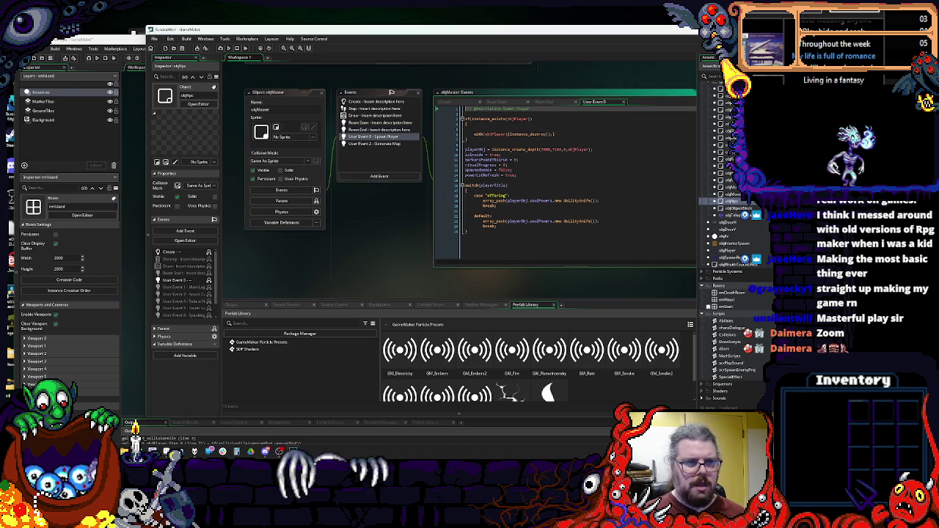
mouse_move(147, 29)
left_mouse_down()
mouse_move(550, 74)
mouse_move(612, 147)
mouse_move(778, 154)
left_mouse_up()
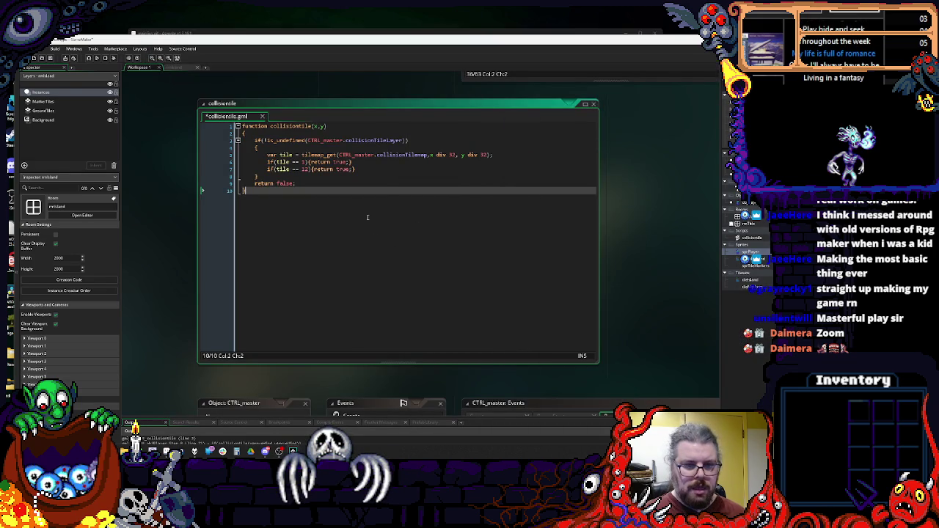
scroll(676, 225, "up", 3)
scroll(676, 226, "right", 4)
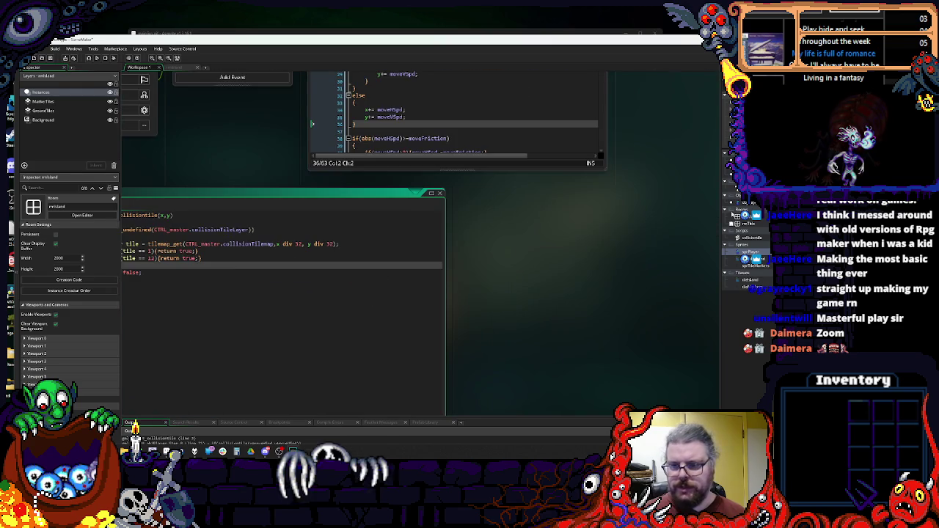
left_click(578, 169)
- Pick the B marker tile on rmIsland's MarkerTiles layer, then return to the collisiontile script
left_click(171, 67)
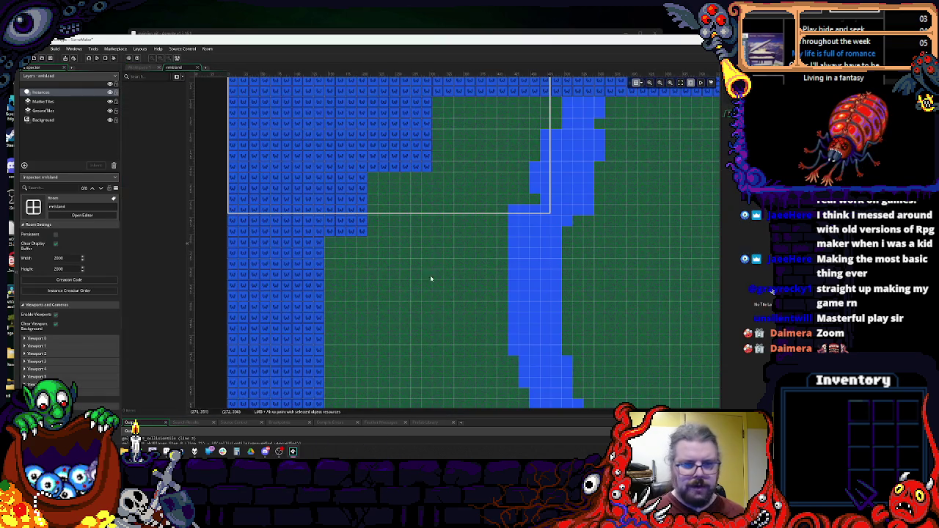
left_click(61, 103)
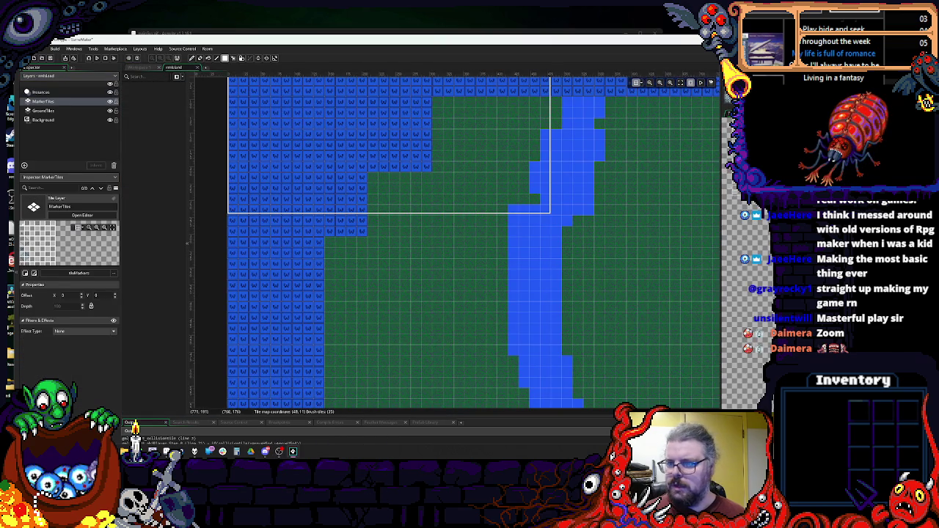
left_click(720, 202)
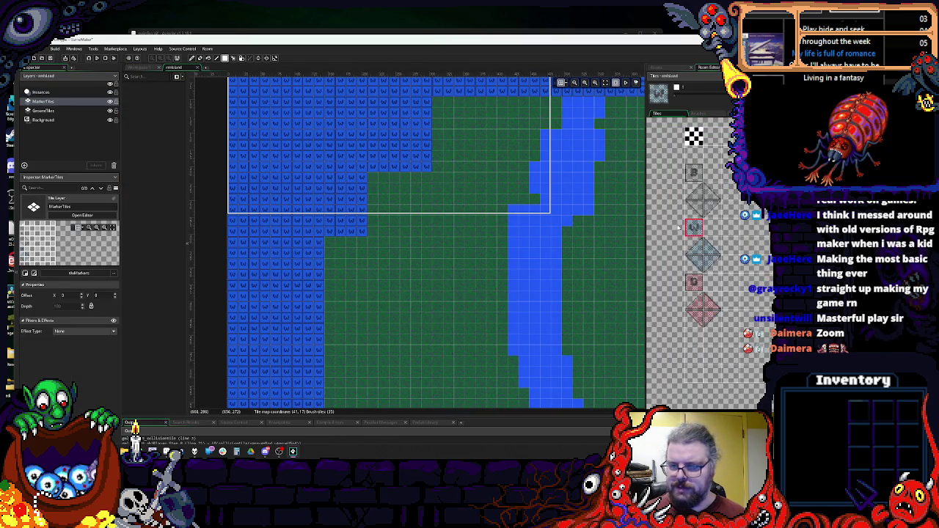
left_click(694, 191)
scroll(695, 196, "down", 2)
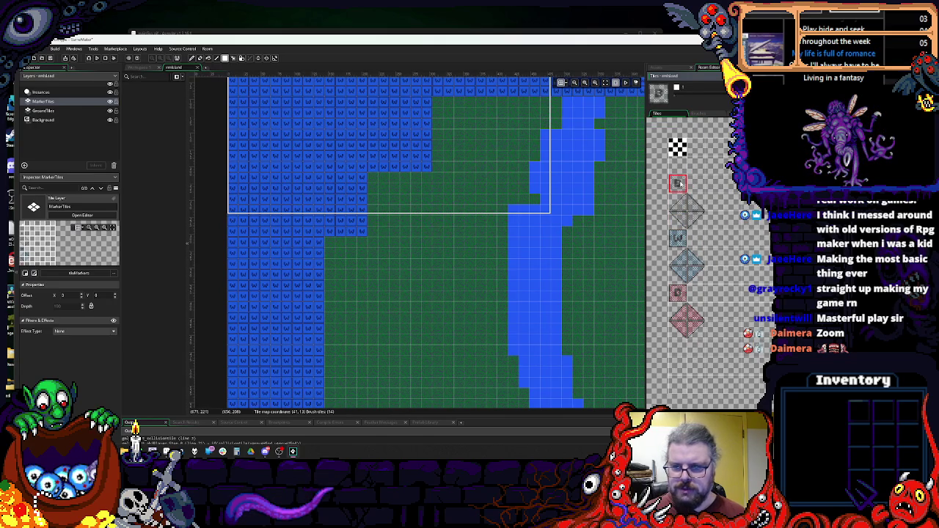
left_click(677, 184)
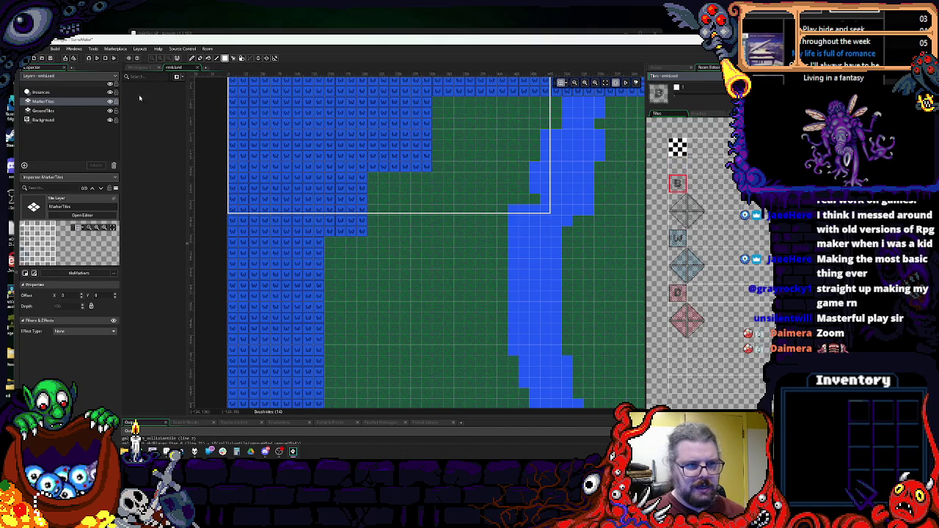
left_click(147, 70)
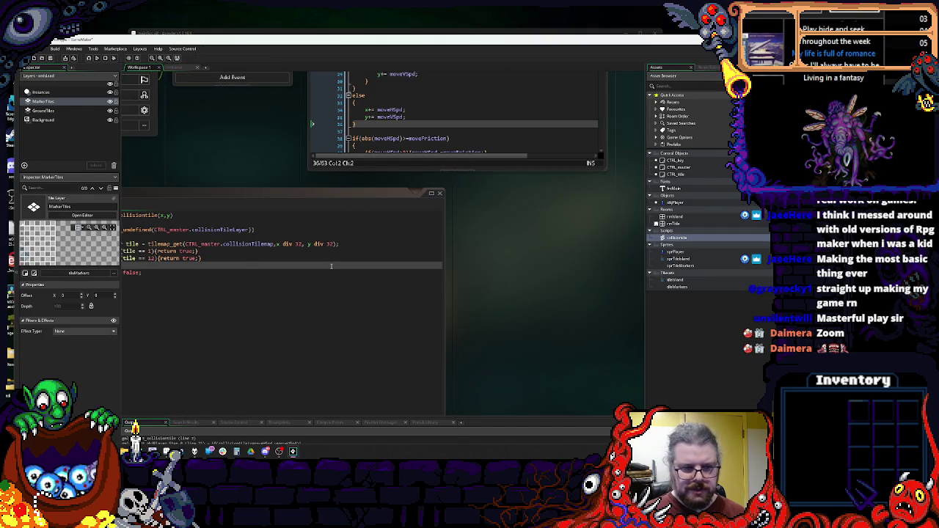
- Change the tile check to if(tile >= 14){return true;} and delete the tile == 12 line
left_click(305, 236)
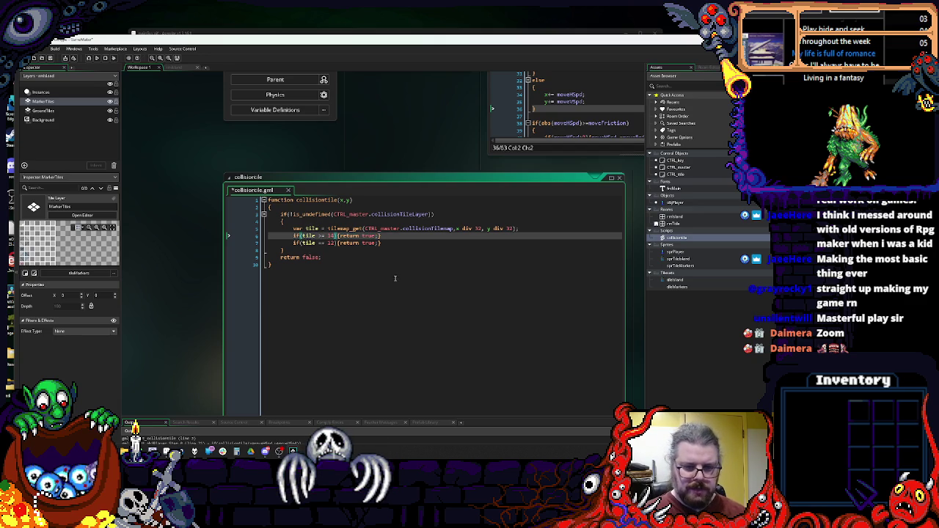
left_click_drag(391, 245, 268, 243)
key("BackSpace")
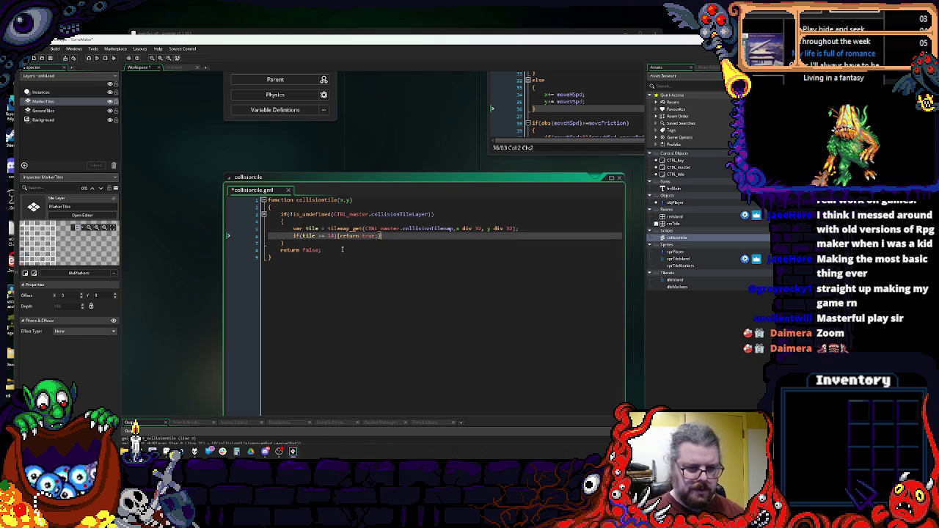
left_click(342, 249)
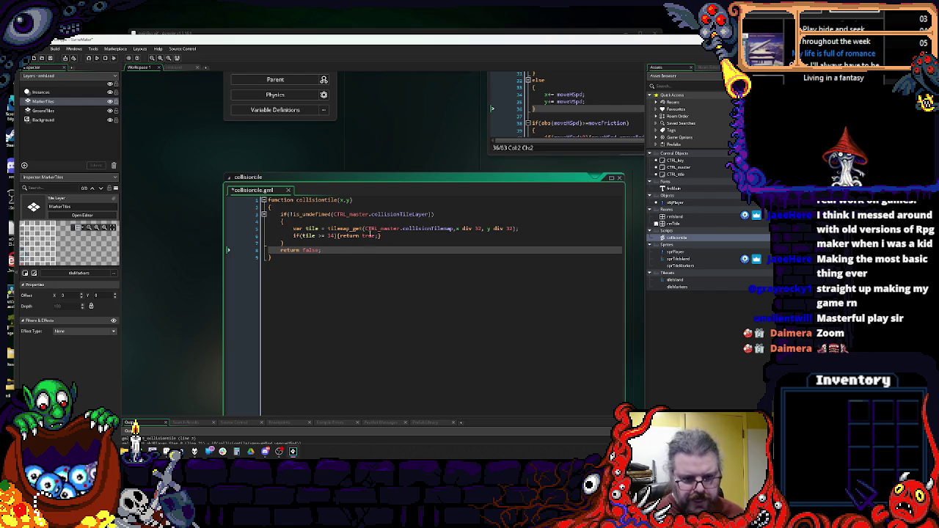
- Save the script and run the game to test the collisions
left_click(51, 60)
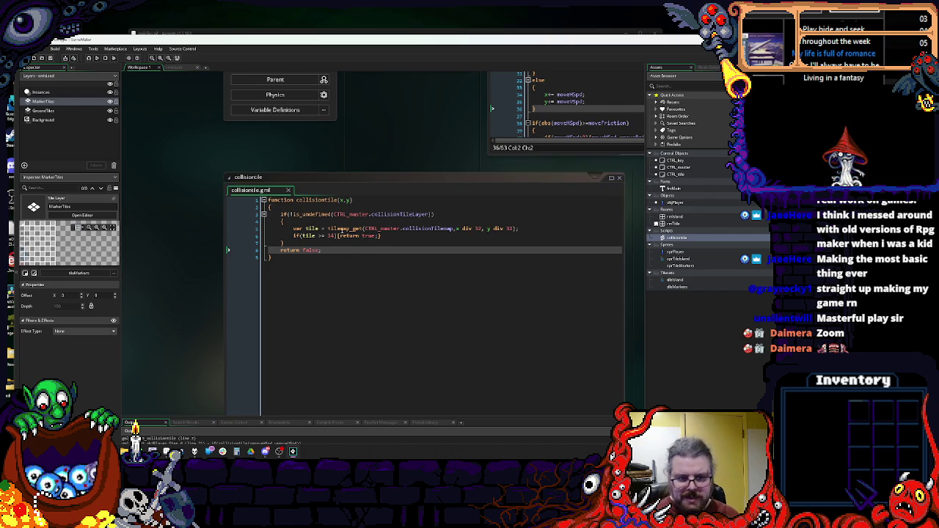
left_click(405, 235)
left_click(62, 59)
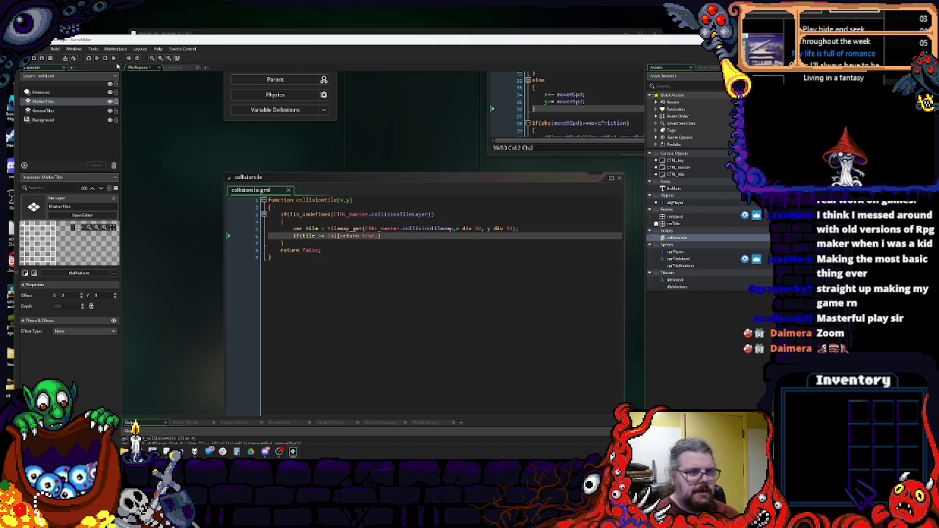
left_click(173, 67)
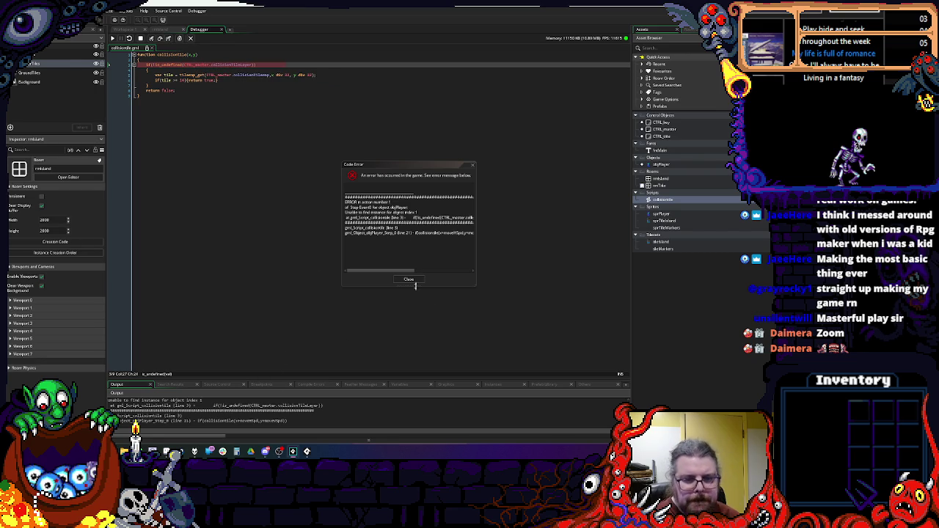
- Close the Code Error dialog, inspect CTRL_master in the failing is_undefined check, and exit the debugger
left_click(409, 280)
mouse_move(250, 76)
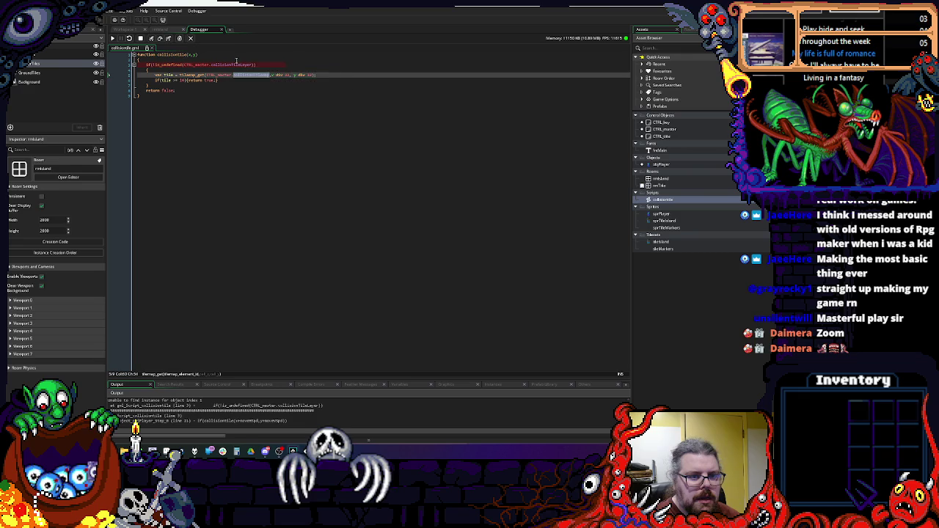
left_click(234, 64)
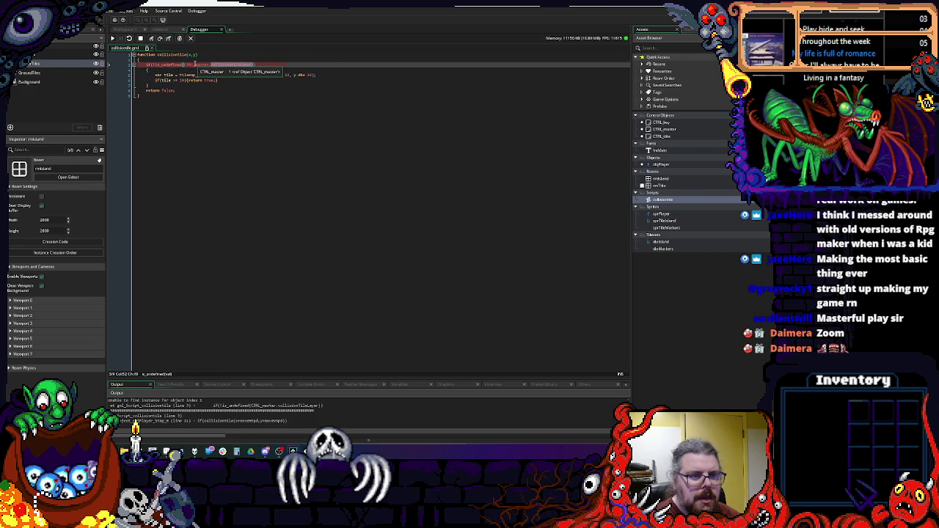
double_click(195, 65)
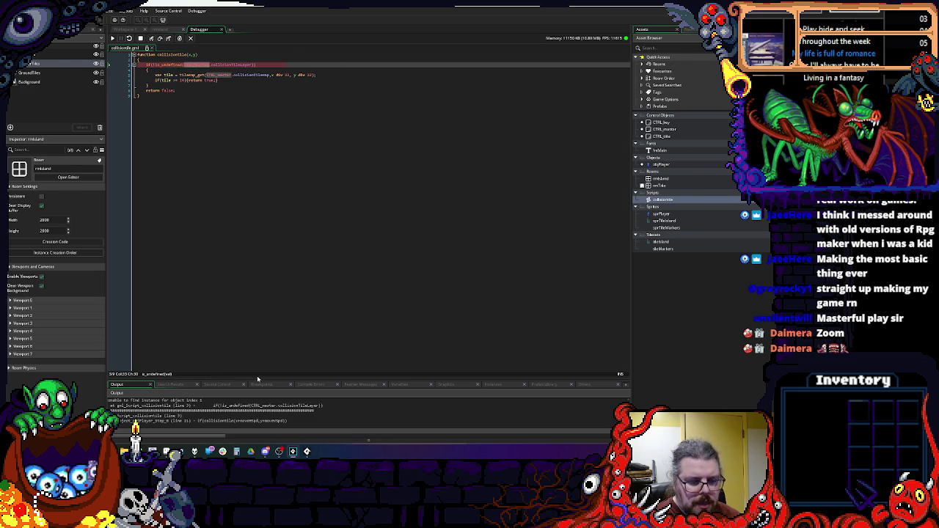
left_click(191, 38)
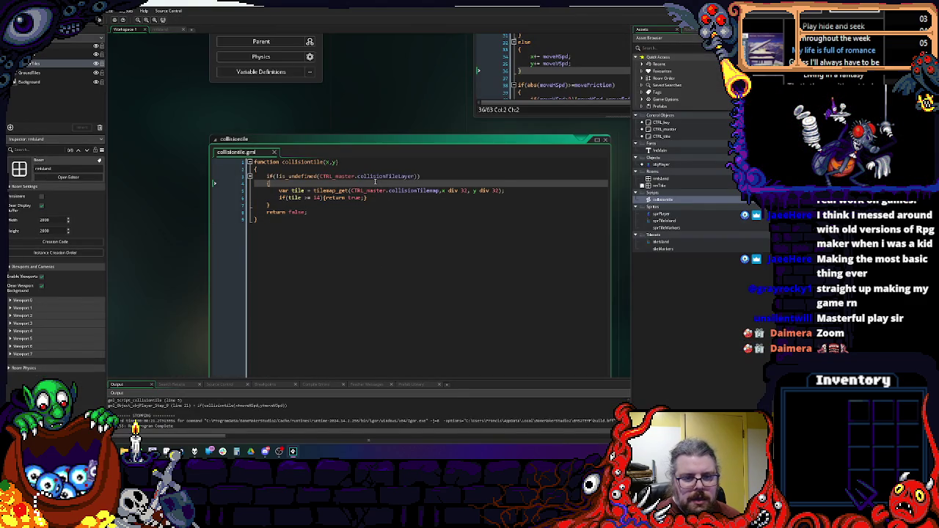
- Jump to CTRL_master's Room End event, fix line 2 to collisionTilemap = undefined;, and close the object
left_click(381, 177)
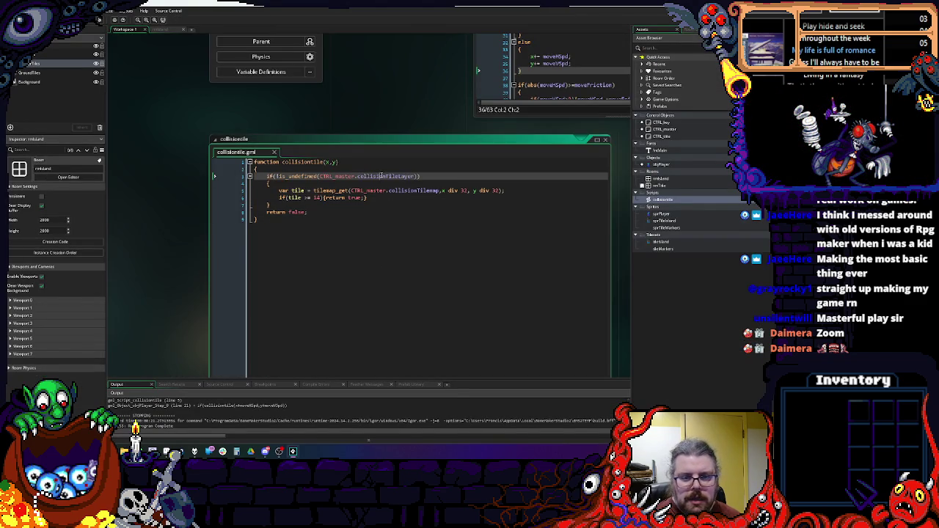
middle_click(381, 176)
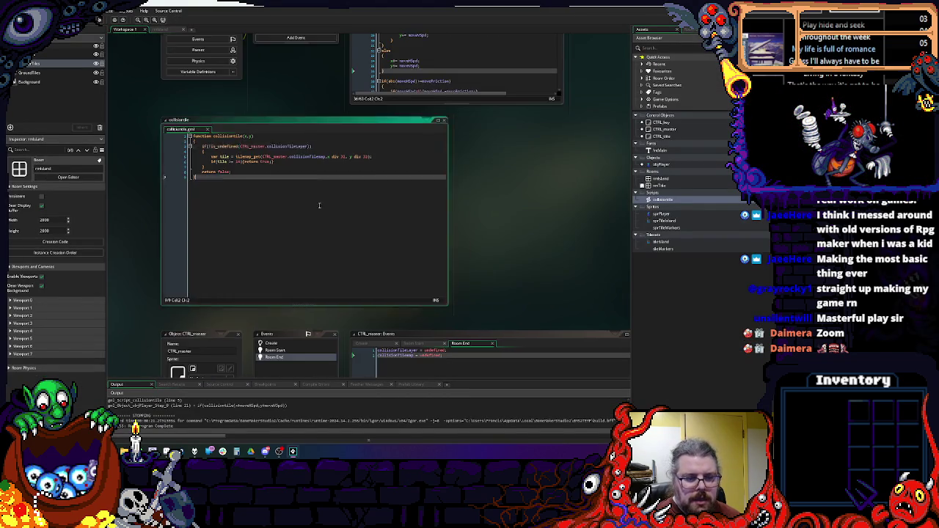
type("ap = undefined;")
double_click(425, 228)
left_click(372, 147)
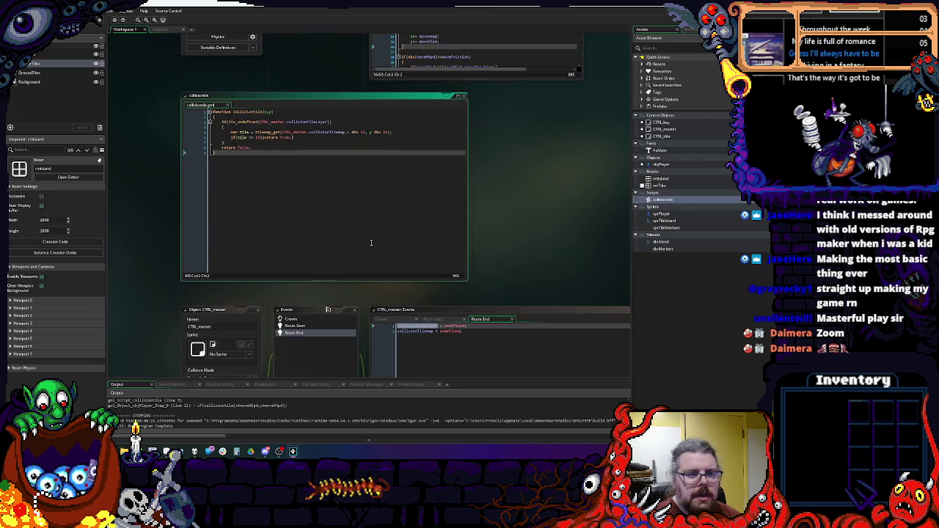
left_click(159, 30)
left_click(129, 30)
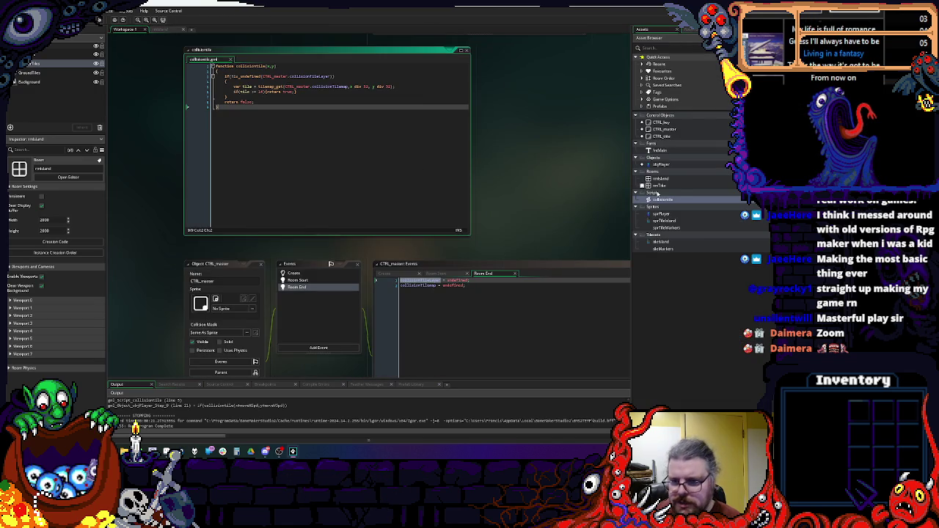
double_click(661, 129)
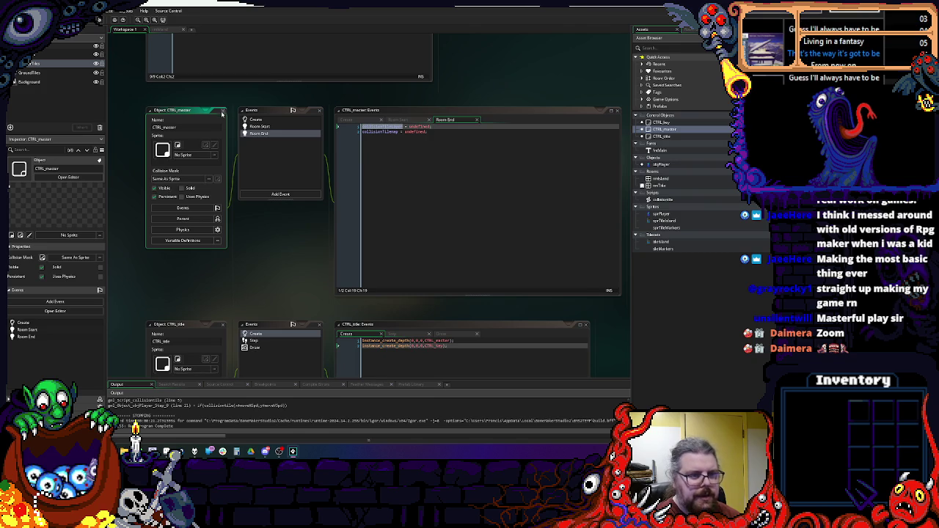
left_click(223, 111)
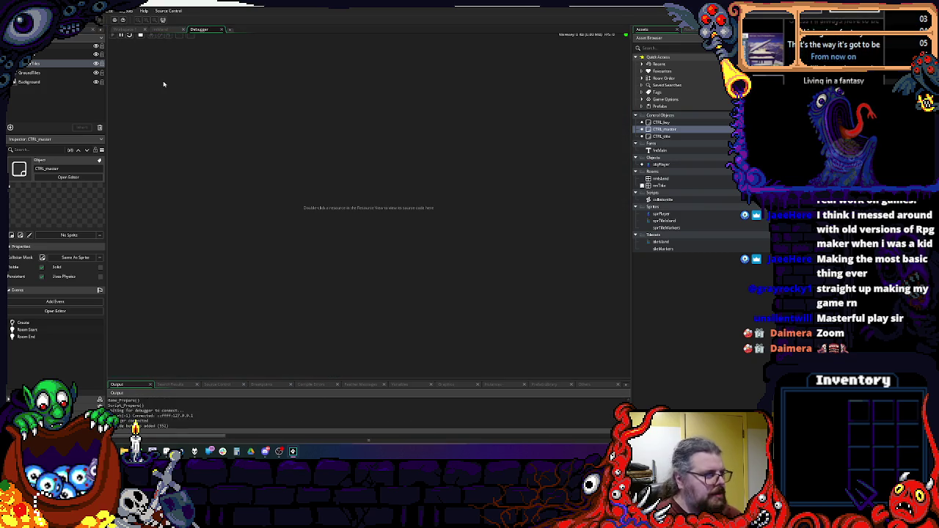
- Play past the title screen, quit the game with Escape, and close the Debugger tab
key("space")
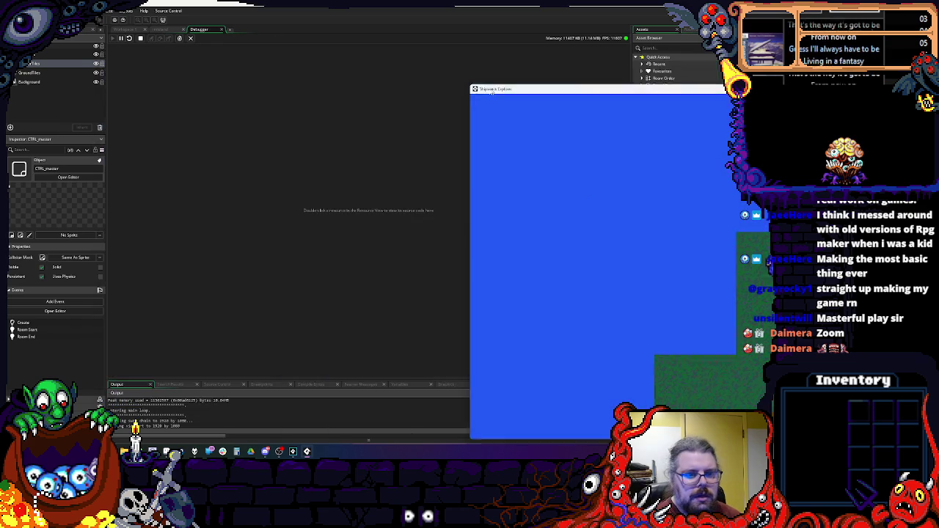
mouse_move(640, 56)
left_mouse_down()
mouse_move(634, 44)
mouse_move(661, 31)
left_mouse_up()
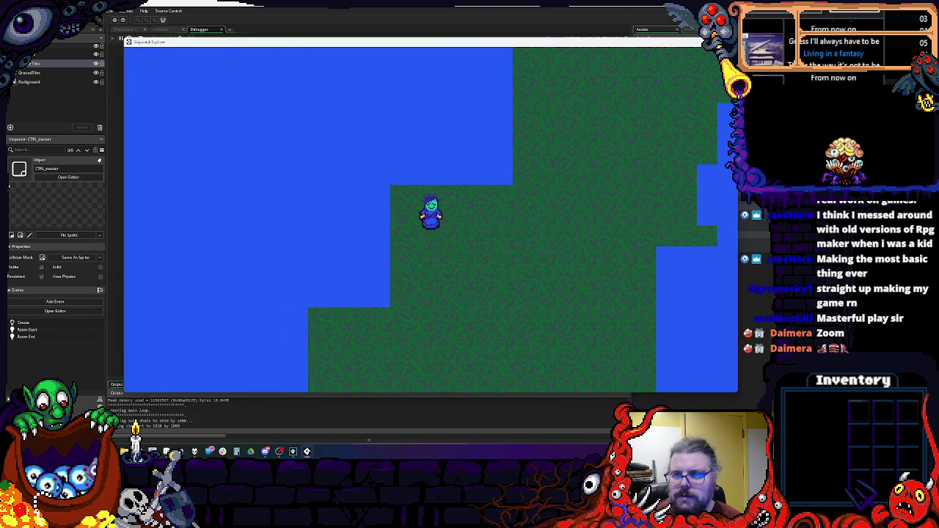
key("Escape")
left_click(222, 30)
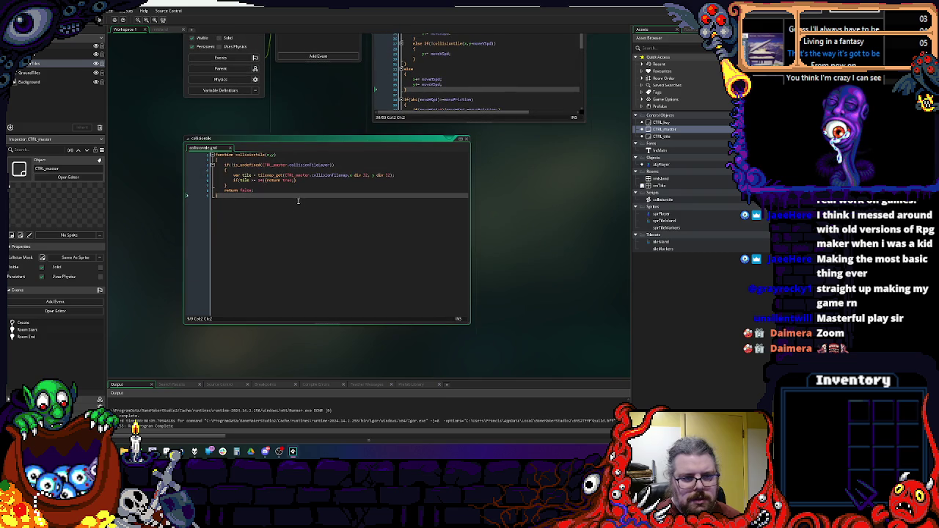
left_click(262, 155)
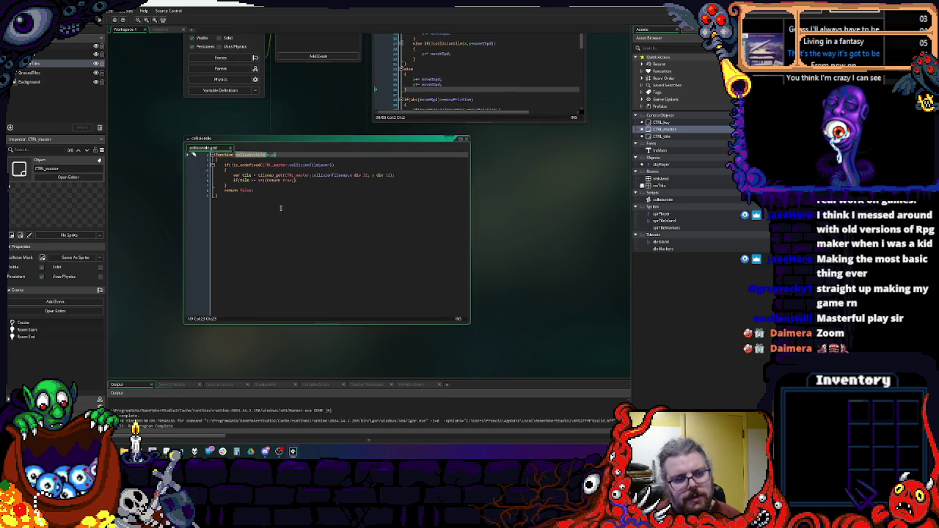
- Change both 'div 32' divisors on line 5 of collisiontile to 'div 16' and save to rerun the game
left_click(365, 175)
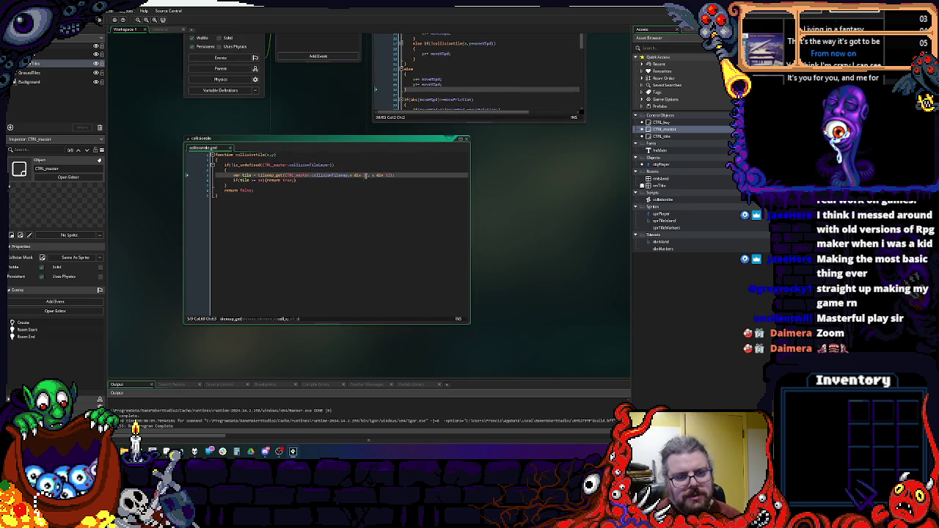
double_click(364, 175)
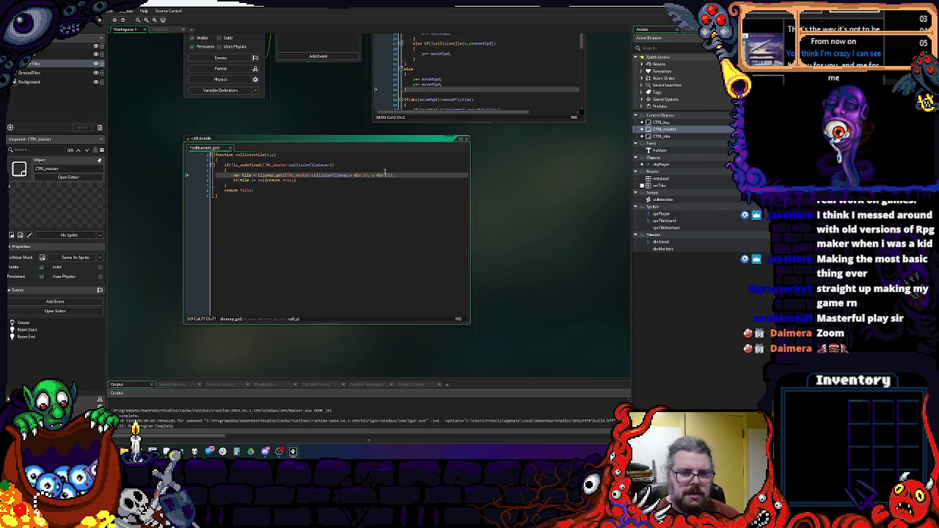
type("16")
left_click(326, 189)
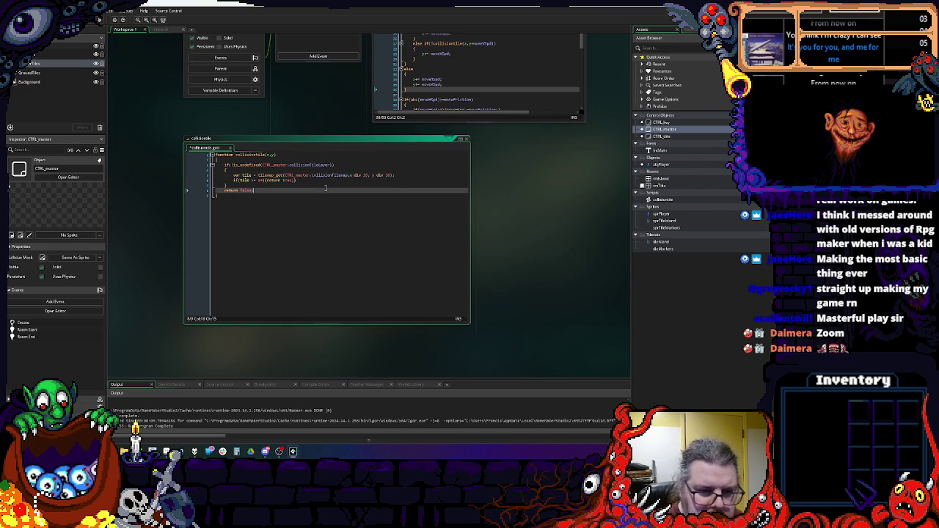
left_click(321, 179)
mouse_move(274, 176)
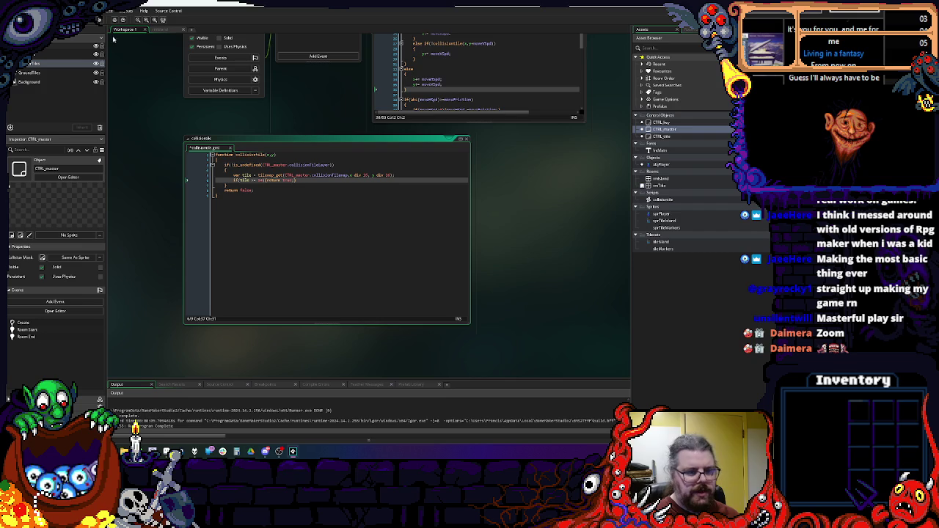
key("ctrl+s")
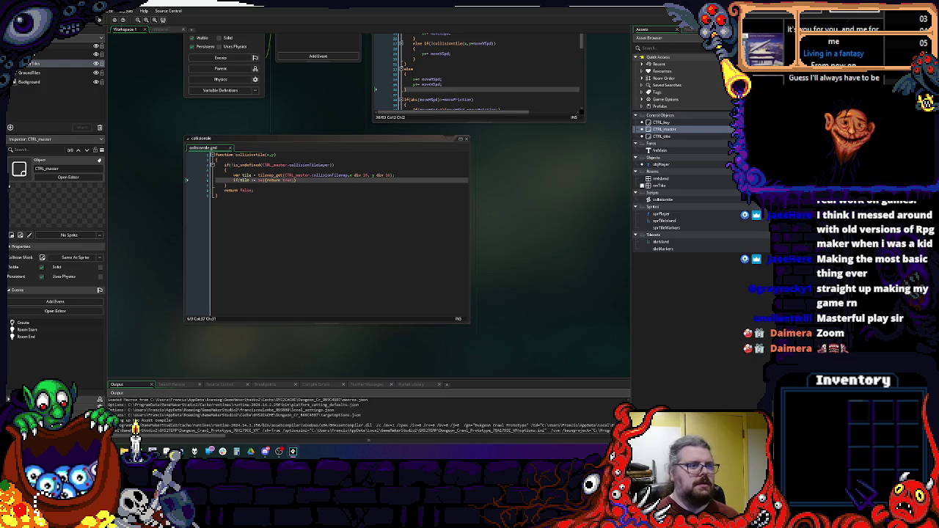
- Start past the title screen with Z and walk the player around the start area and the water
key("z")
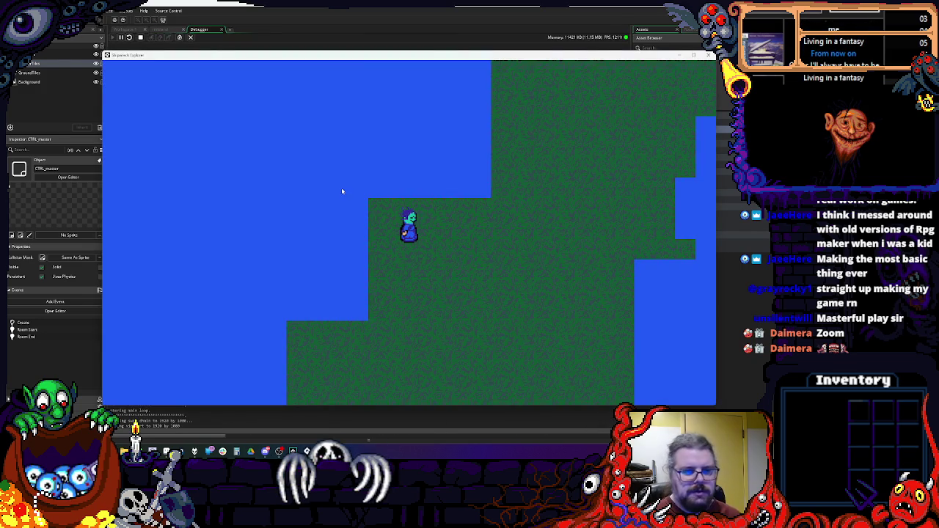
key("Down")
key("Left")
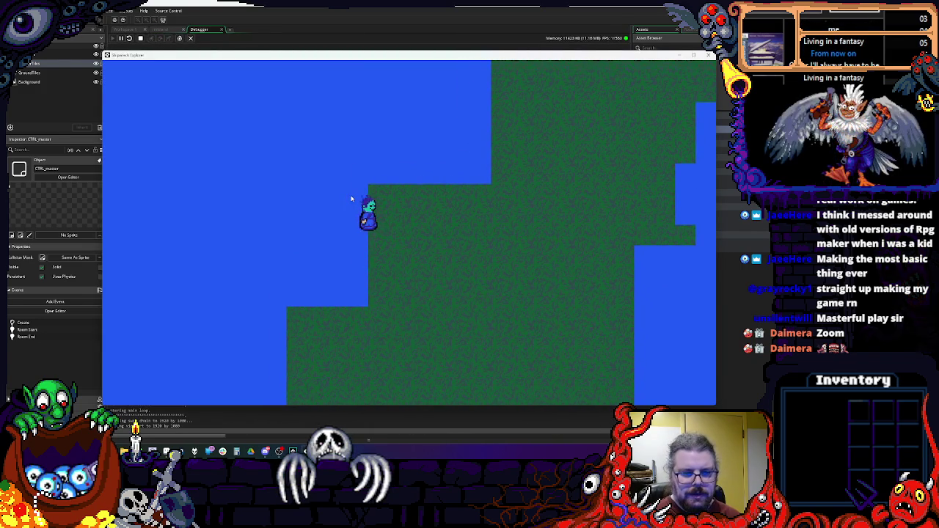
key("Right")
key("Up")
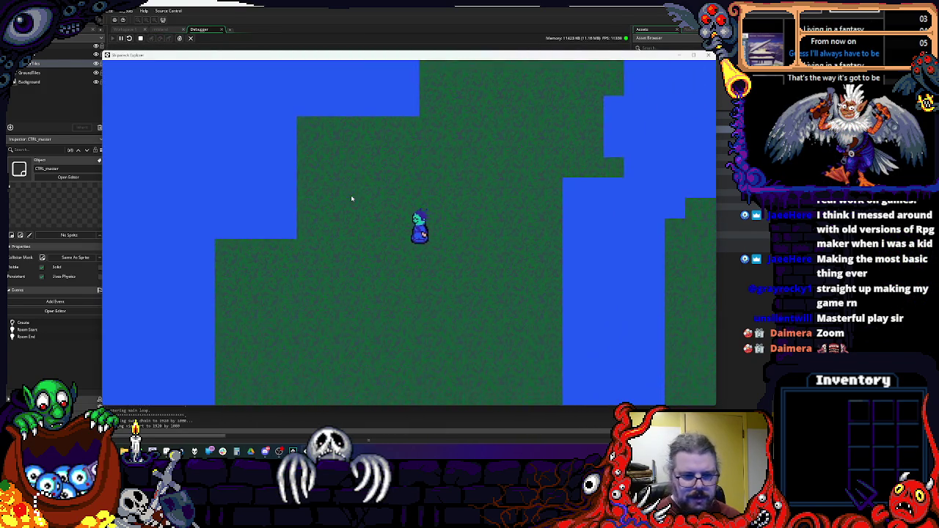
key("Left")
key("Down")
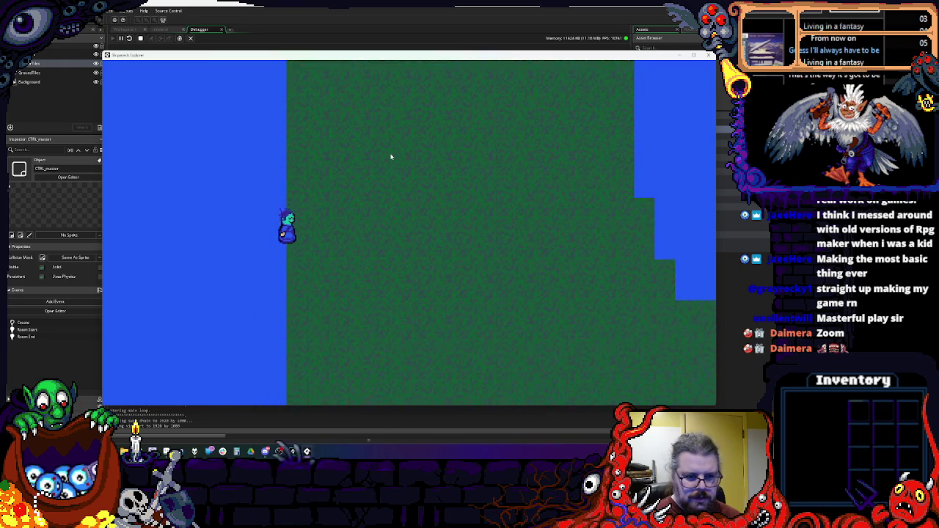
key("Right")
key("Left")
key("Right")
key("Right")
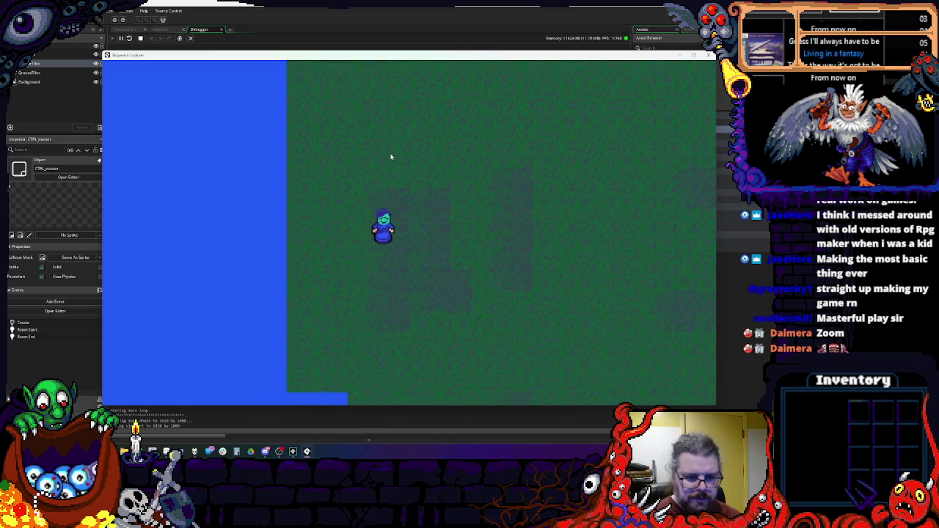
key("Left")
- Keep walking the player across the grass in all directions while the camera follows
key("Right")
key("Right")
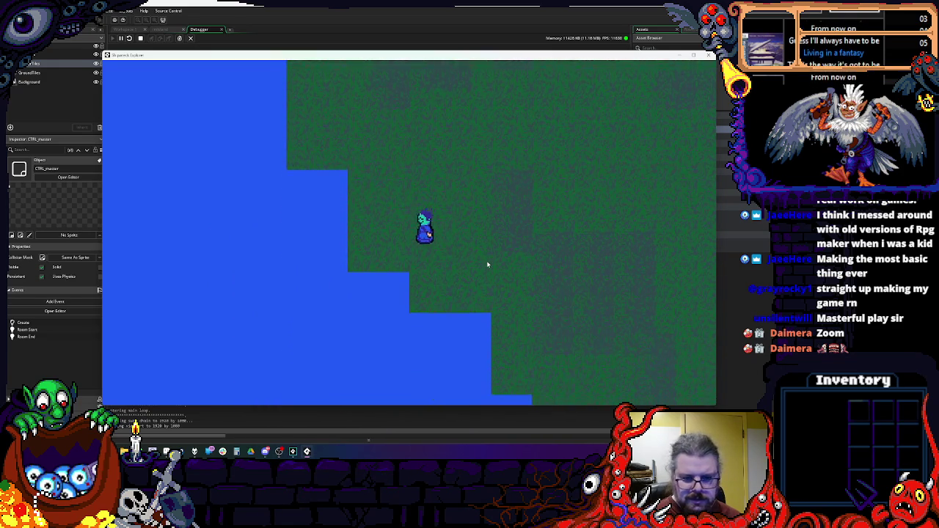
key("Left")
key("Up")
key("Right")
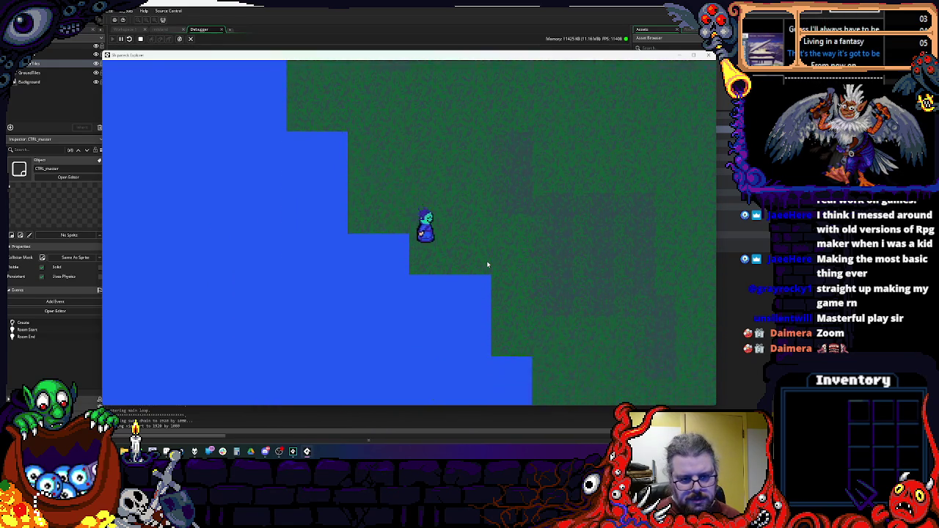
key("Left")
key("Right")
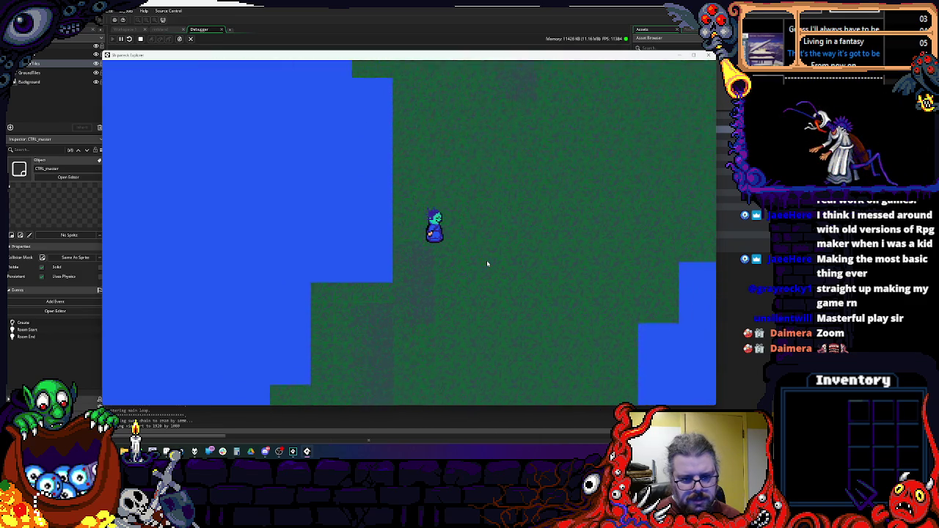
key("Down")
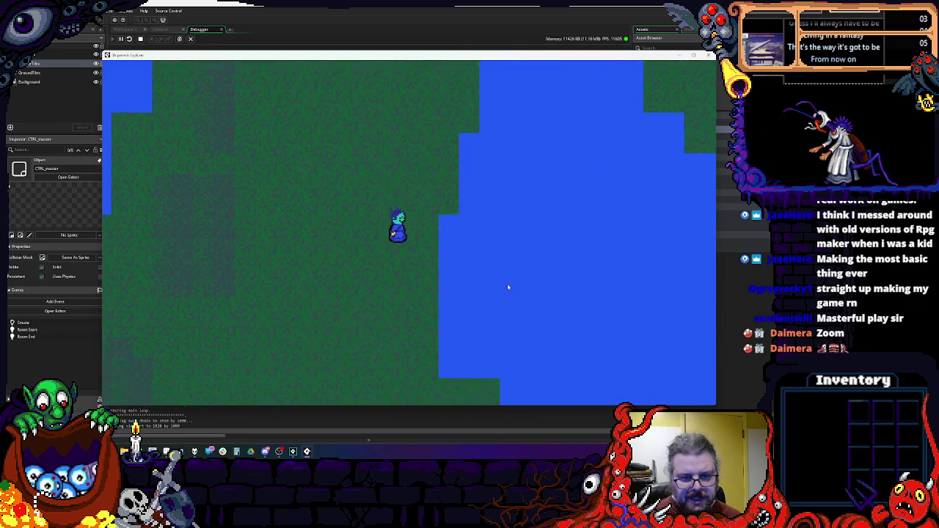
key("Right")
key("Left")
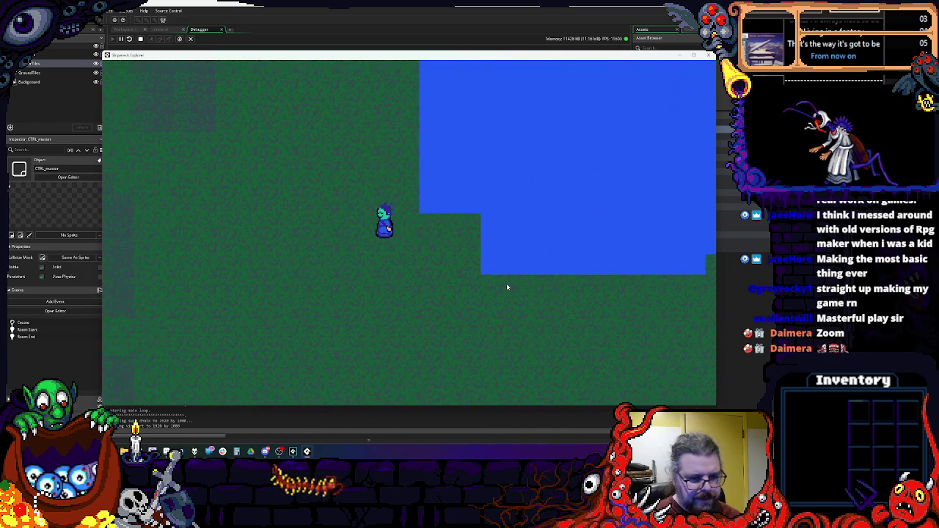
key("Left")
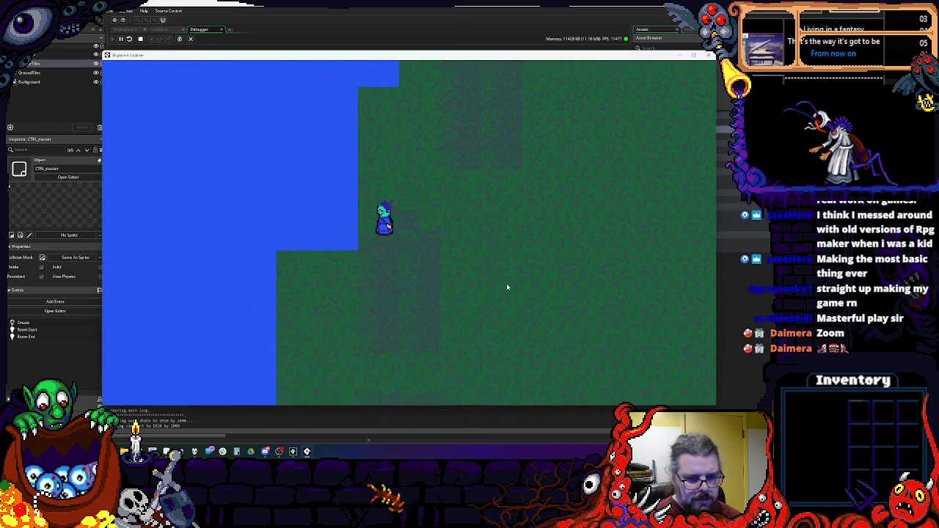
key("Up")
key("Up")
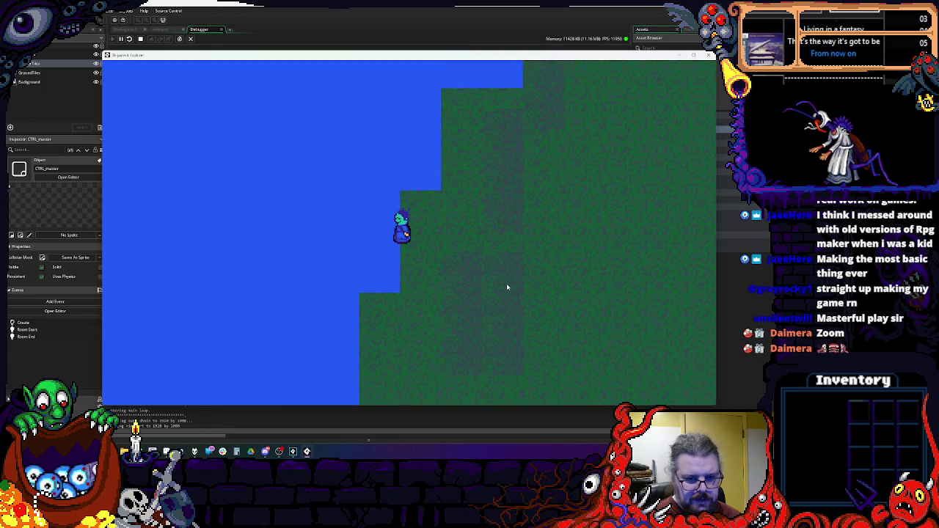
key("Right")
key("Down")
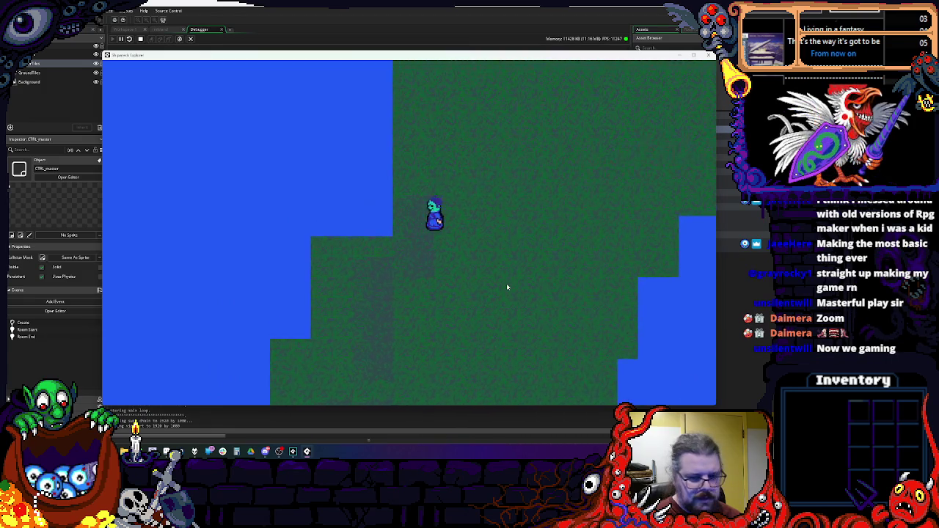
key("Left")
key("Right")
key("Up")
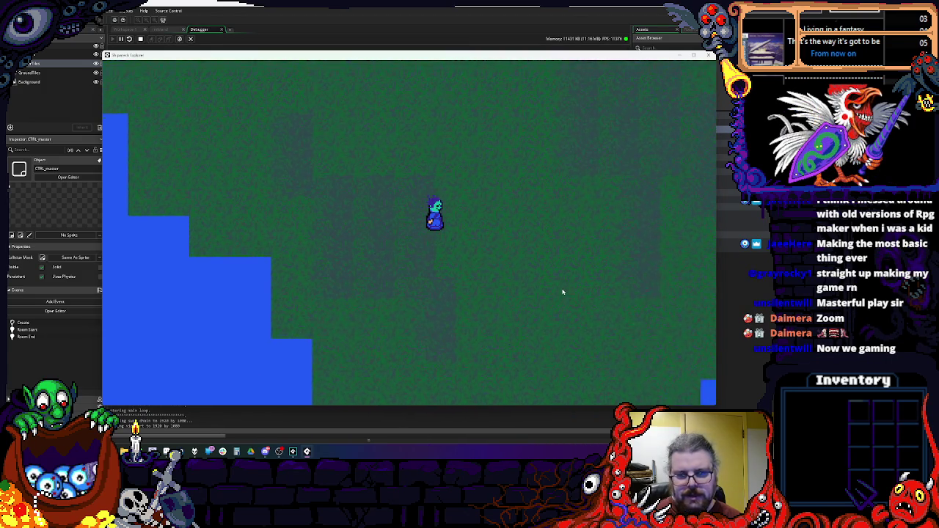
key("Up")
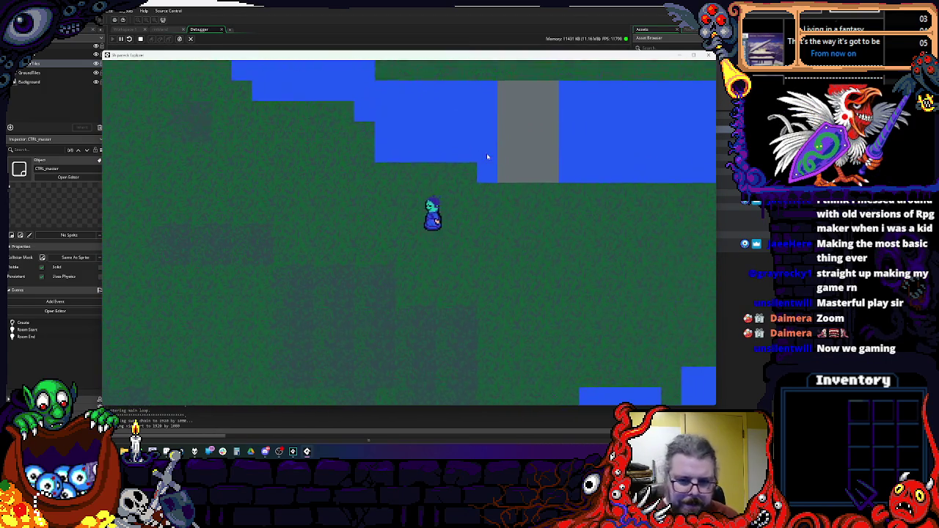
- Walk the player up toward the river, along its bank, and up to the top water
key("Left")
key("Up")
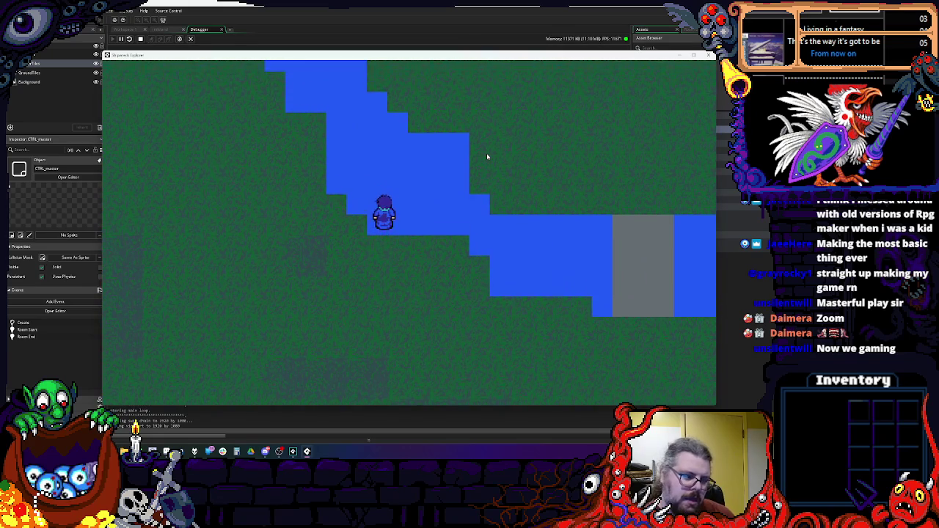
key("Left")
key("Left")
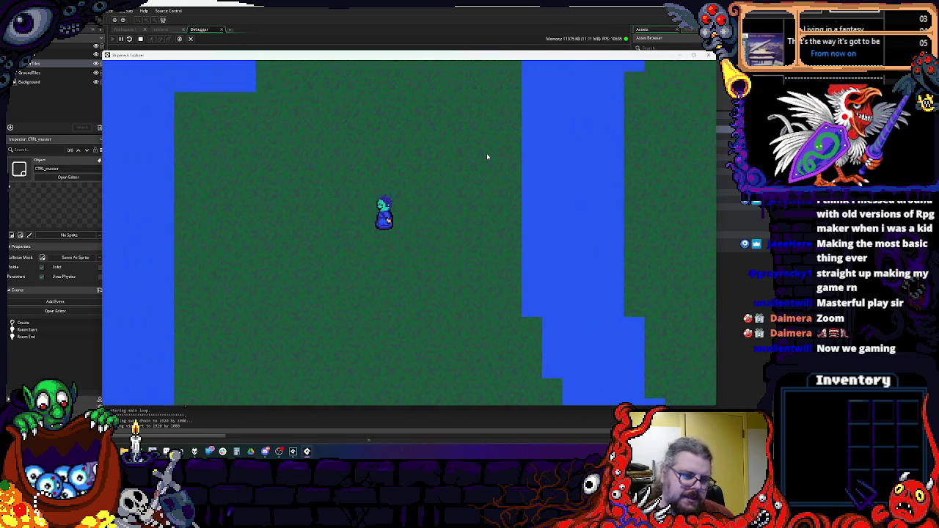
key("Up")
key("Right")
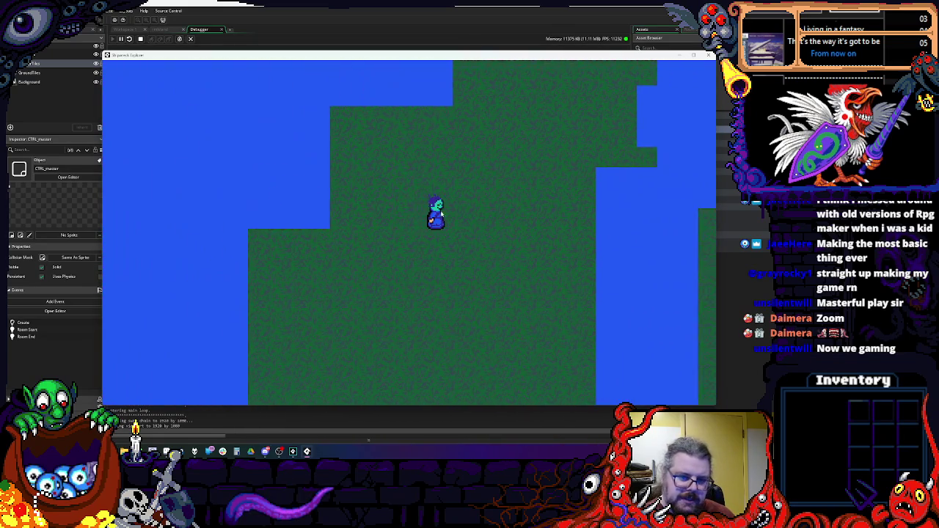
key("Up")
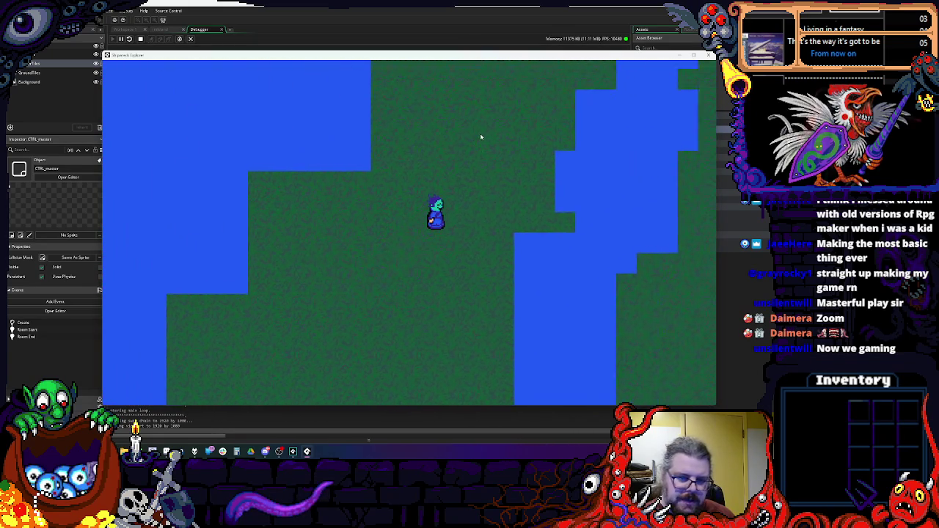
key("Left")
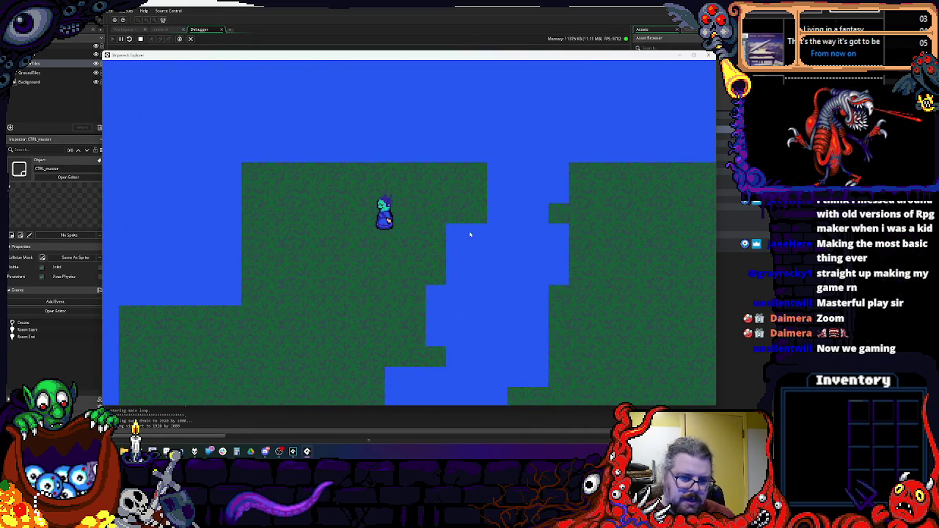
key("Down")
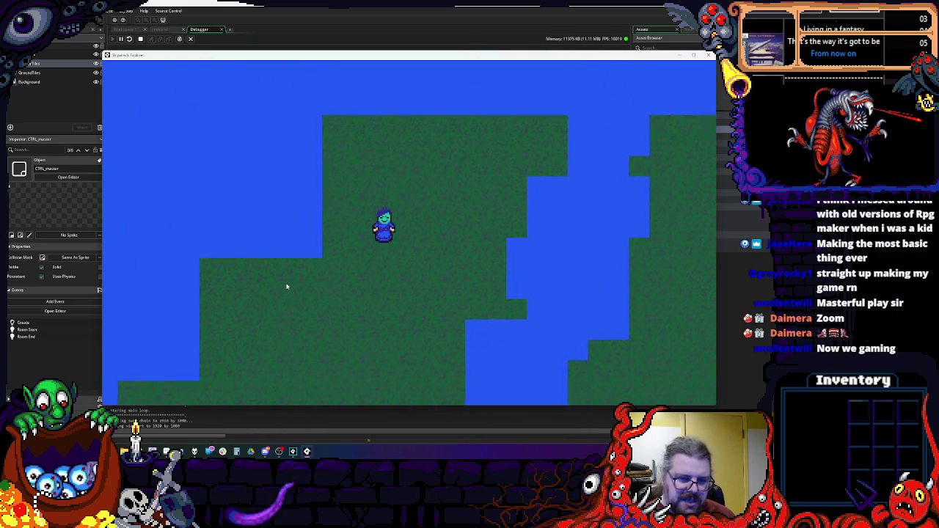
key("Down")
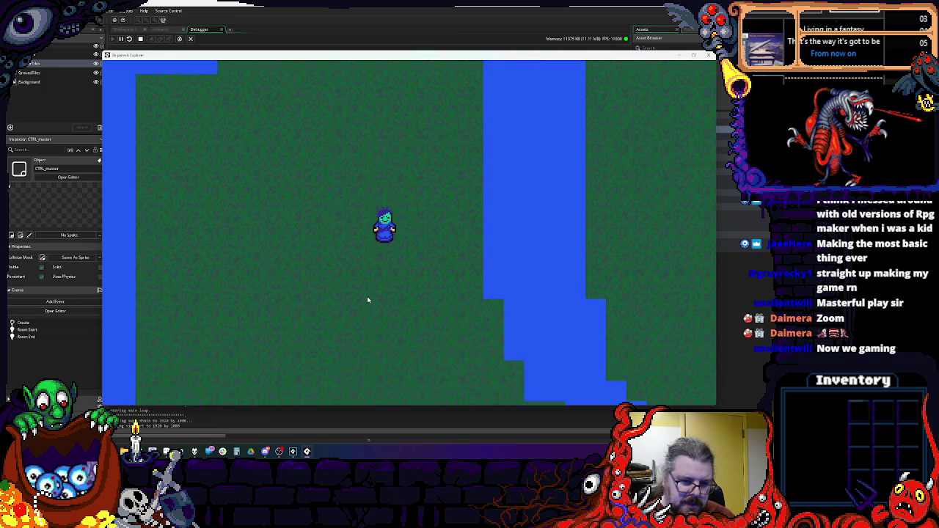
key("Up")
key("Right")
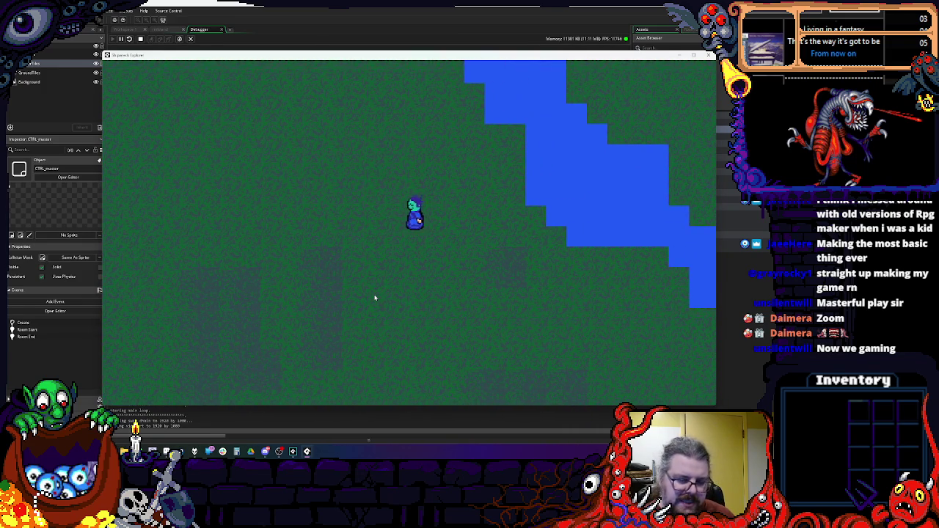
key("Left")
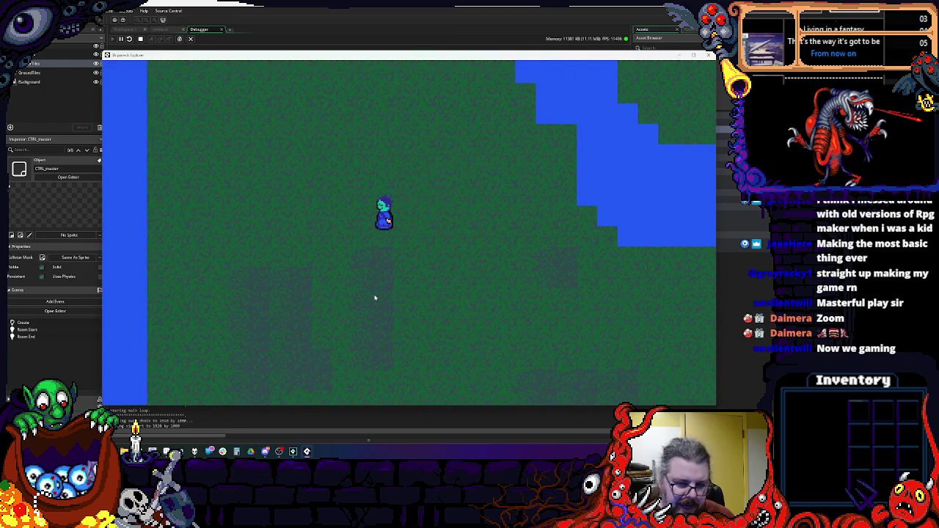
key("Up")
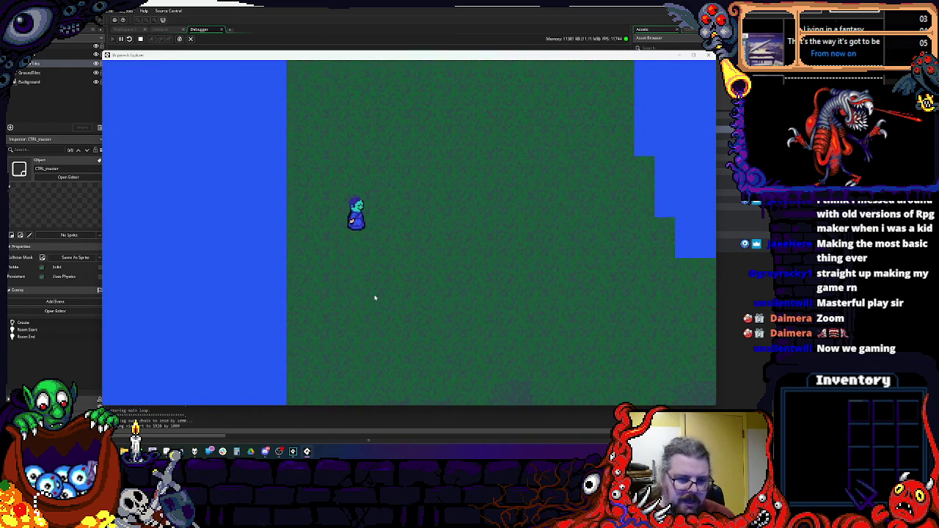
key("Right")
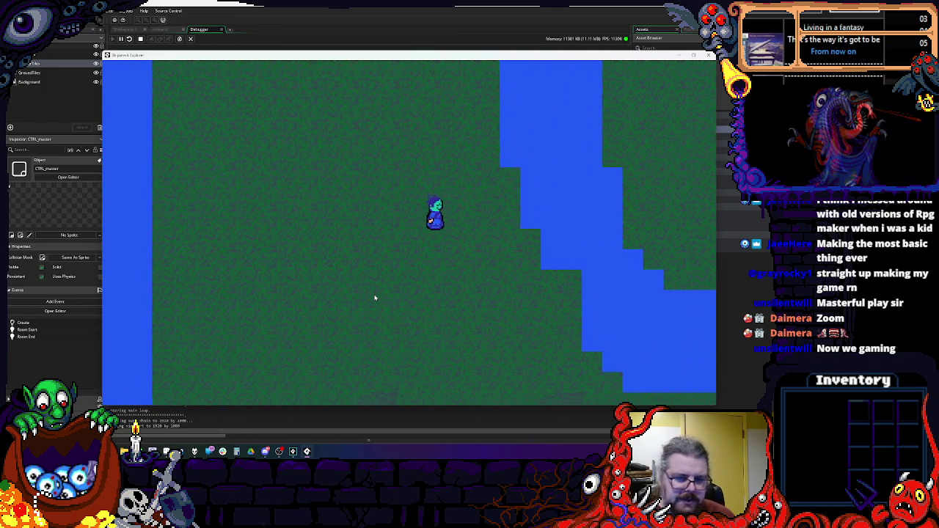
key("Left")
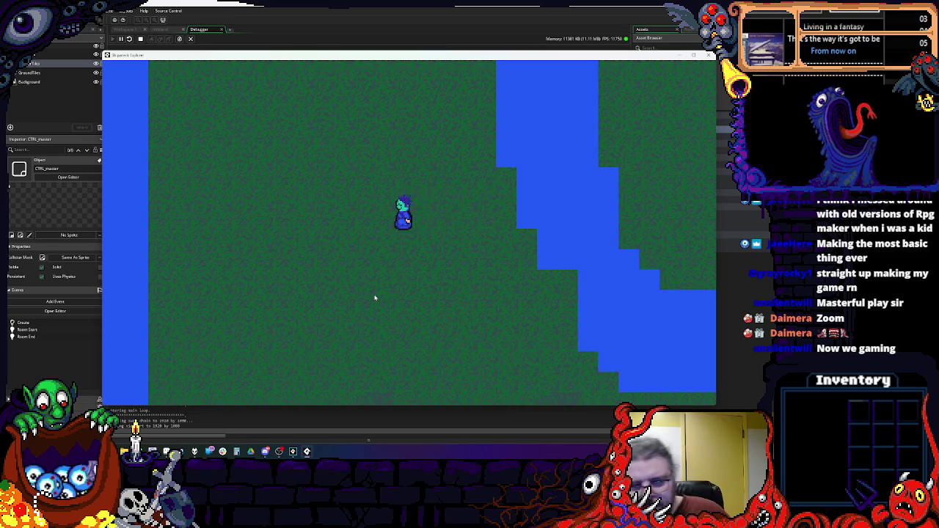
key("Up")
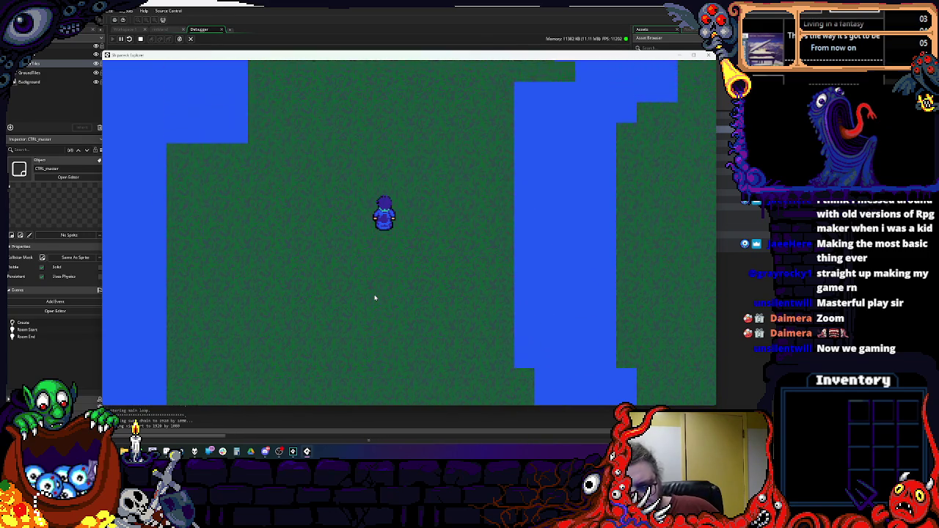
key("Right")
key("Up")
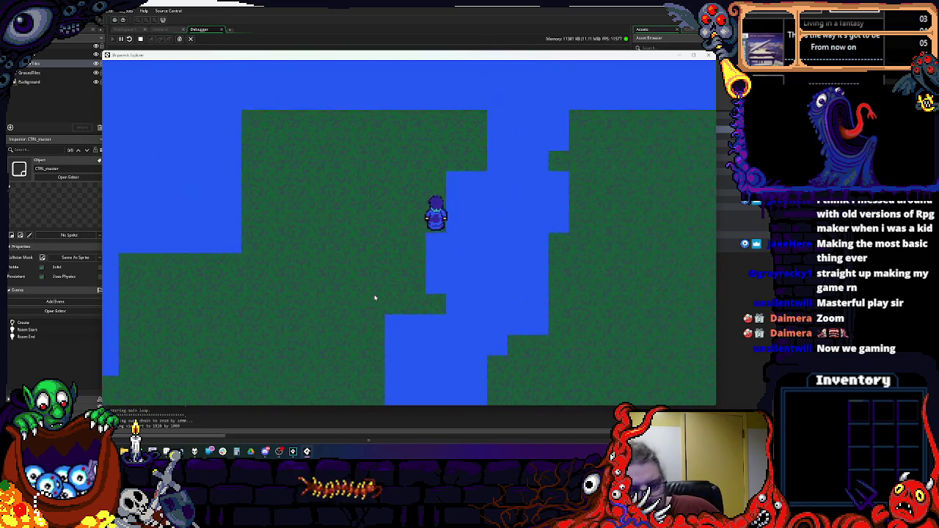
key("Down")
key("Left")
key("Left")
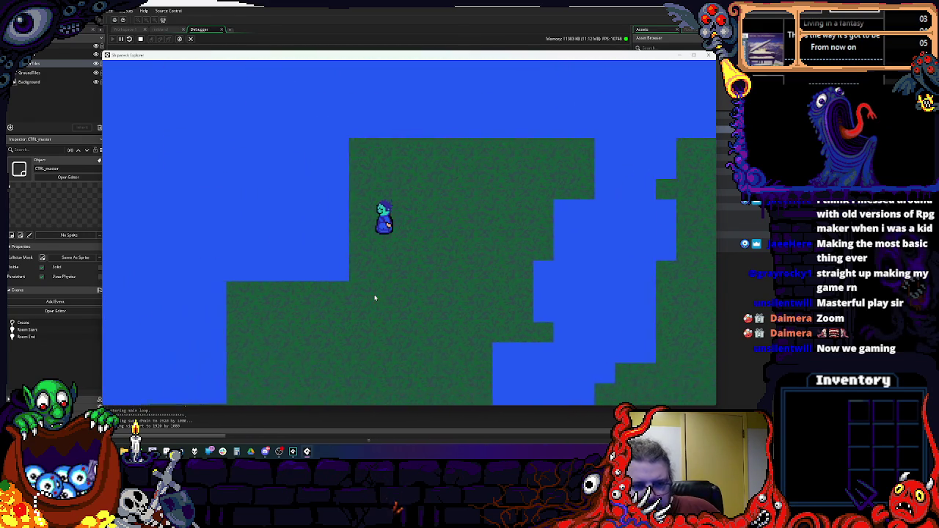
key("Up")
key("Up")
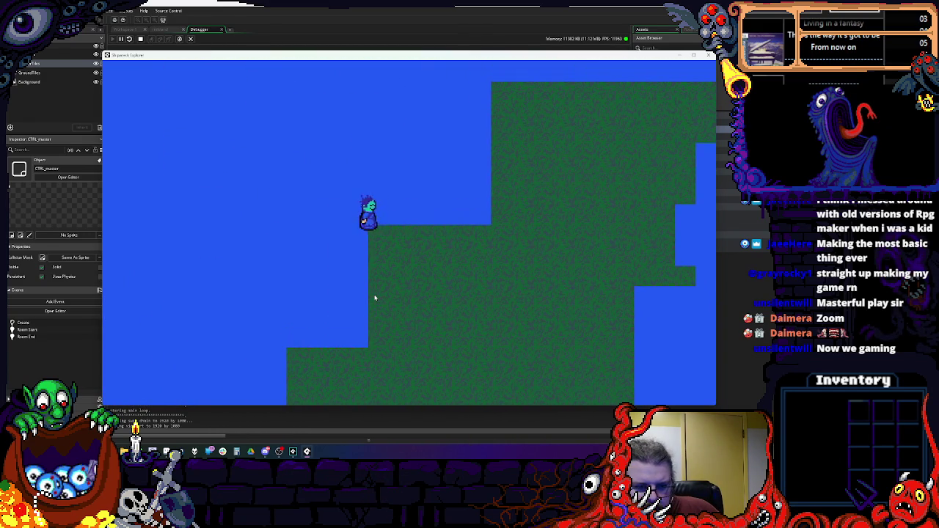
- Walk the player down across the grass and along the water's edge, then back right
key("Down")
key("Right")
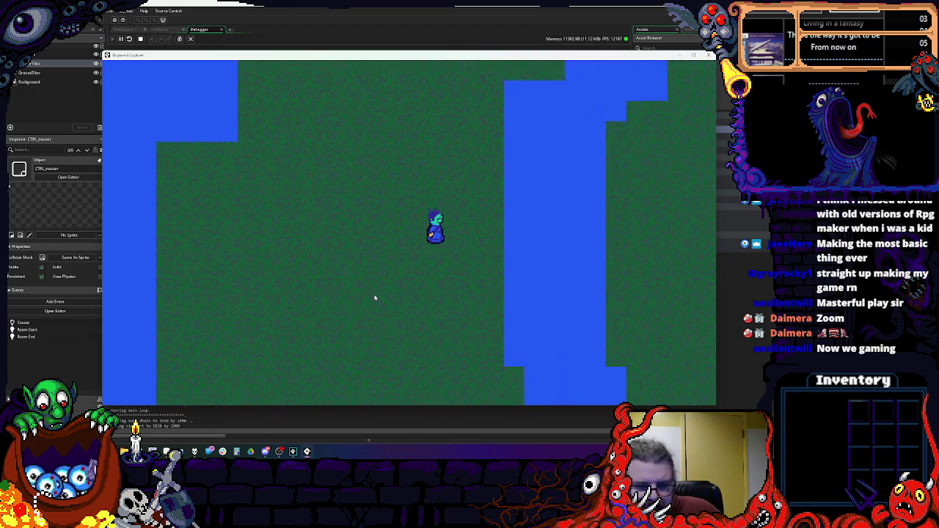
key("Left")
key("Down")
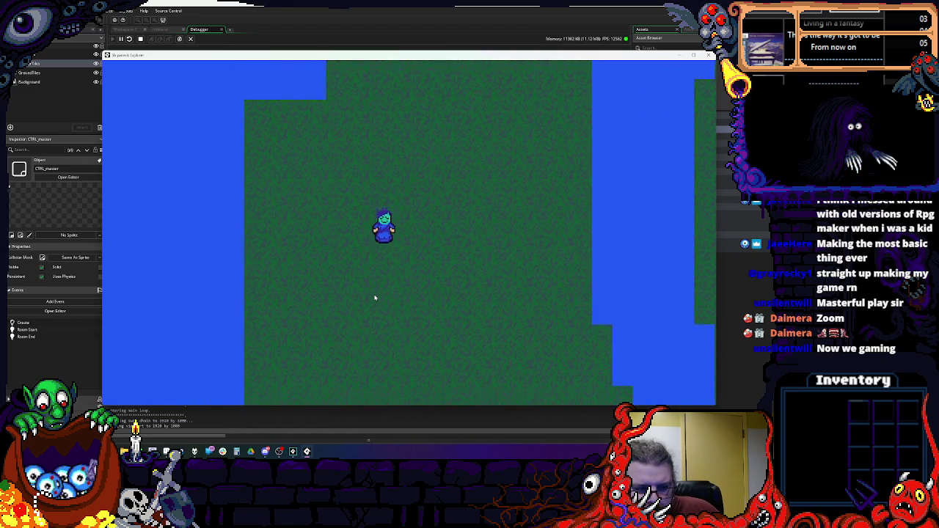
key("Right")
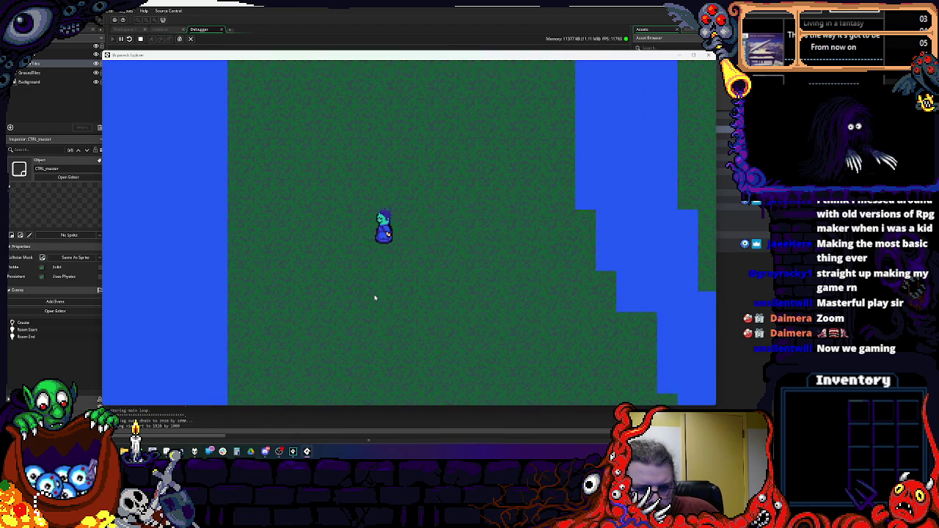
key("Left")
key("Down")
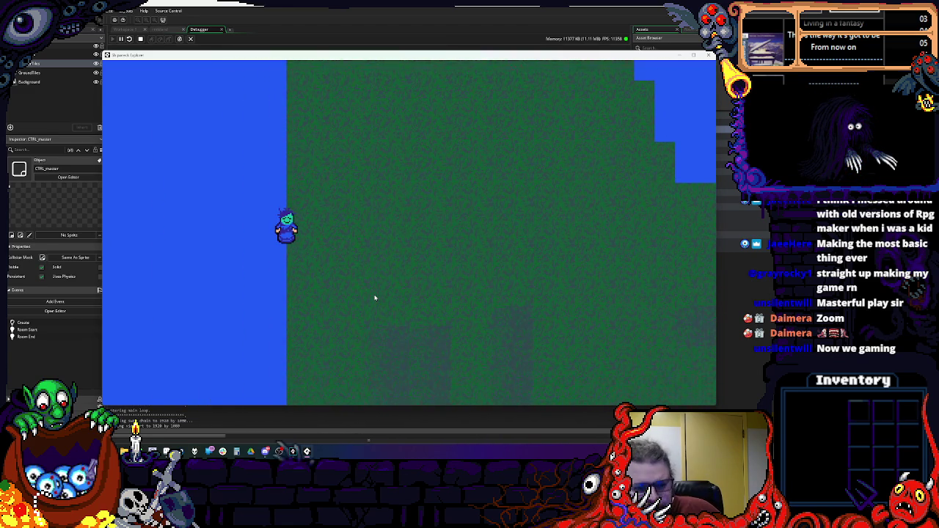
key("Right")
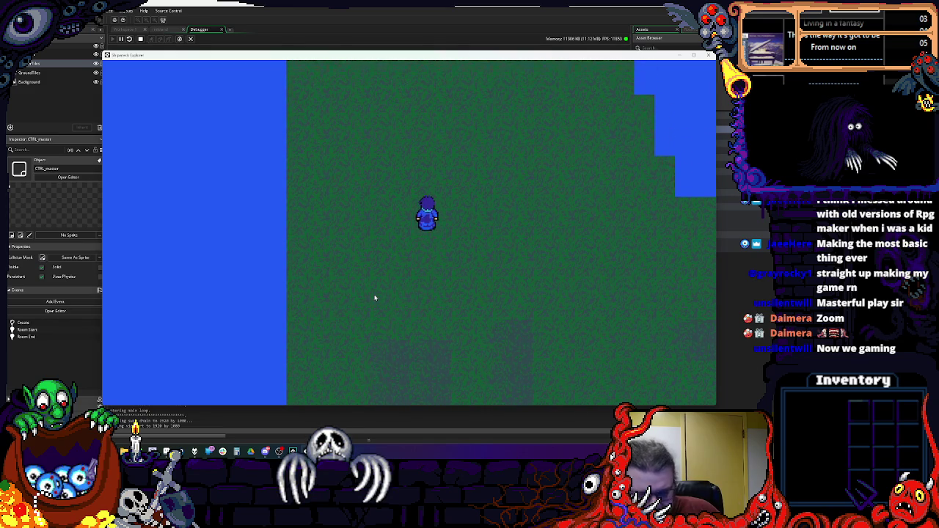
key("Down")
key("Down")
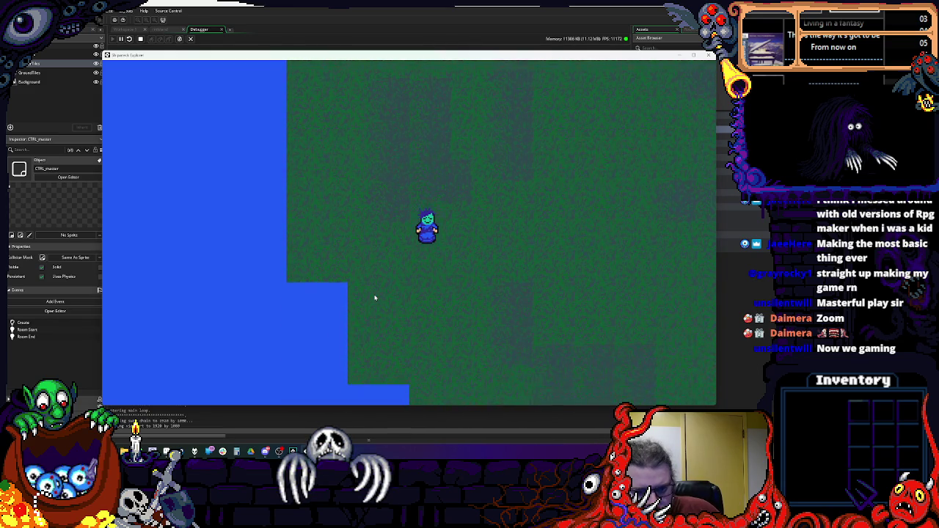
key("Left")
key("Right")
key("Down")
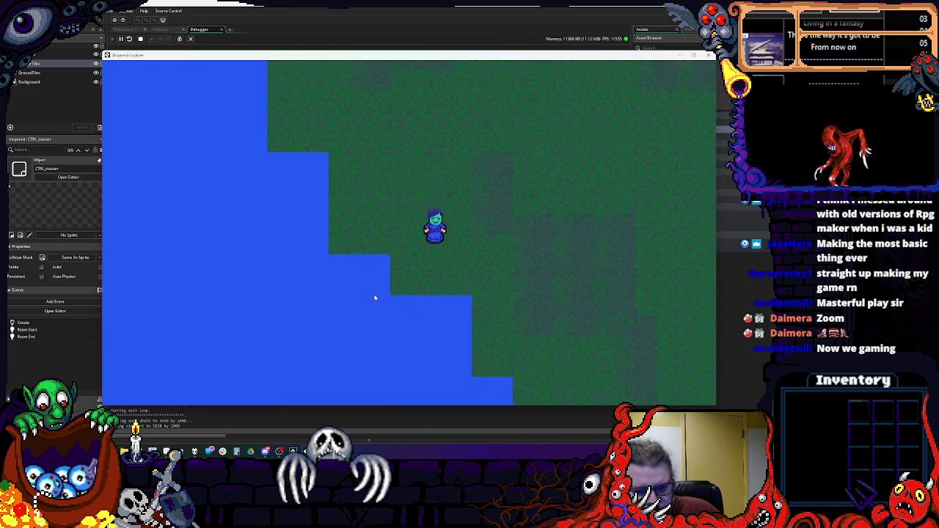
key("Left")
key("Right")
key("Left")
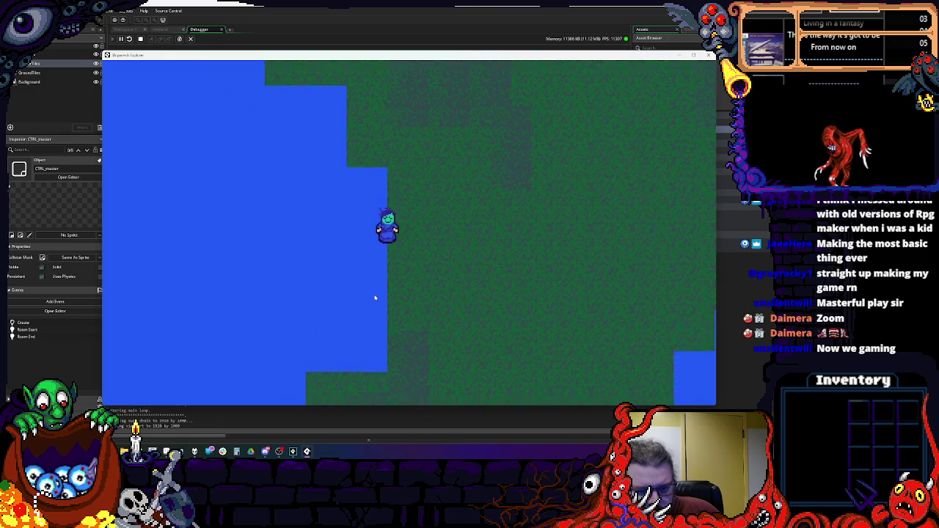
key("Right")
key("Up")
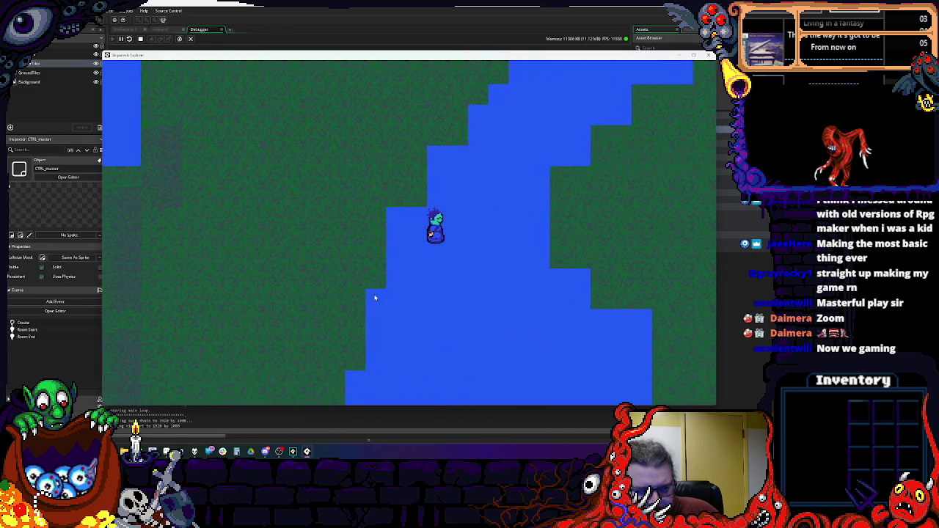
key("Right")
key("Up")
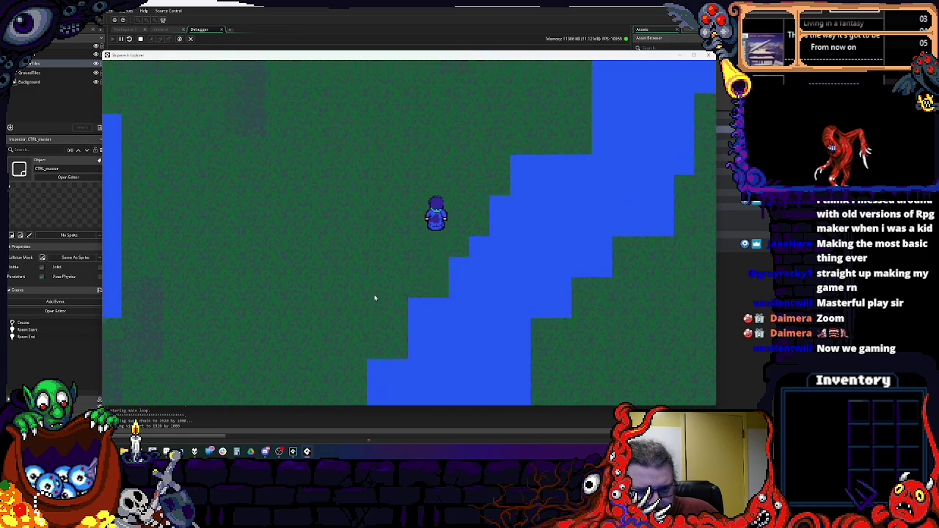
key("Up")
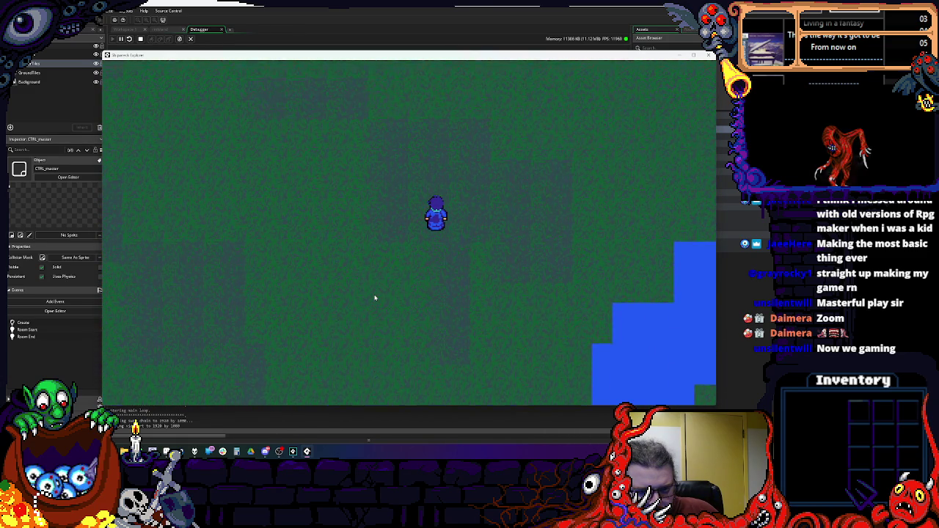
key("Left")
- Walk the player up and right until it stops at the edge of the diagonal water channel
key("Right")
key("Up")
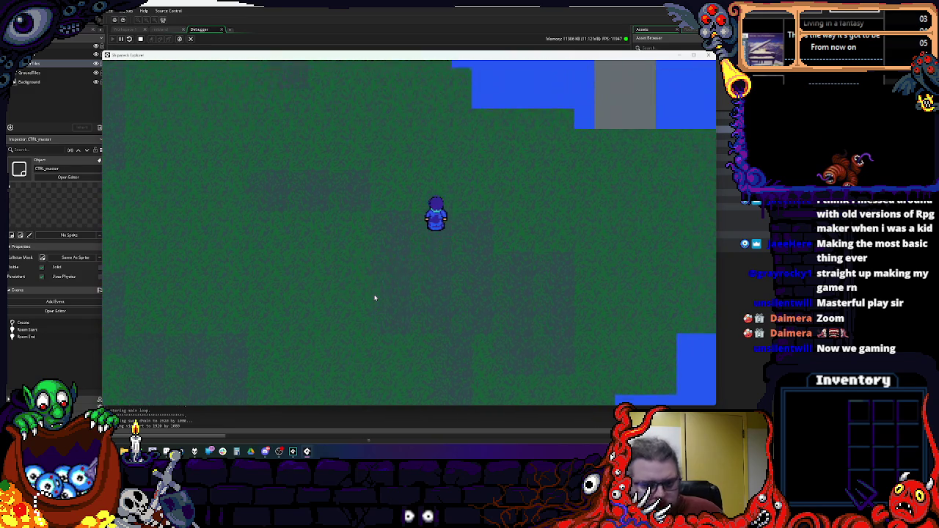
key("Left")
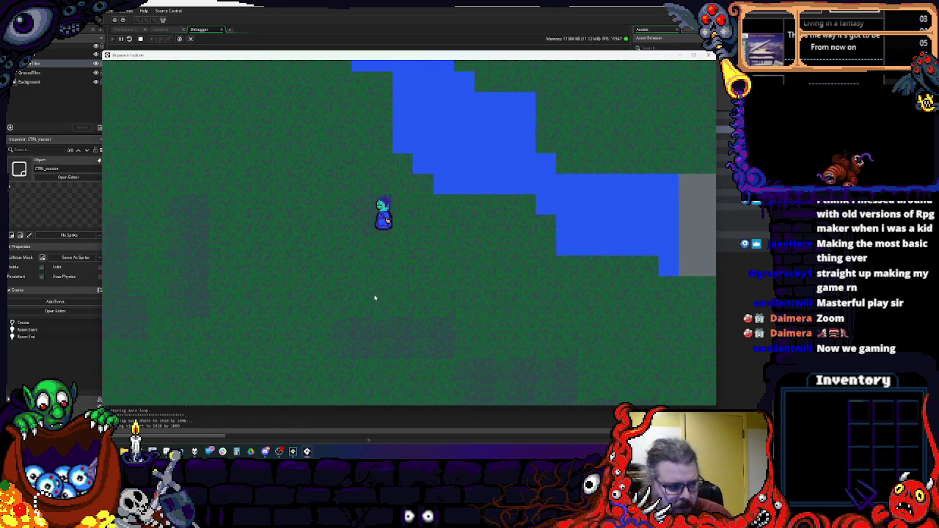
key("Up")
key("Up")
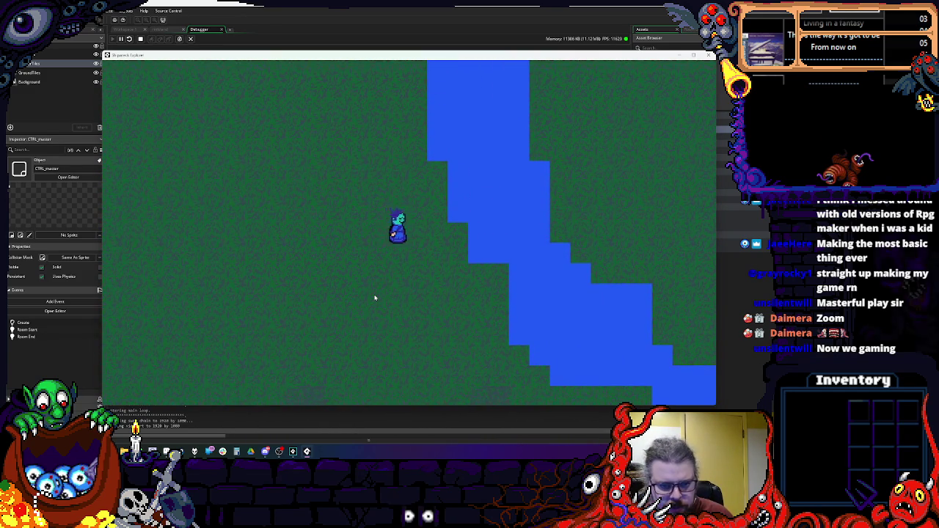
key("Left")
key("Up")
key("Right")
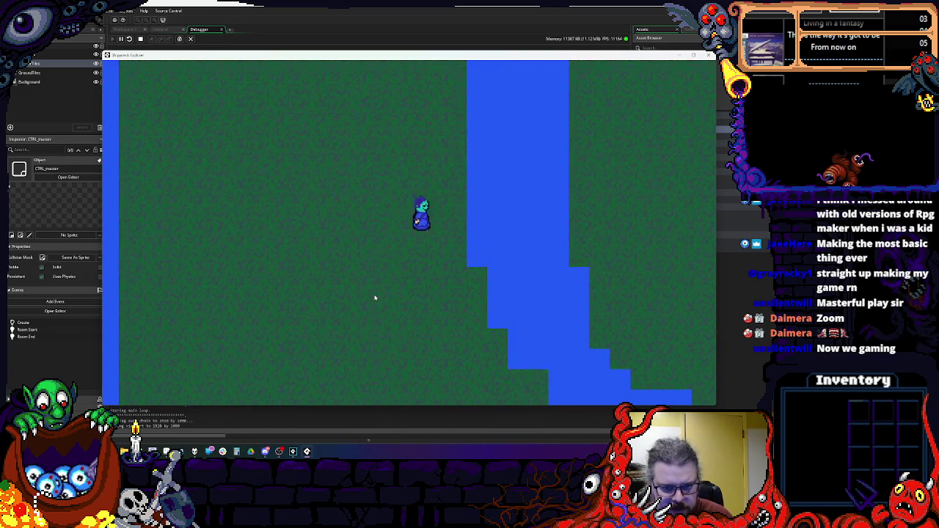
key("Up")
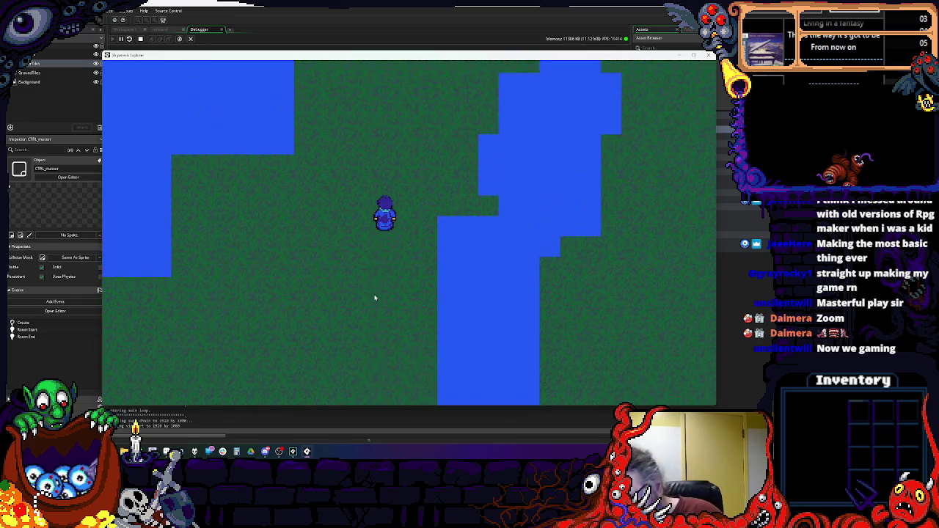
key("Right")
key("Left")
key("Down")
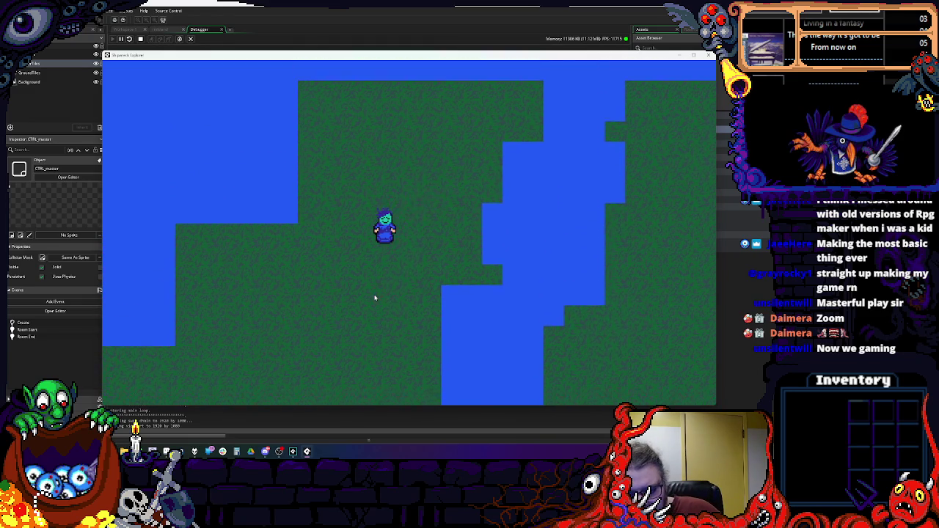
key("Left")
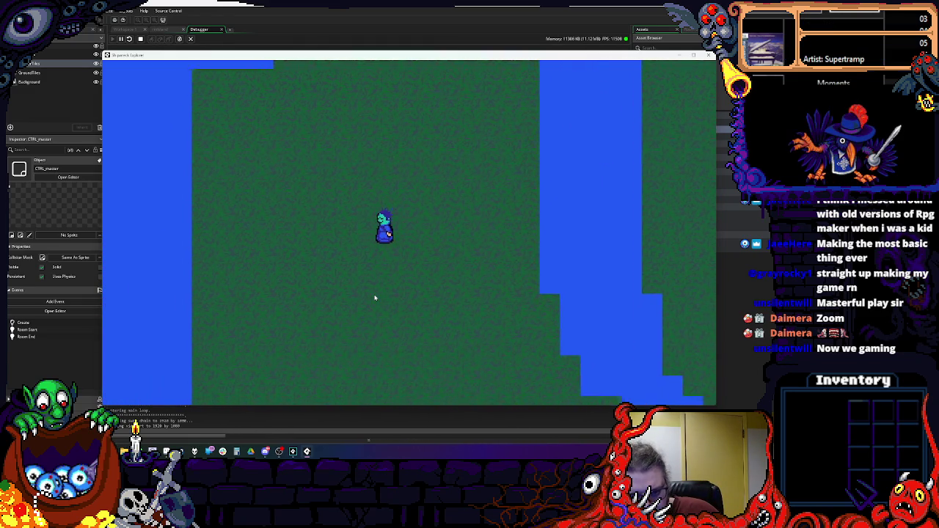
key("Right")
key("Up")
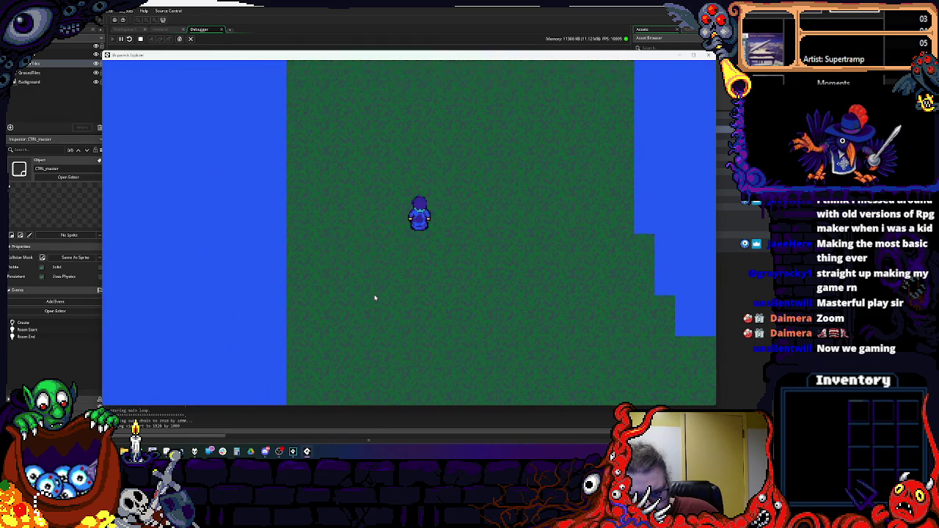
key("Right")
key("Up")
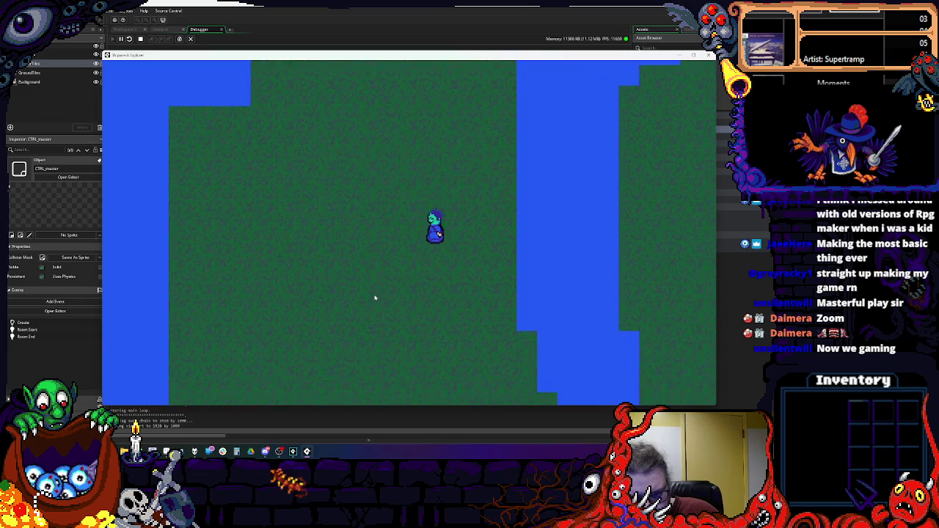
key("Right")
key("Up")
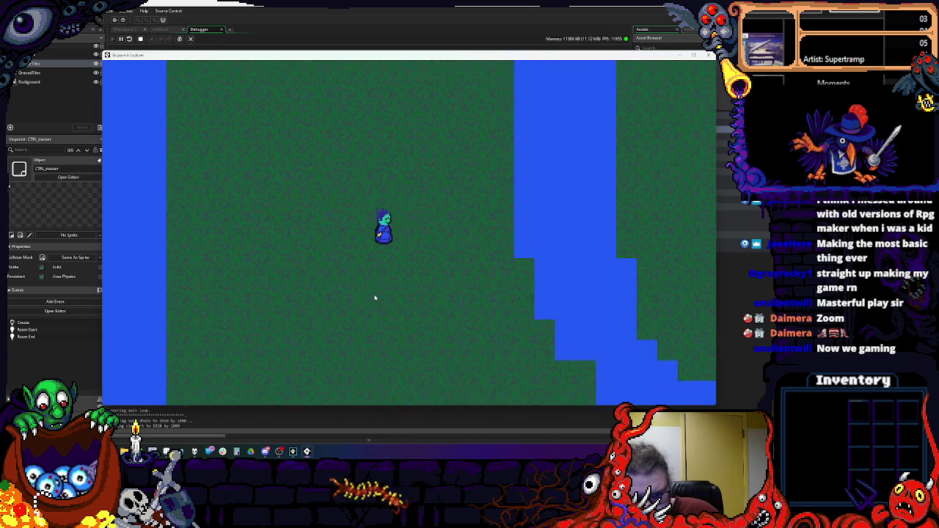
key("Right")
key("Down")
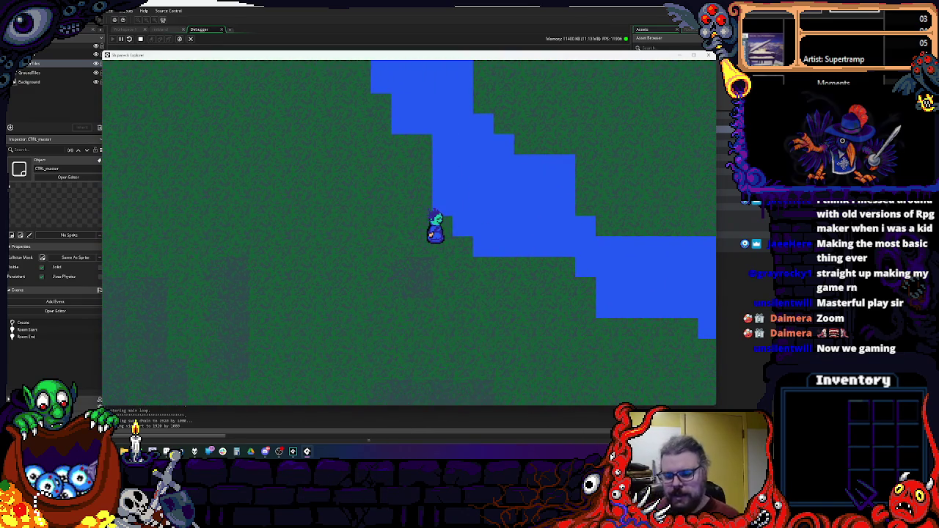
- Close the game window and Debugger, then bring up Aseprite's spritesheet.aseprite tab
left_click(708, 55)
left_click(221, 29)
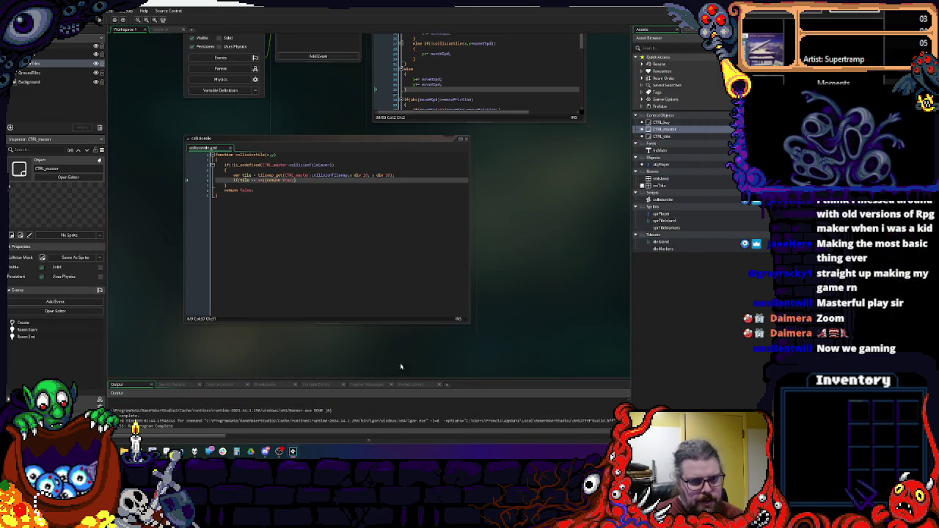
left_click(167, 452)
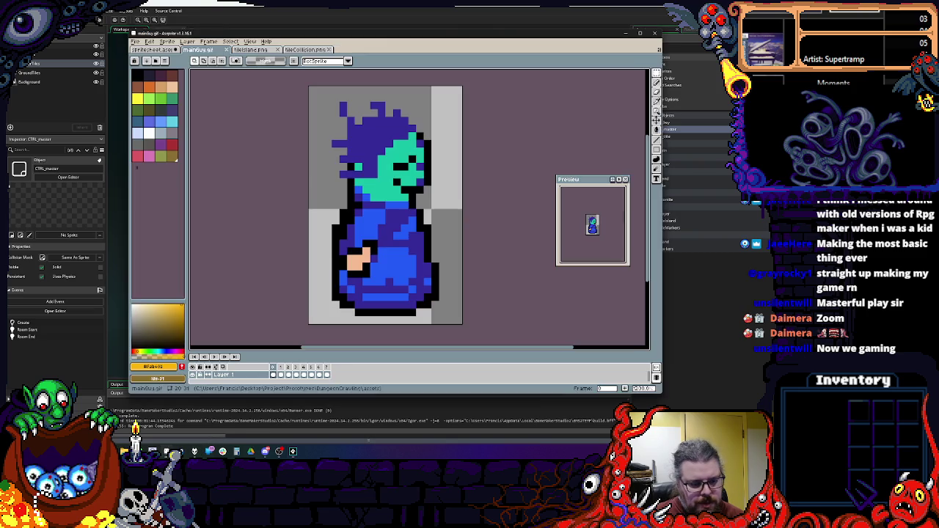
left_click(156, 50)
- Scroll the sheet to empty space, draw a line, switch to transparent colour, and maximize Aseprite
scroll(383, 267, "right", 3)
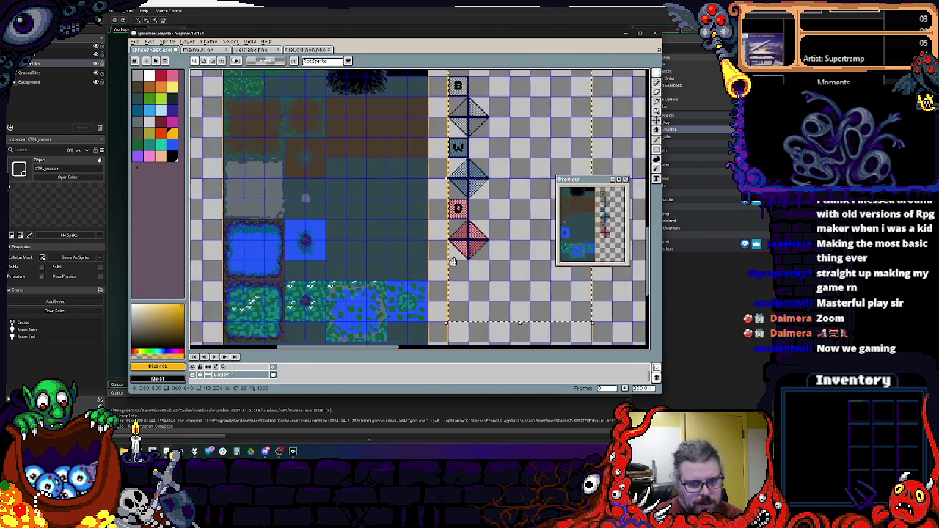
scroll(383, 268, "down", 2)
scroll(470, 311, "up", 3)
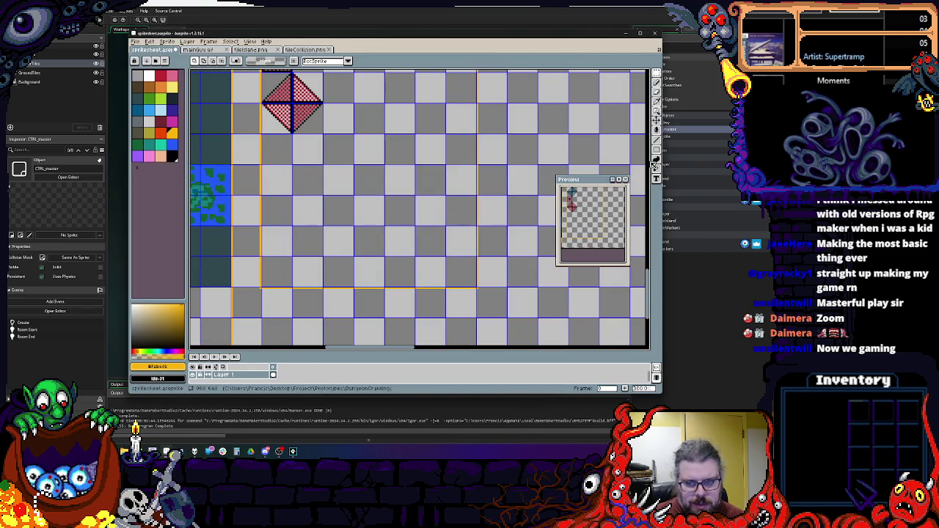
scroll(254, 222, "up", 1)
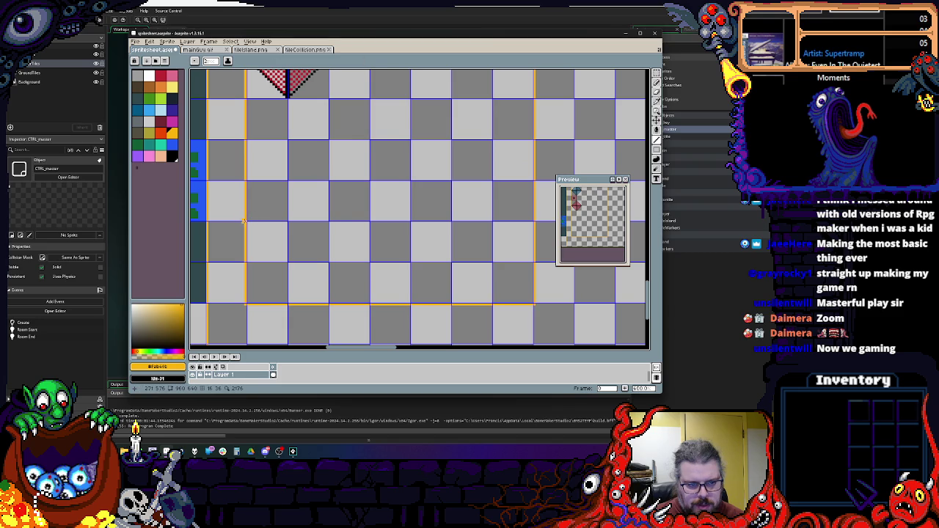
left_click(547, 222, "shift")
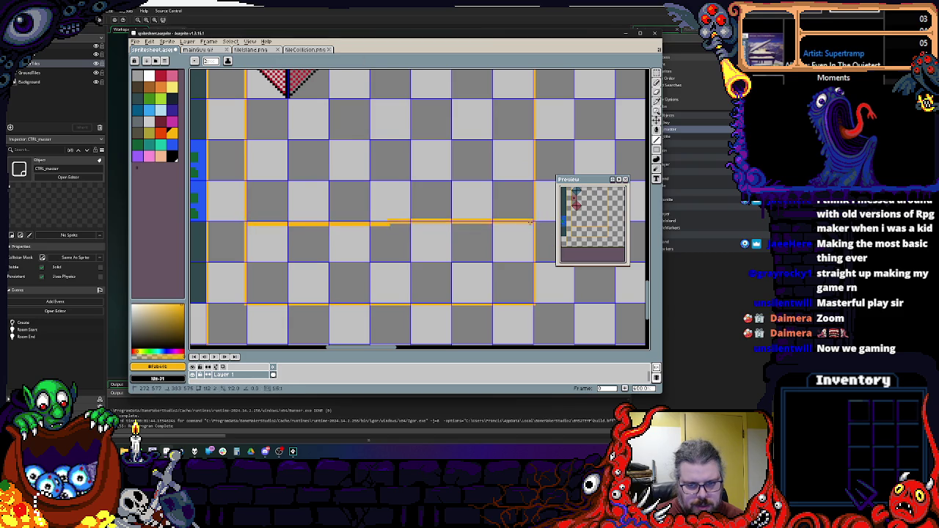
scroll(533, 224, "down", 1)
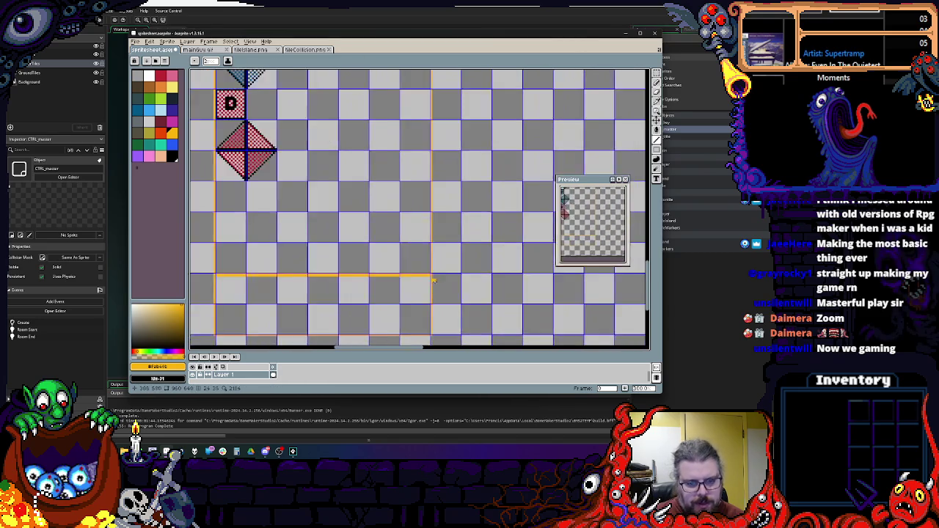
left_click(525, 258, "alt")
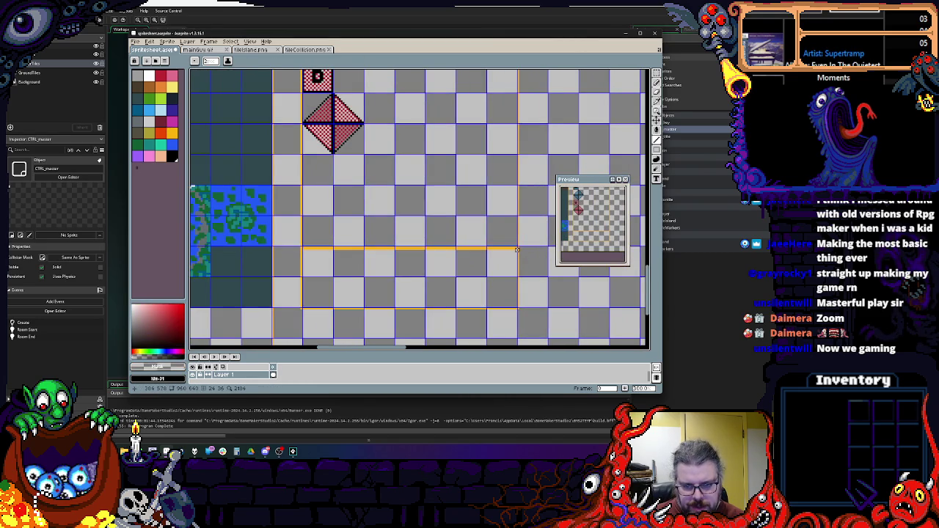
scroll(300, 251, "down", 3)
scroll(350, 241, "up", 3)
scroll(332, 238, "up", 1)
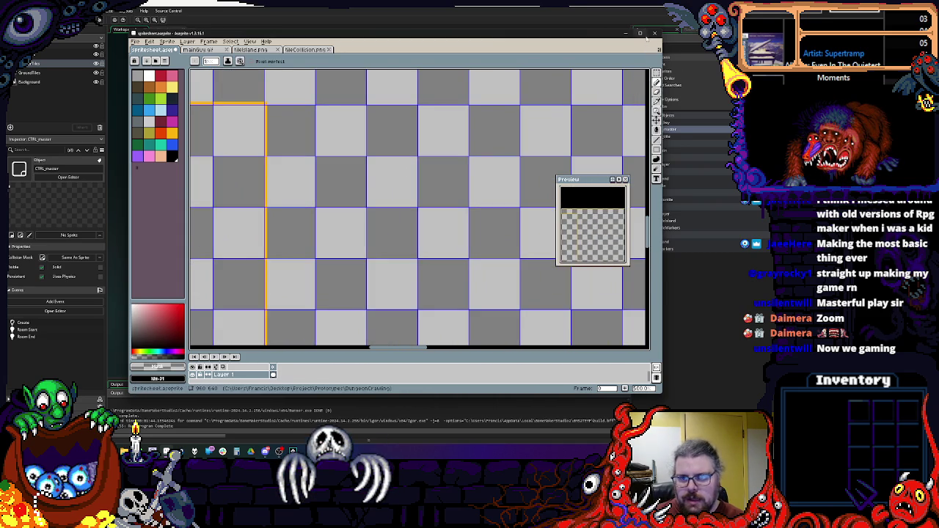
left_click(640, 33)
- Zoom into an empty cell and draw a white crescent moon, thickening its right side
scroll(158, 147, "up", 2)
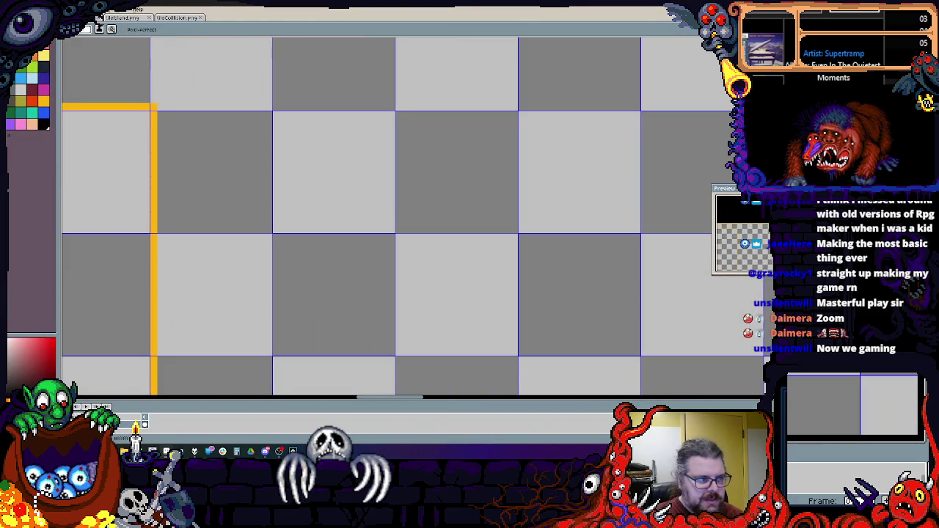
scroll(436, 216, "up", 1)
scroll(373, 210, "down", 1)
scroll(322, 221, "up", 1)
scroll(271, 217, "up", 3)
scroll(267, 272, "down", 3)
scroll(272, 266, "up", 3)
scroll(266, 285, "down", 1)
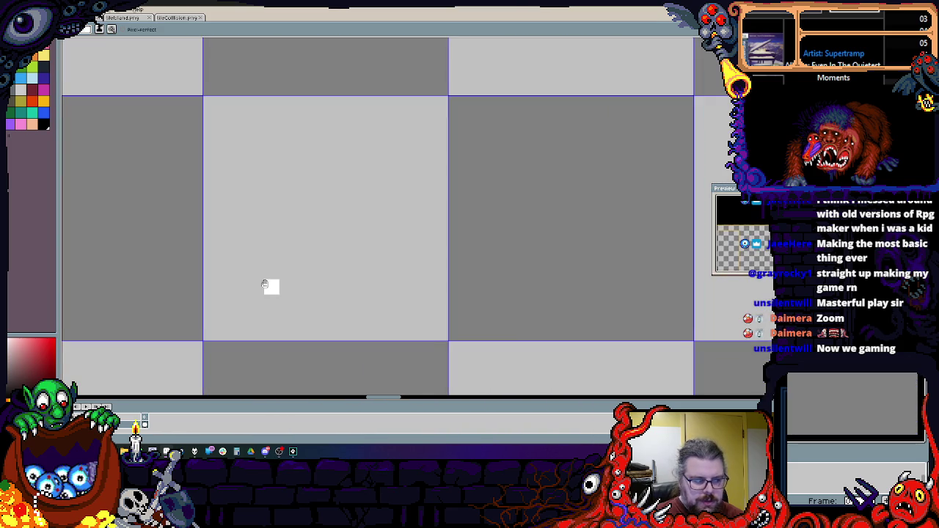
mouse_move(270, 317)
left_mouse_down()
mouse_move(334, 150)
mouse_move(282, 310)
left_mouse_up()
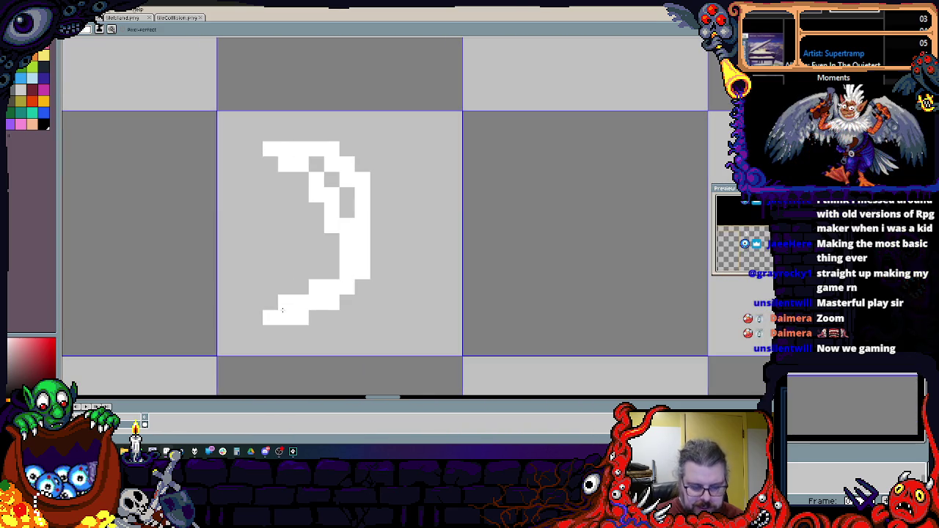
key("Return")
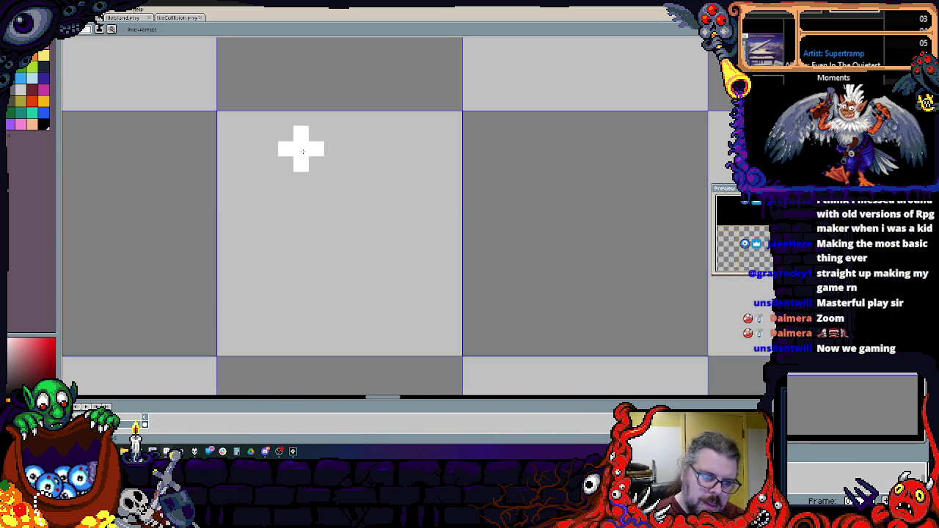
left_click_drag(292, 306, 336, 153)
key("b")
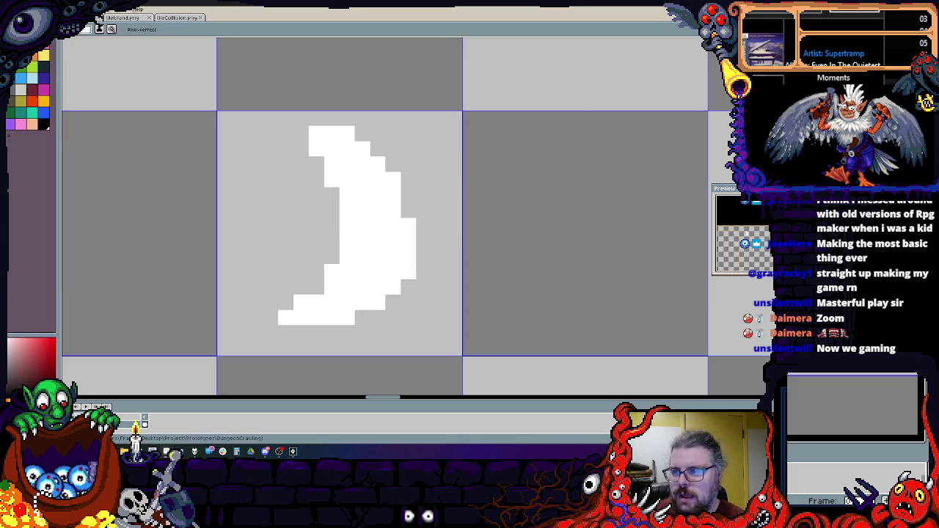
- Select all, copy the moon art, and create a new sprite, Sprite-0007
key("ctrl+a")
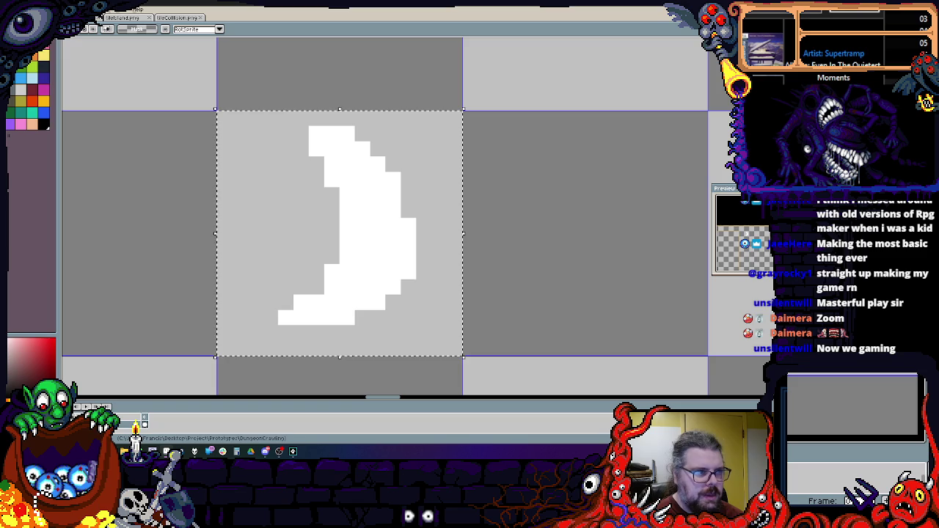
key("ctrl+c")
key("ctrl+n")
- Paste the moon art into a new sprite and keep the larger, rescaled moon
key("Return")
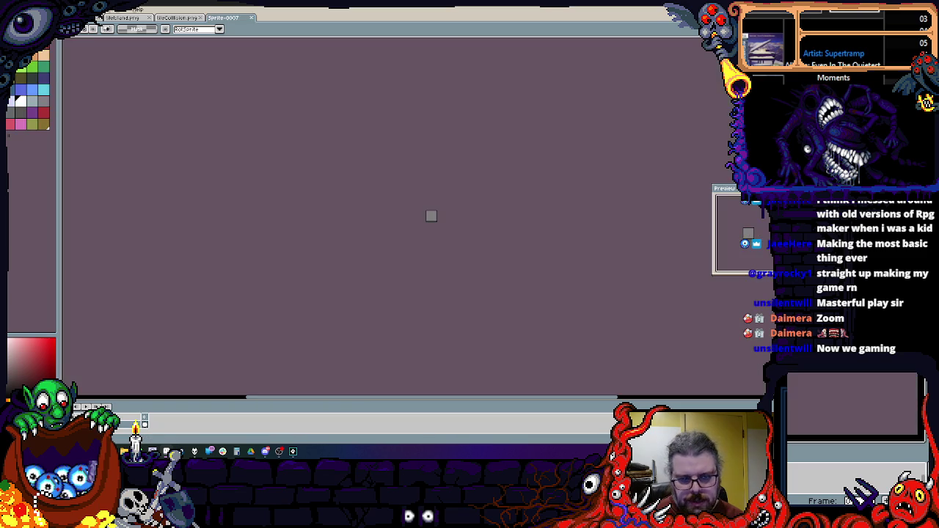
key("ctrl+v")
scroll(420, 203, "up", 5)
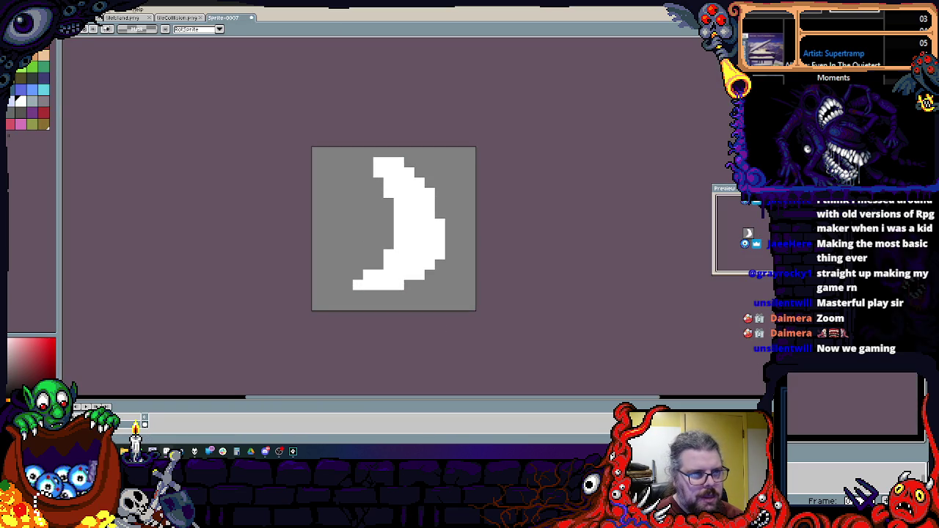
key("Delete")
key("ctrl+z")
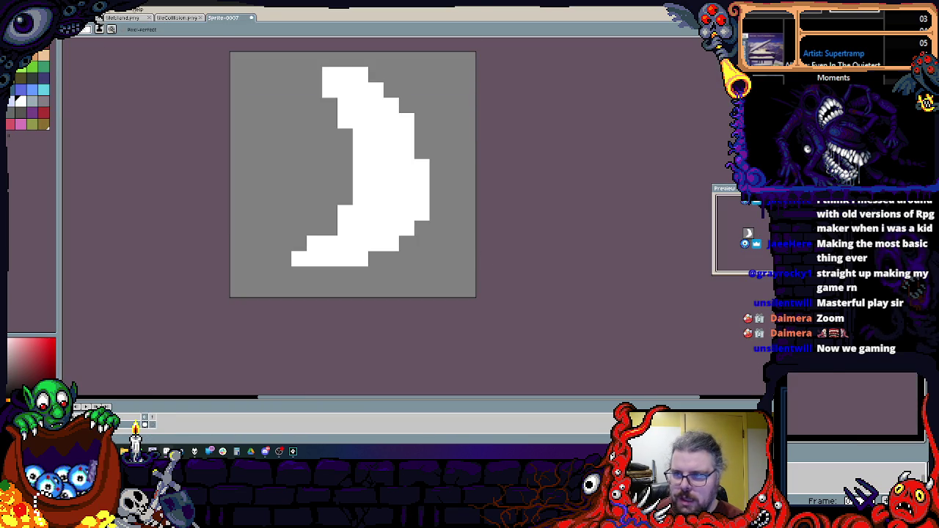
key("ctrl+z")
key("ctrl+y")
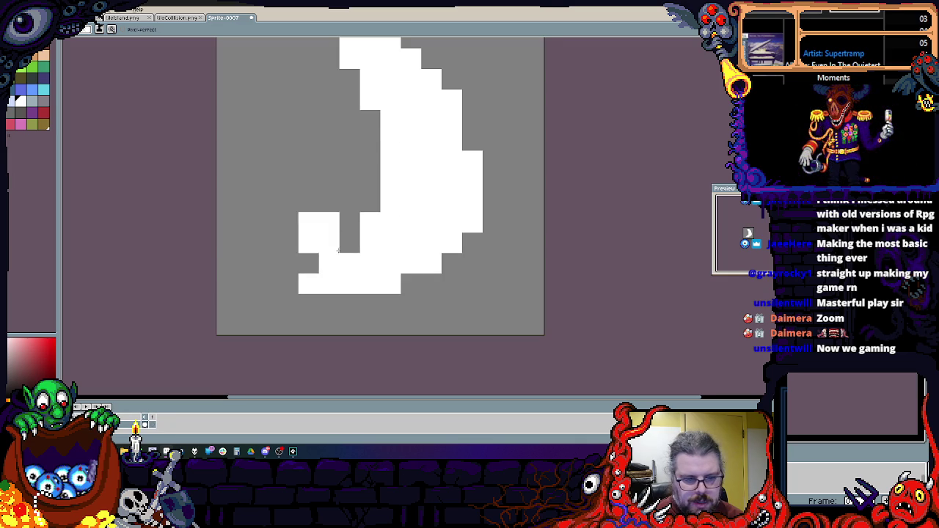
- Erase most of the white crescent with a larger square eraser, leaving a thin lower arc
key("e")
mouse_move(352, 272)
left_mouse_down()
mouse_move(411, 152)
mouse_move(435, 128)
mouse_move(414, 312)
left_mouse_up()
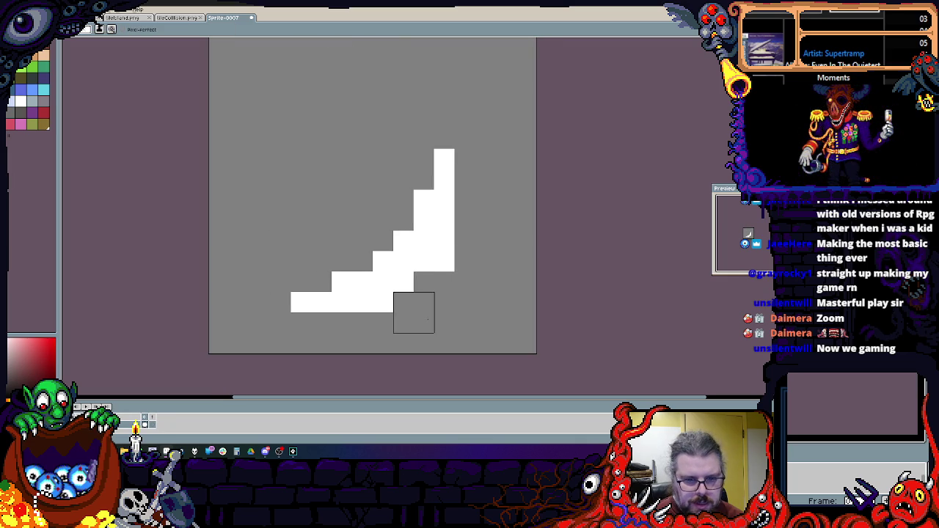
key("ctrl+z")
key("ctrl+z")
key("ctrl+z")
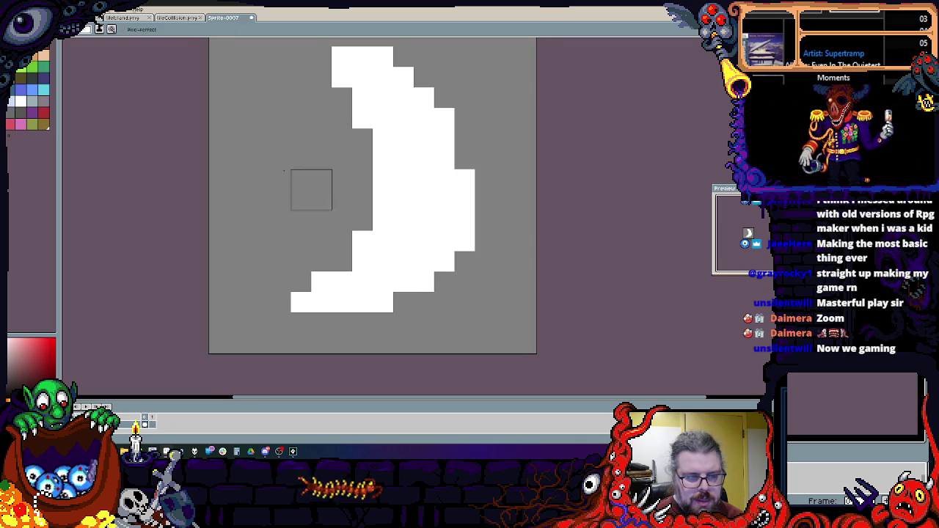
left_click(86, 29)
left_click(103, 51)
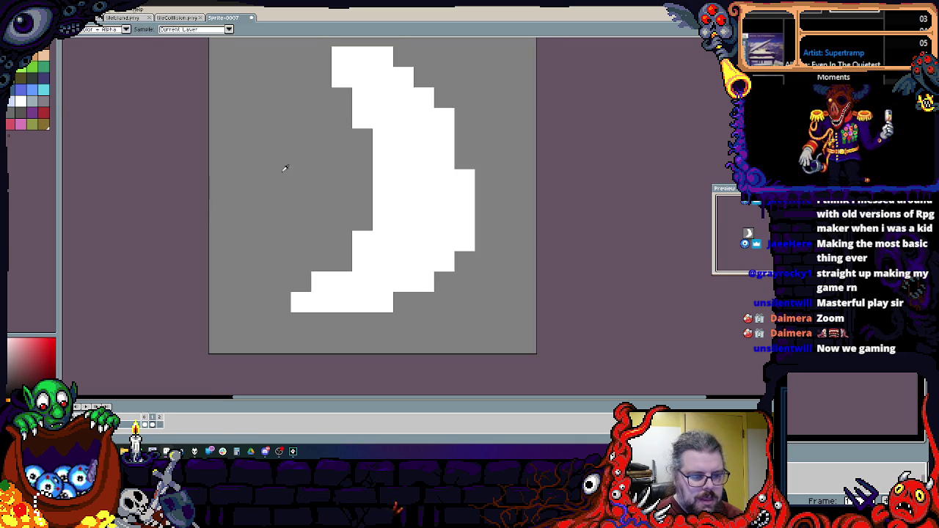
mouse_move(353, 252)
left_mouse_down()
mouse_move(453, 149)
mouse_move(453, 188)
mouse_move(393, 89)
left_mouse_up()
mouse_move(392, 231)
left_mouse_down()
mouse_move(455, 149)
mouse_move(435, 293)
left_mouse_up()
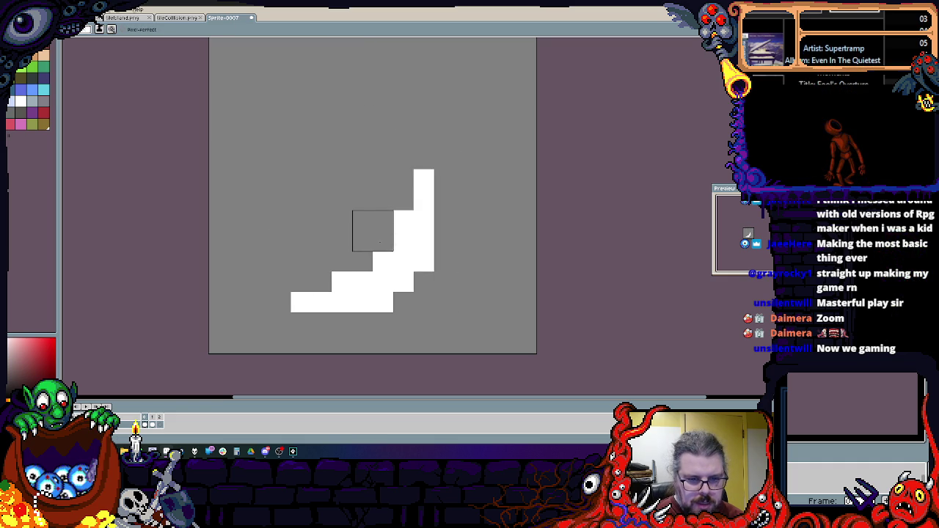
key("ctrl+z")
key("ctrl+z")
key("ctrl+z")
- Start saving the slash sprite under a new name from the File menu
scroll(415, 245, "up", 3)
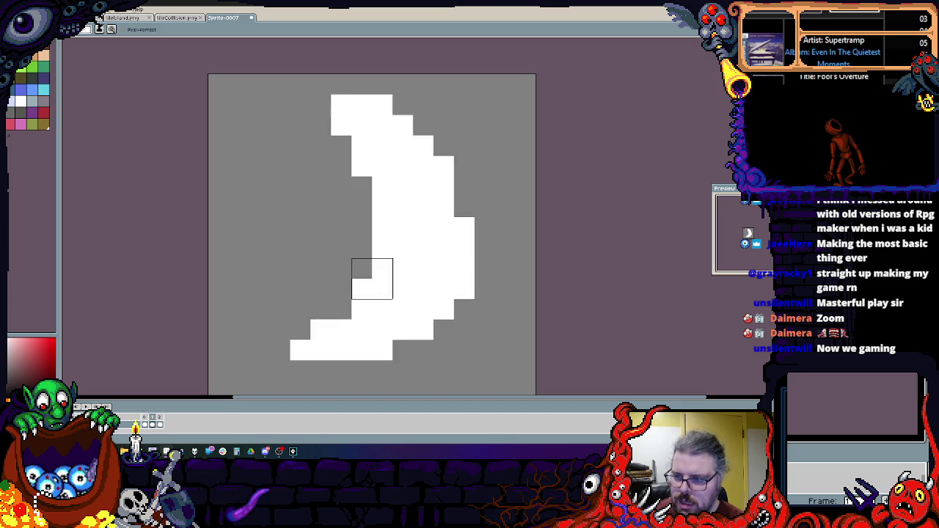
scroll(436, 226, "down", 1)
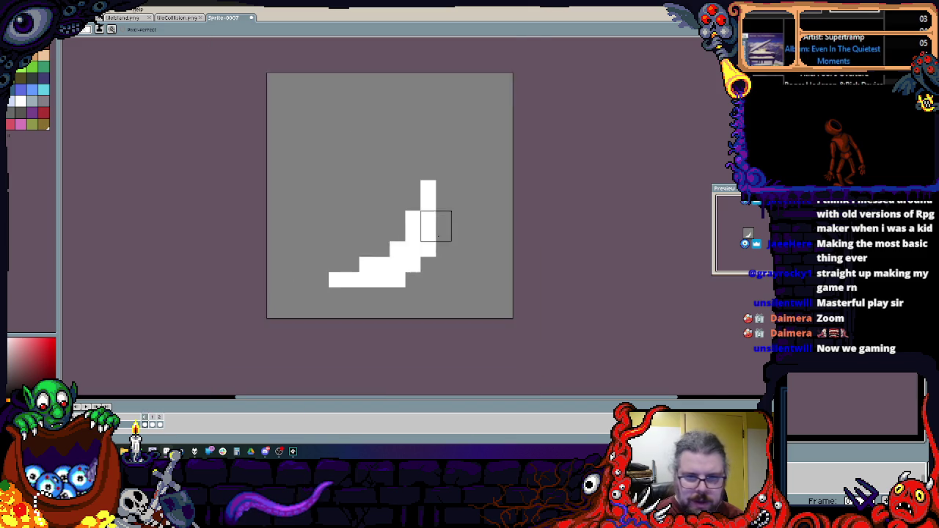
key("alt+f")
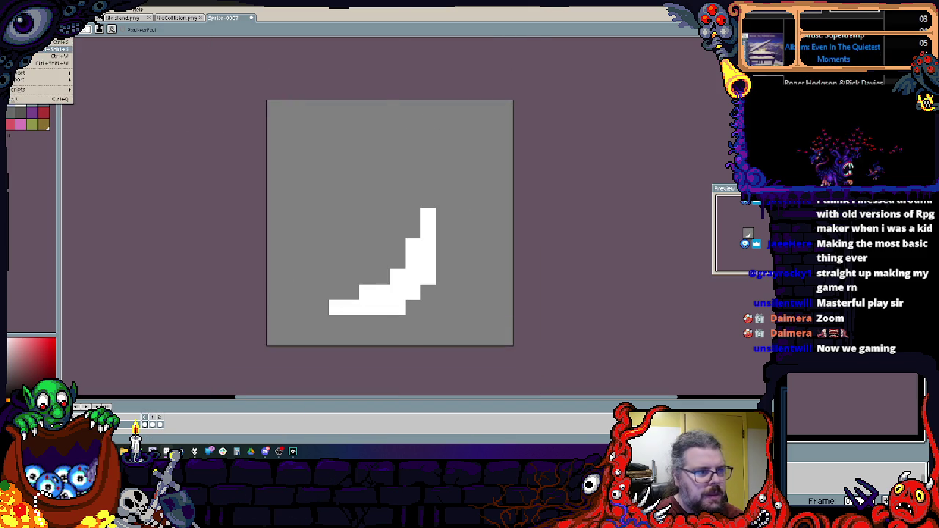
key("Return")
- Save the slash animation as swordSlash.gif with the GIF file type, then return to GameMaker
left_click(83, 331)
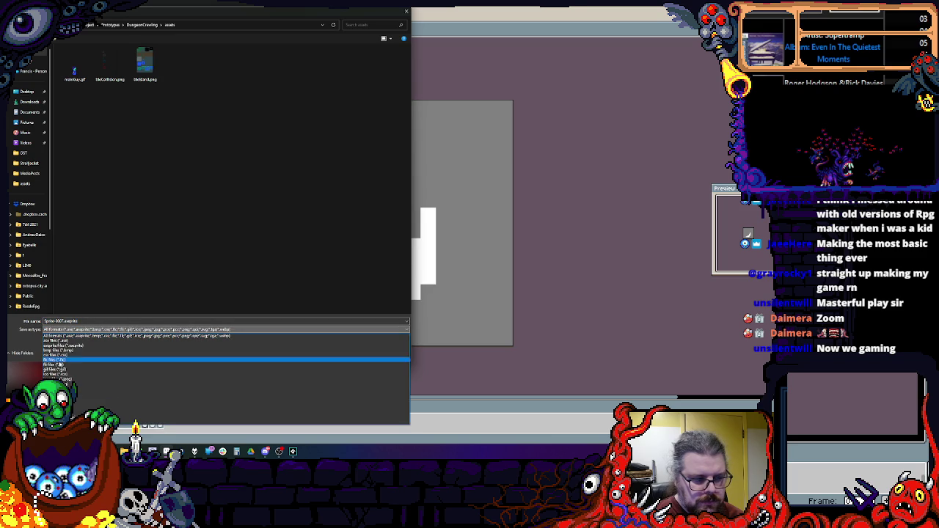
left_click(59, 370)
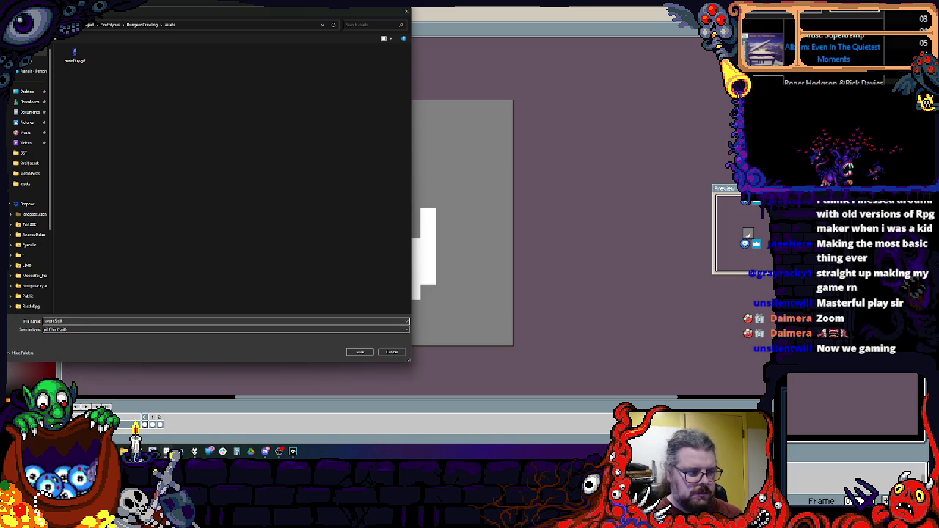
left_click(358, 353)
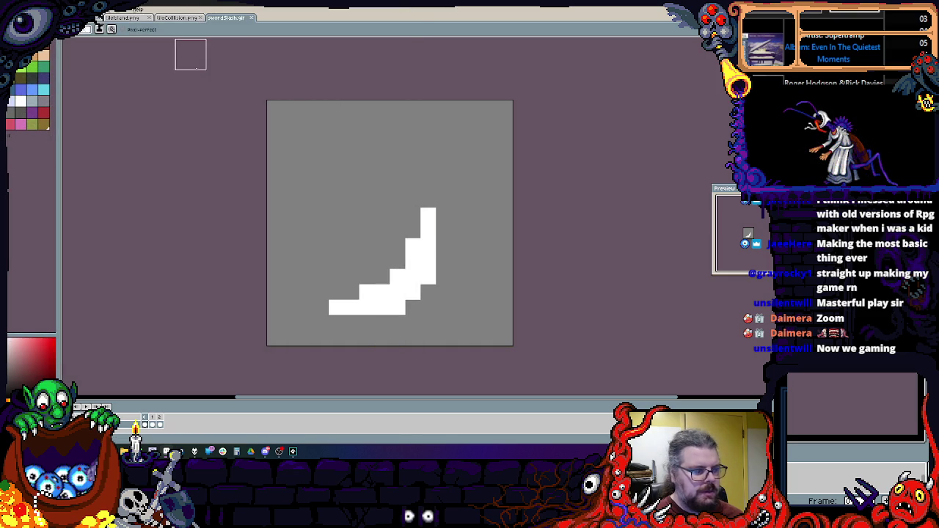
key("alt+Tab")
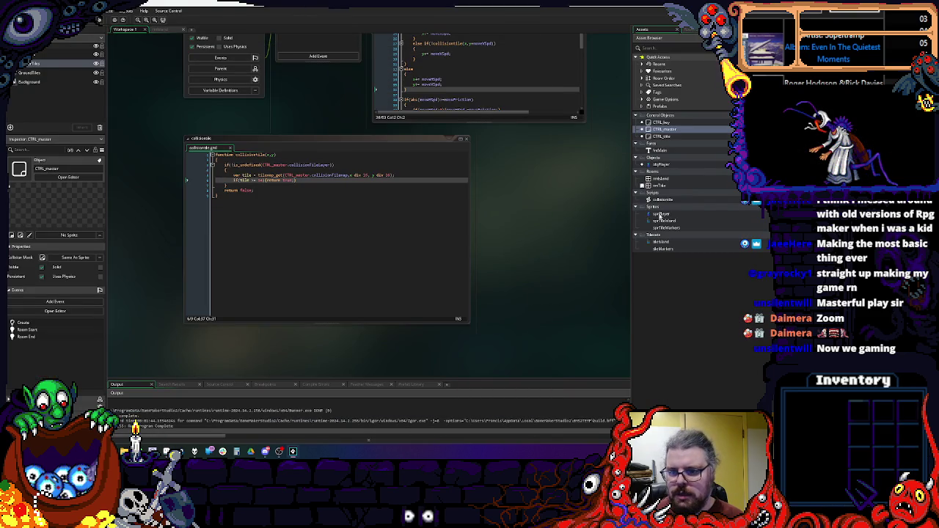
- Create a new group named 'Offsets' among the sprite assets
left_click(660, 214)
right_click(661, 213)
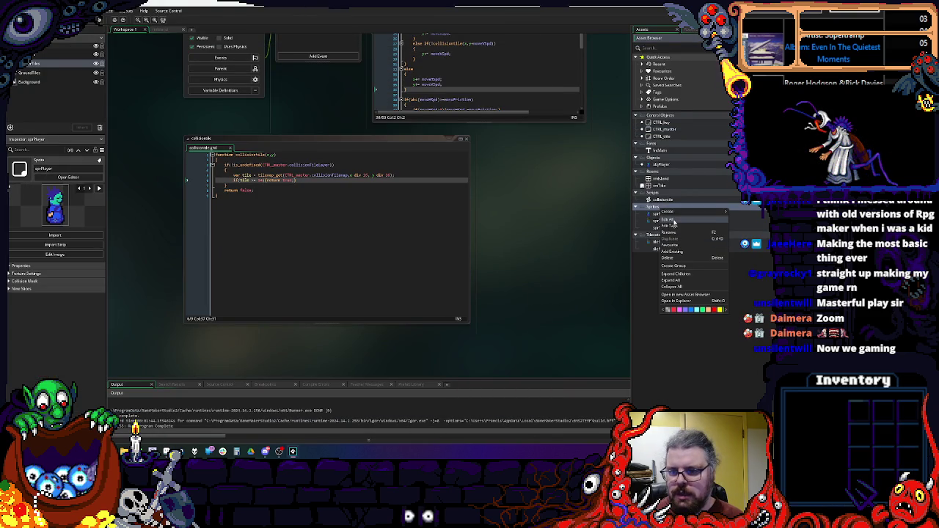
mouse_move(682, 215)
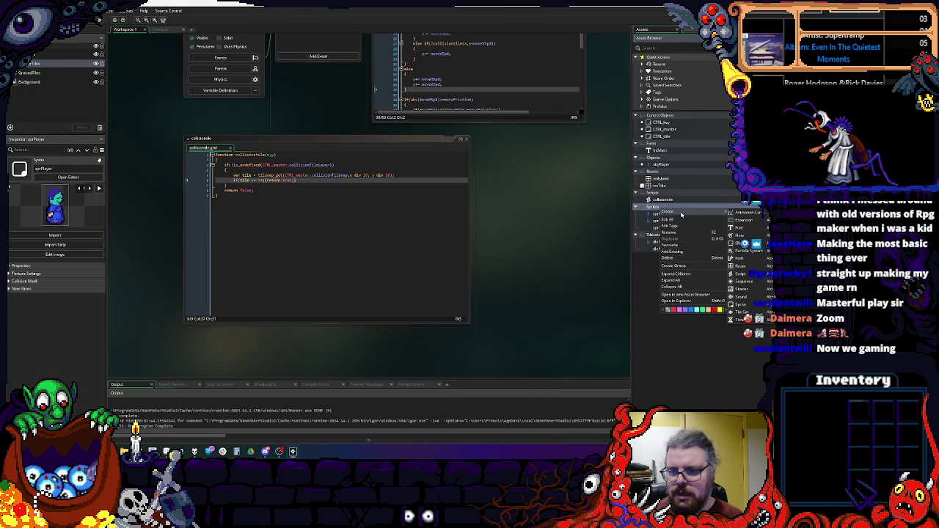
left_click(676, 267)
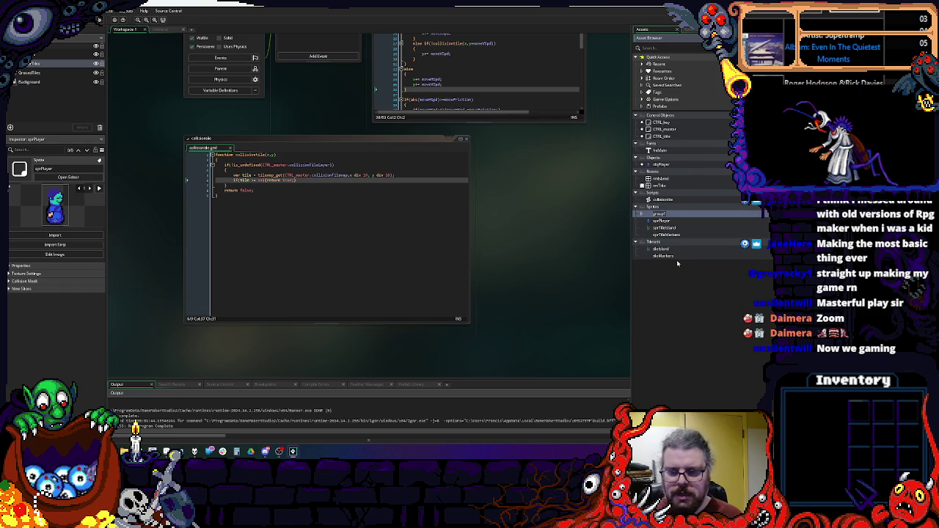
type("Offsets")
left_click(664, 235)
- Create a new empty sprite inside the Offsets group
right_click(661, 215)
mouse_move(672, 220)
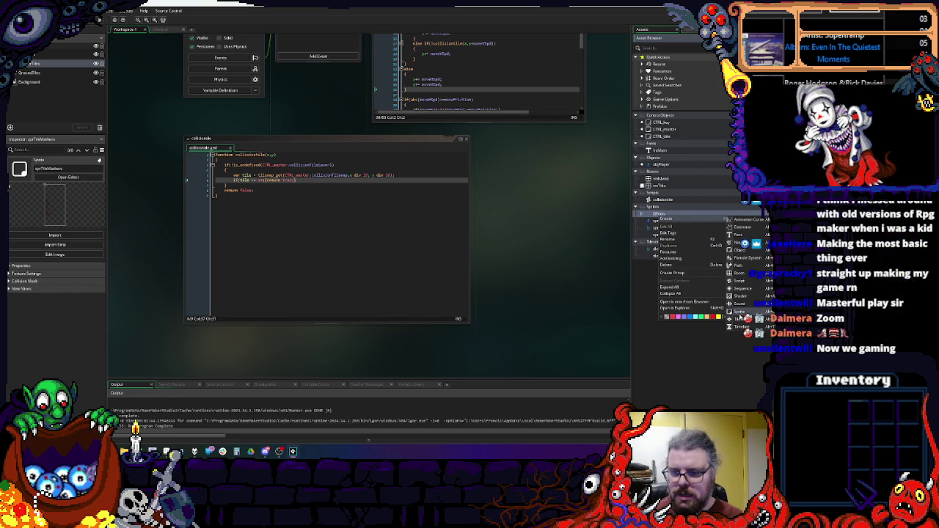
left_click(742, 312)
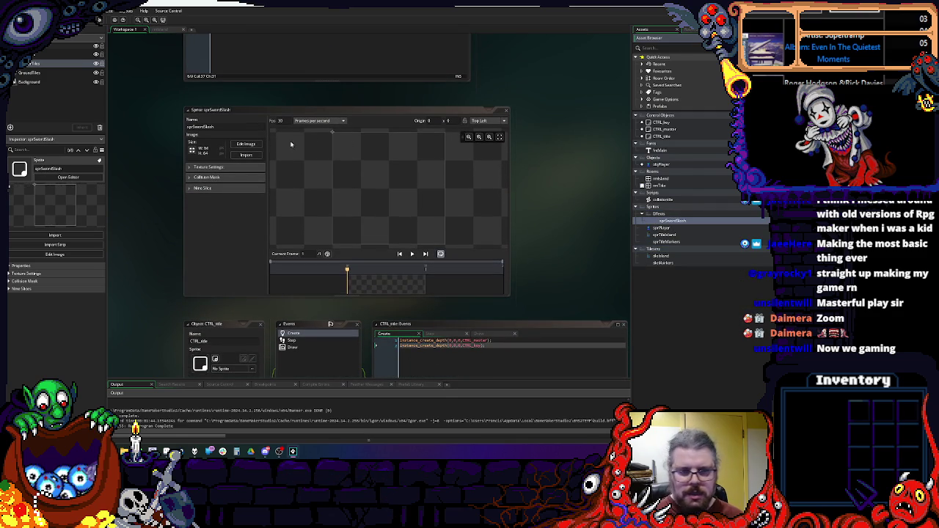
- Import swordSlash.gif from Desktop > Work > prototype > DungeonCrawling > assets into the sprite
left_click(248, 155)
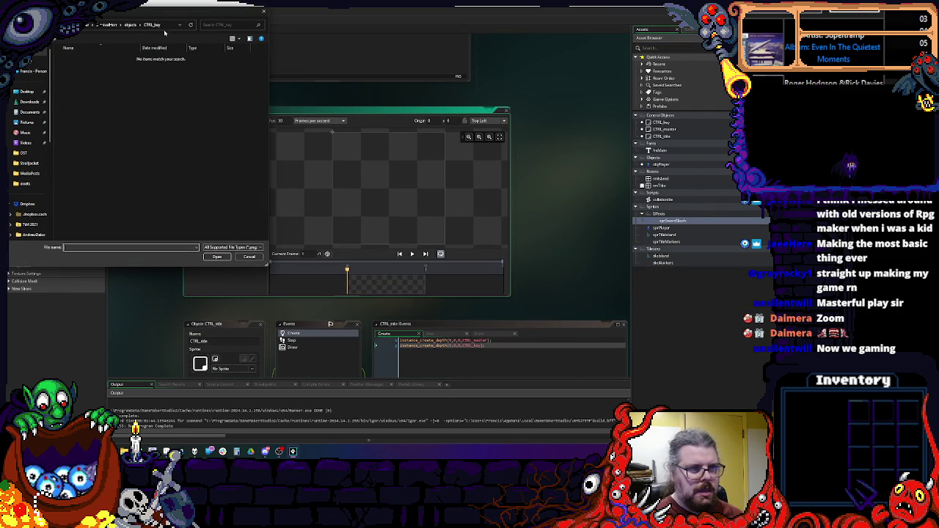
left_click(129, 25)
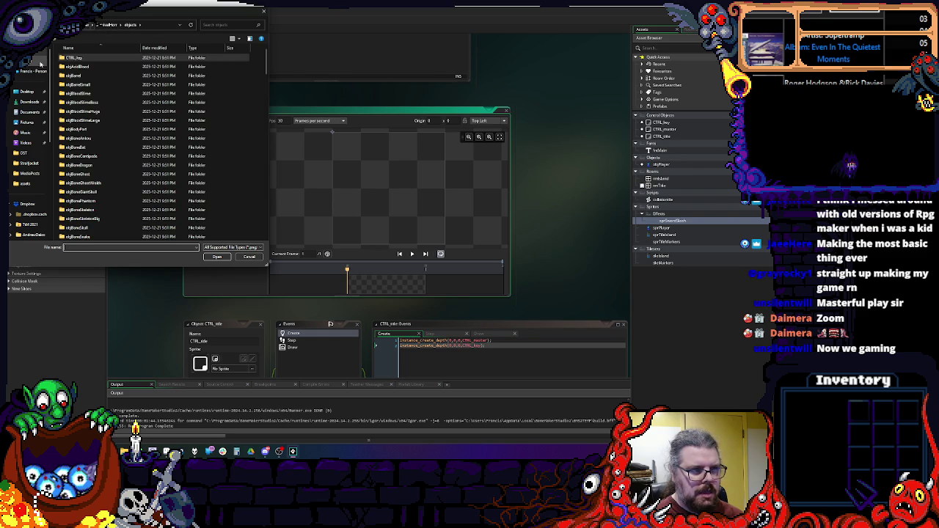
left_click(27, 92)
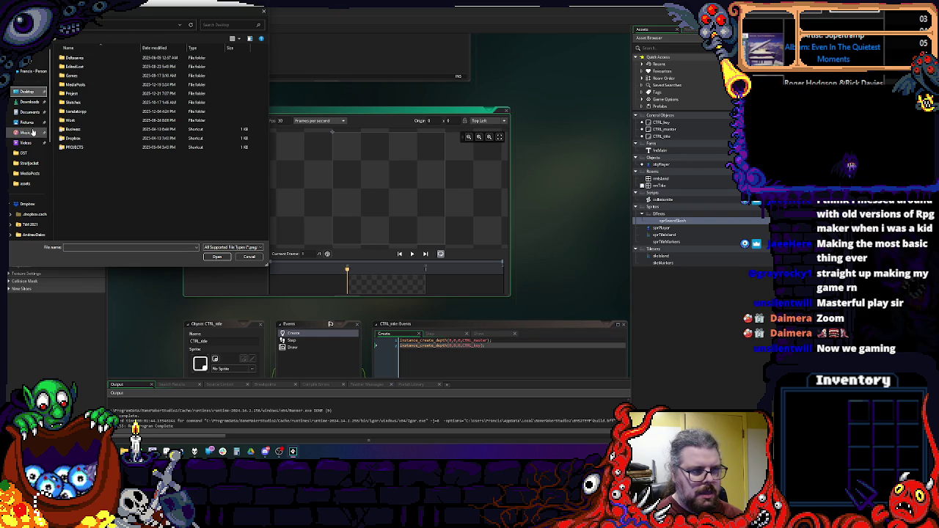
double_click(67, 120)
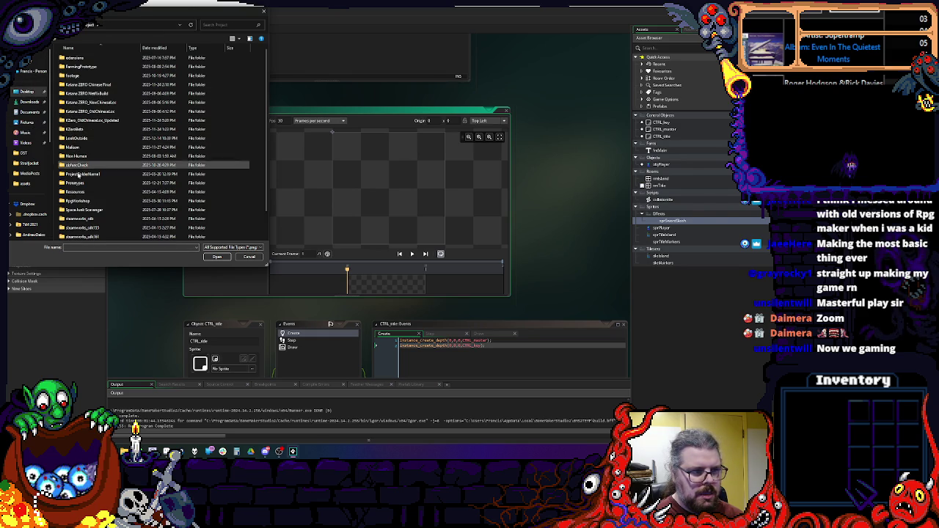
double_click(74, 183)
double_click(72, 58)
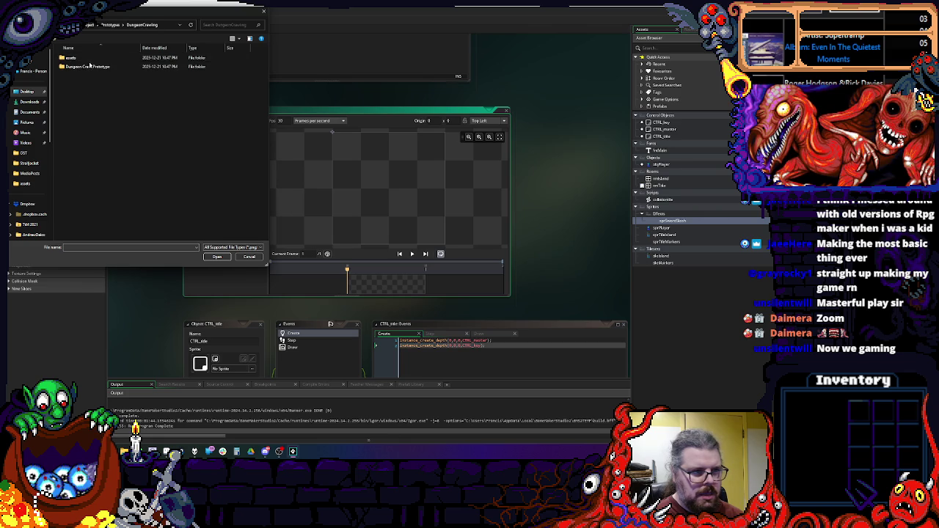
double_click(72, 58)
left_click(143, 64)
left_click(109, 65)
left_click(217, 257)
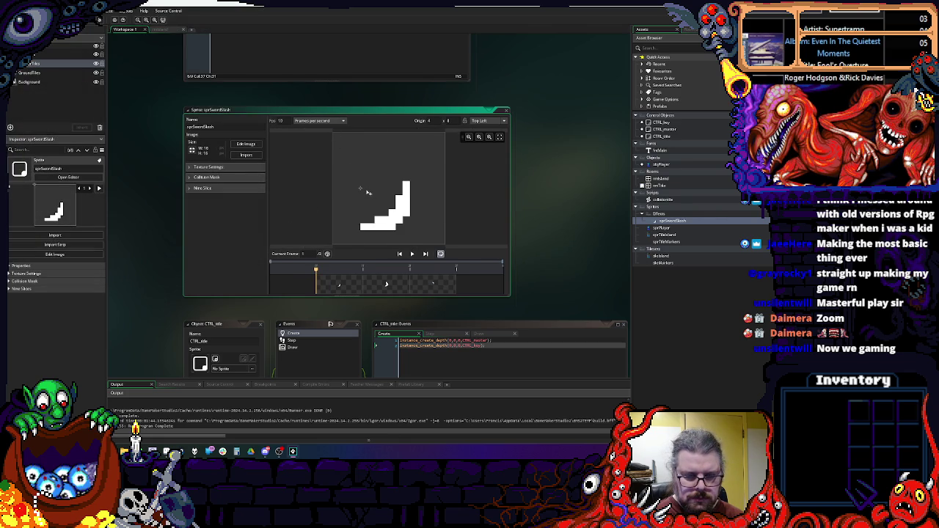
- Inspect the collision mask mode and each slash frame of sprSwordSlash, then close its editor
left_click(189, 177)
left_click(259, 189)
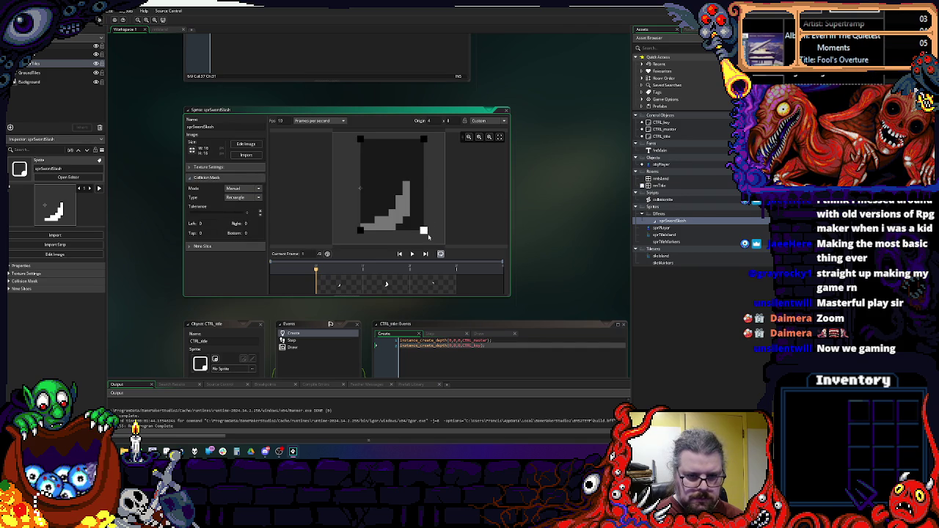
left_click(381, 287)
key("Right")
key("Left")
key("Left")
key("Right")
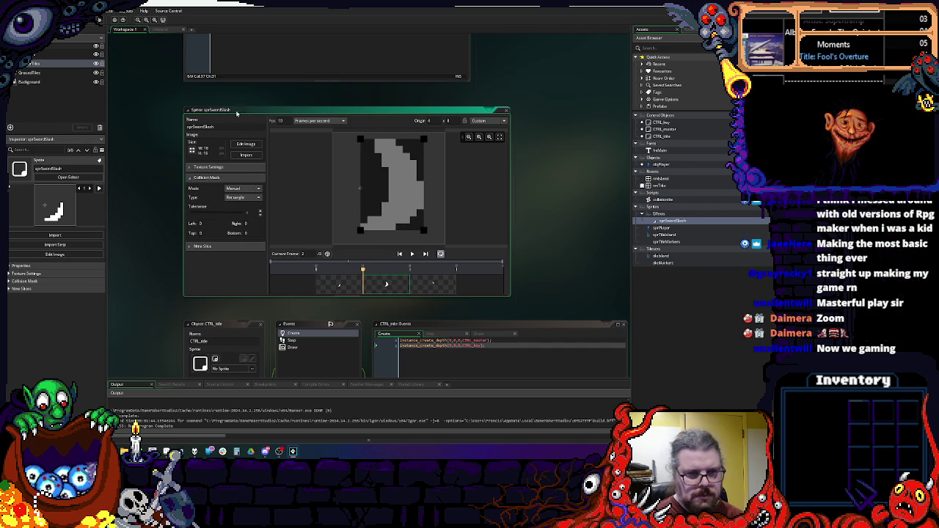
left_click(506, 111)
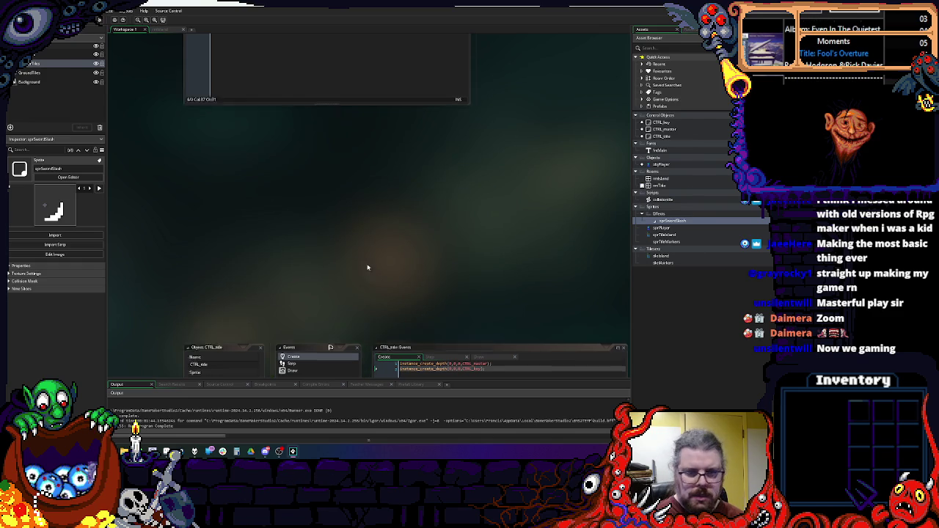
- Close the collision-tile script window
scroll(418, 220, "down", 1)
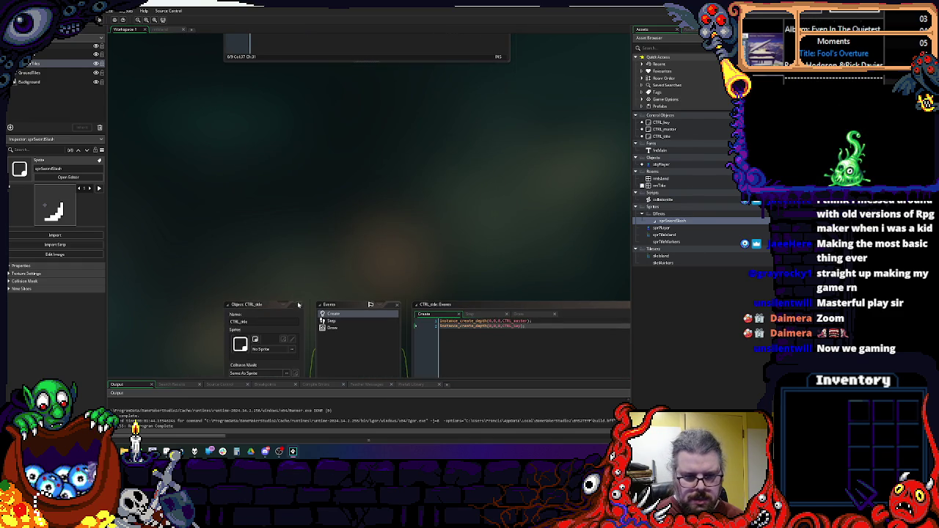
scroll(338, 240, "up", 5)
scroll(427, 250, "up", 5)
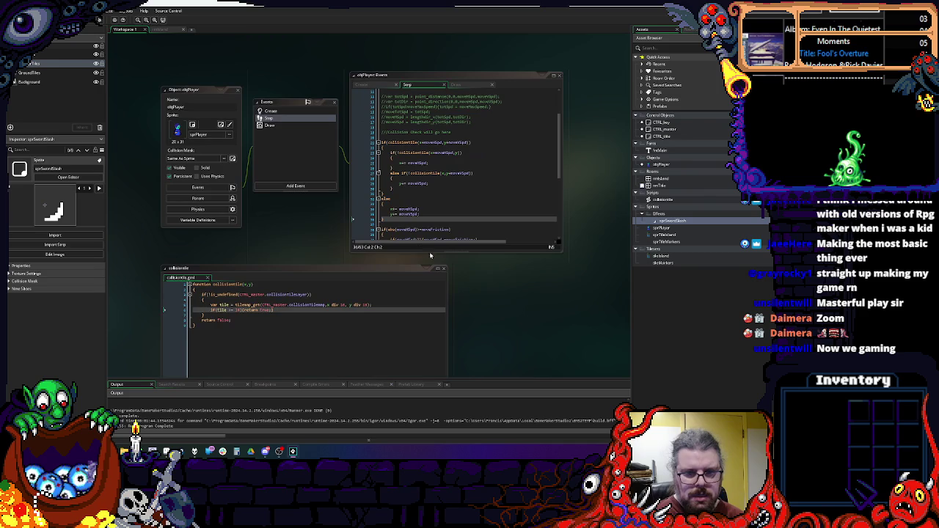
left_click(444, 271)
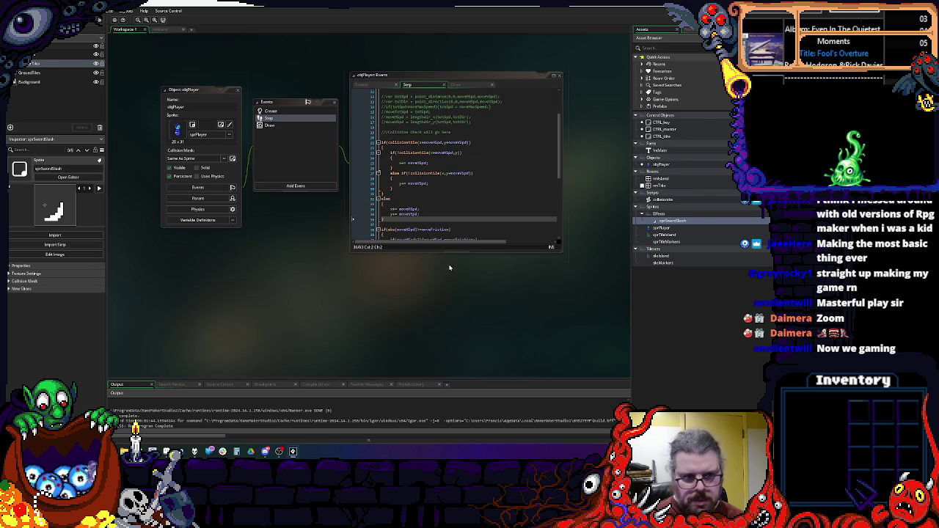
- Narrow objPlayer's events list and enlarge its Step code editor
scroll(381, 293, "up", 2)
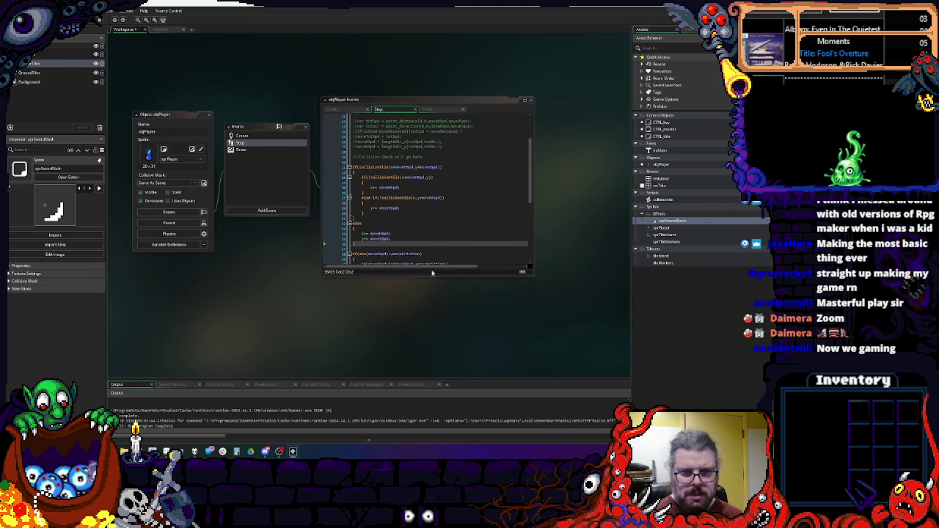
scroll(438, 259, "left", 2)
scroll(383, 312, "up", 2)
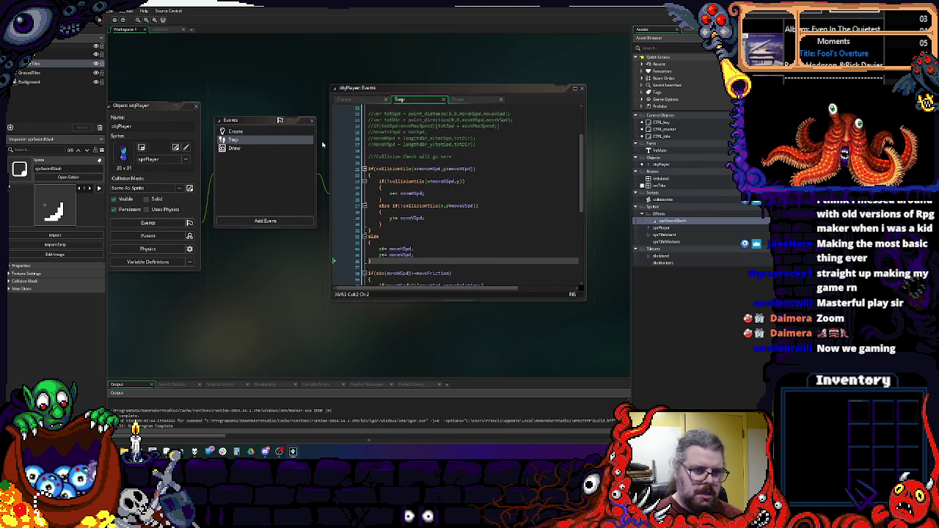
left_click_drag(323, 143, 299, 143)
mouse_move(563, 299)
left_mouse_down()
mouse_move(591, 325)
mouse_move(591, 342)
left_mouse_up()
scroll(591, 337, "left", 2)
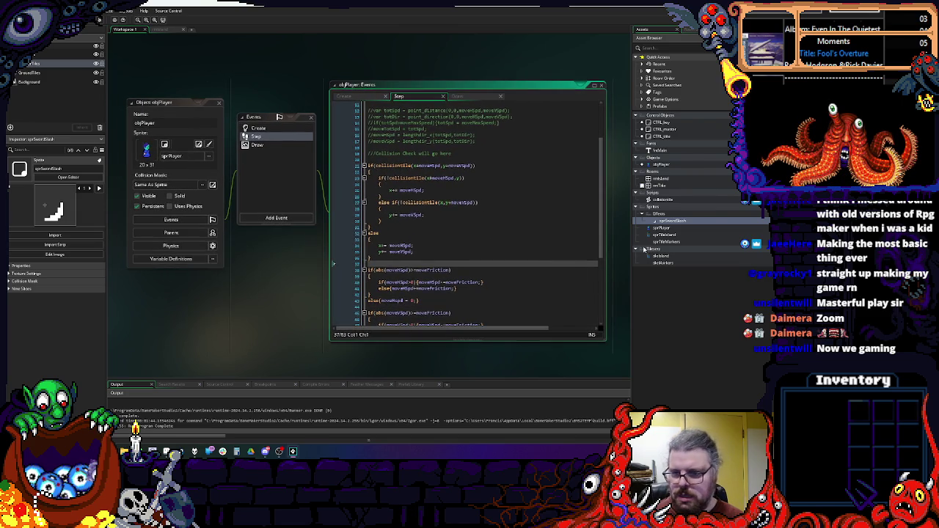
left_click(661, 228)
right_click(660, 229)
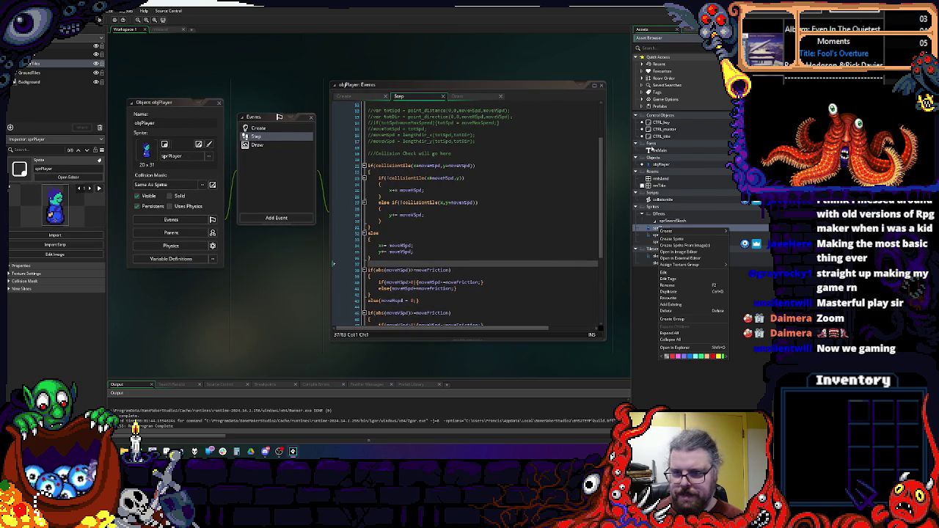
- Create the new object objProjectiles and bring up its Add Event list
left_click(656, 185)
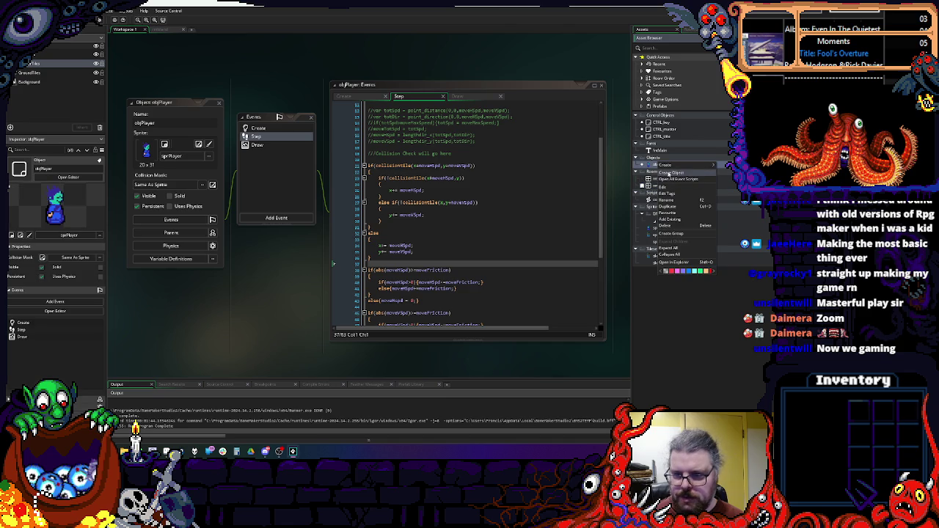
key("alt+o")
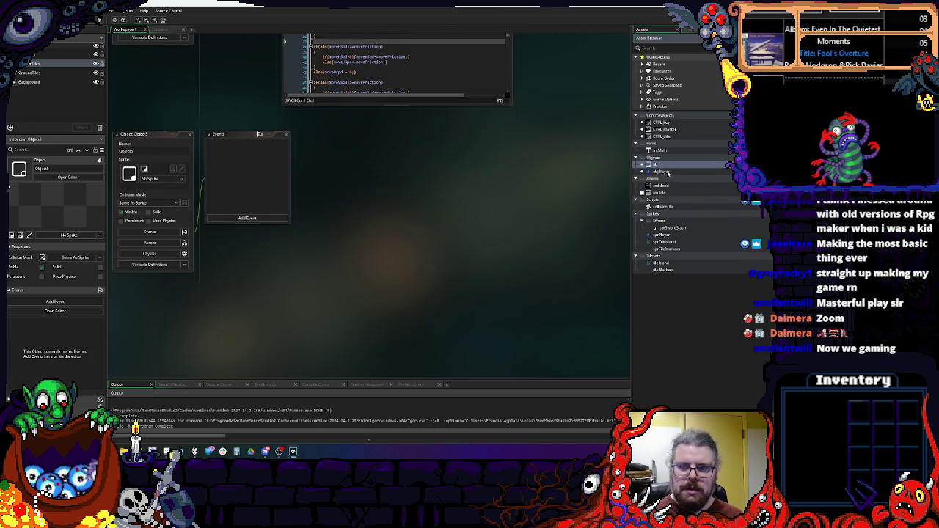
type("objProjectile")
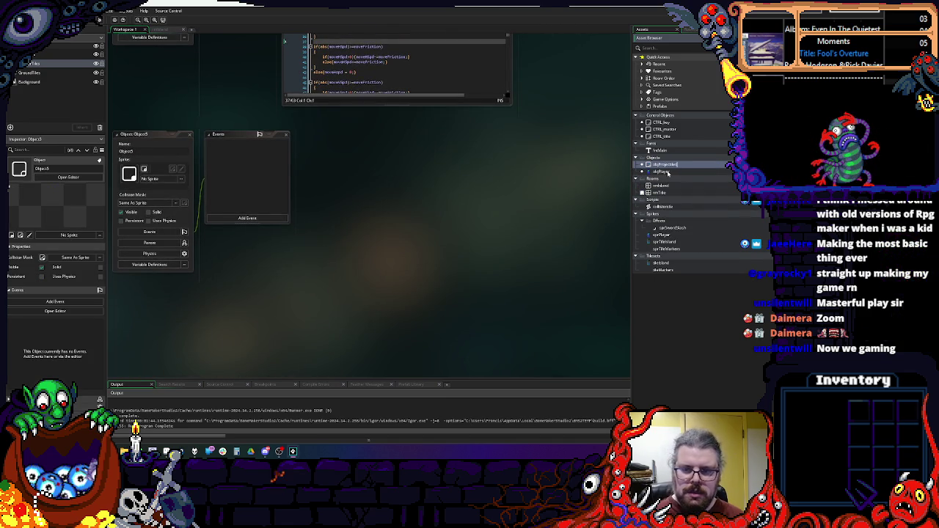
key("Return")
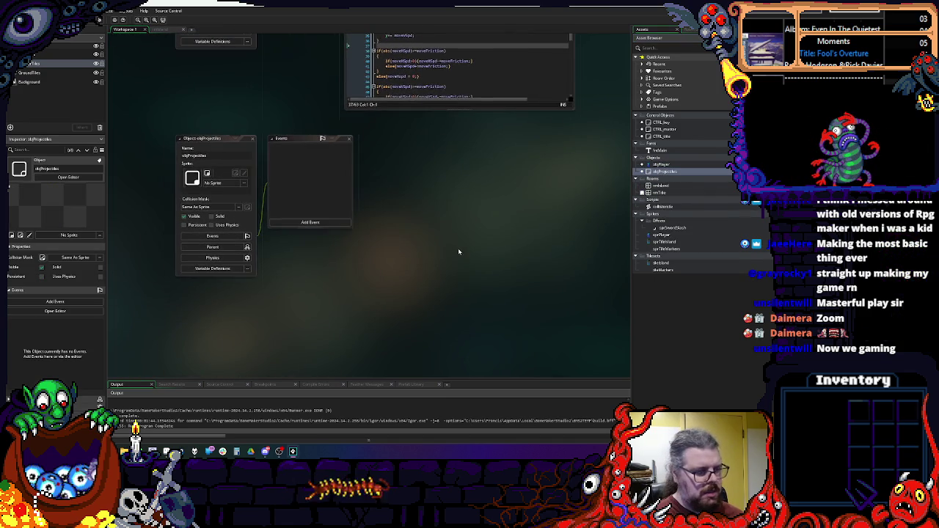
scroll(402, 237, "up", 3)
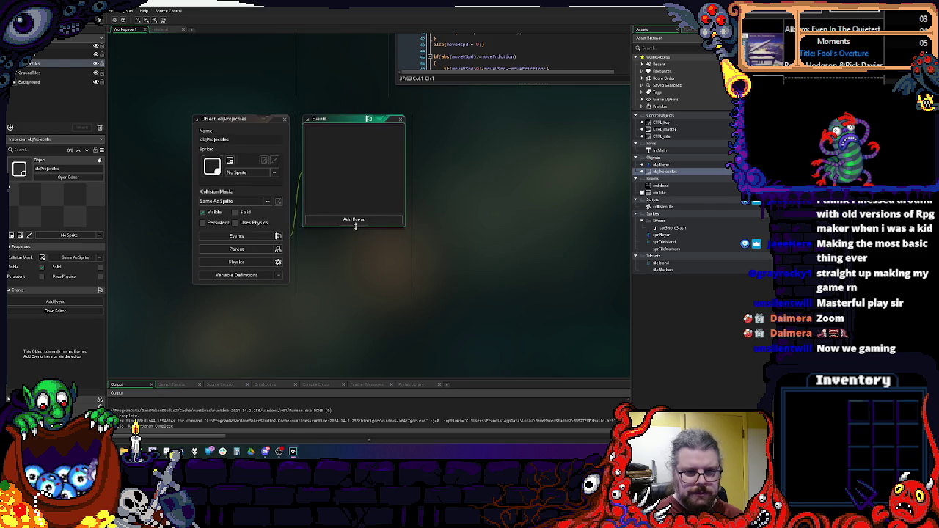
left_click(355, 221)
- Add a Create event to objProjectiles with timer, moveSpd = 1 and moveDir lines
left_click(372, 226)
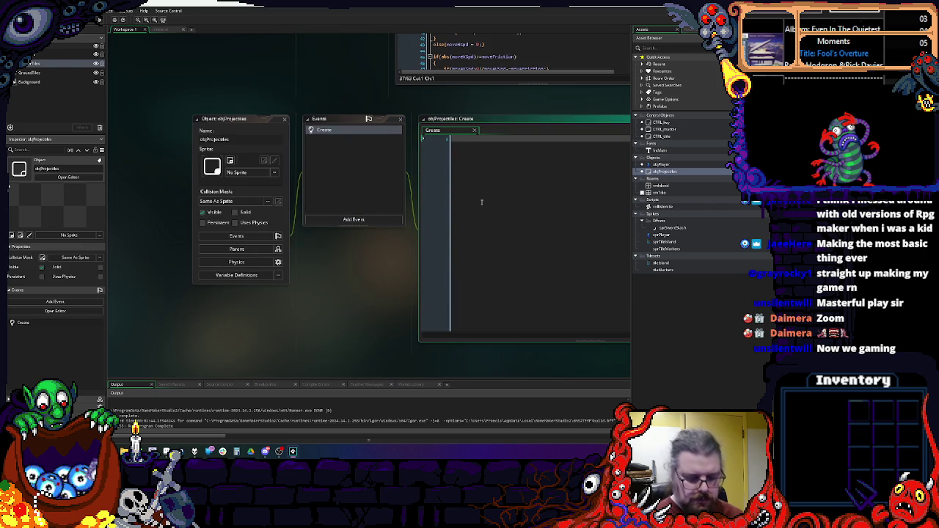
type("s")
type("timer = 30;")
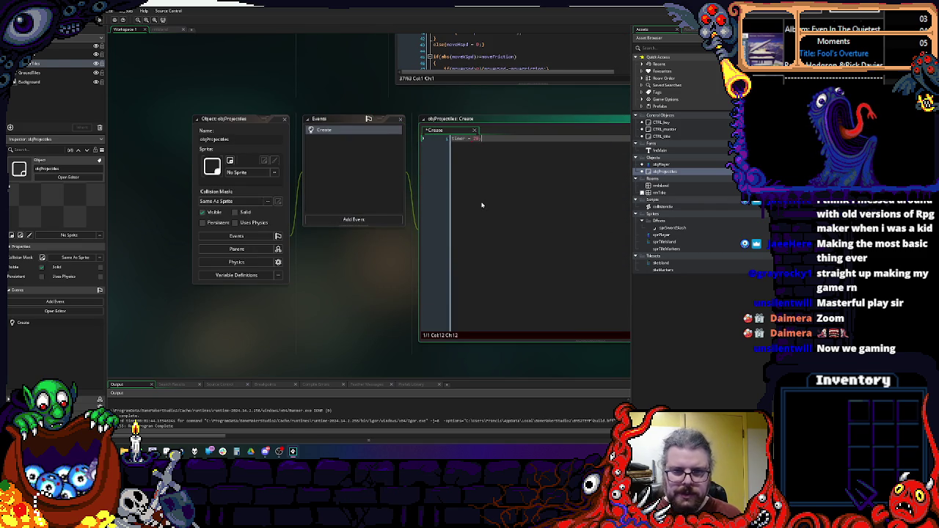
type("0;")
key("Return")
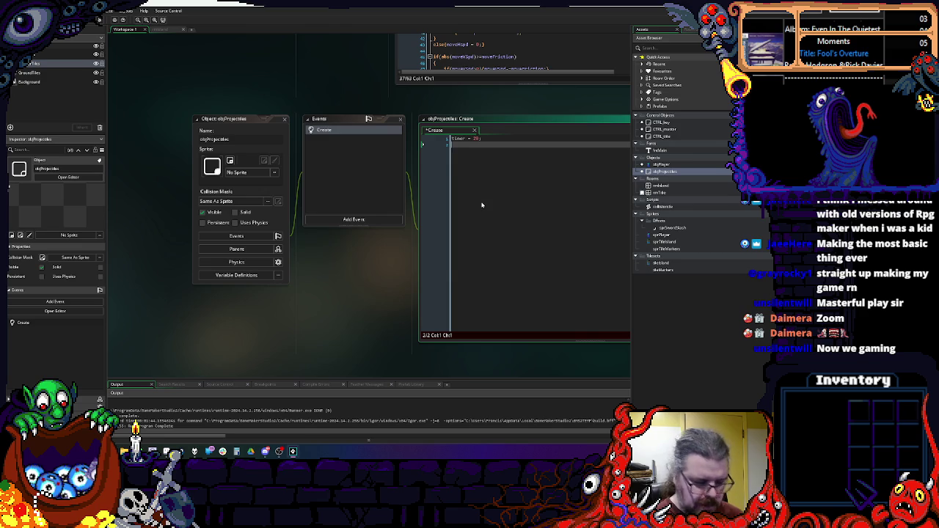
type("moveSpd = ")
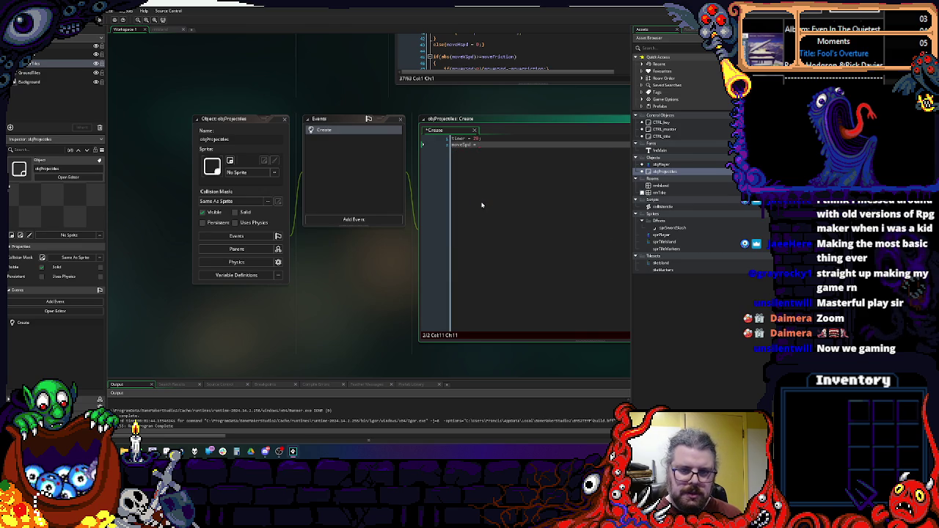
type("1;")
key("Return")
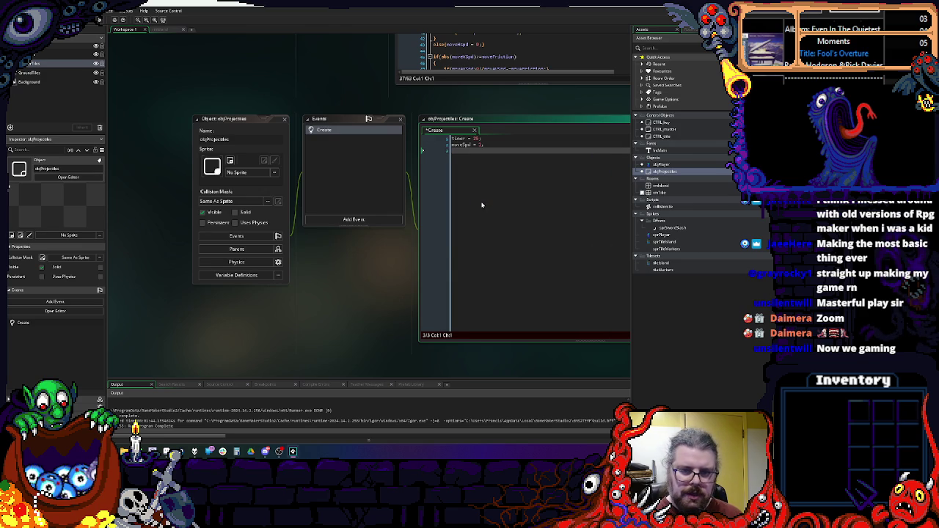
type("moveDir = 0;")
key("Return")
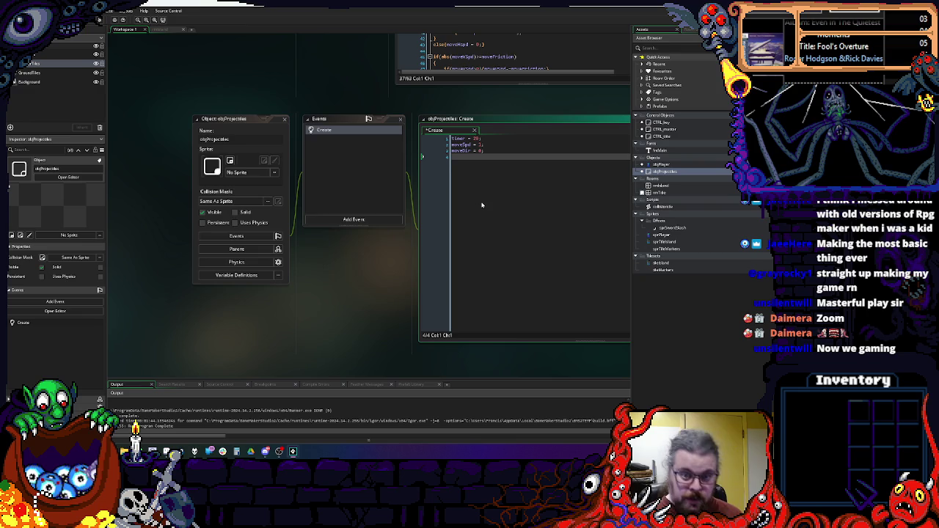
- Rename timer to range with value 32 and add a traveled counter line
key("Up")
key("Up")
key("Up")
key("Right")
type("ra")
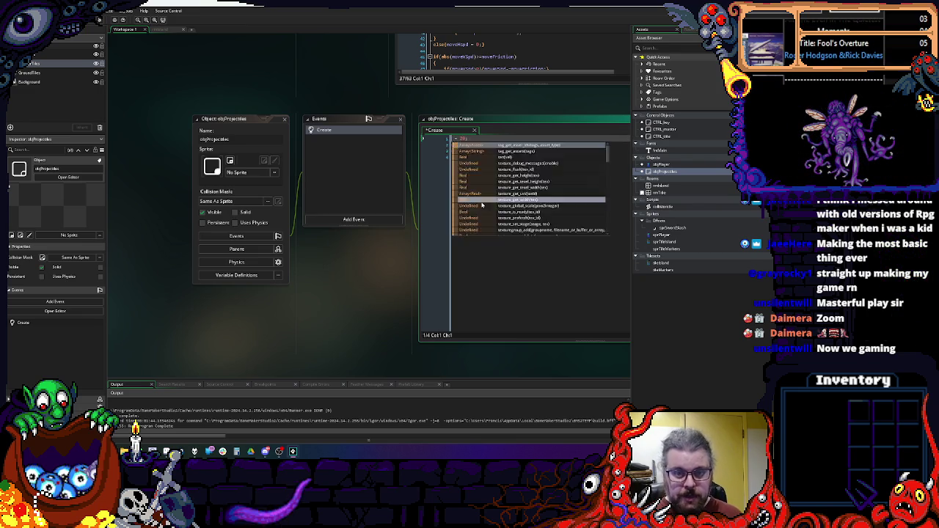
type("nge")
key("Right")
key("Right")
key("Right")
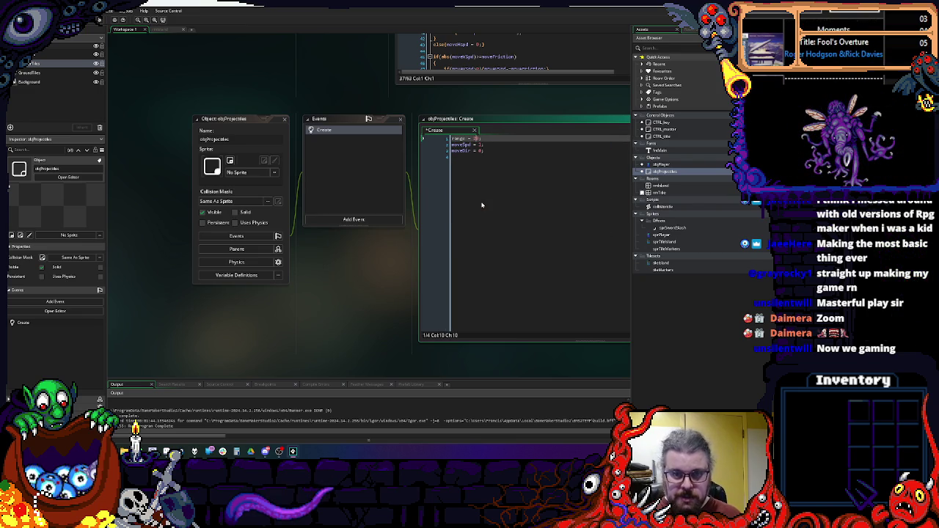
key("BackSpace")
key("BackSpace")
type("32")
key("Down")
key("Down")
key("Down")
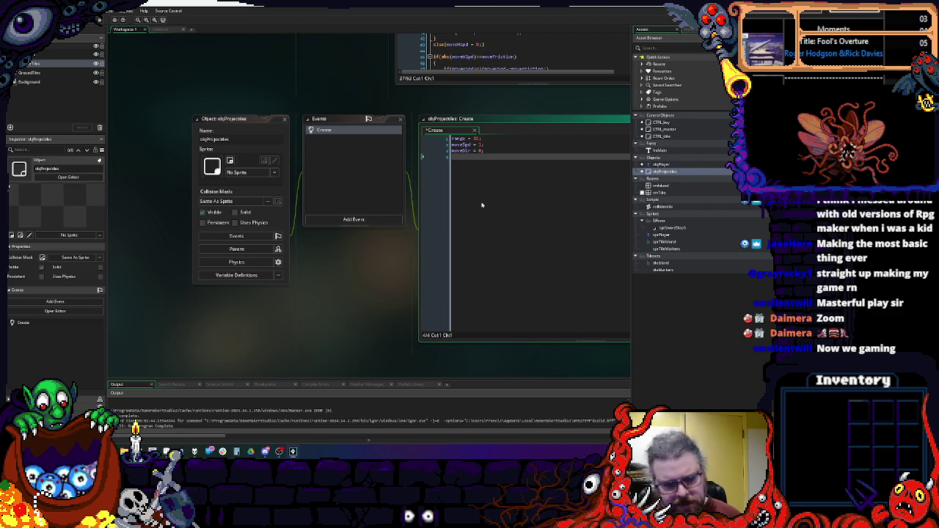
type("ravela")
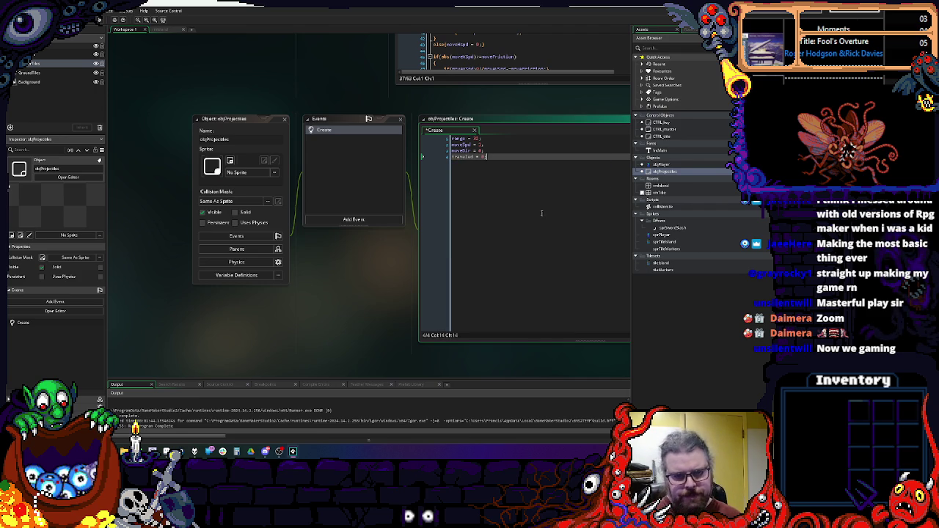
scroll(441, 220, "right", 3)
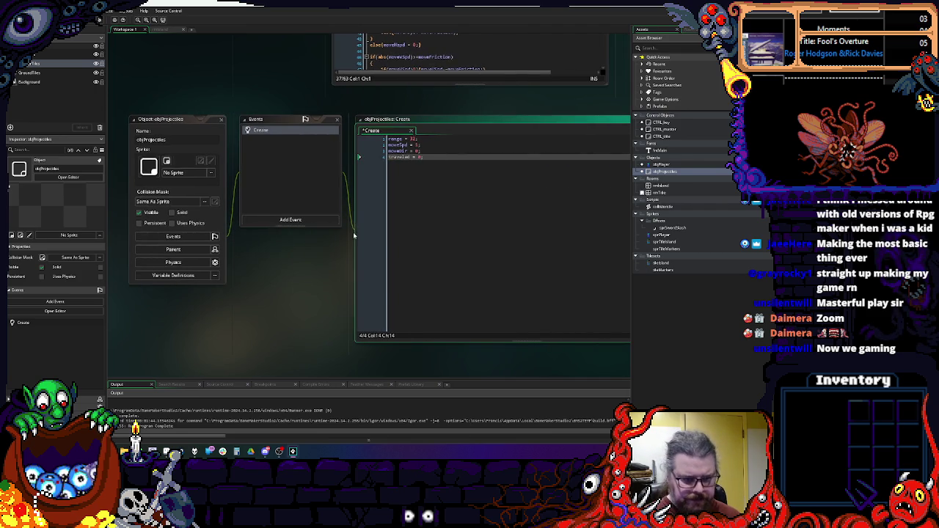
- Assign sprSwordSlash from the Effects folder as objProjectiles' sprite and narrow the Create code window
left_click(199, 174)
double_click(253, 189)
double_click(253, 189)
scroll(538, 262, "right", 2)
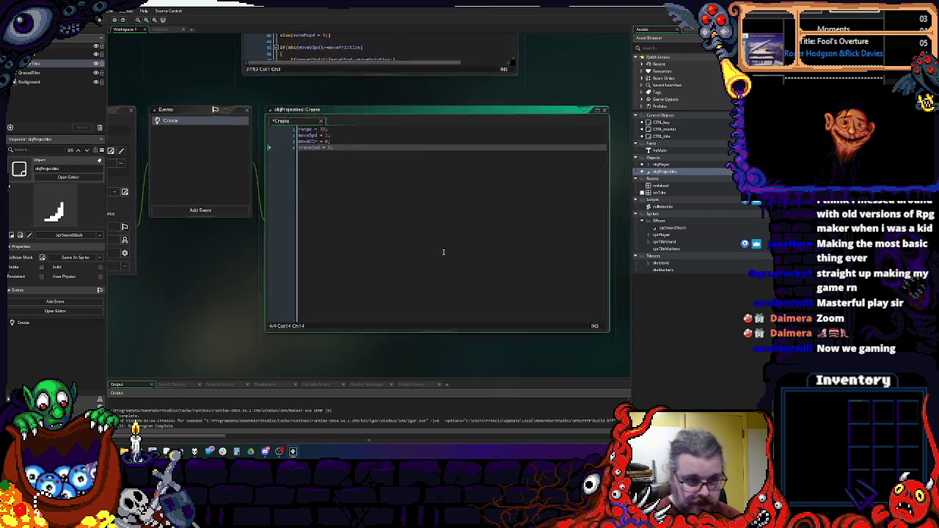
scroll(514, 308, "right", 3)
left_click_drag(510, 316, 438, 314)
scroll(237, 186, "left", 4)
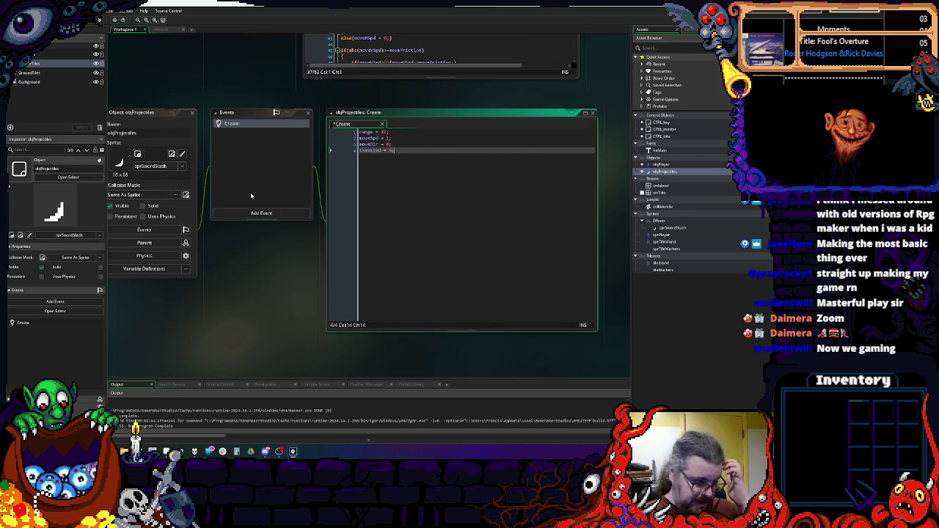
- Browse the Add Event list for objProjectiles and dismiss it without adding anything
left_click(261, 212)
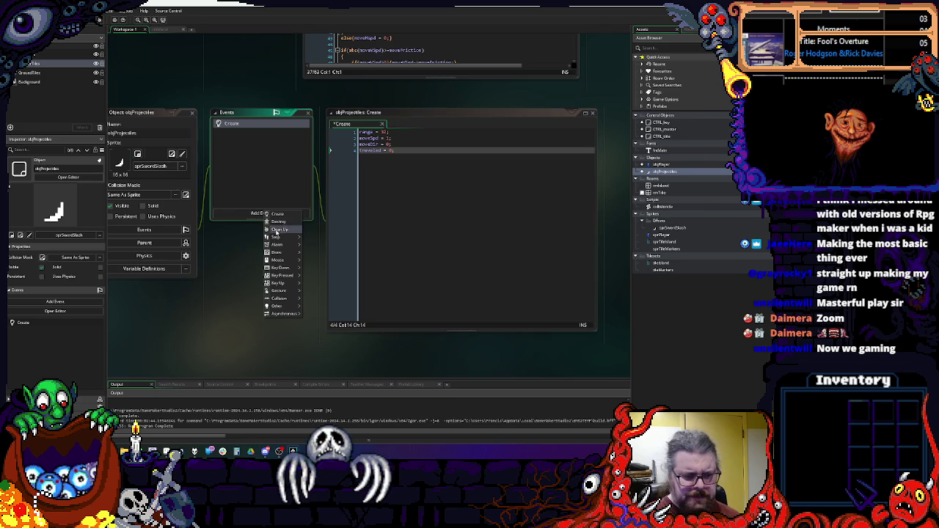
mouse_move(291, 240)
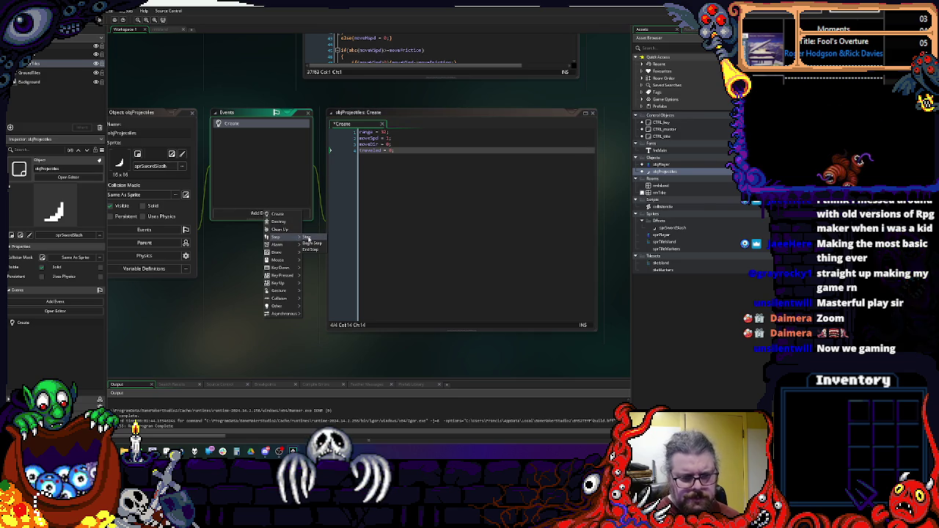
key("Escape")
scroll(469, 373, "up", 3)
scroll(469, 374, "up", 3)
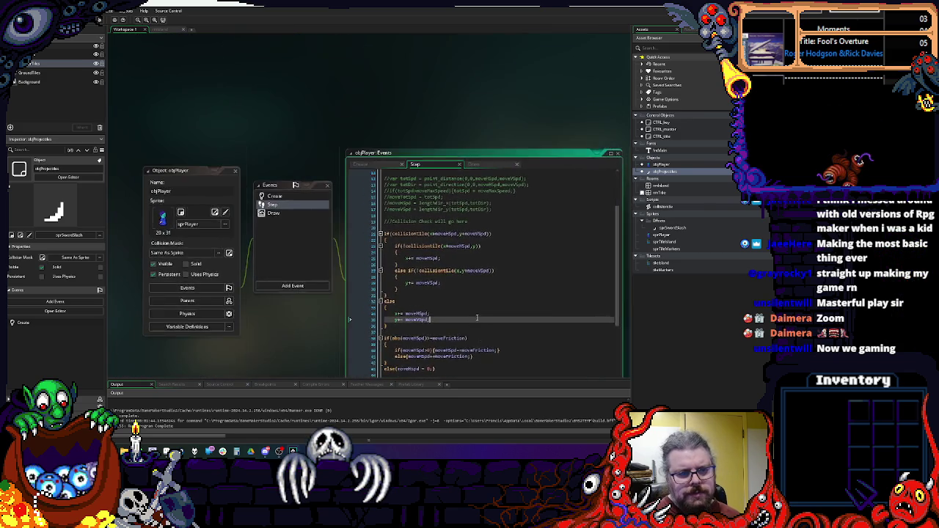
scroll(452, 327, "down", 5)
scroll(452, 327, "down", 5)
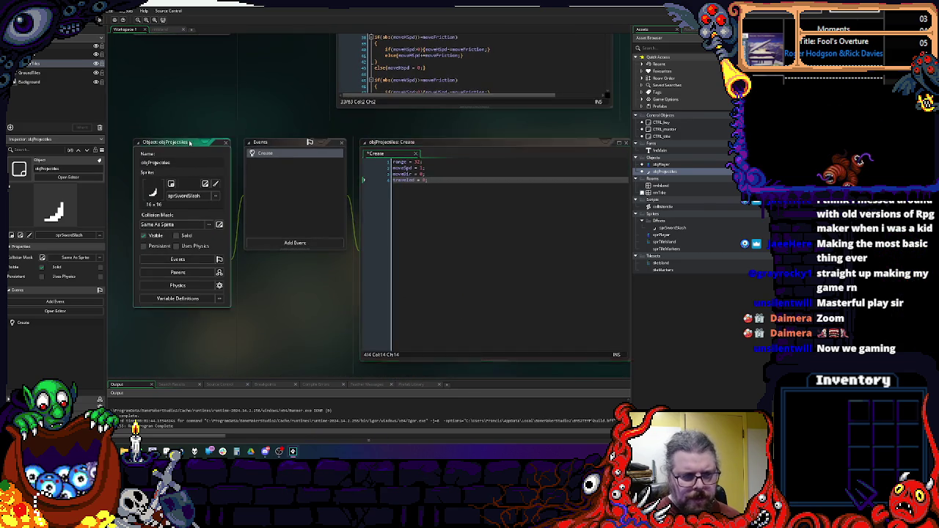
- Widen the workspace and change objPlayer's Step event into User Event 0
scroll(451, 327, "down", 1)
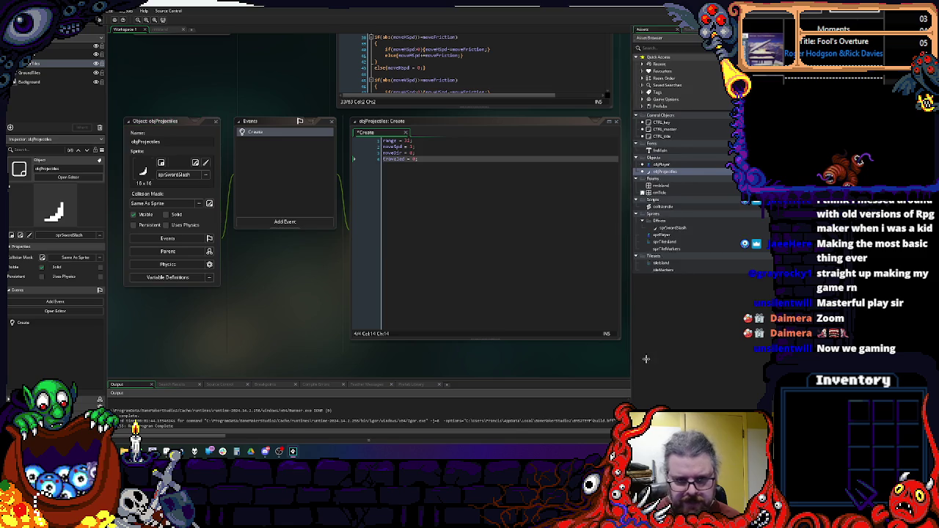
left_click_drag(630, 364, 690, 364)
scroll(354, 182, "up", 6)
left_click(281, 85)
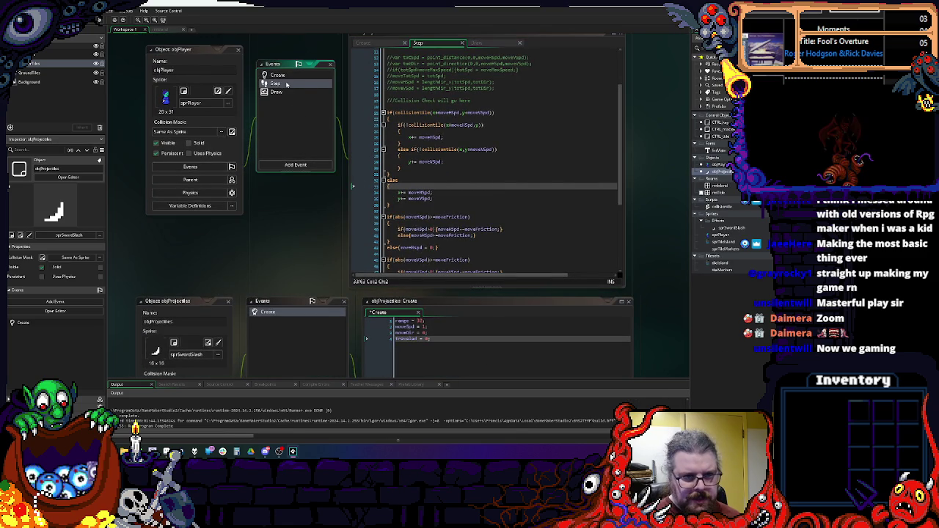
right_click(286, 83)
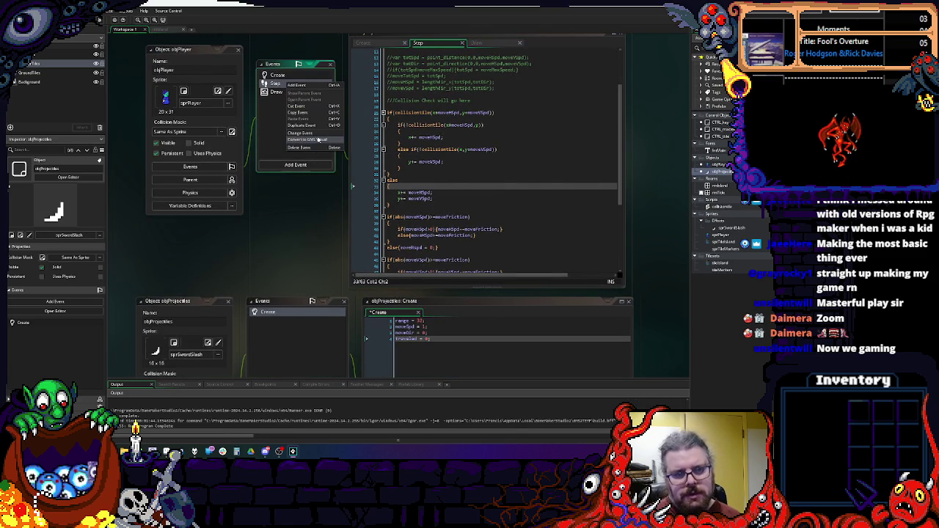
left_click(316, 132)
mouse_move(334, 229)
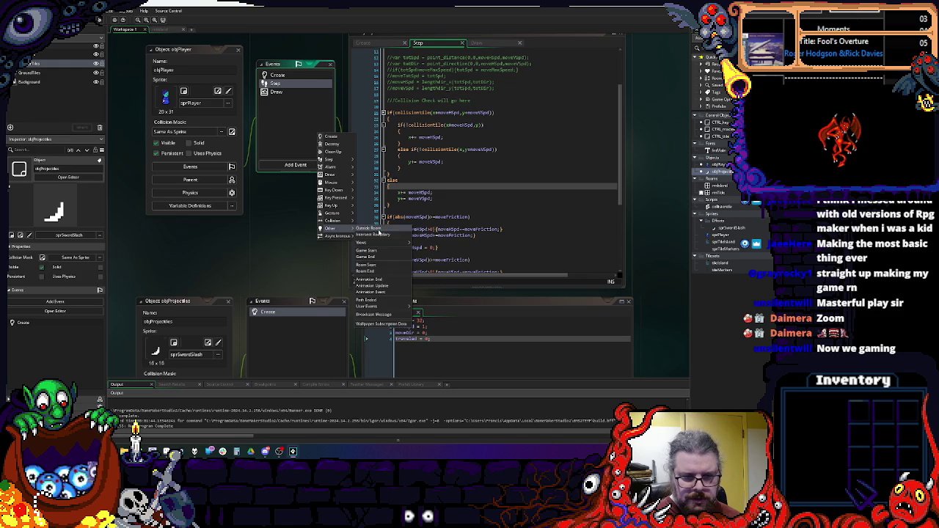
mouse_move(389, 311)
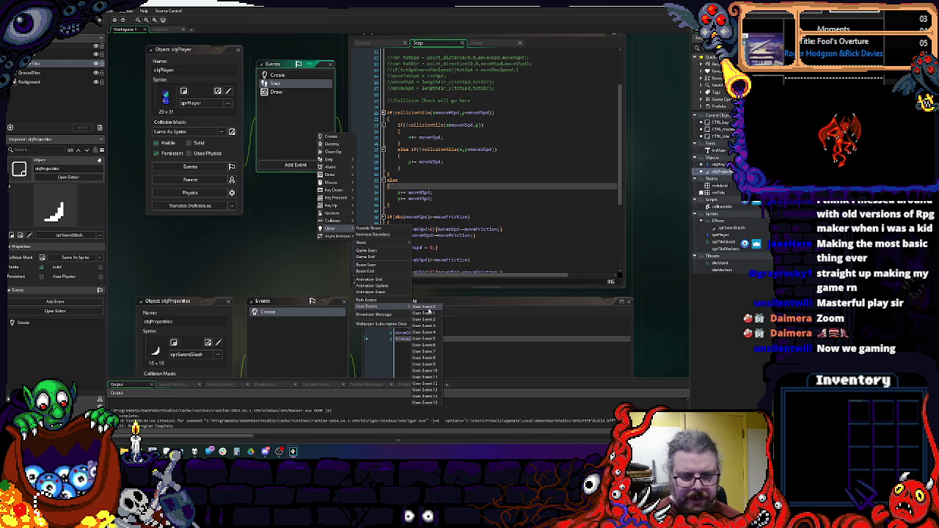
left_click(430, 310)
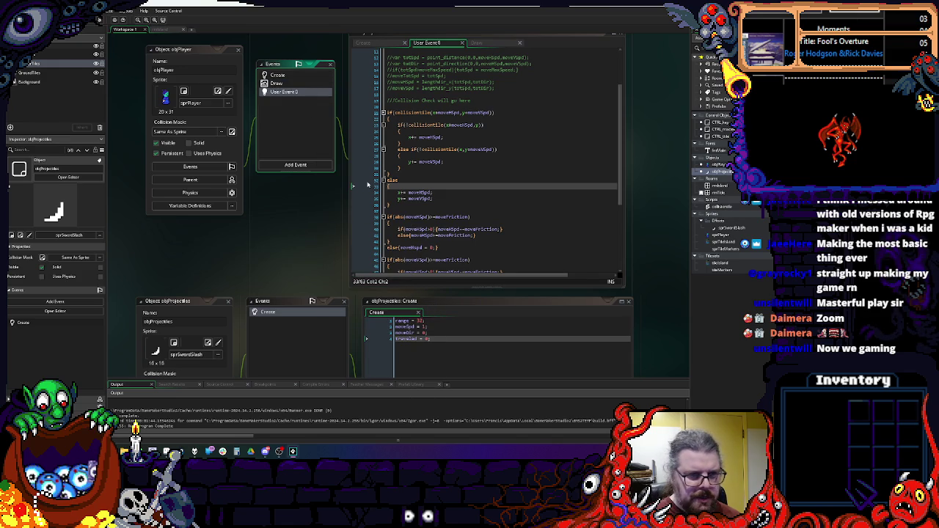
- Change objPlayer's User Event 0 back into a Step event
scroll(320, 235, "down", 5)
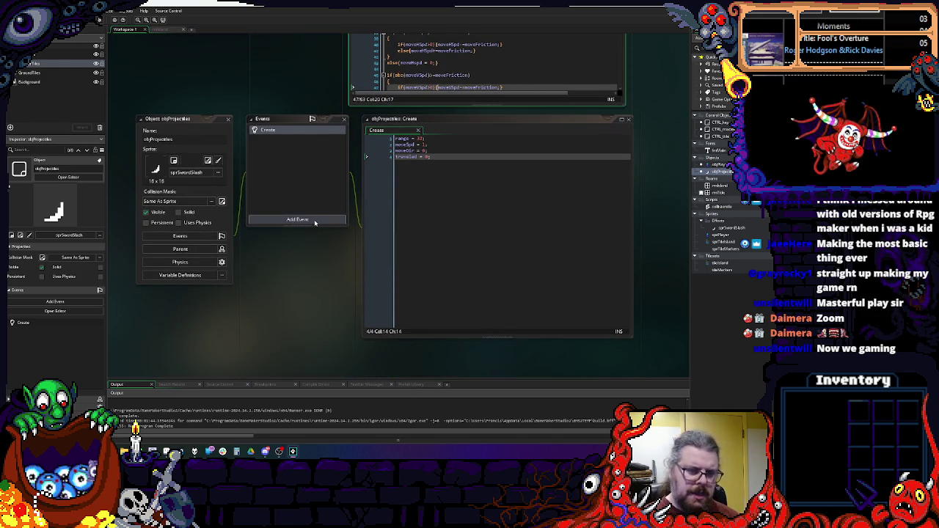
left_click(297, 220)
key("Escape")
scroll(249, 146, "up", 6)
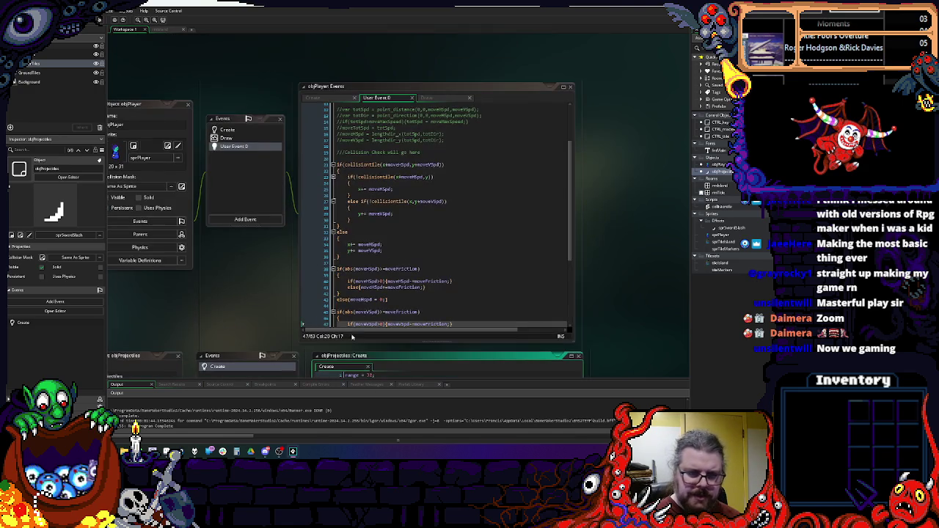
right_click(249, 142)
right_click(226, 145)
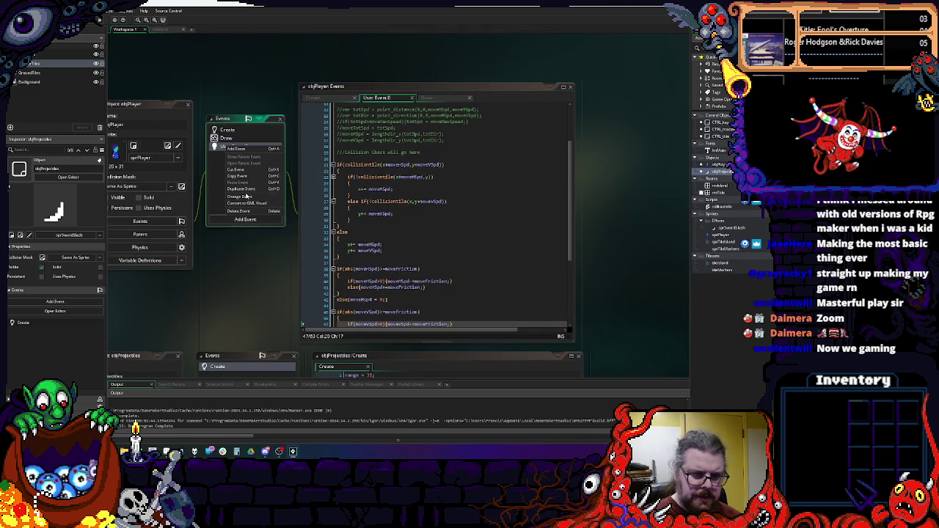
left_click(248, 196)
mouse_move(261, 291)
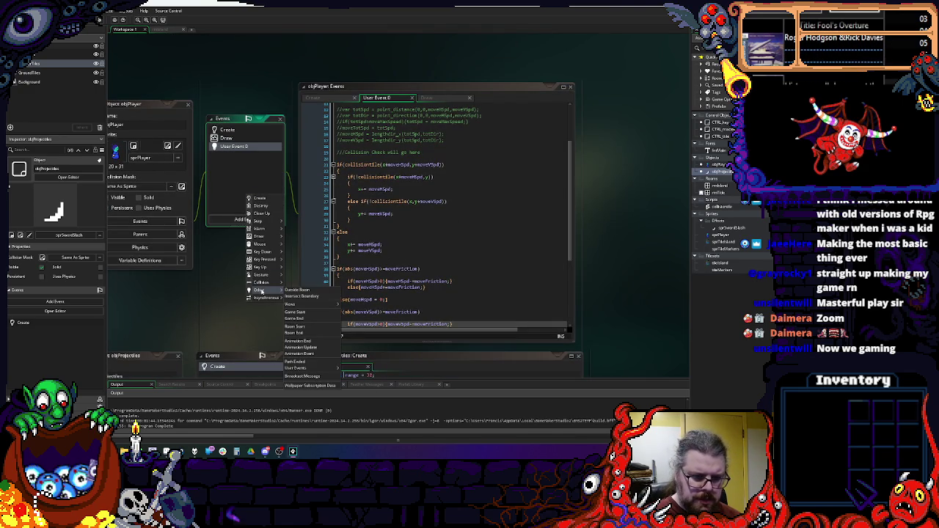
mouse_move(259, 220)
left_click(293, 220)
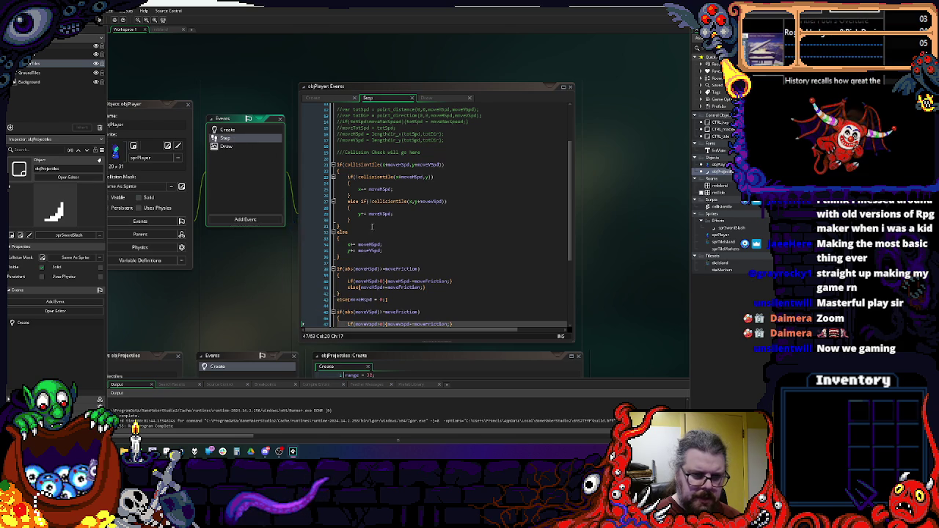
scroll(371, 226, "down", 5)
- Add a Step event to objProjectiles and paste the Create variables into a /* comment at its top
left_click(271, 232)
left_click(319, 262)
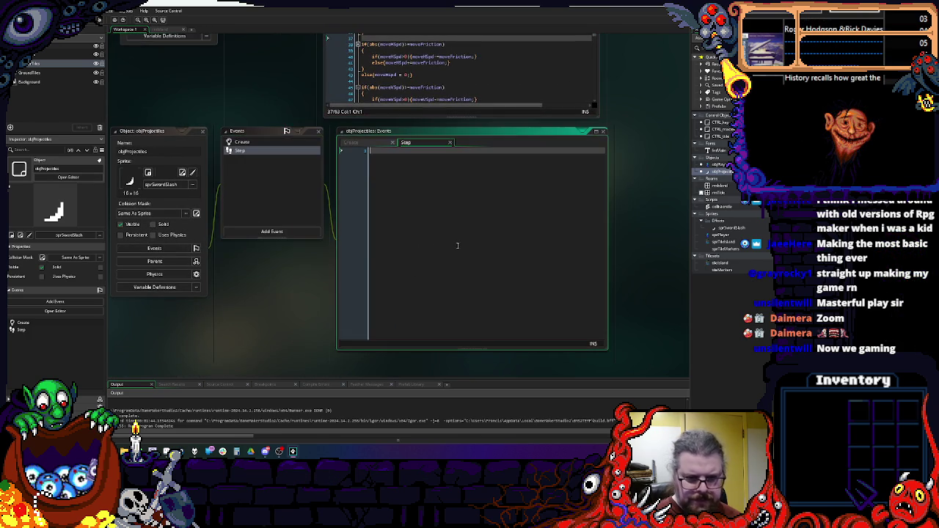
type("collisionTileLayer")
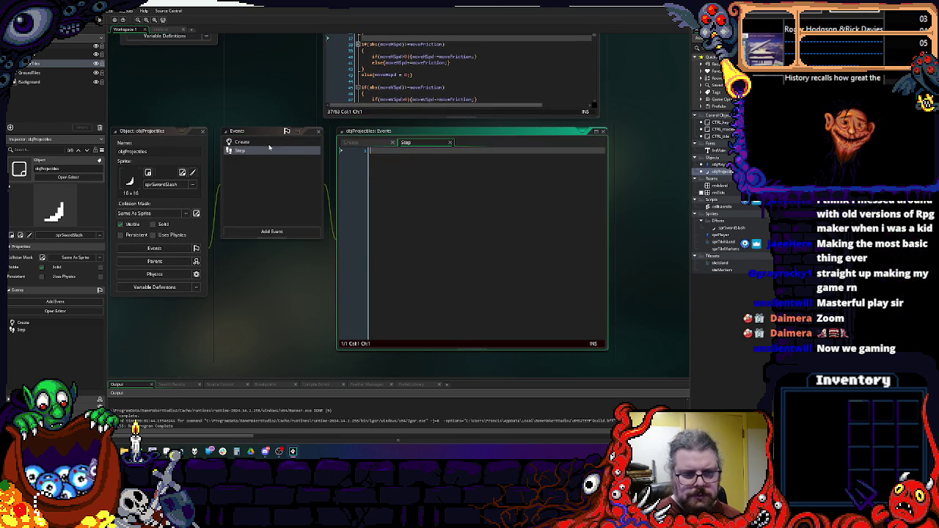
left_click(264, 142)
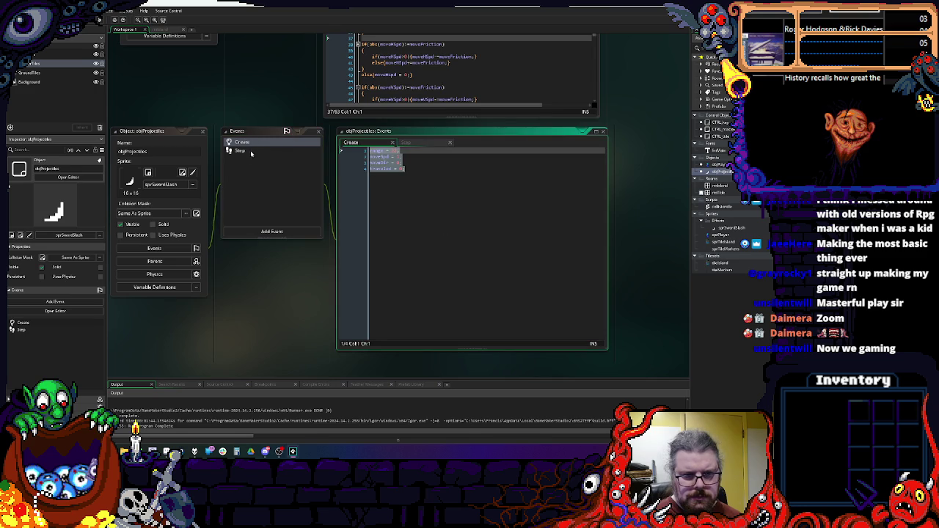
left_click(472, 250)
left_click(419, 143)
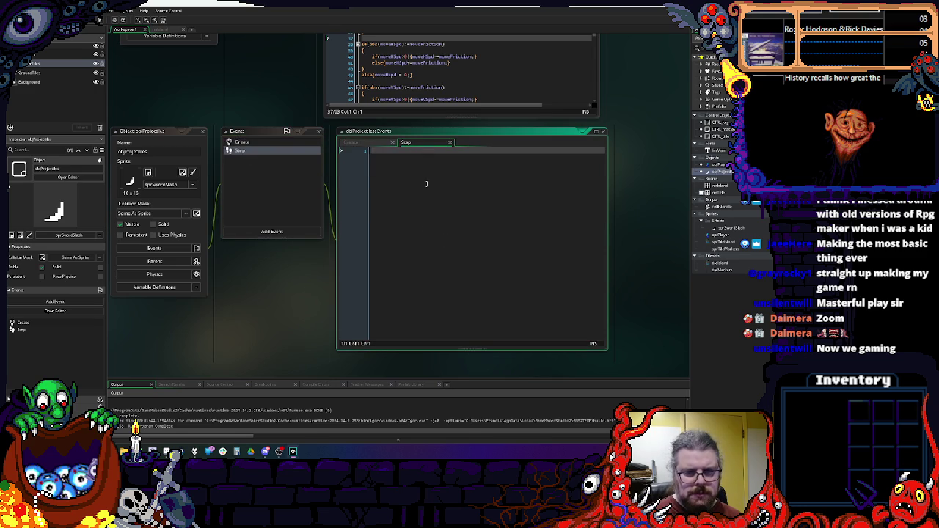
type("/*")
key("Return")
type("range = 32; moveSpd = 1; moveDir = 0; traveled = 0;")
key("Down")
key("Return")
key("Return")
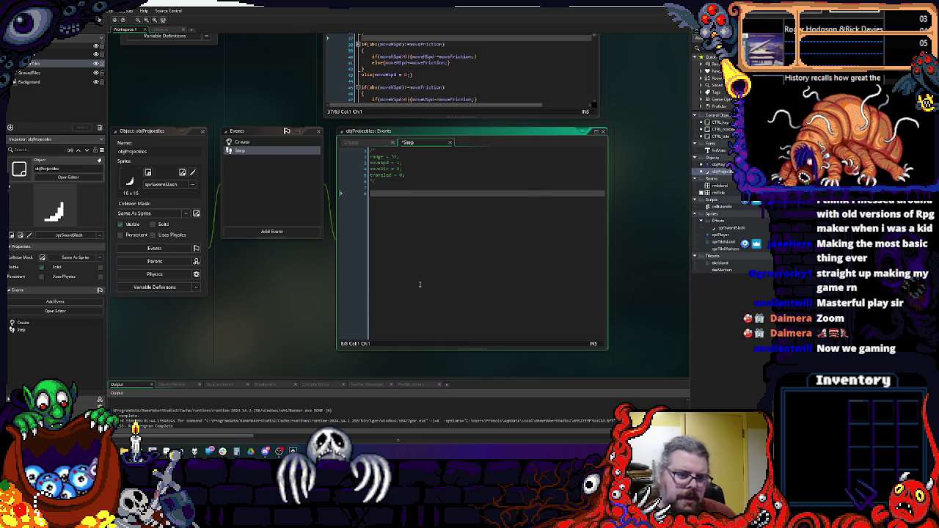
- Write the horizontal and vertical movement lines using lengthdir_x and lengthdir_y(moveSpd,moveDir)
type("spd=le")
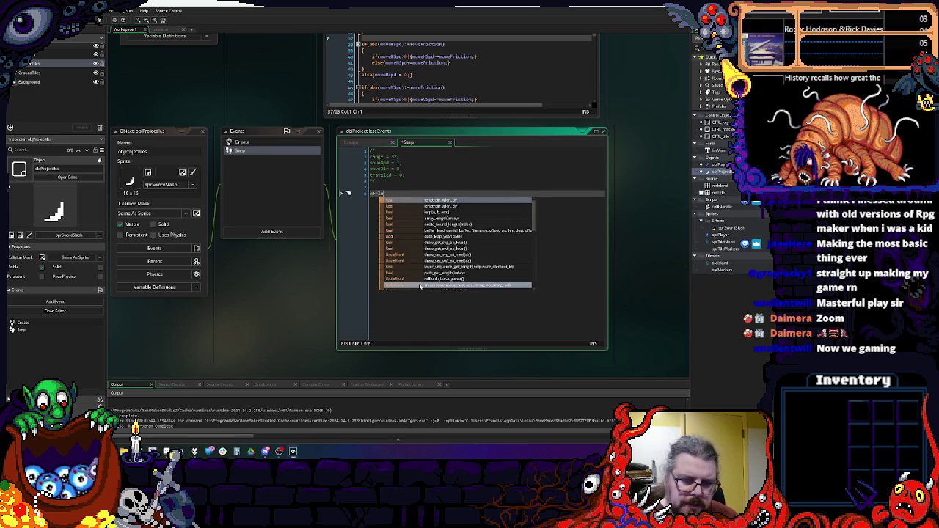
type("ngthdir_x")
key("Return")
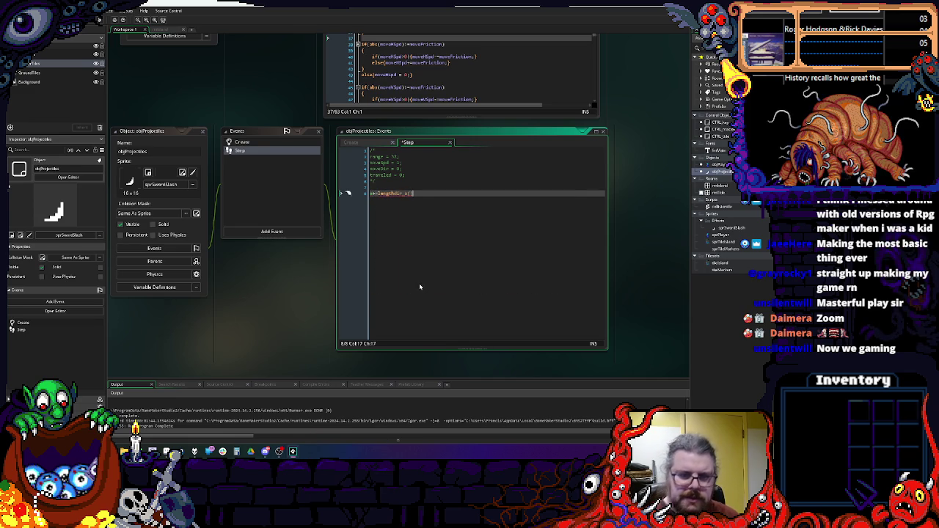
key("Left")
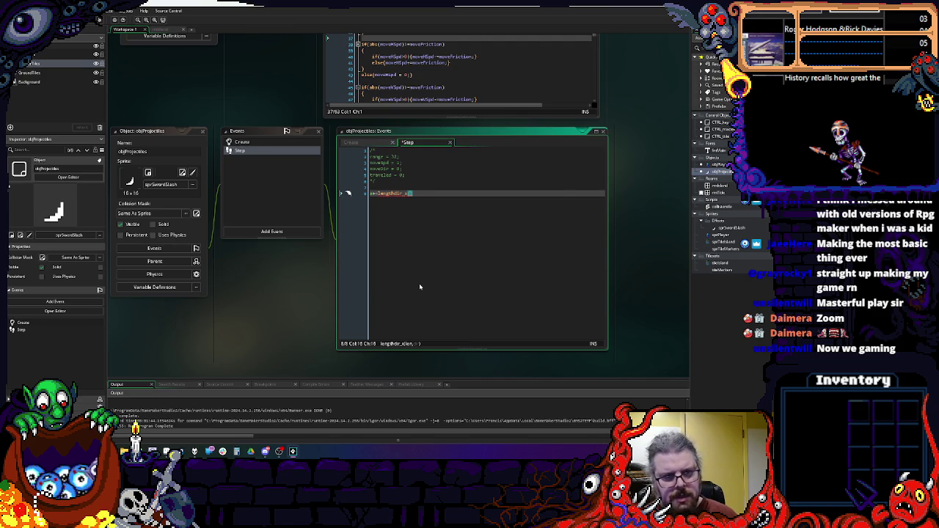
type("moveSpd,moveDir);")
key("Return")
type("y+=lengthdir_y")
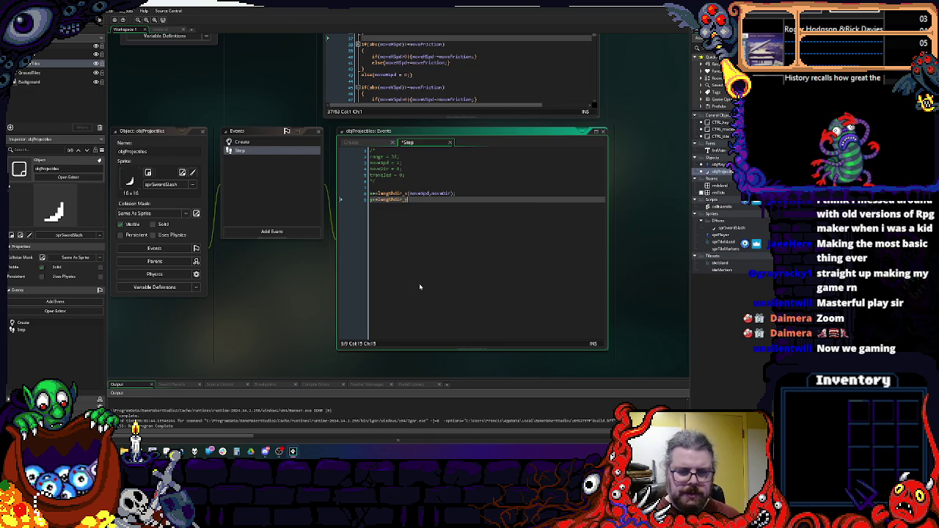
type("(move")
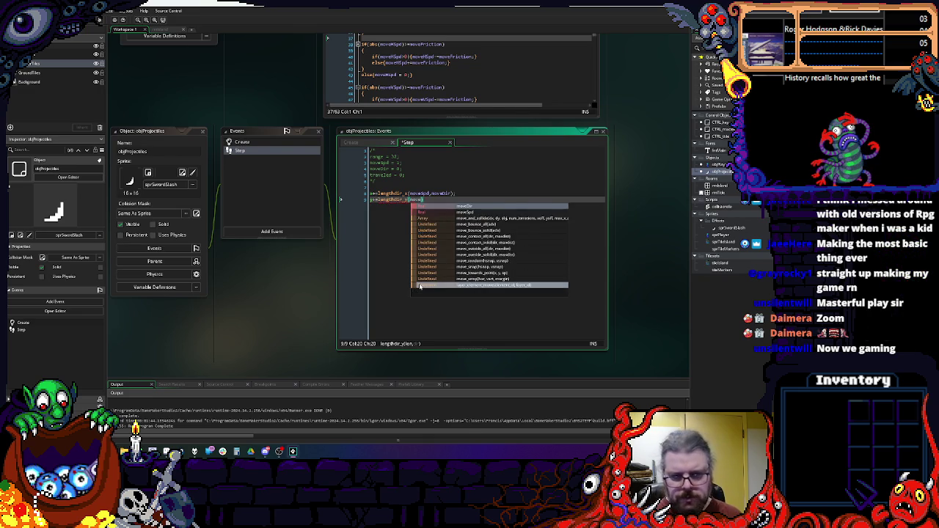
type("Spd,moveDir);")
key("Return")
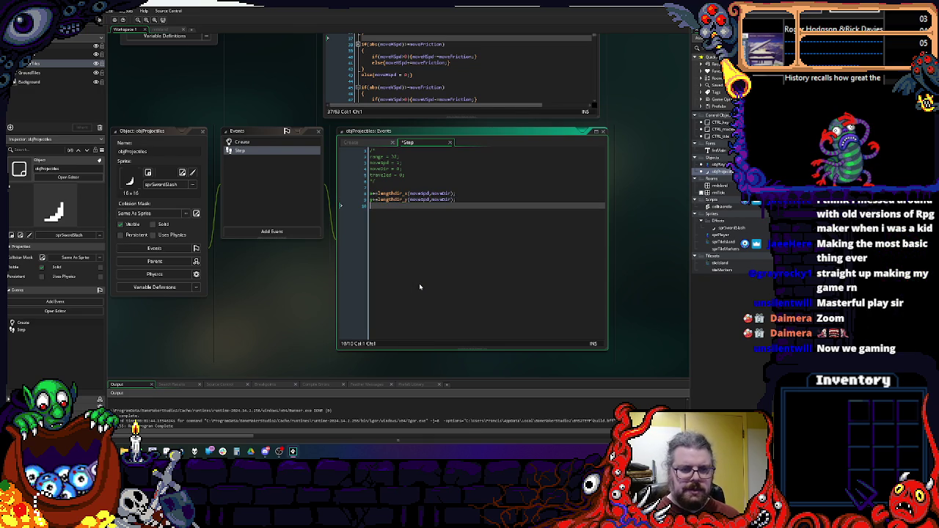
- Add traveled += moveSpd and call instance_destroy() once traveled >= range
type("trav")
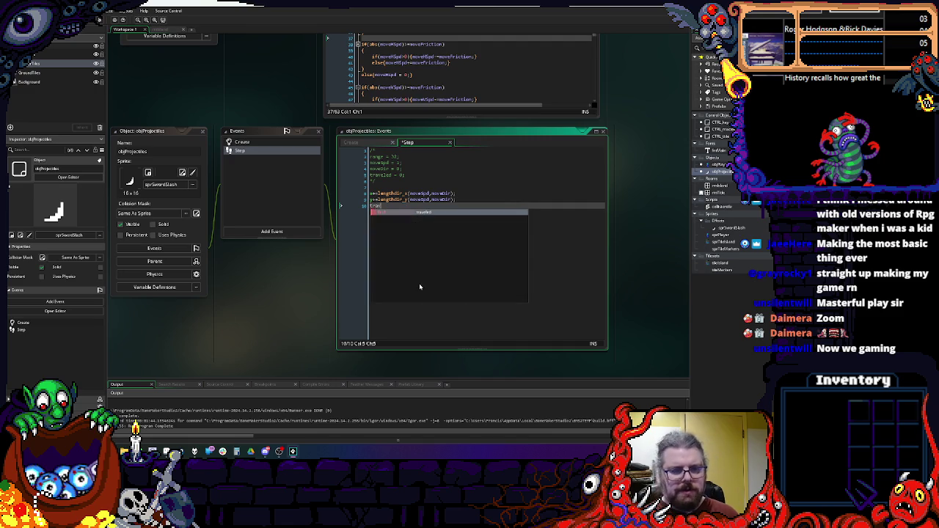
type("eled += ")
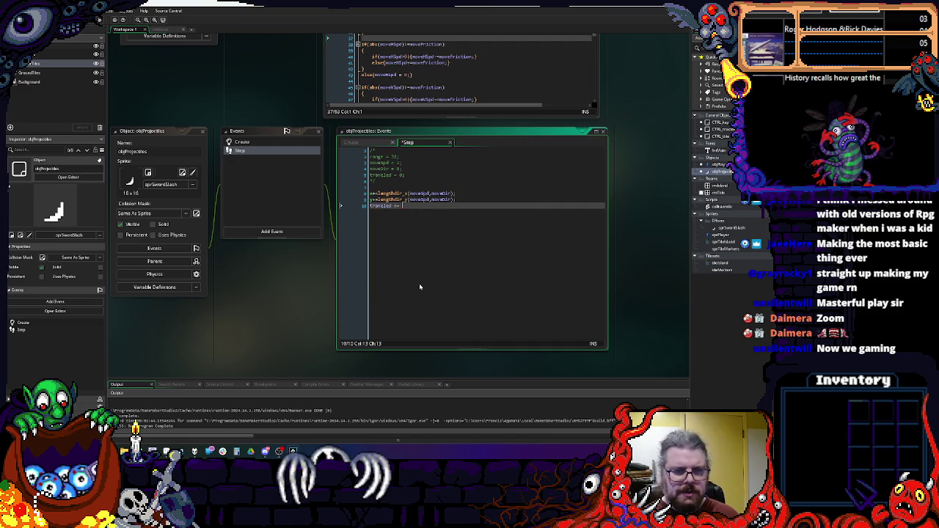
type("1oveSpd;")
key("Return")
key("Return")
type("if(trave")
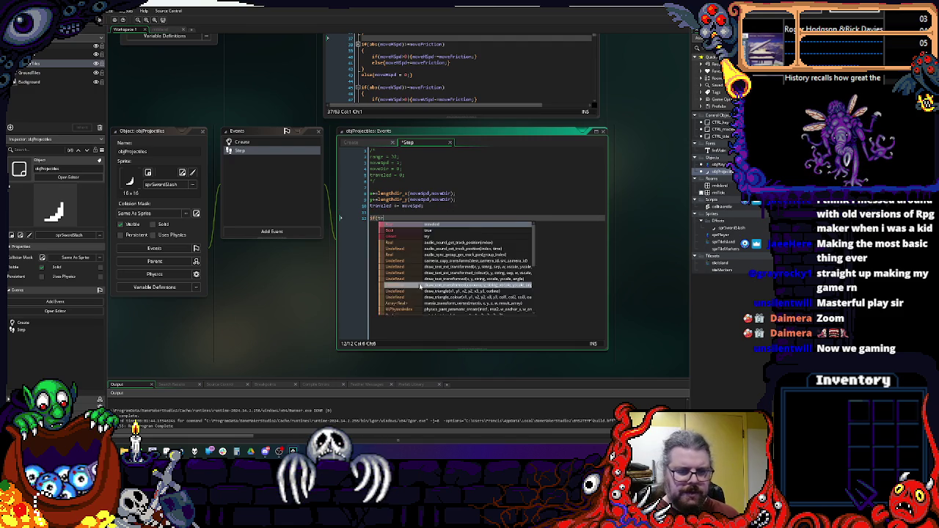
type("led>=")
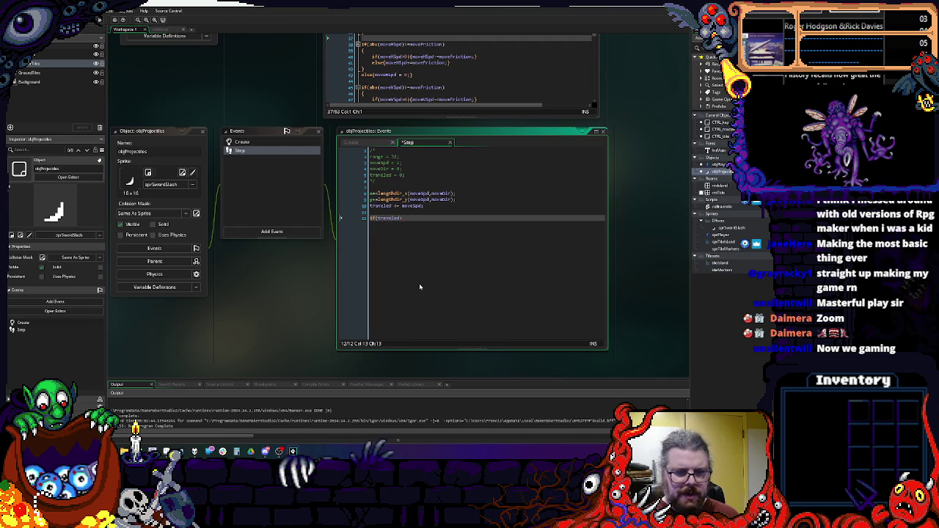
type("range)")
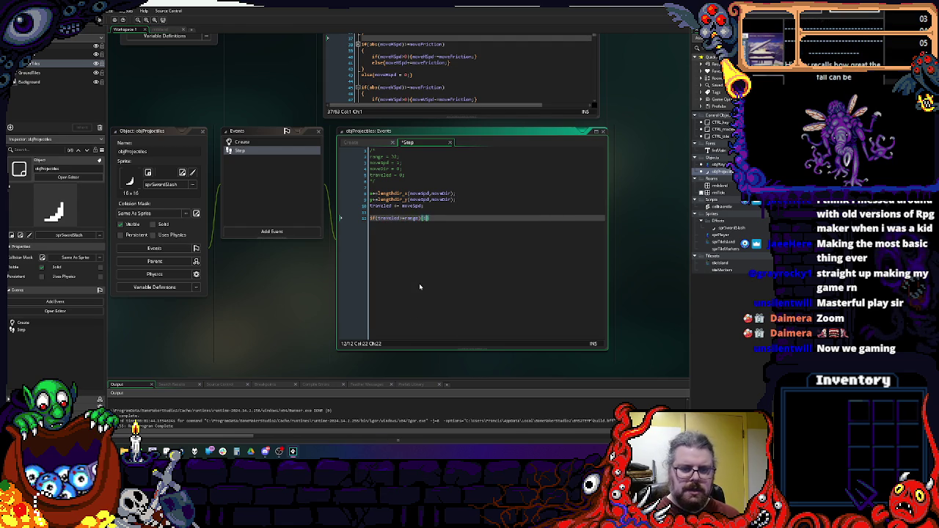
type("{instance_des")
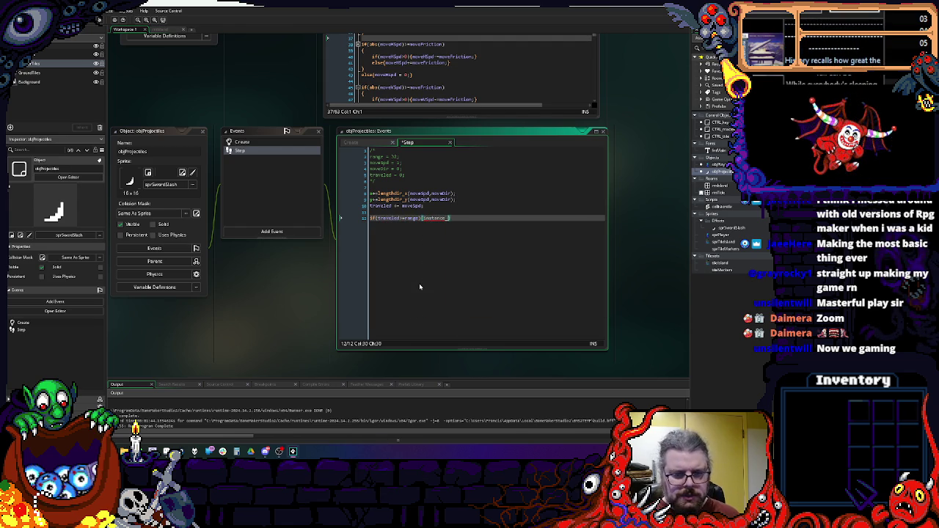
type("troy();")
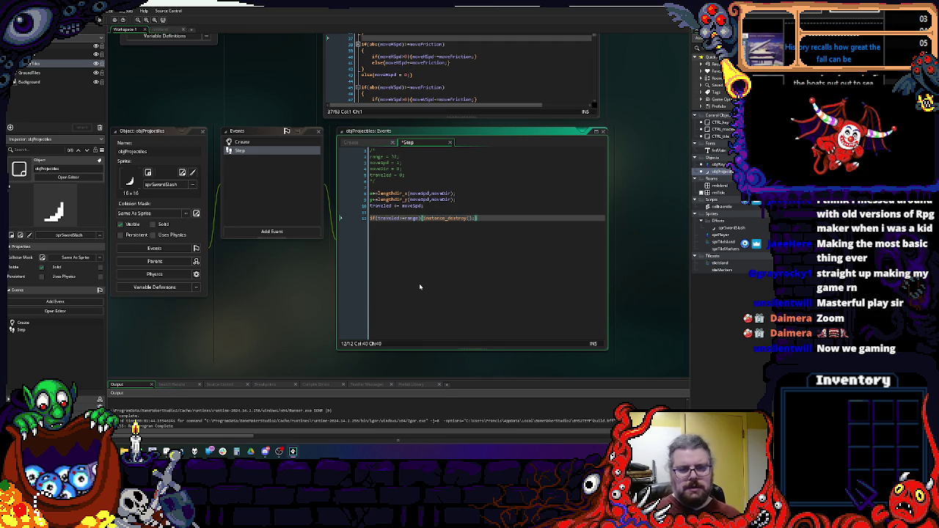
key("Up")
key("Up")
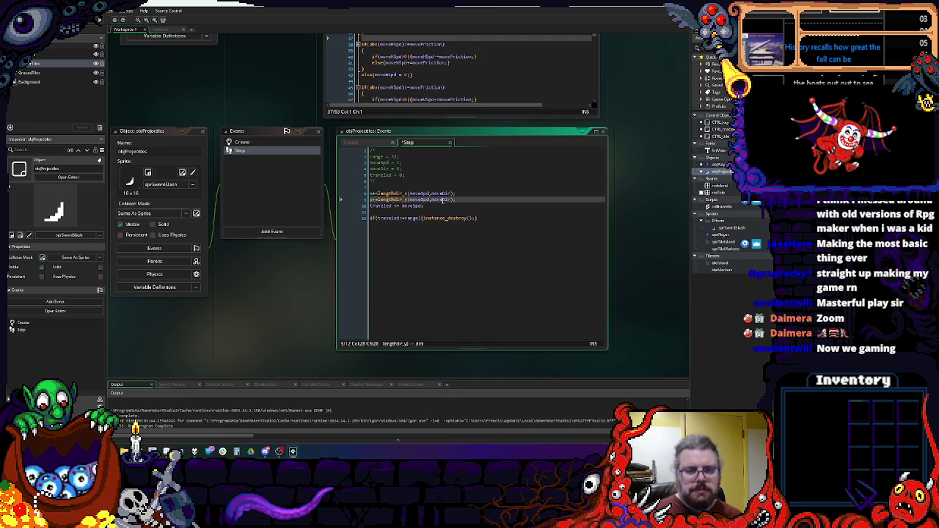
left_click(272, 231)
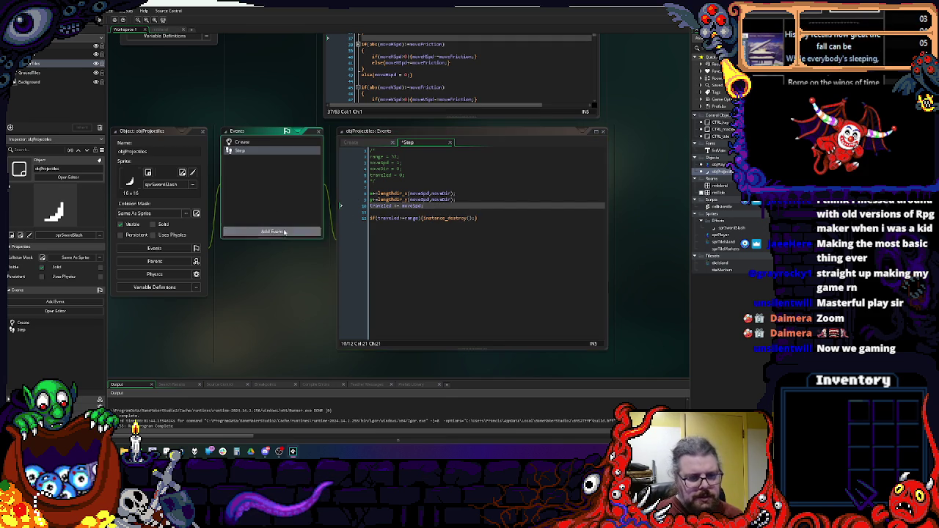
- Add a Draw event and begin the call draw_sprite_ext(sprite_index,image_index in its code
mouse_move(299, 271)
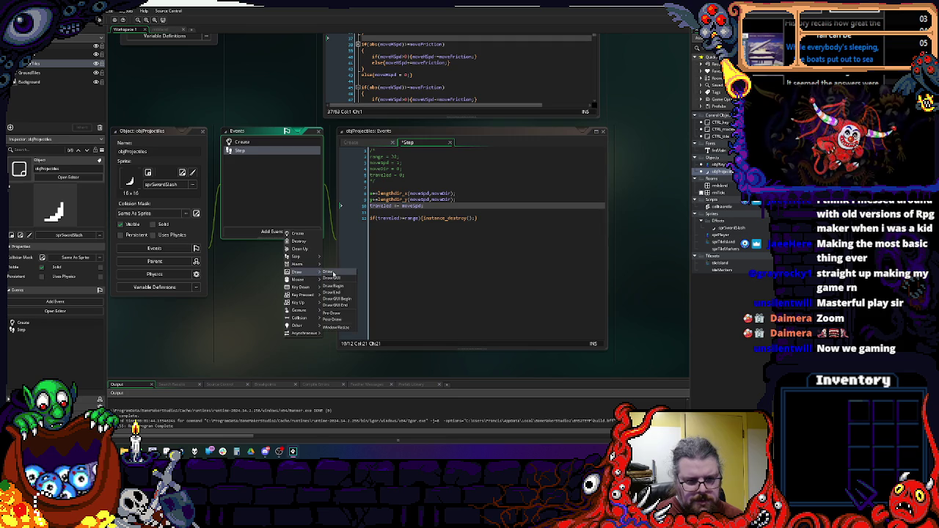
left_click(336, 265)
type("draw")
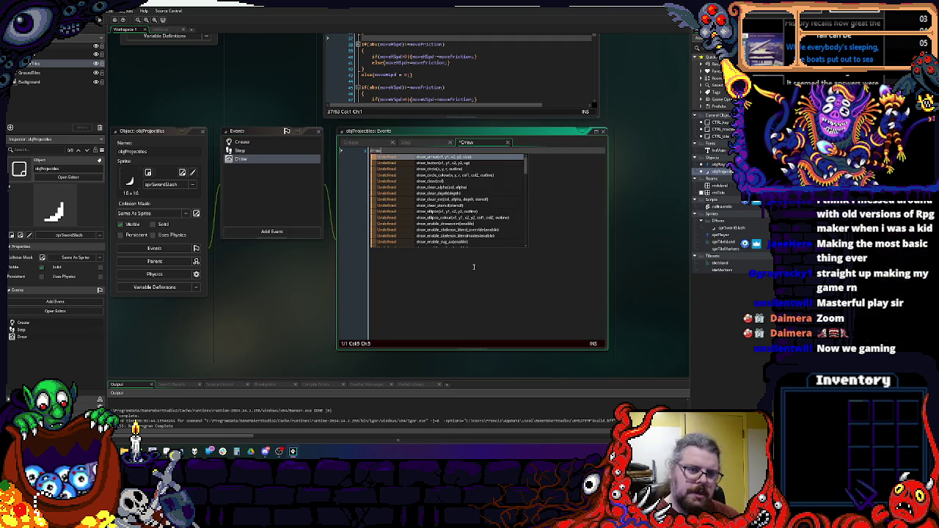
type("_sprite(")
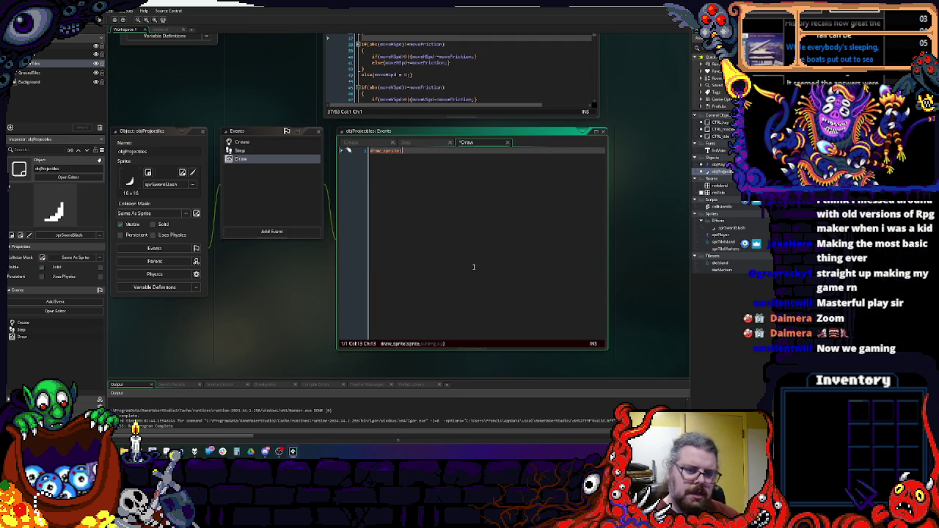
key("BackSpace")
type("_ext(")
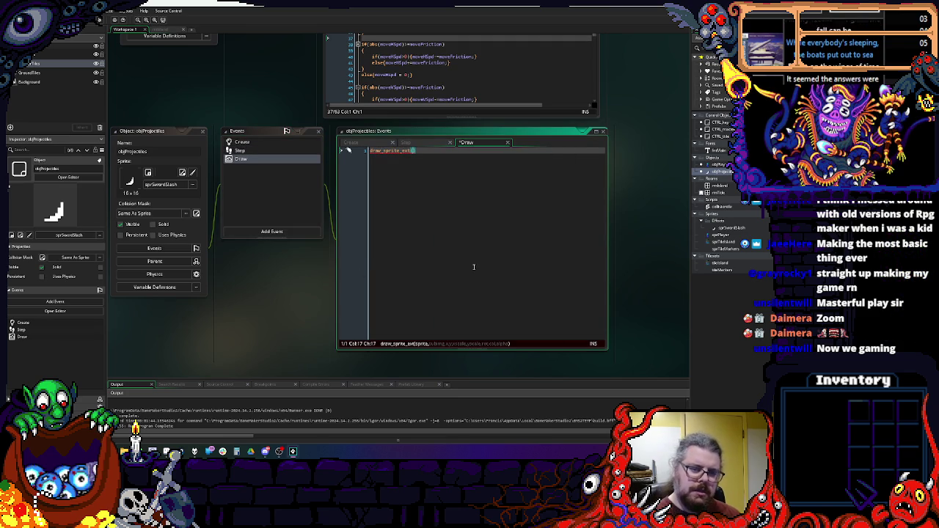
type("sprite_index,ima")
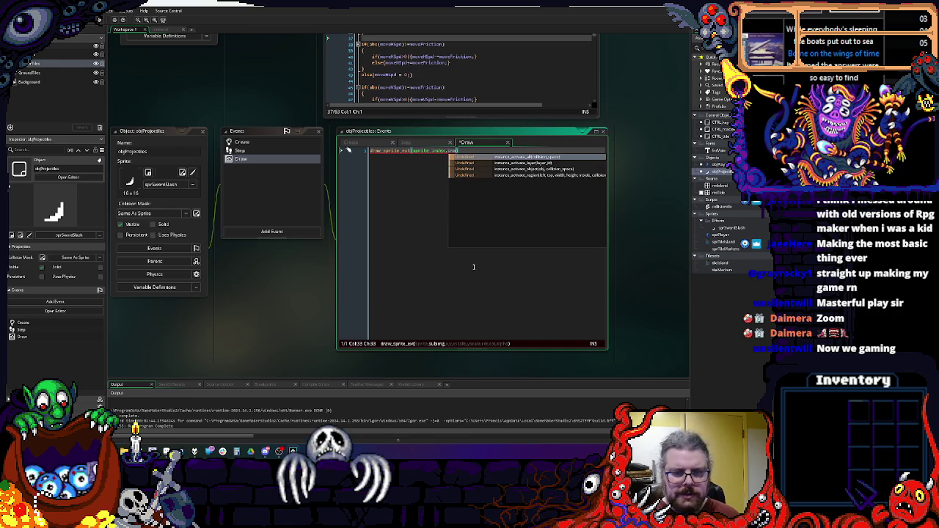
key("BackSpace")
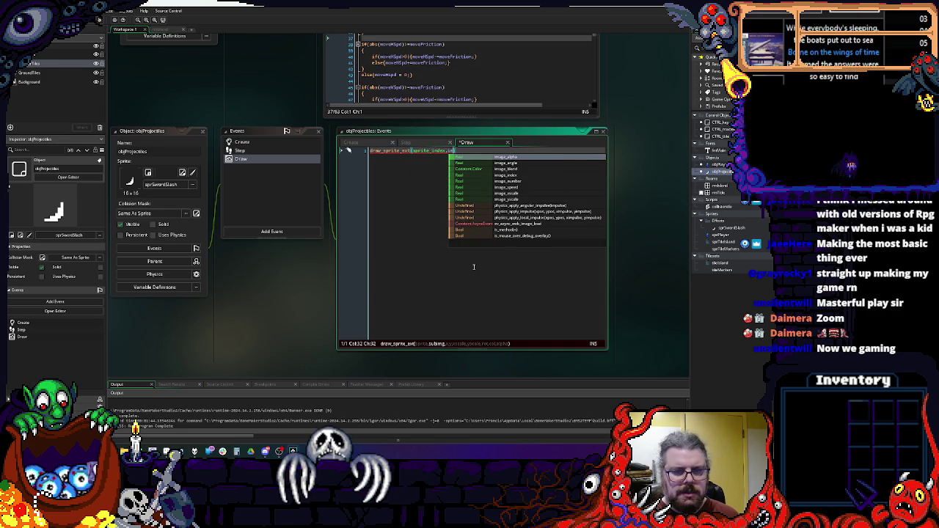
type("age_ind")
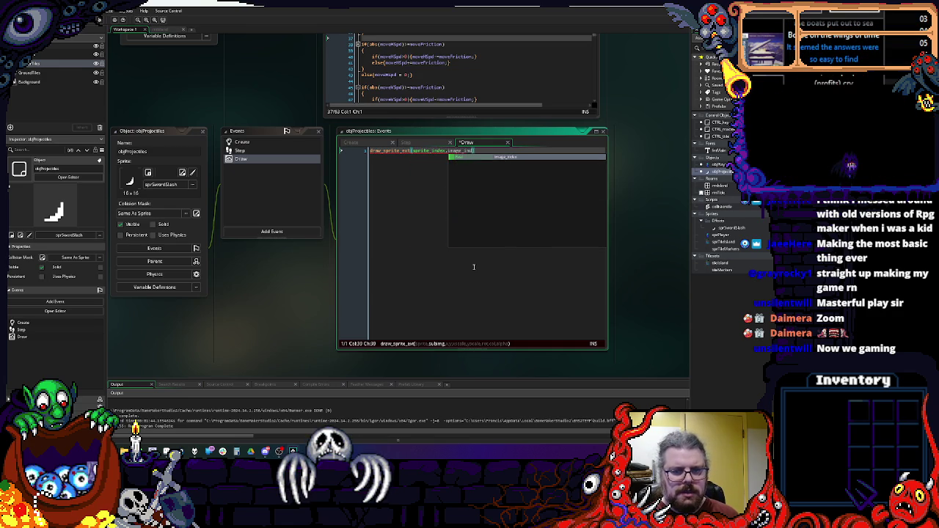
type("ex,x,y,1,1,")
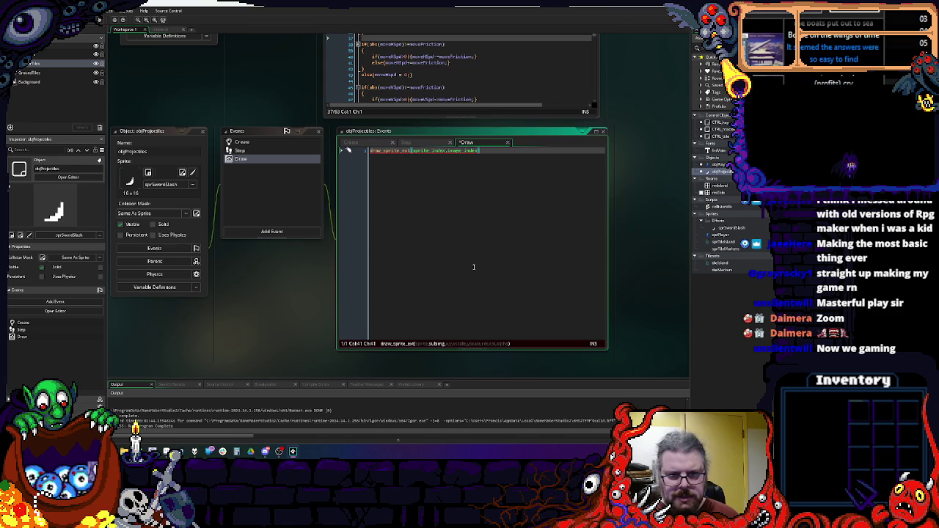
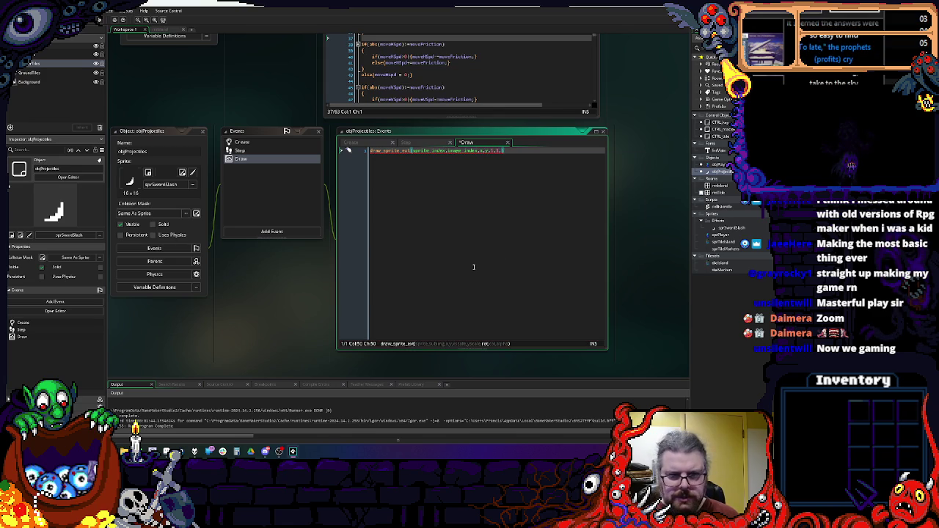
- Finish the projectile's draw_sprite_ext call with moveDir rotation, c_white tint and alpha 1
left_click(424, 144)
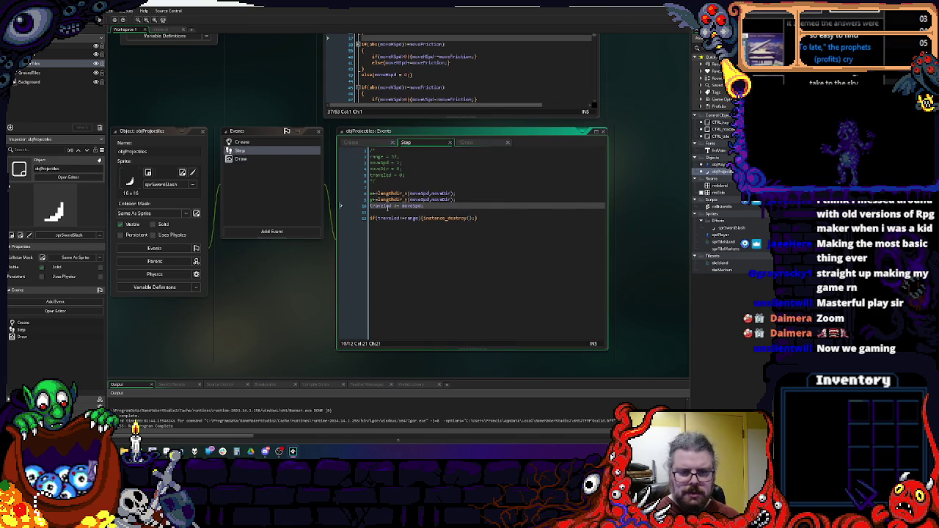
left_click(382, 169)
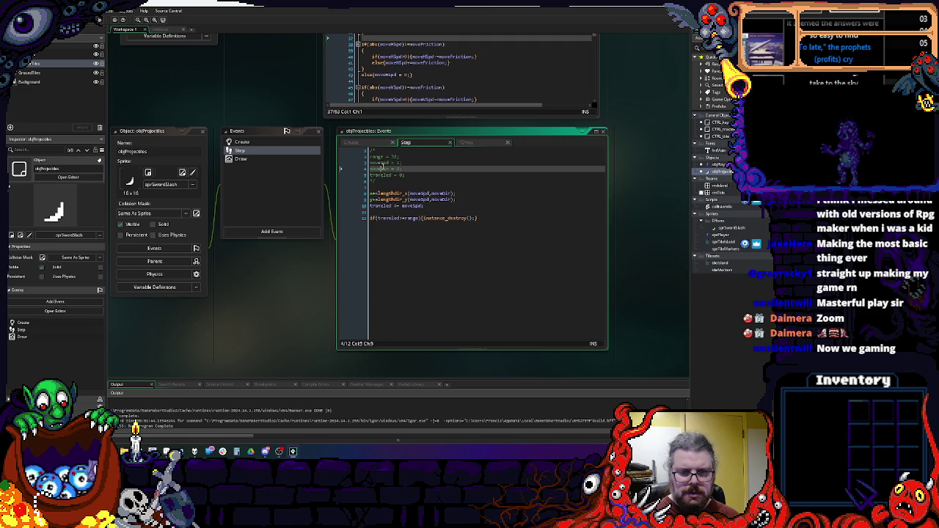
left_click(280, 160)
type("moveDir,")
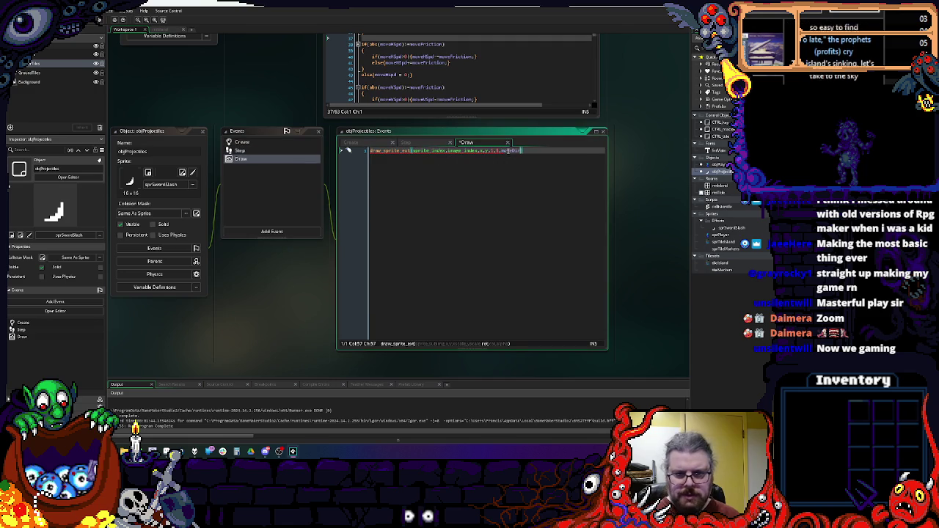
type("c_")
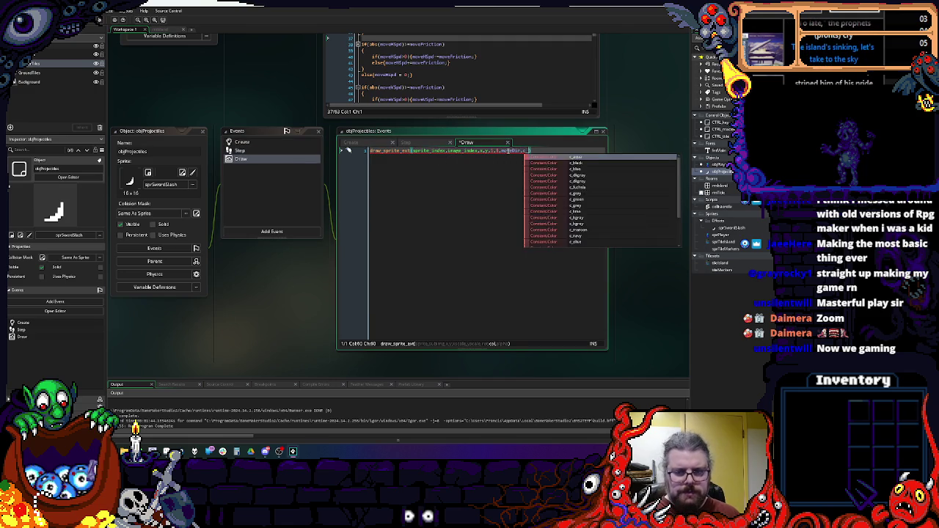
type("white,1);")
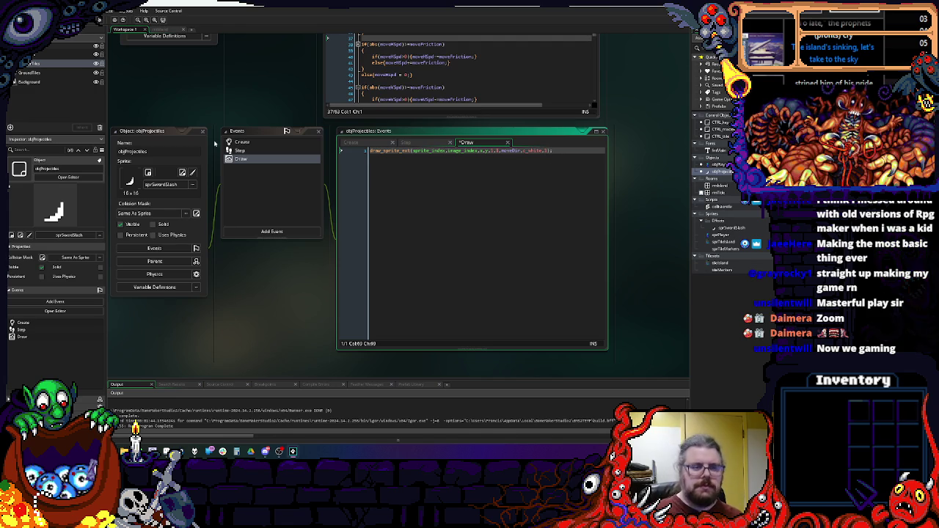
left_click(264, 146)
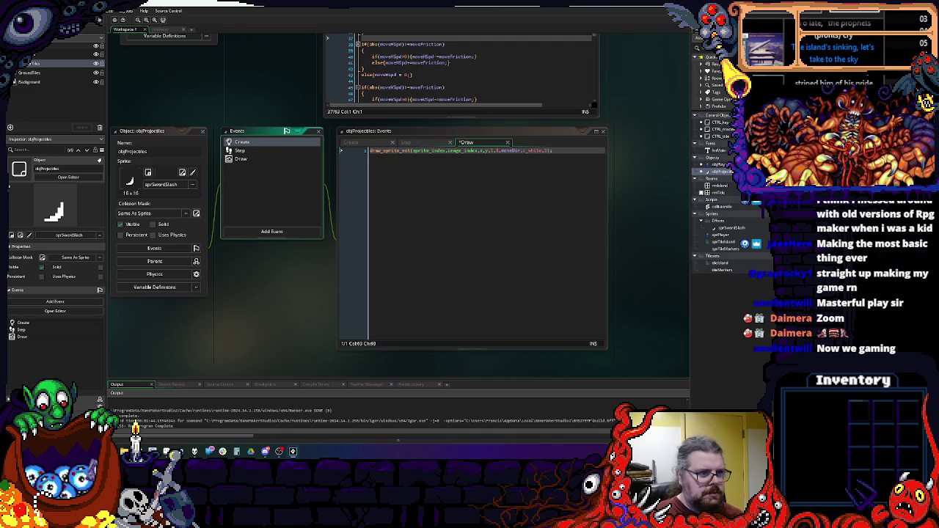
double_click(256, 150)
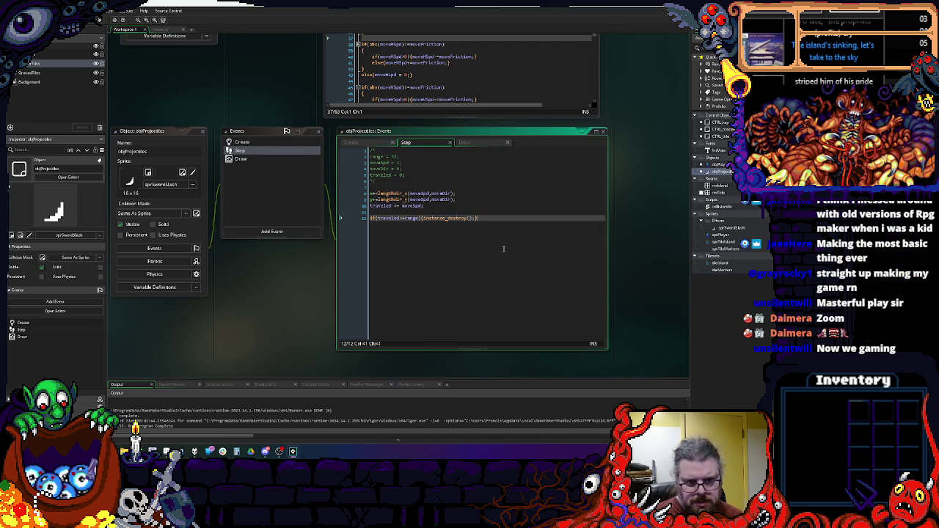
- Add the line image_speed = image_number / (range * moveSpd) to the projectile's Step code
key("Return")
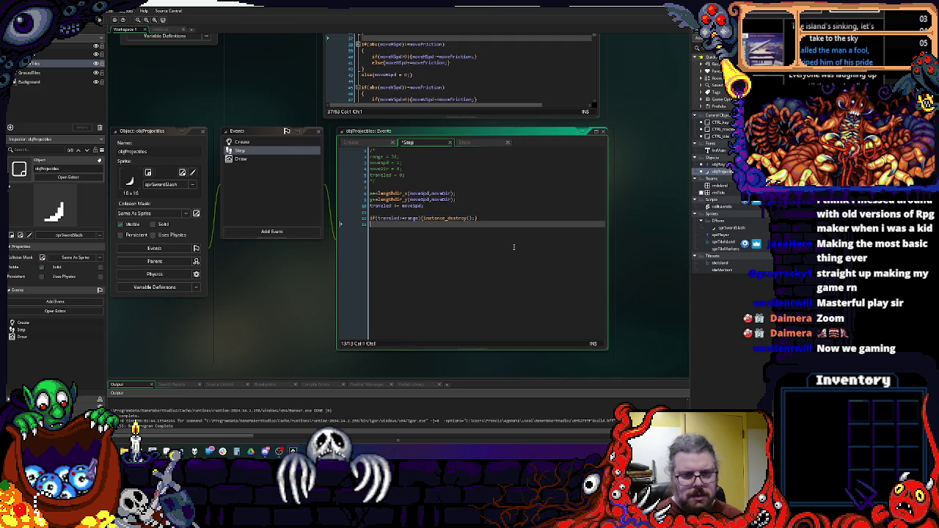
type("image")
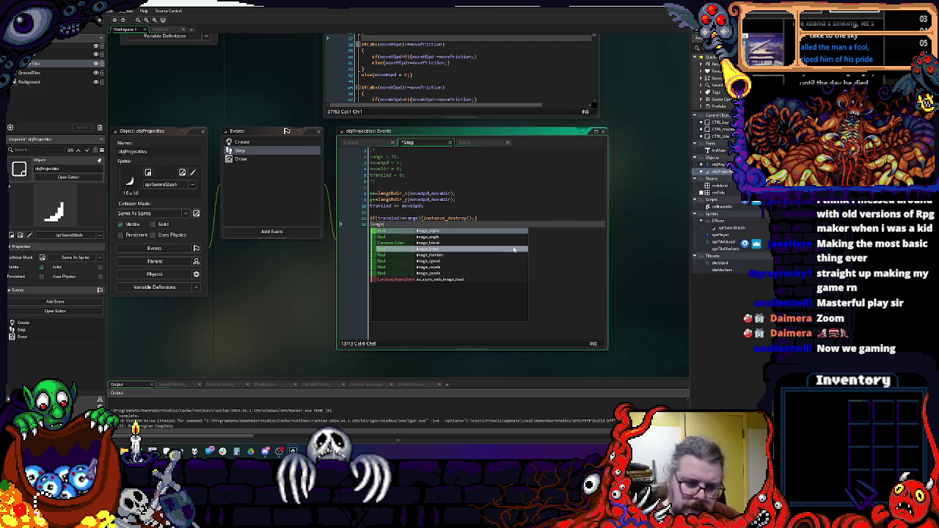
type("_speed = ")
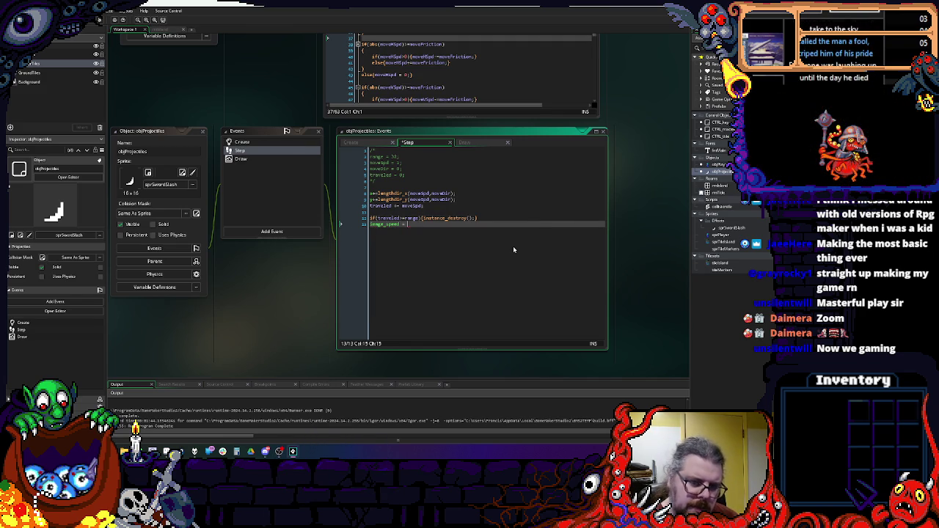
type("image")
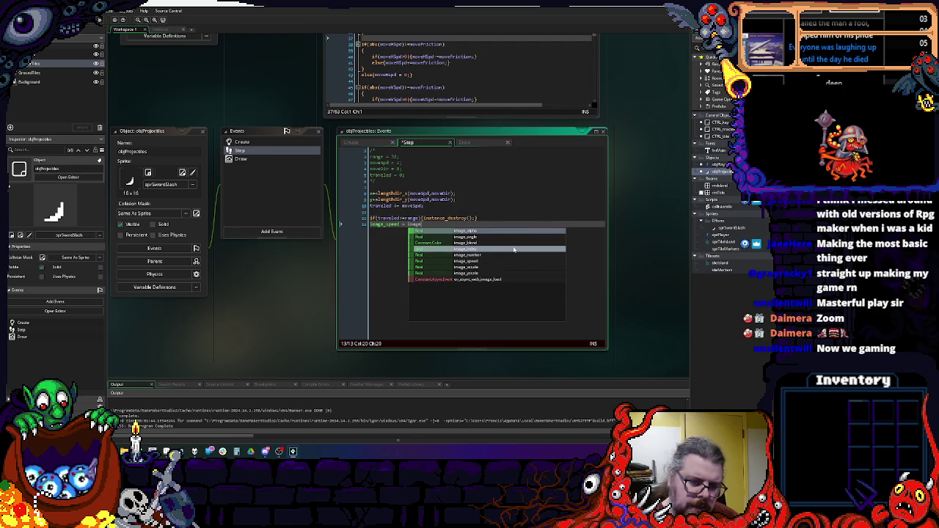
type("_number")
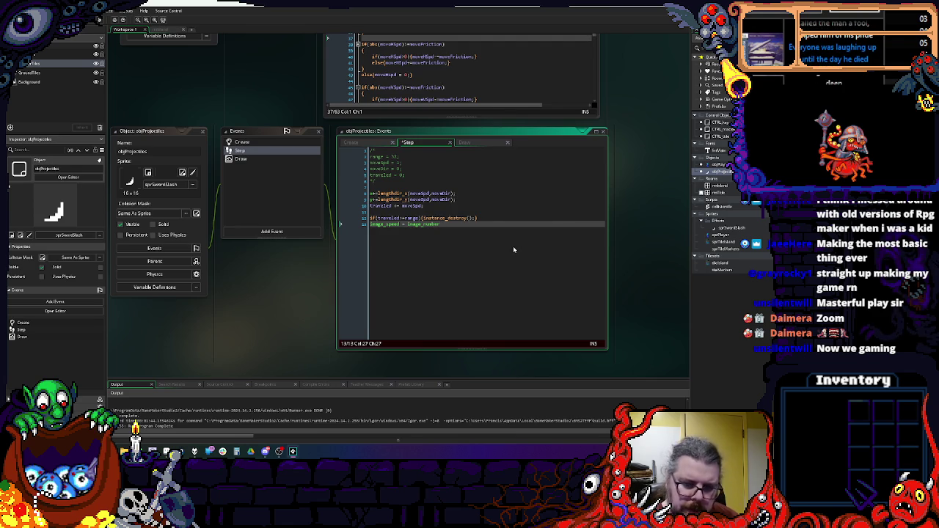
type(" /")
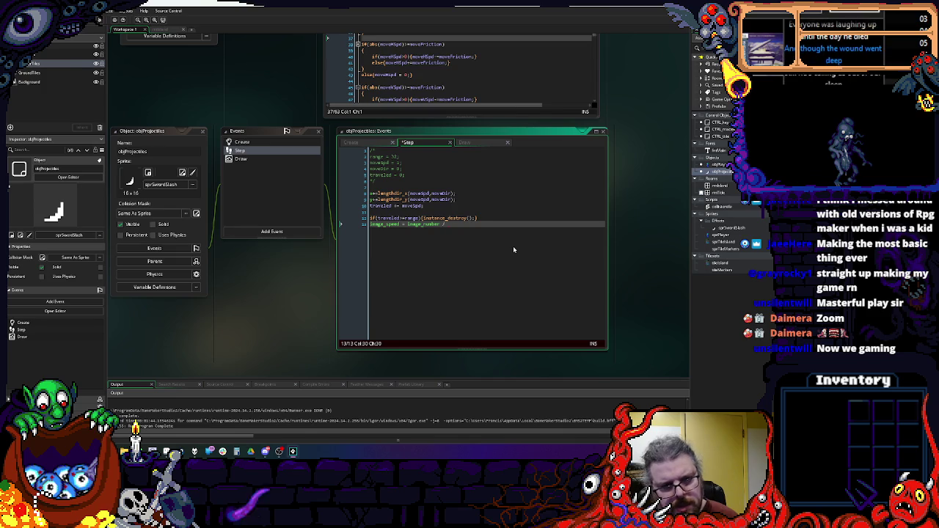
type("ran")
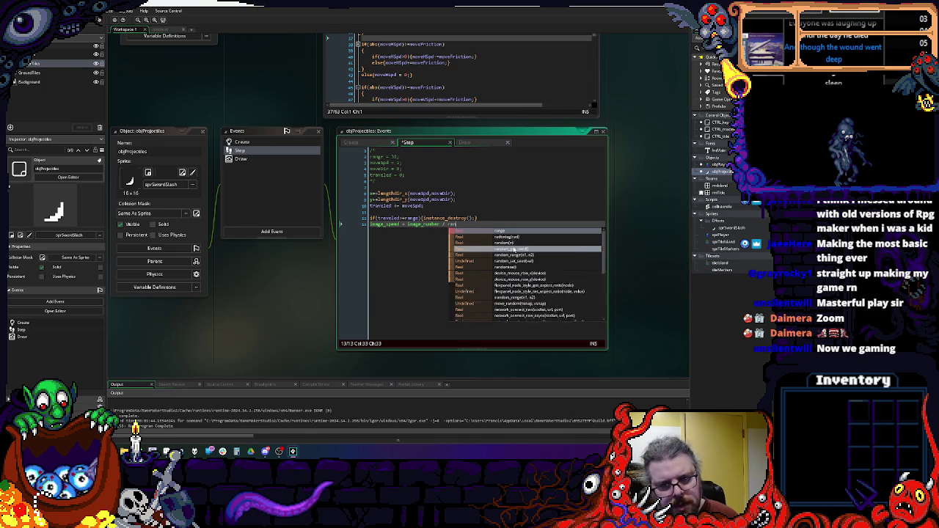
type("ge * ")
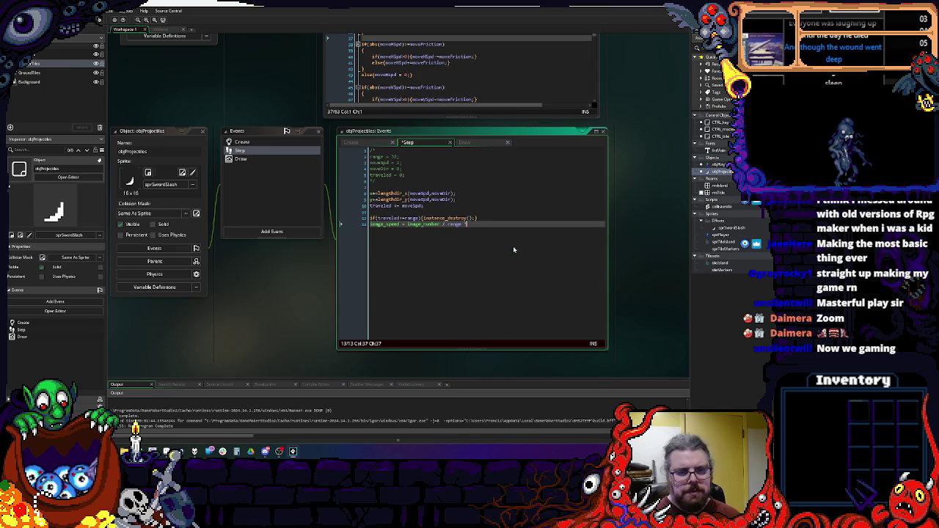
type("move")
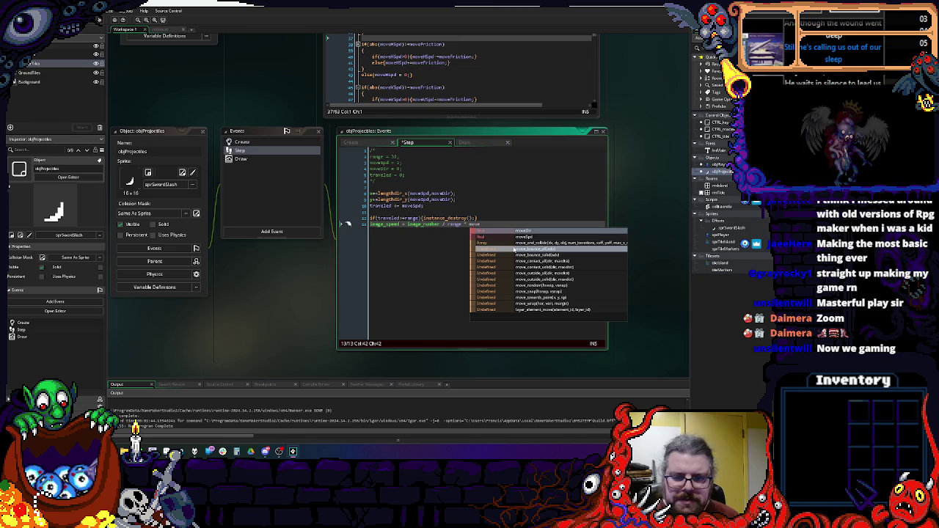
type("Spd;")
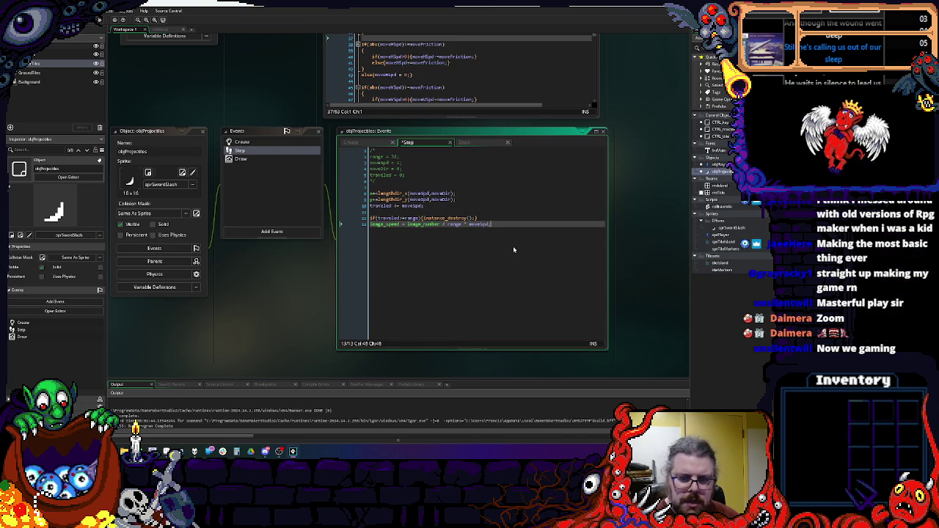
key("ctrl+Left")
key("ctrl+Left")
key("ctrl+Left")
type("(")
key("End")
key("Left")
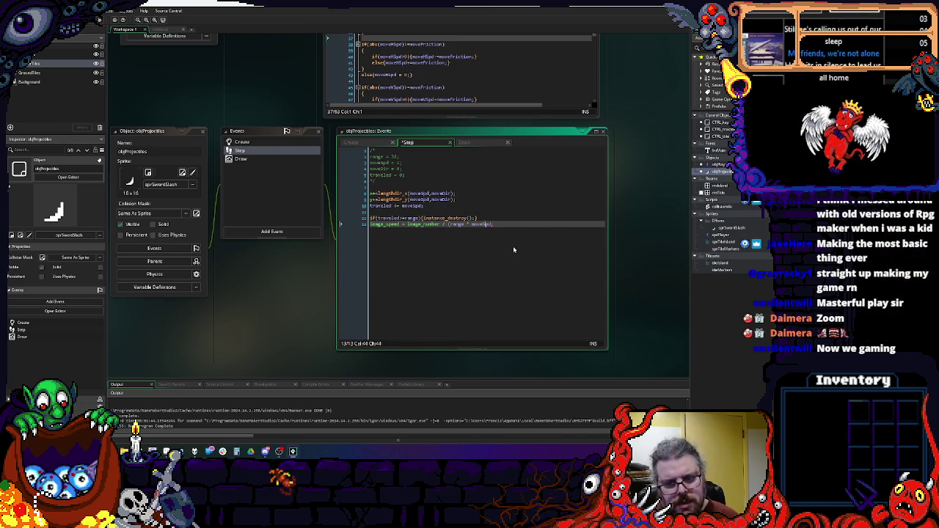
type(")")
- Wrap the bracketed range * moveSpd divisor in a max() call
key("ctrl+Left")
key("ctrl+Left")
key("ctrl+Left")
type("m")
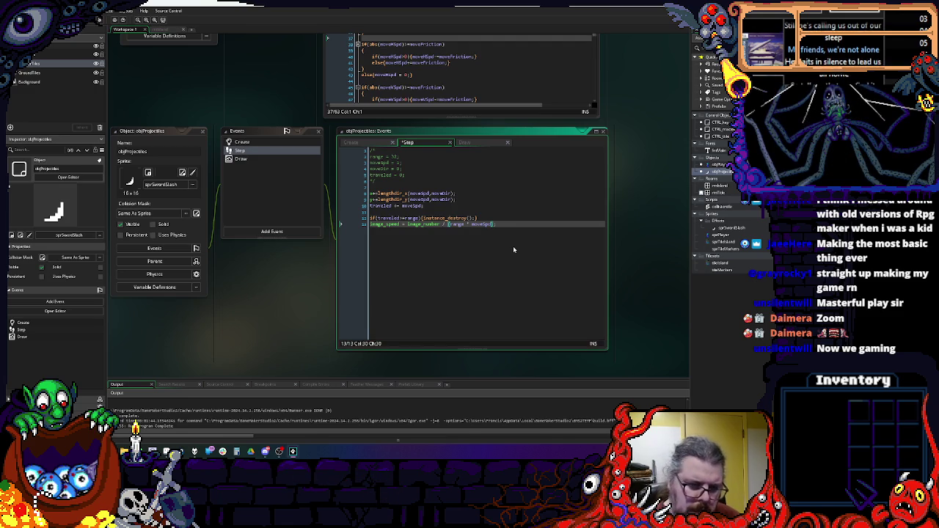
type("ax(")
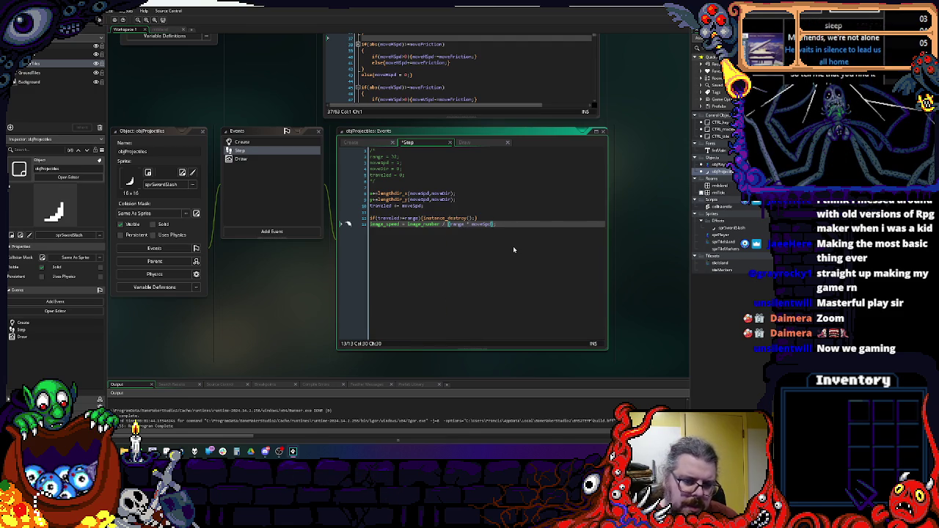
key("End")
key("Left")
key("Left")
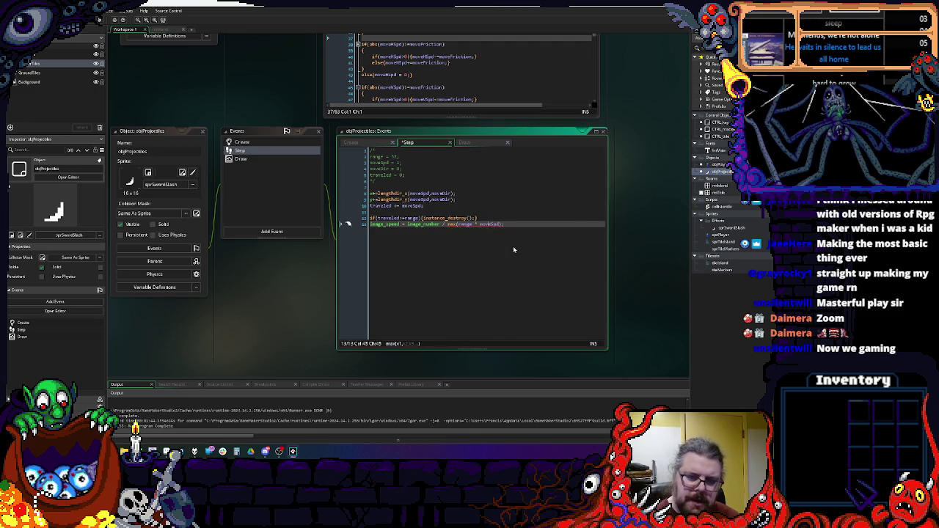
type(",0")
key("End")
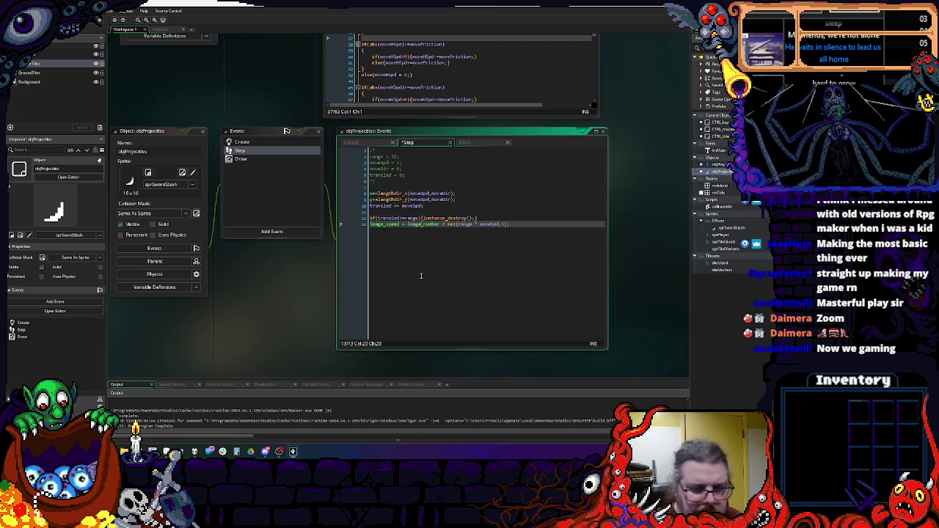
left_click(453, 43)
- Add blank lines to objPlayer's Create code and a new variable line after traveled = 0 in objProjectiles' Create
left_click(287, 114)
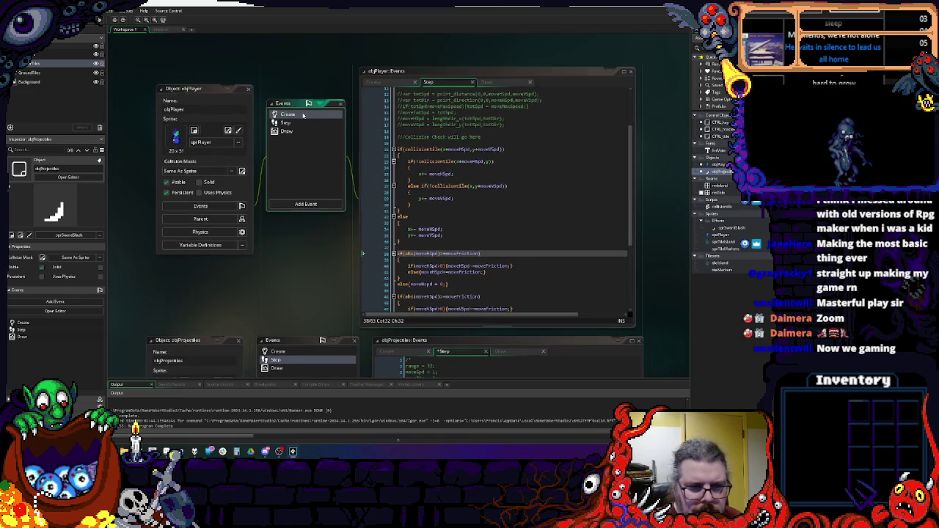
key("Return")
key("Return")
key("Return")
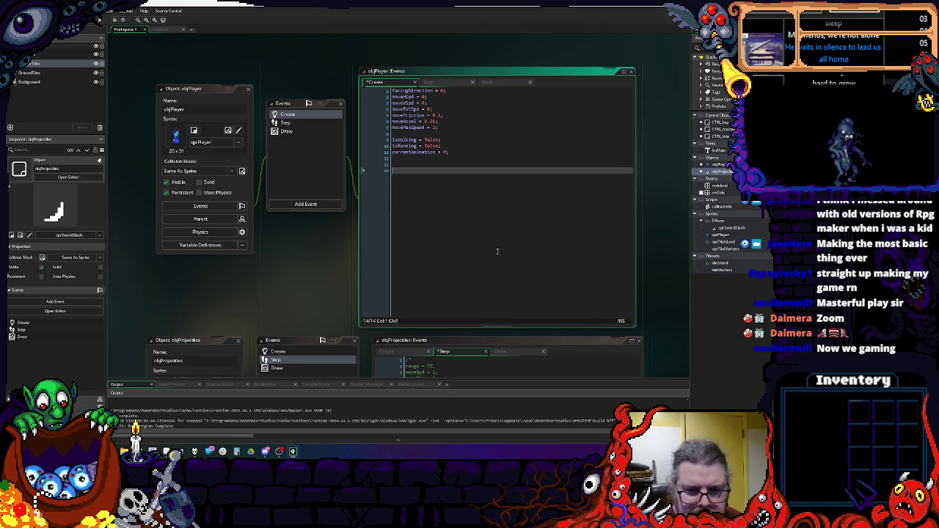
scroll(488, 271, "down", 2)
left_click(278, 222)
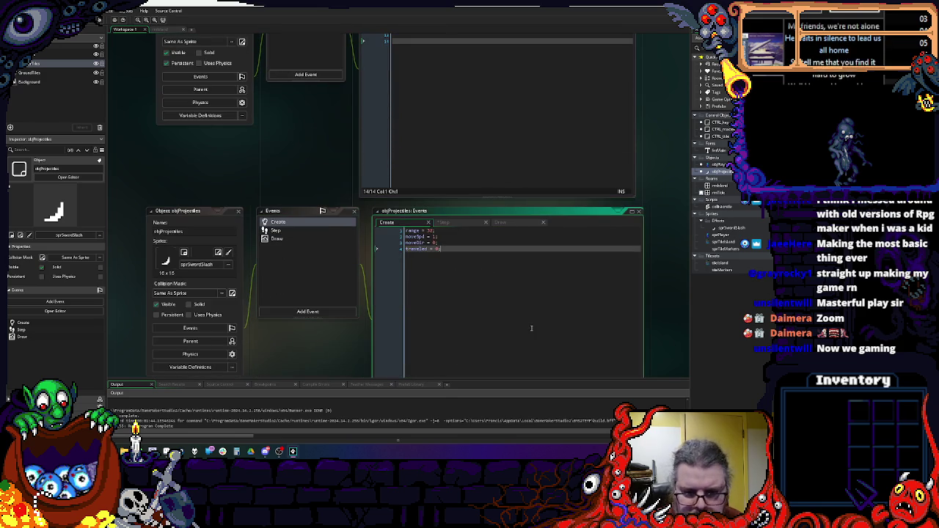
key("Return")
key("Return")
key("Return")
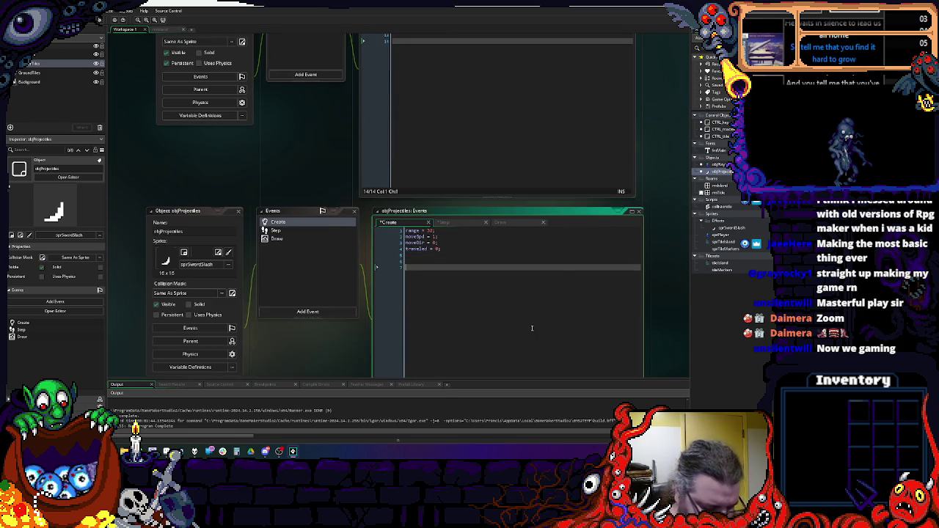
type("stdr")
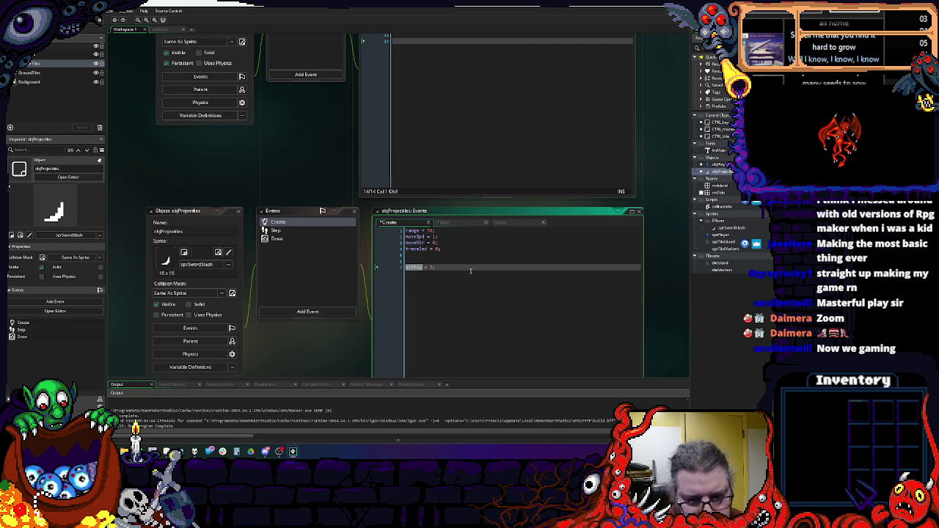
scroll(487, 279, "up", 2)
left_click(490, 187)
scroll(489, 187, "up", 1)
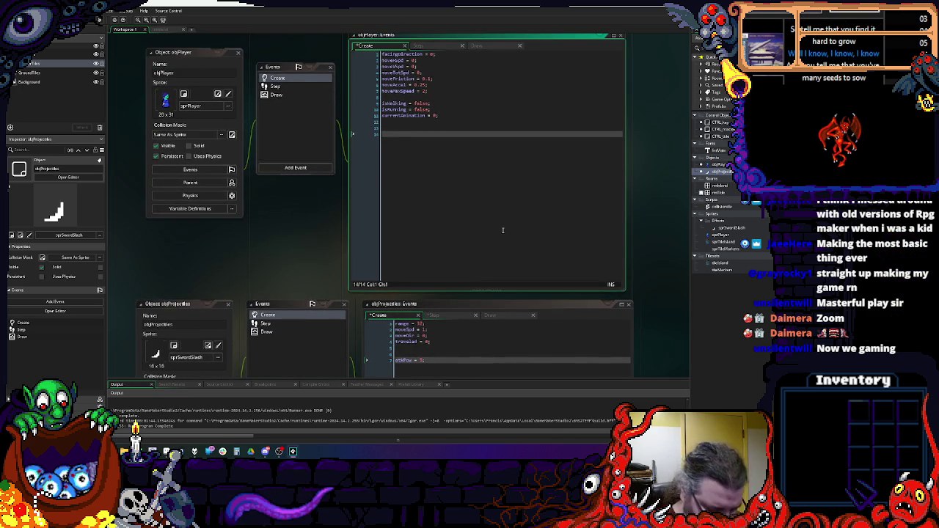
- Declare attackDelay = 0; on a new line below isAttacking = false in objPlayer's Create event
type("att")
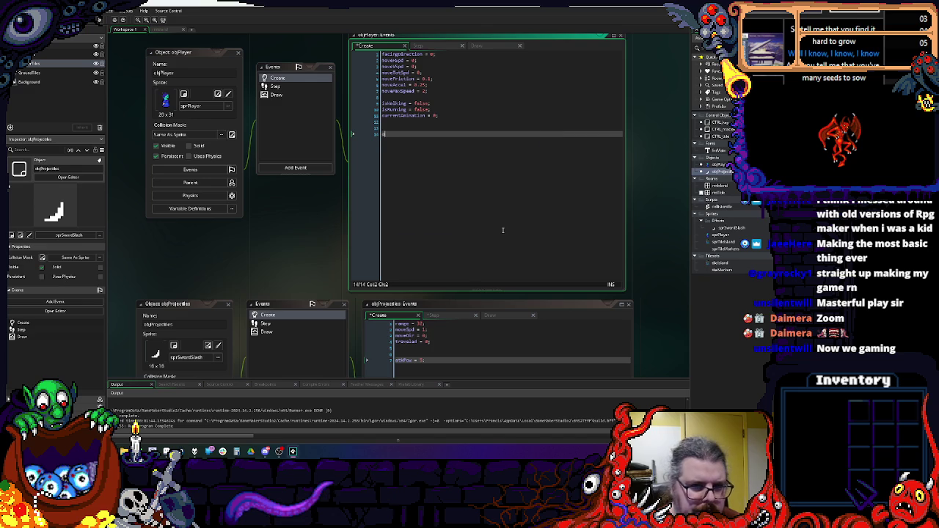
key("BackSpace")
key("BackSpace")
key("BackSpace")
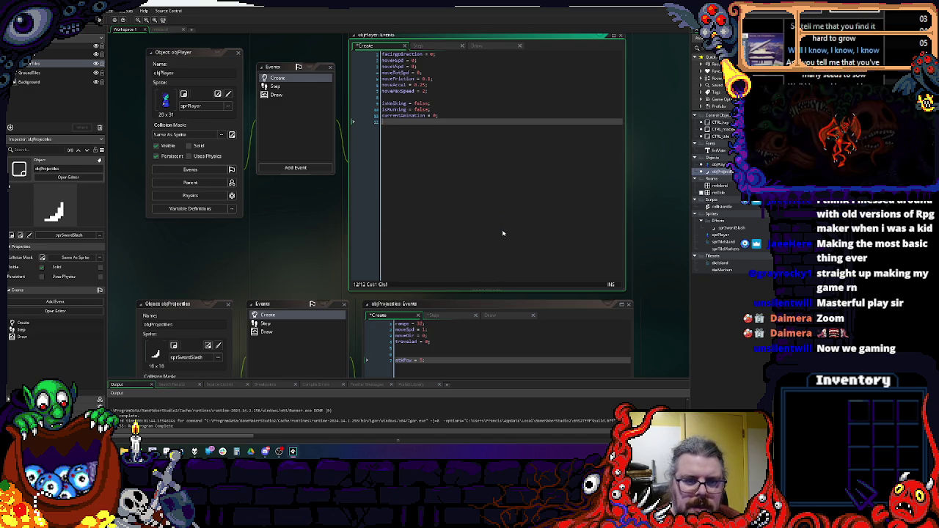
type("isAttacking = false;")
key("Return")
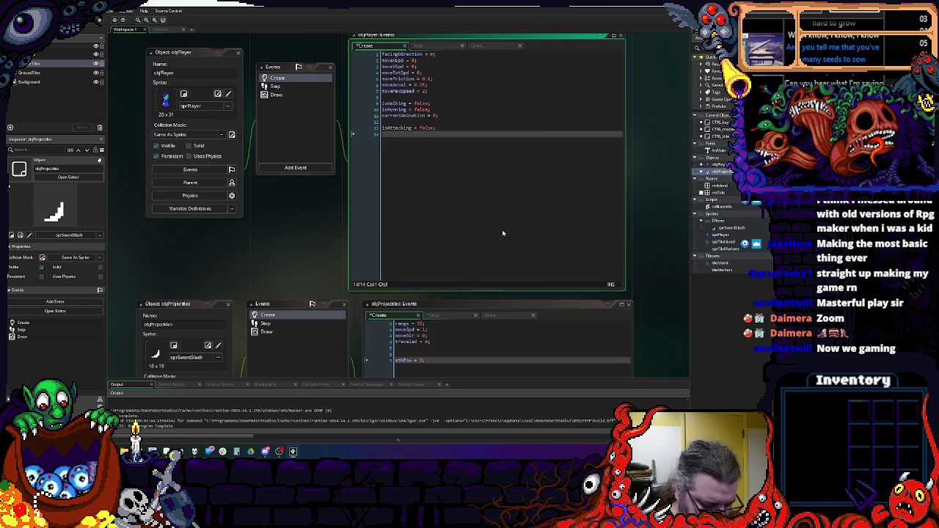
type("attack")
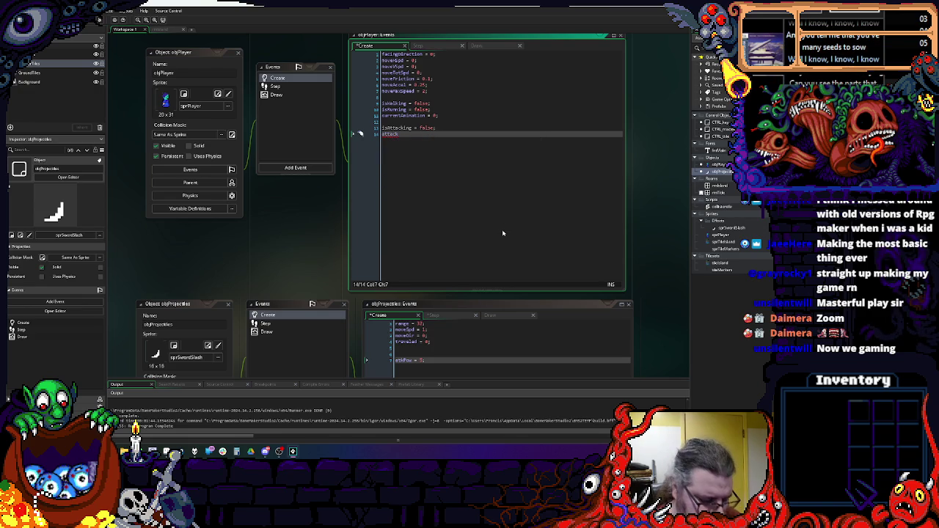
type("Delay ")
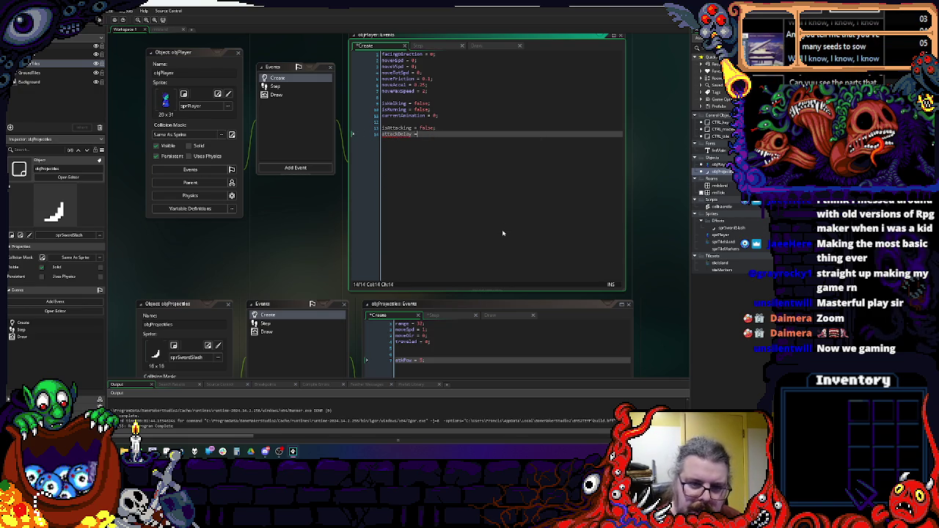
type("= 0;")
key("Return")
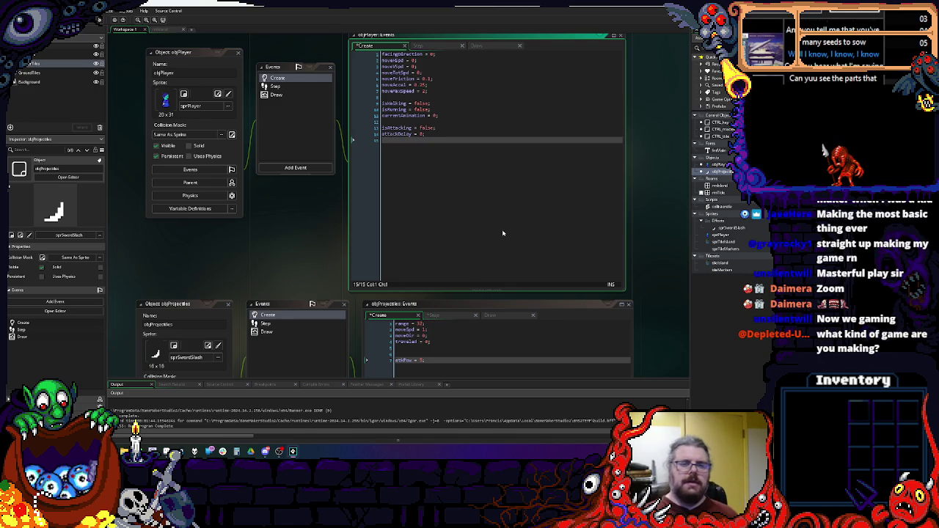
left_click_drag(353, 142, 352, 127)
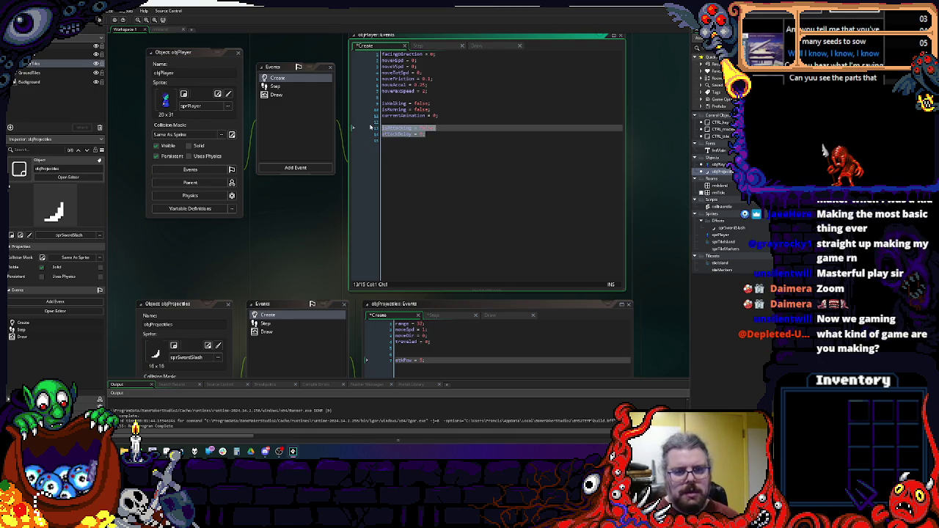
left_click(293, 86)
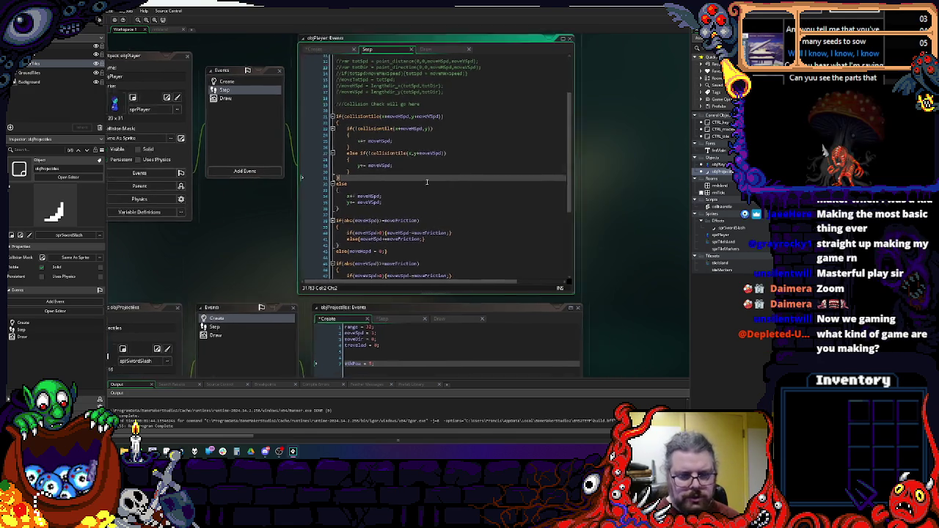
- Widen the Step editor and add an empty if(!isAttacking) block after the speed clamping
mouse_move(544, 300)
left_mouse_down()
mouse_move(657, 311)
mouse_move(632, 301)
left_mouse_up()
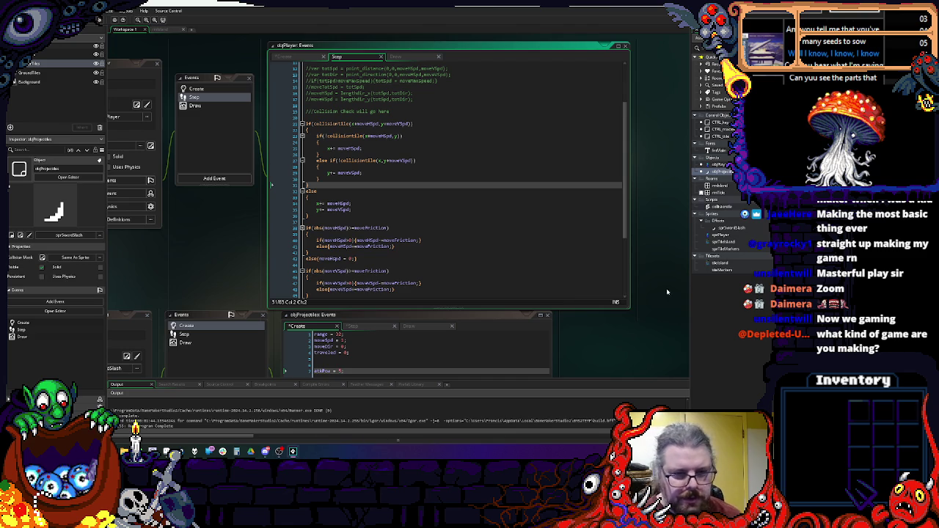
scroll(407, 235, "down", 5)
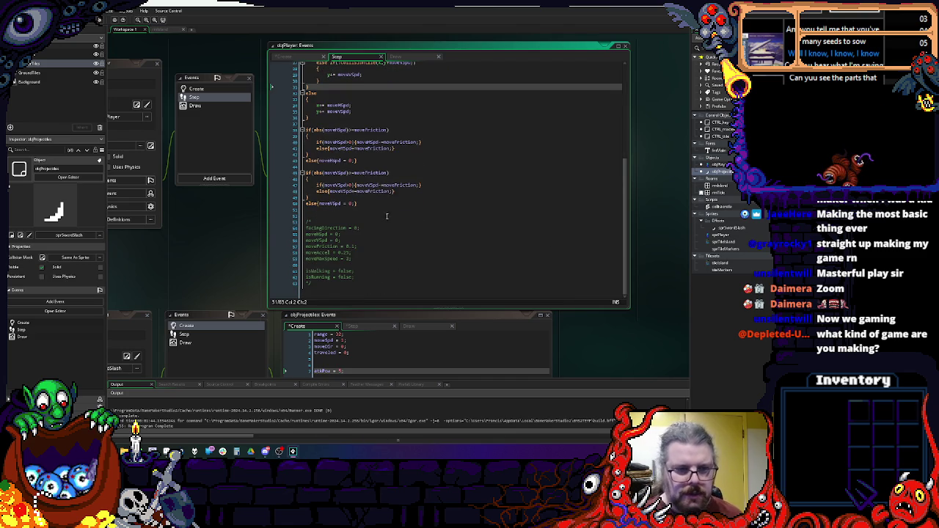
scroll(387, 219, "up", 5)
scroll(388, 220, "up", 3)
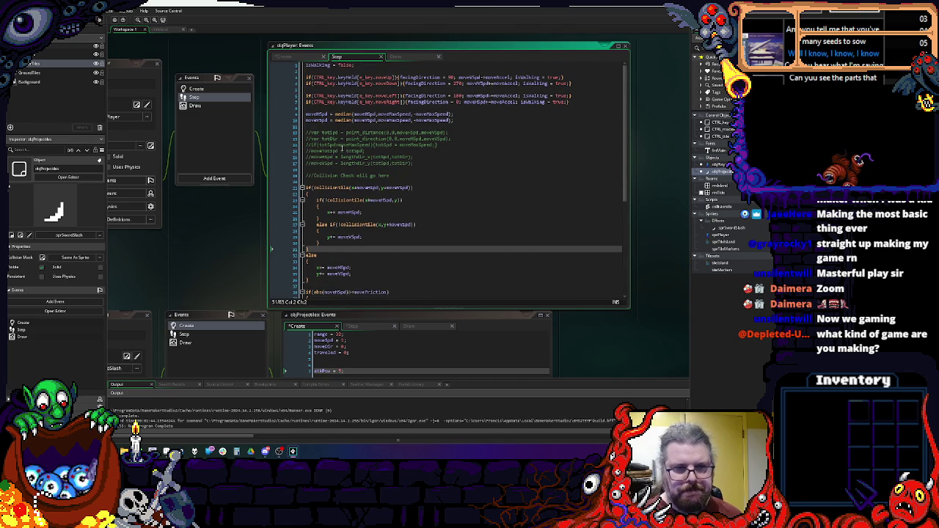
left_click(358, 125)
key("Return")
key("Return")
key("Return")
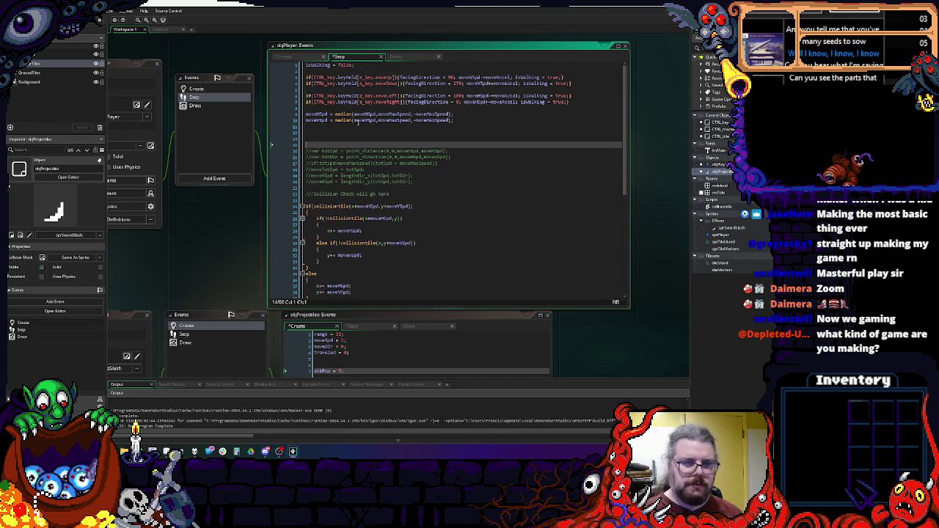
type("if(isW")
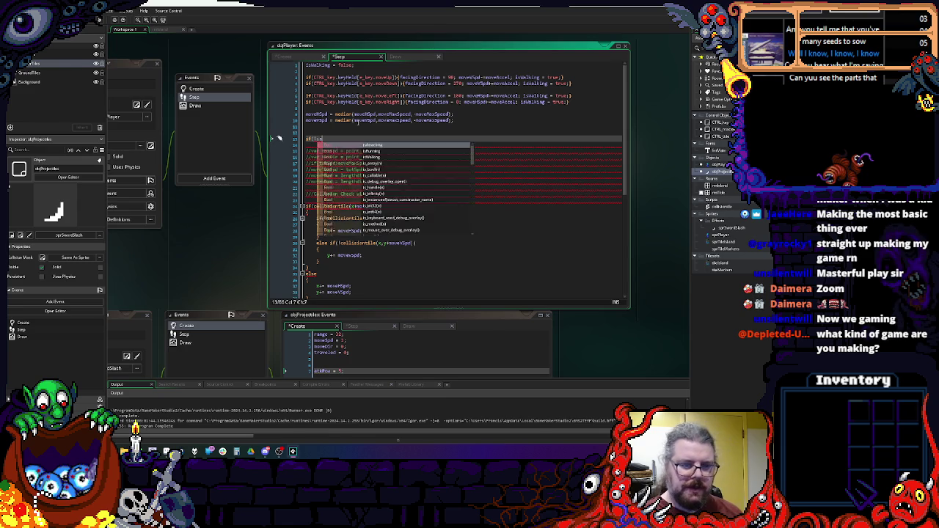
key("Return")
type(")")
key("Return")
type("{")
key("Return")
type("}")
key("Up")
key("Return")
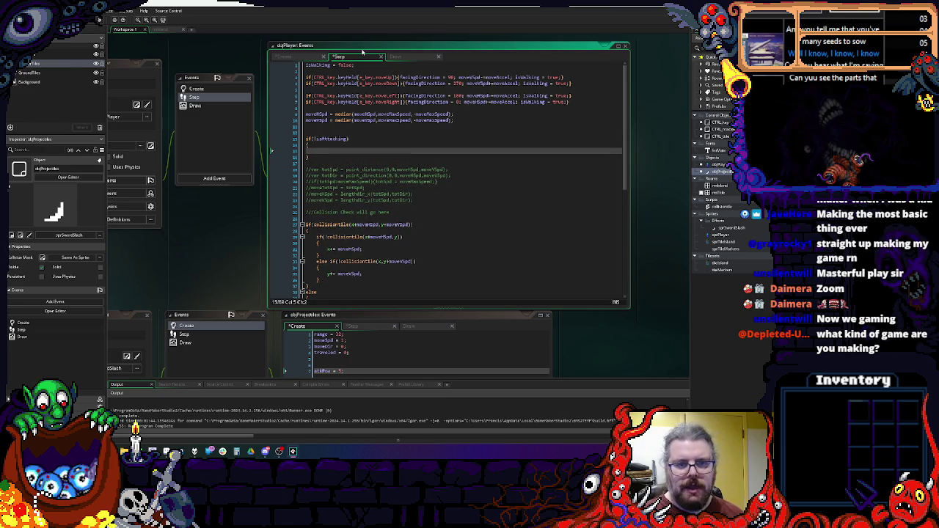
- Inside the block, check CTRL_key.keyHeld(e_key.attack) and set isAttacking = true
left_click(398, 77)
left_click_drag(398, 76, 308, 77)
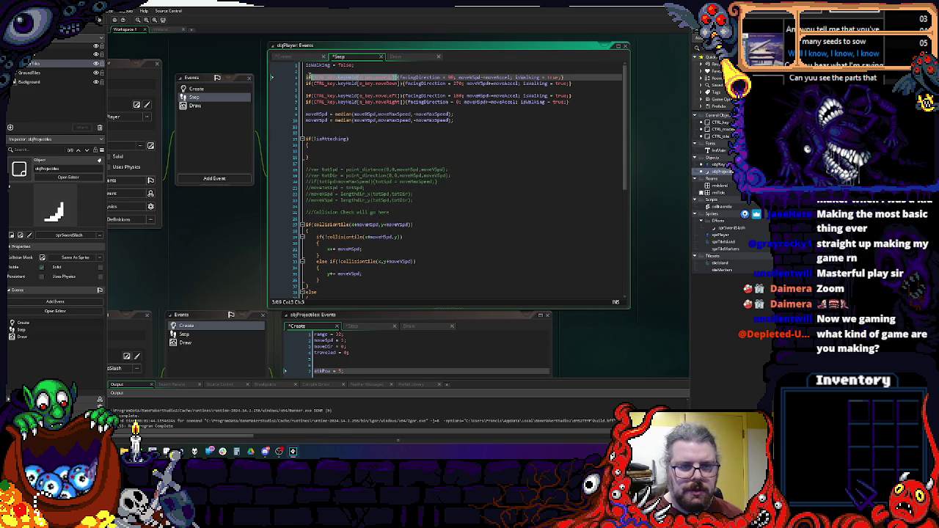
key("ctrl+c")
left_click(326, 151)
key("ctrl+v")
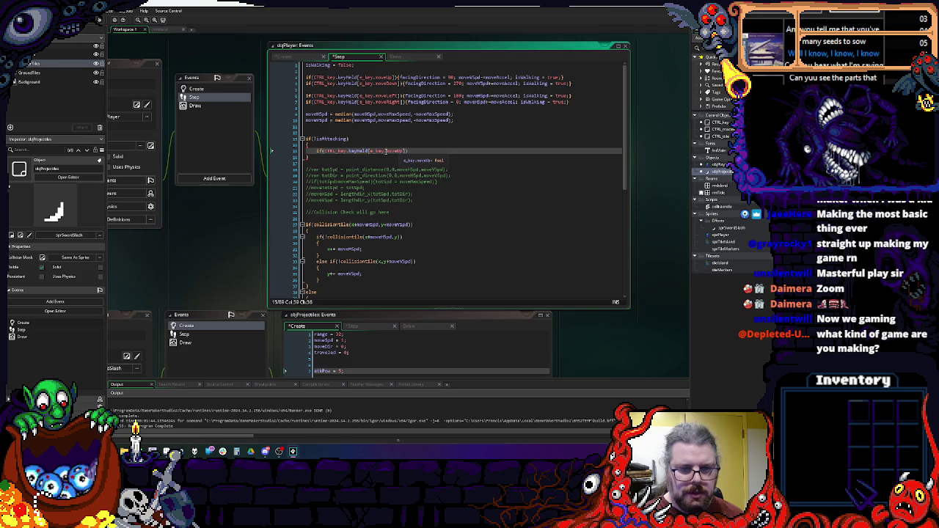
key("BackSpace")
key("BackSpace")
key("BackSpace")
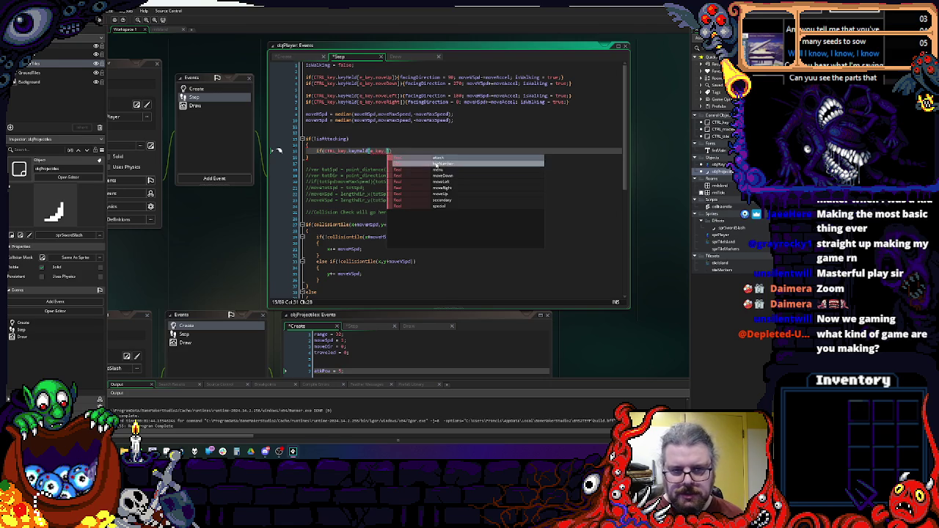
double_click(438, 158)
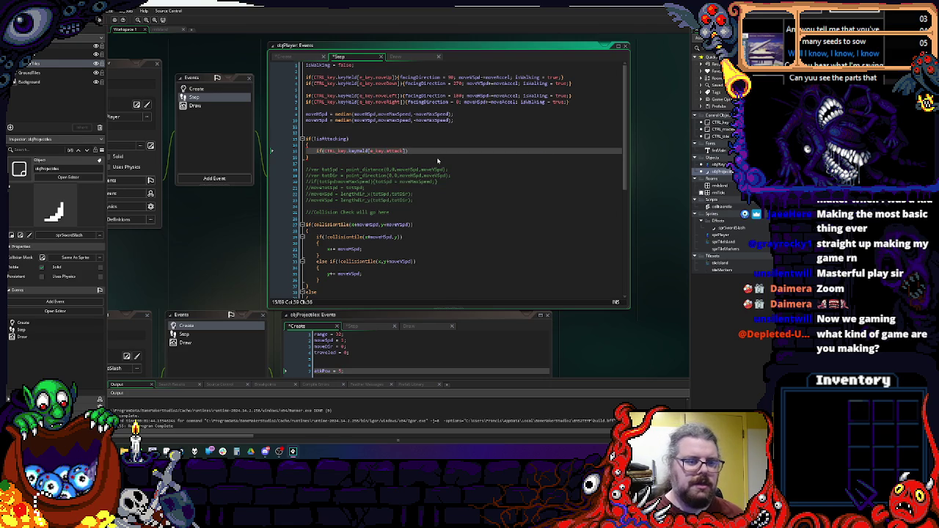
type("){")
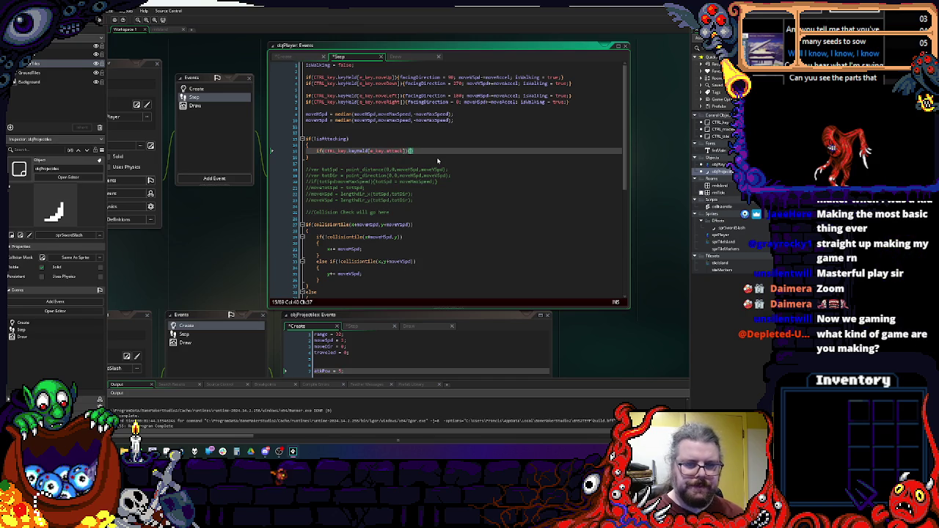
type("isAt")
key("Return")
type("= true;")
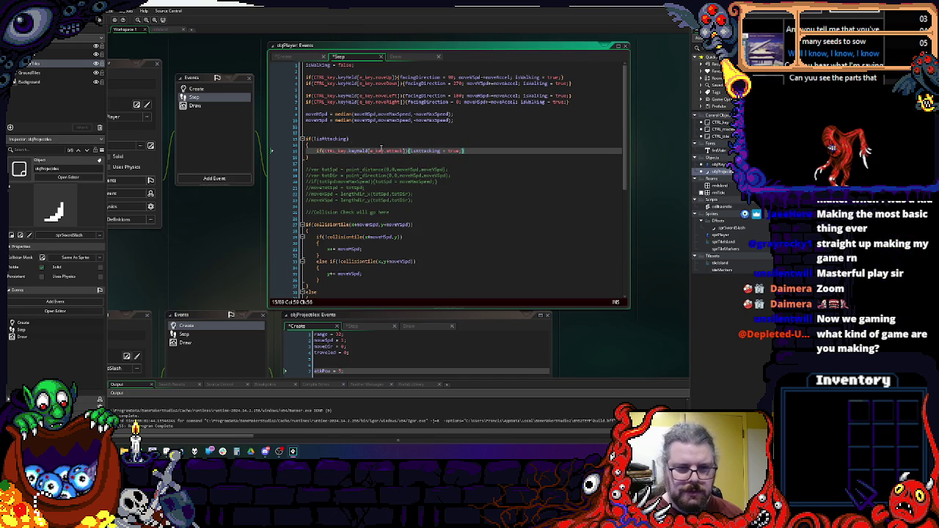
- Also require attackDelay <= 0 in the condition and set attackDelay = 30 when attacking
left_click(349, 139)
type("&&")
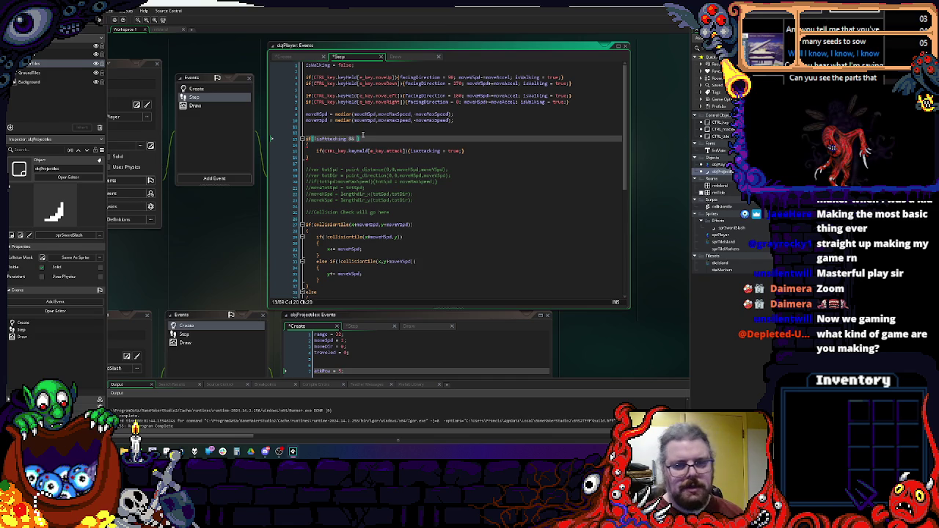
left_click(198, 90)
left_click(314, 145)
left_click(194, 97)
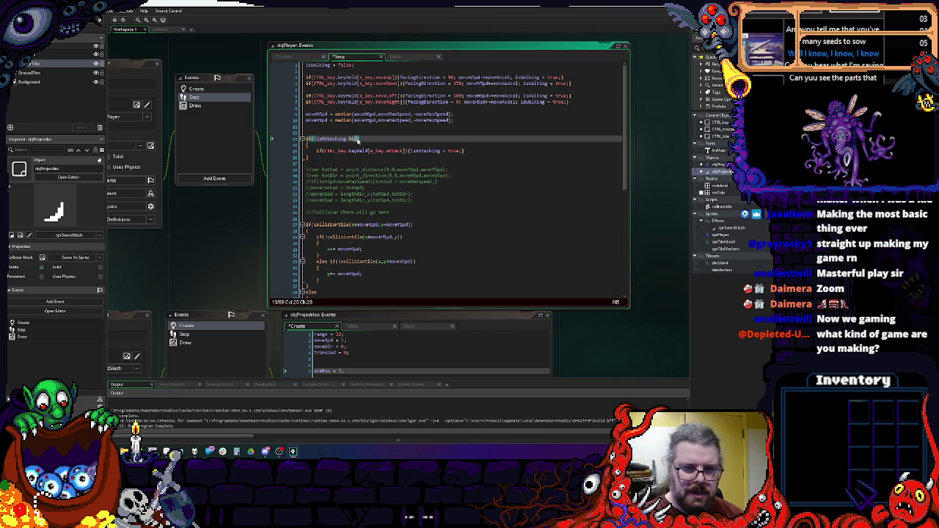
type("attackDelay<=0")
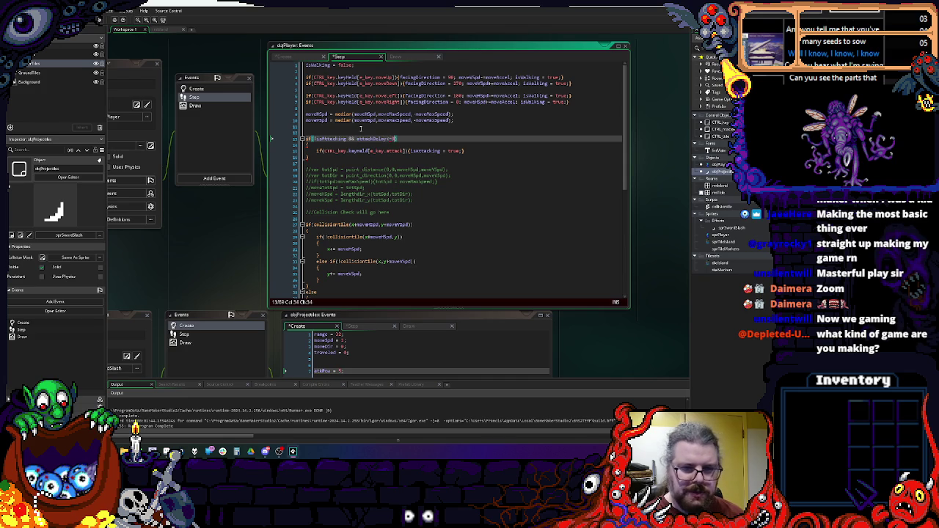
left_click(462, 151)
type("attackDelay = 30;")
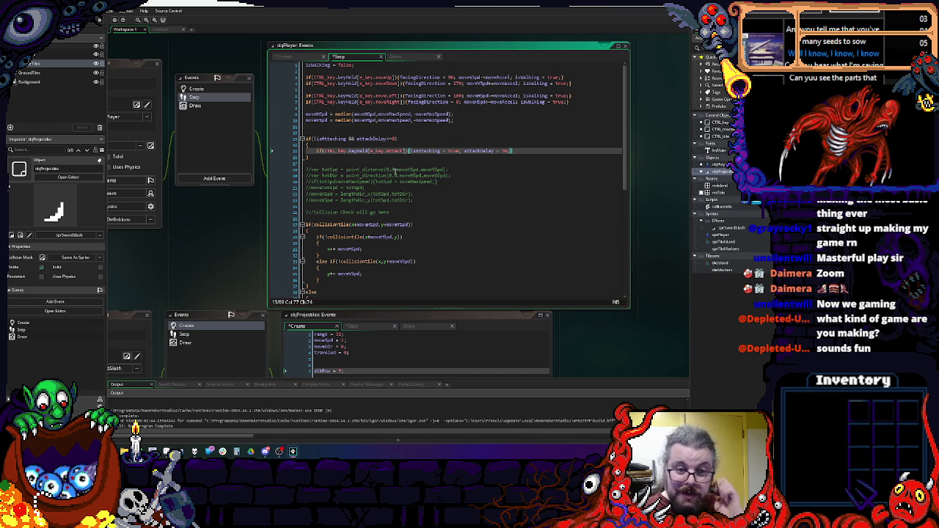
left_click(396, 163)
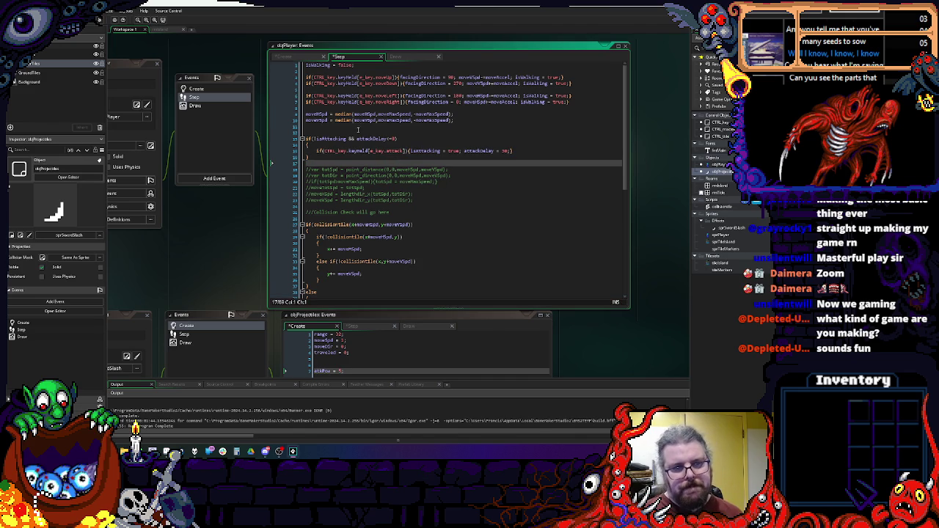
left_click(358, 73)
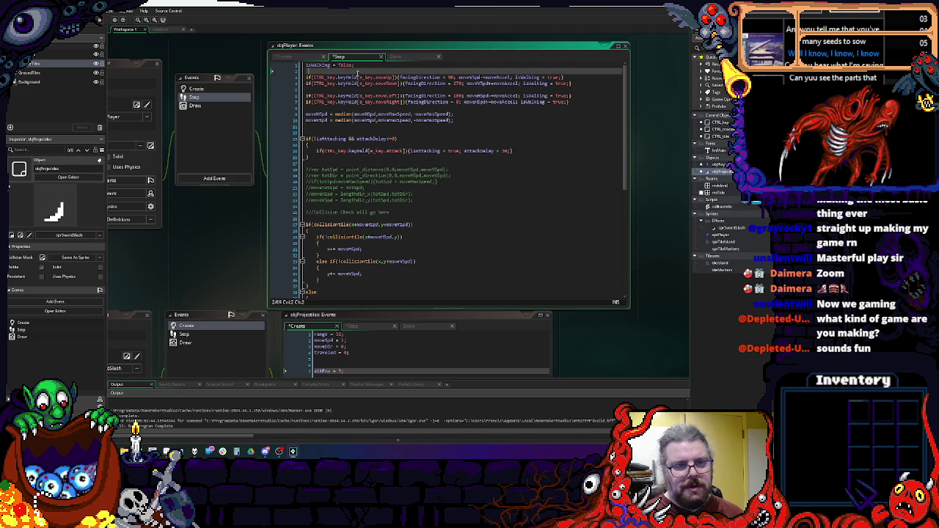
- Add a countdown: if attackDelay > 0 decrement it, otherwise set attackDelay to 0
key("Return")
key("Return")
type("if(attackDelay>0){")
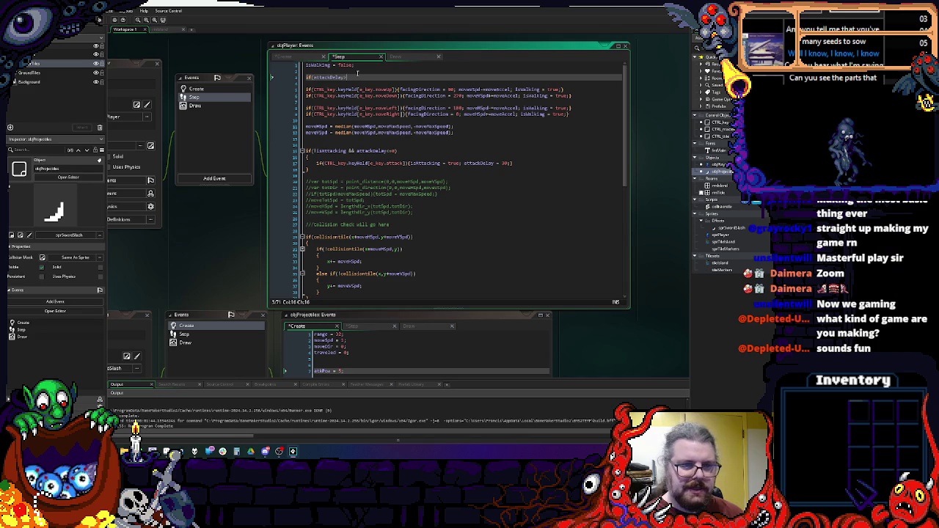
type("attackDelay-=1;")
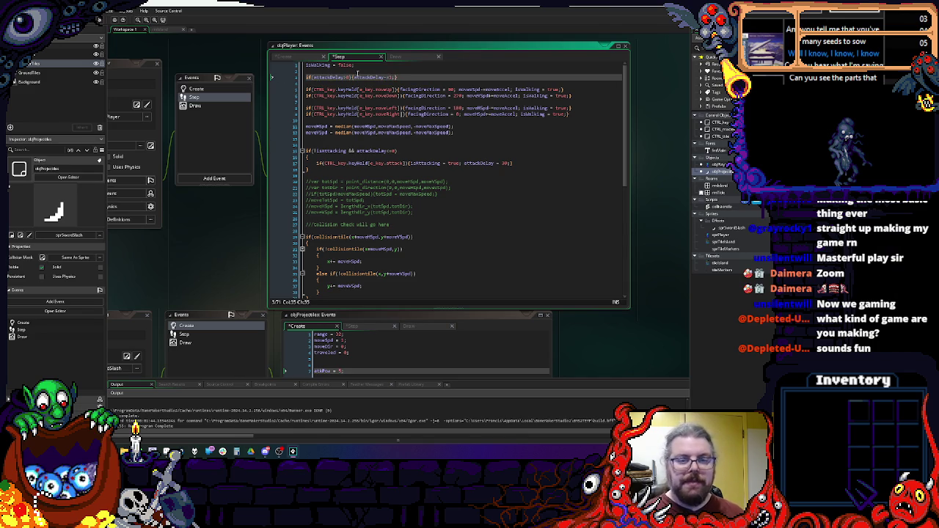
key("Left")
key("Right")
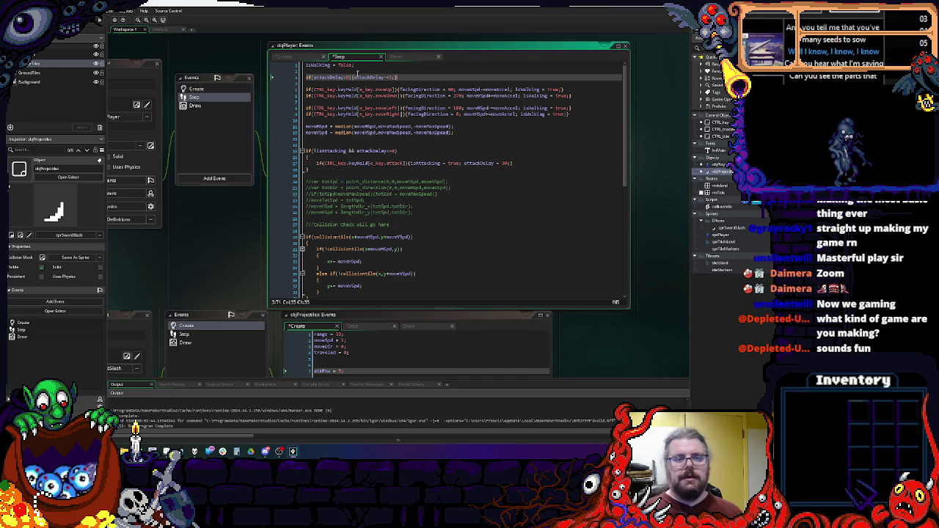
type("else{atta")
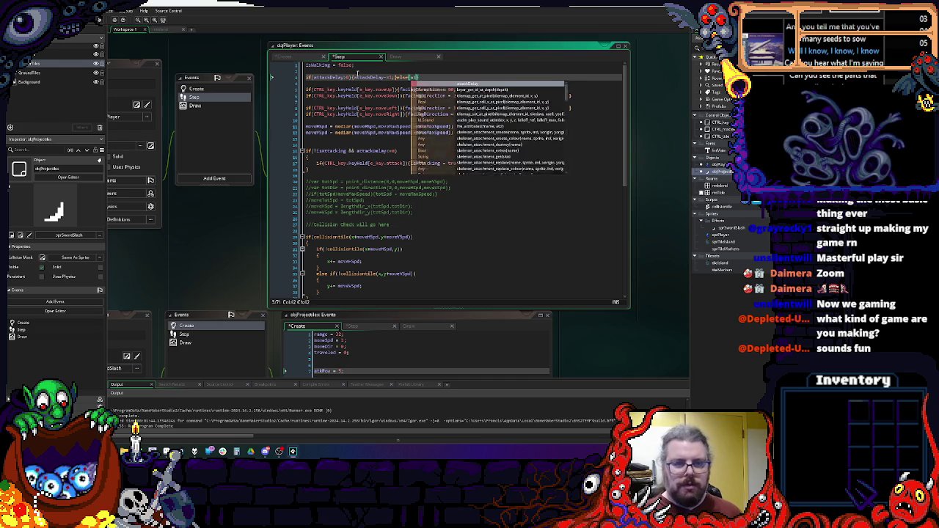
type("ck")
key("Return")
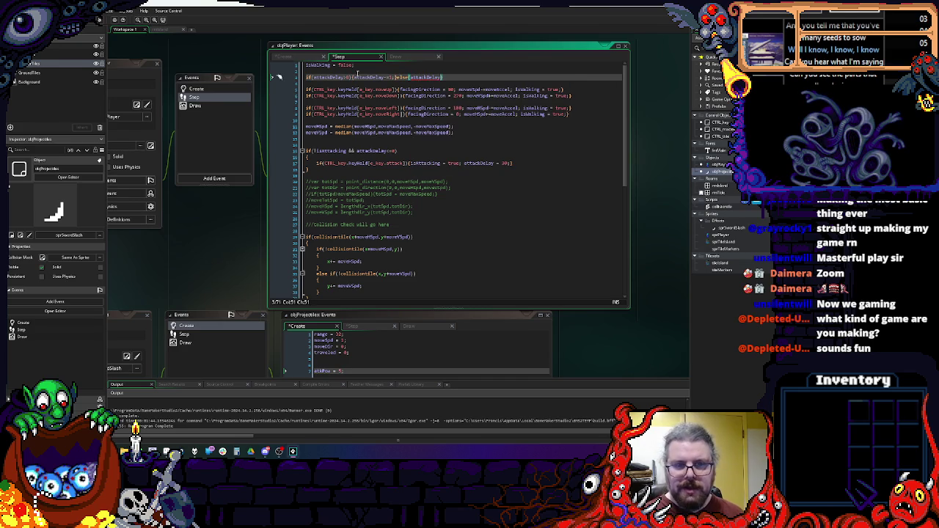
type("0;")
left_click(469, 169)
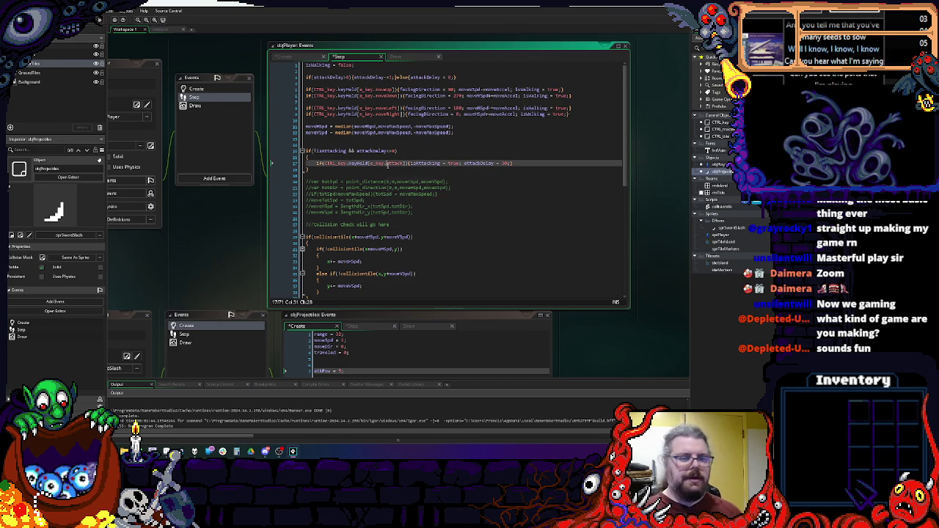
left_click(517, 162)
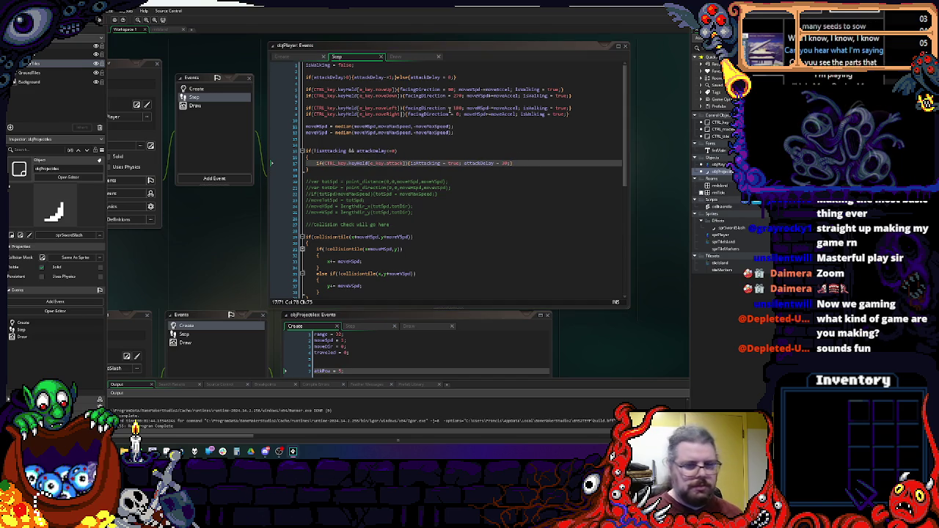
left_click(517, 163)
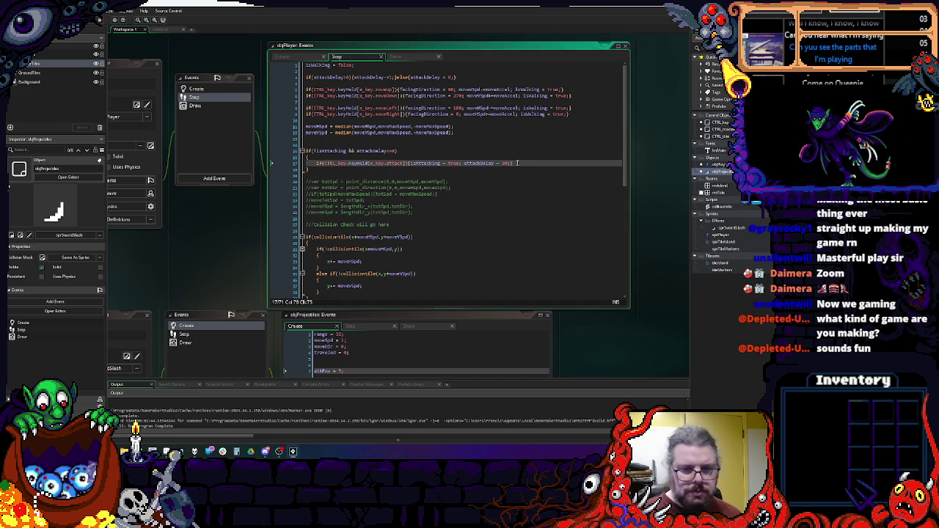
left_click(412, 163)
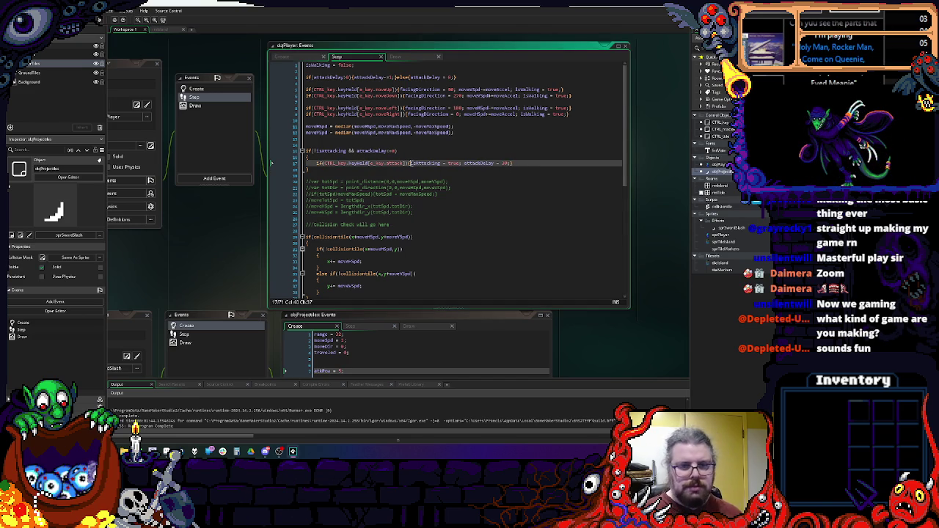
- Split the one-line attack if into a multi-line block with an empty line inside
key("Return")
key("Up")
key("End")
key("Left")
key("Return")
key("Down")
key("End")
key("Left")
key("Return")
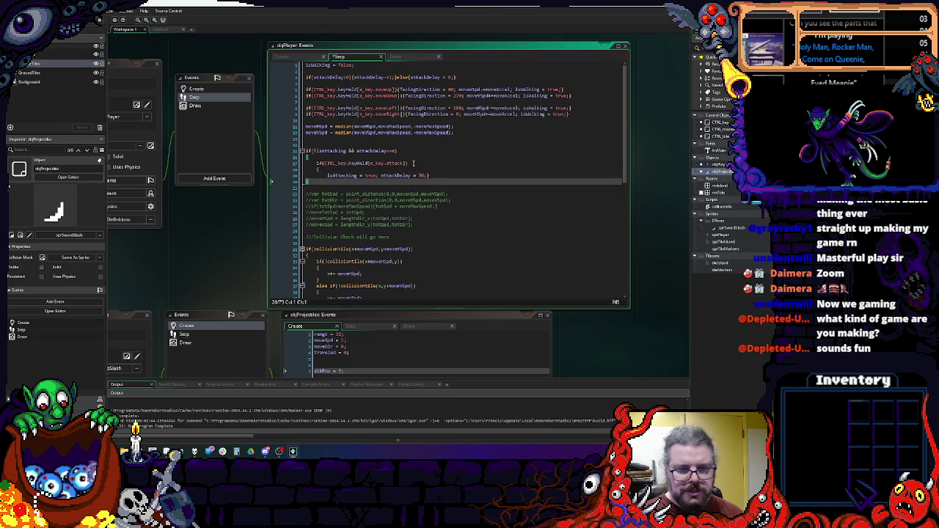
key("Return")
type("}")
key("Up")
key("End")
key("Return")
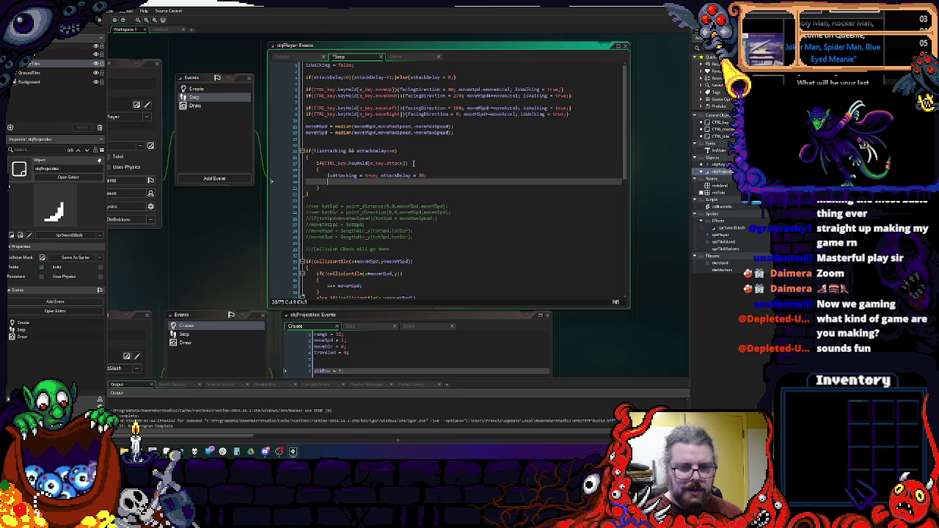
- Add var atk = instance_create_depth(x, y, depth, objProjectiles); inside the attack block
type("instan")
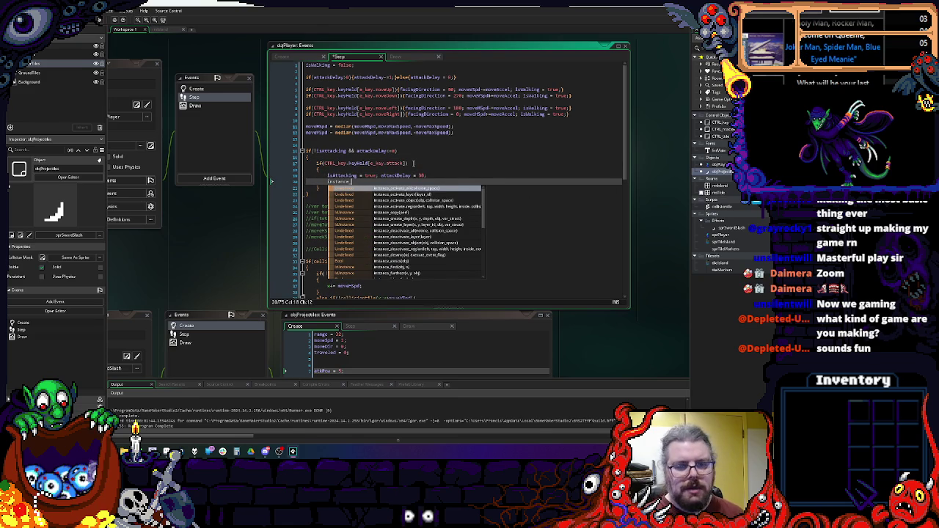
type("ce_create_de")
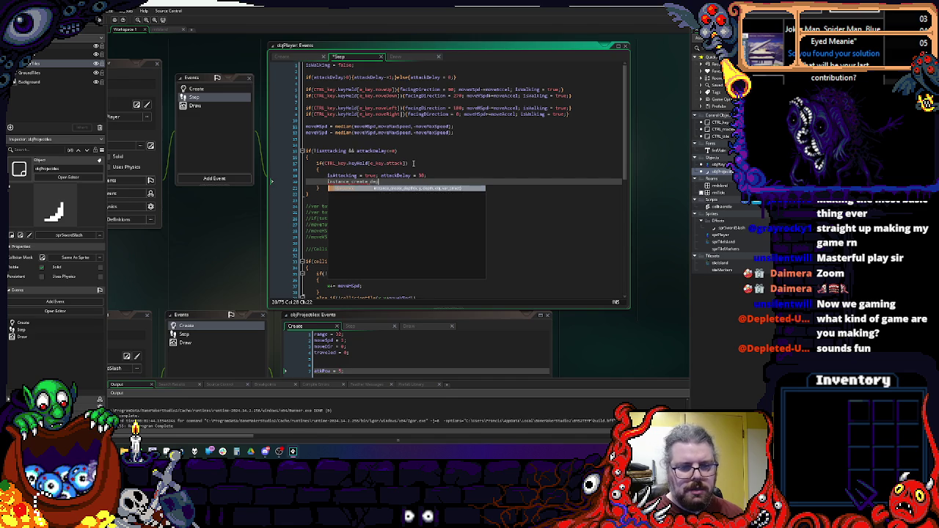
key("Return")
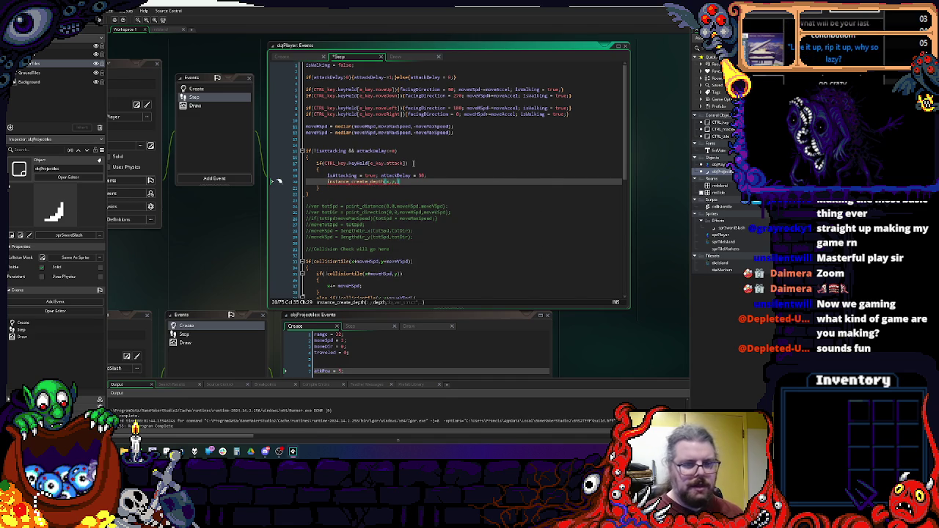
type("depth,")
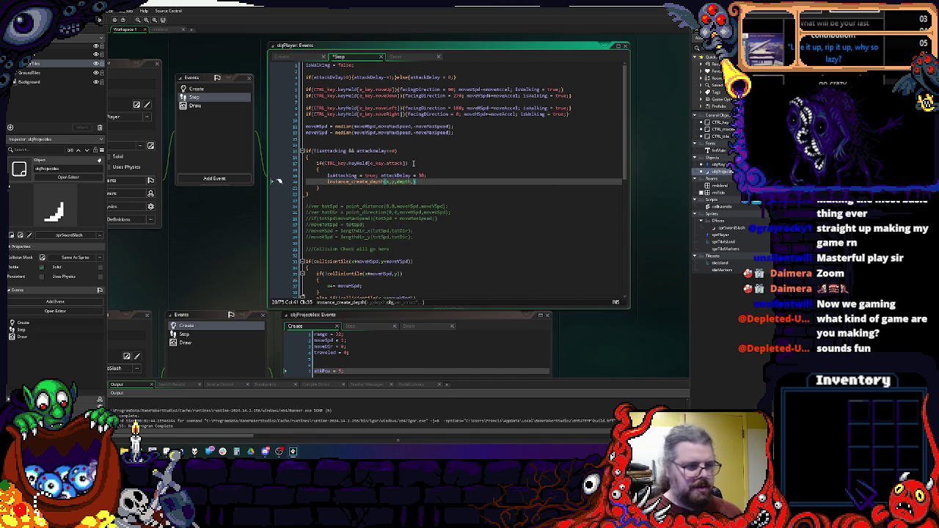
type("obj")
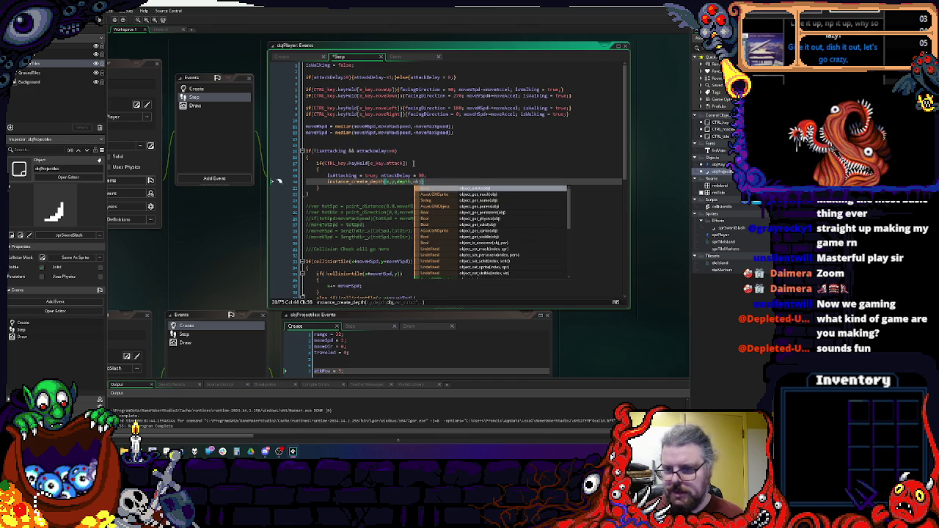
type("Projecctiles,")
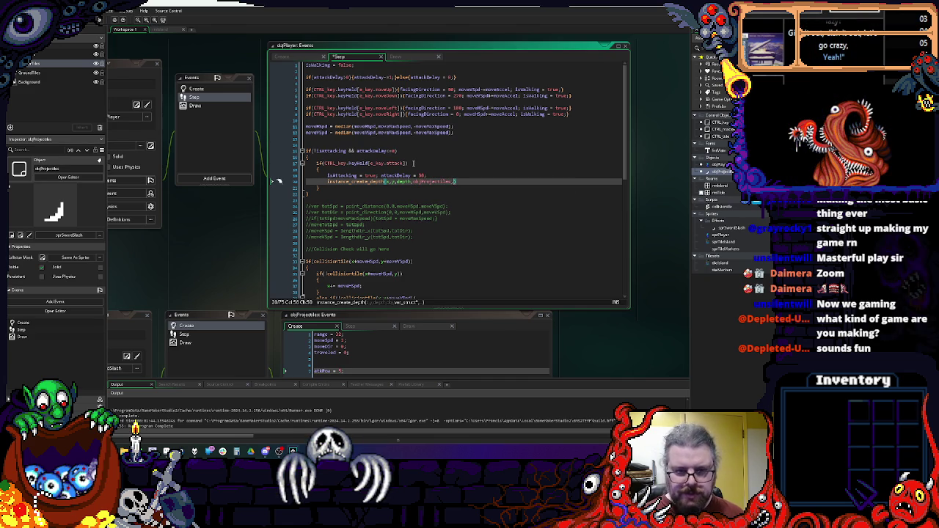
type(");")
key("Home")
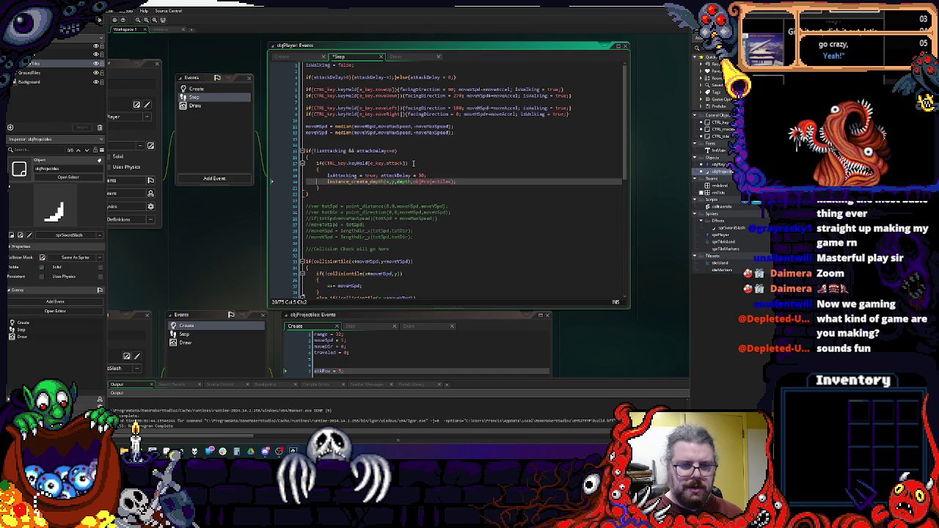
type("var ")
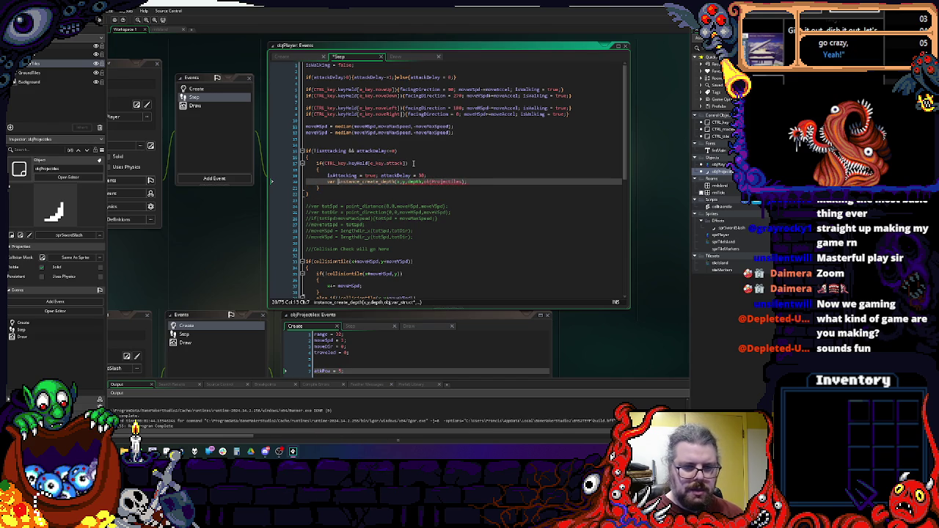
type("atk =")
key("End")
key("Return")
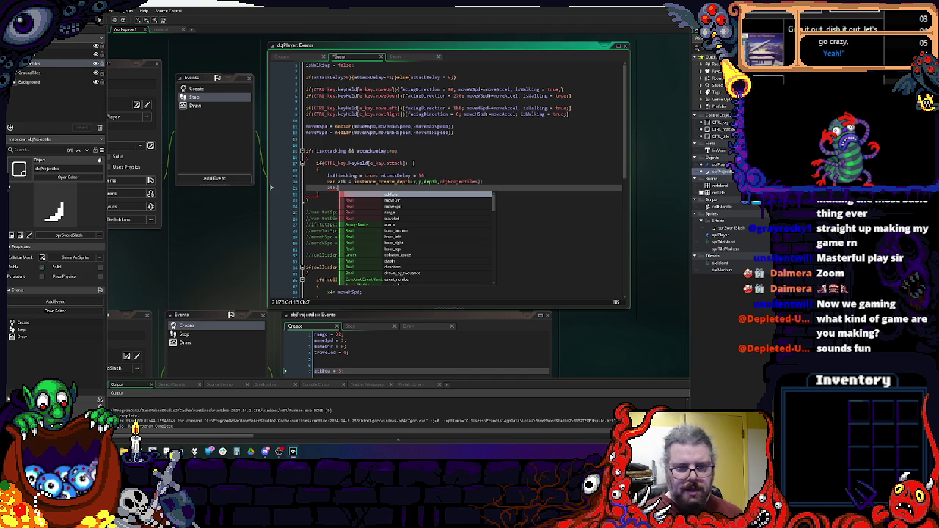
- Set atk.moveDir = facingDirection; on the line below the spawn call
key("Down")
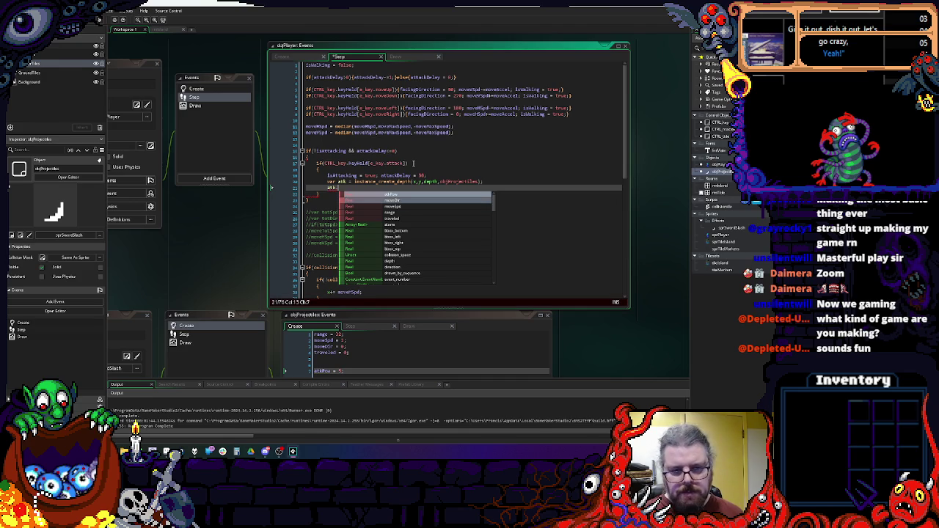
key("Return")
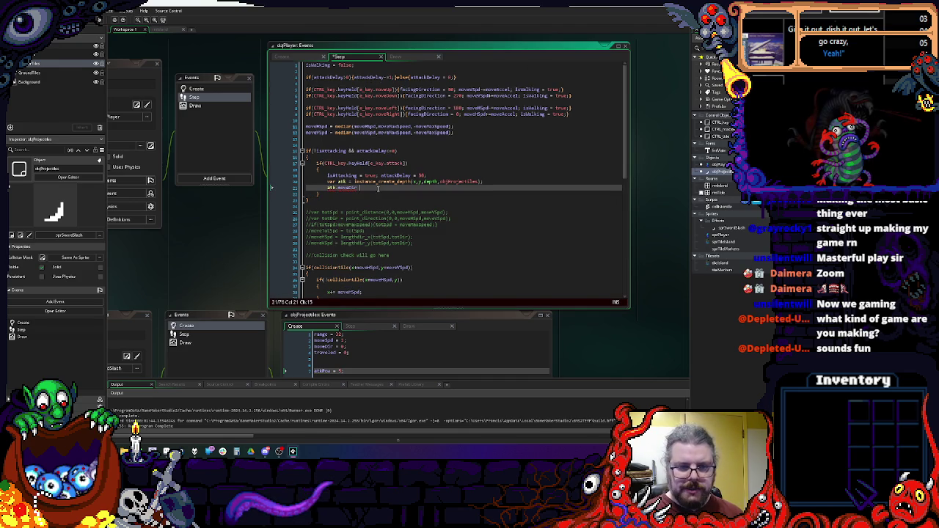
type("= facingDirection;")
key("Return")
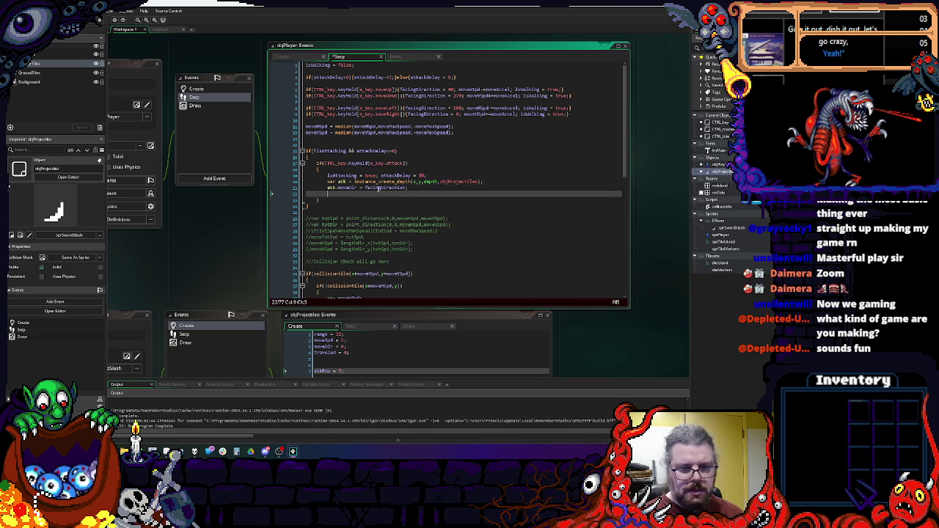
type("atk.")
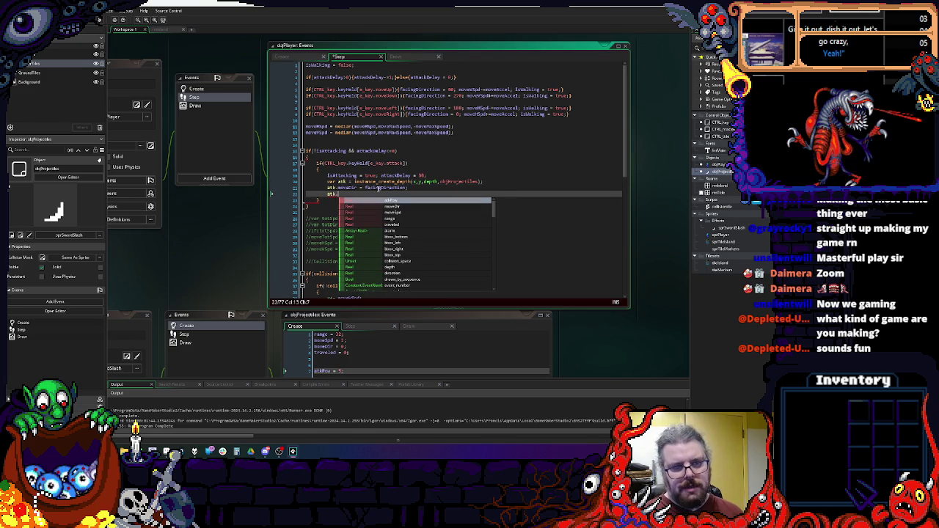
key("BackSpace")
key("BackSpace")
key("BackSpace")
key("Up")
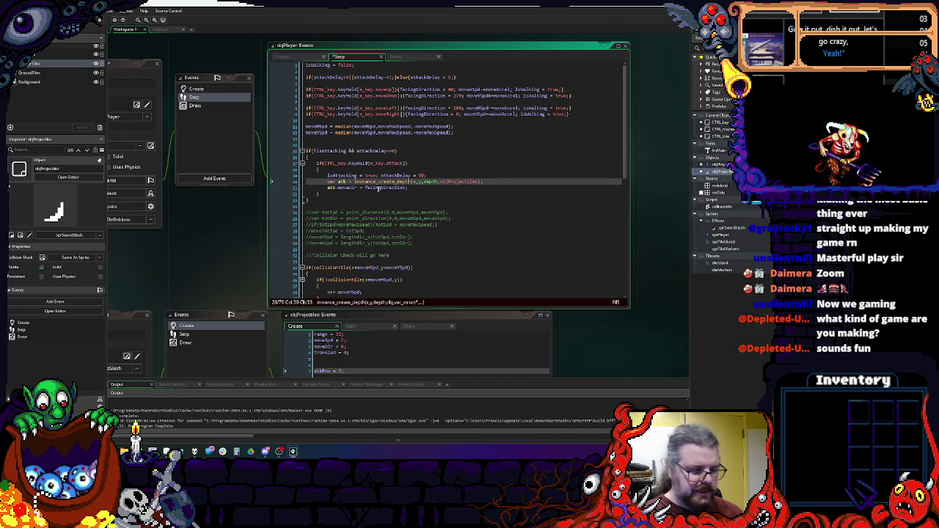
- Offset the spawn x and y by lengthdir_x/lengthdir_y(6, facingDirection)
key("Right")
key("Right")
key("Right")
type("+lengthdi")
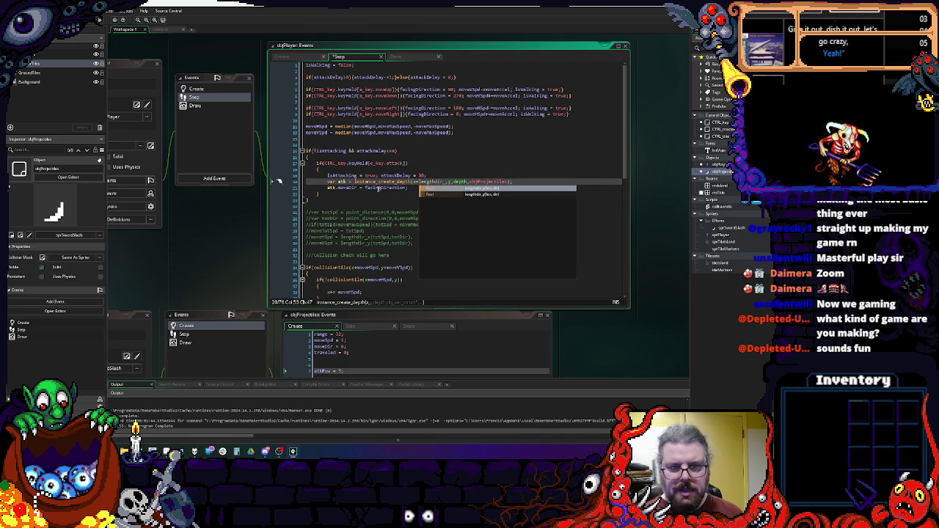
key("Return")
type("(8,")
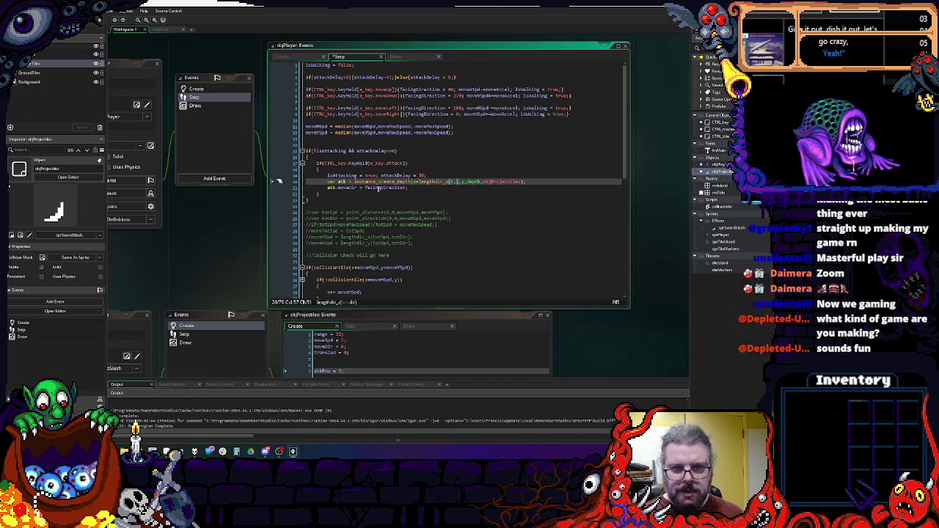
double_click(385, 188)
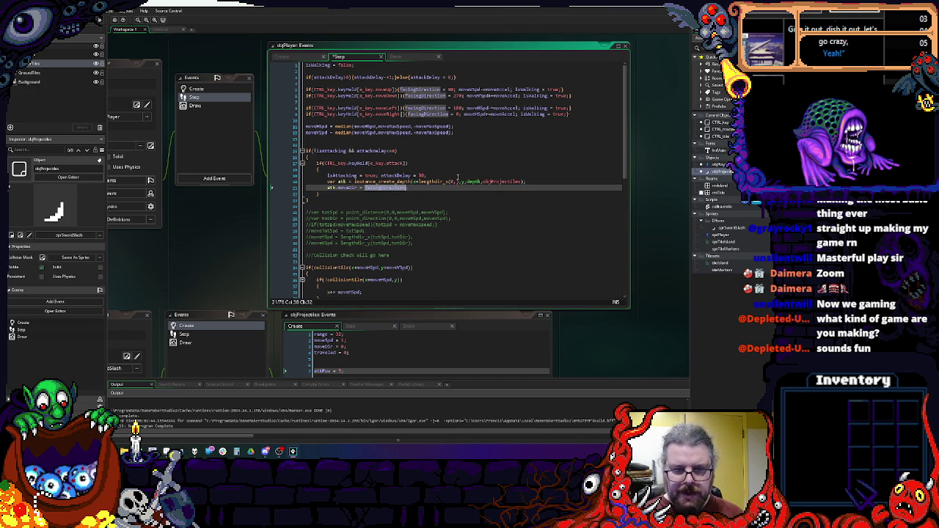
key("ctrl+c")
left_click(458, 182)
key("ctrl+v")
type("),")
left_click_drag(500, 182, 413, 182)
key("ctrl+c")
left_click(512, 182)
type("+")
key("ctrl+v")
left_click(535, 182)
key("BackSpace")
type("y")
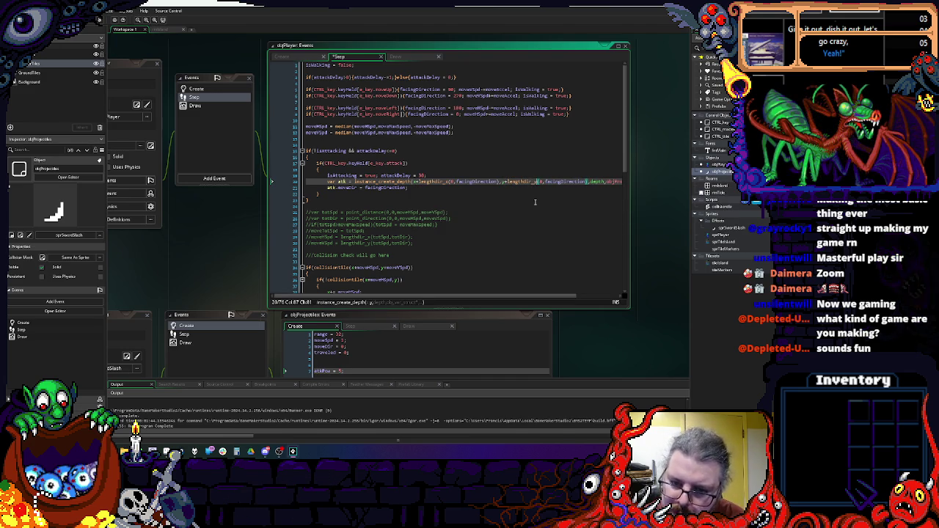
- Widen the code editor and add atk.moveSpd = 4; for the spawned projectile
left_click(535, 187)
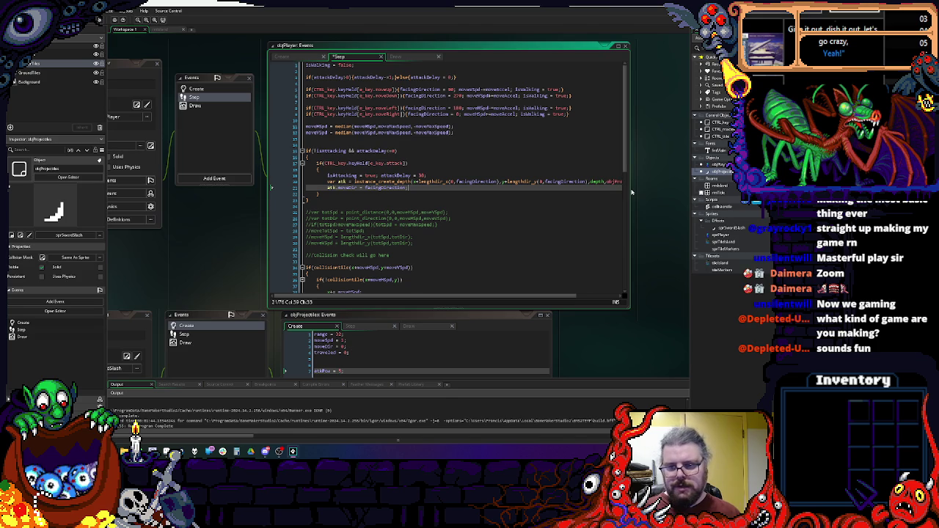
mouse_move(631, 192)
left_mouse_down()
mouse_move(691, 196)
mouse_move(677, 199)
left_mouse_up()
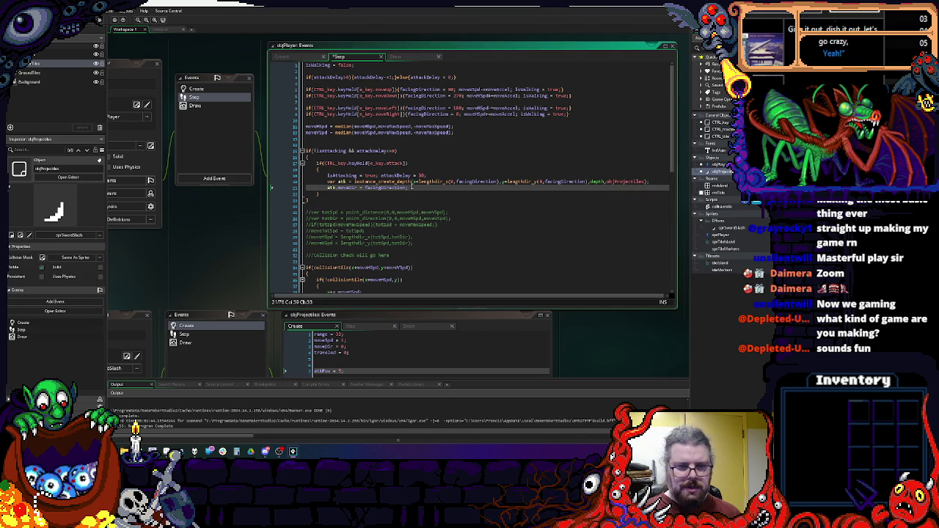
key("Return")
type("atk.m")
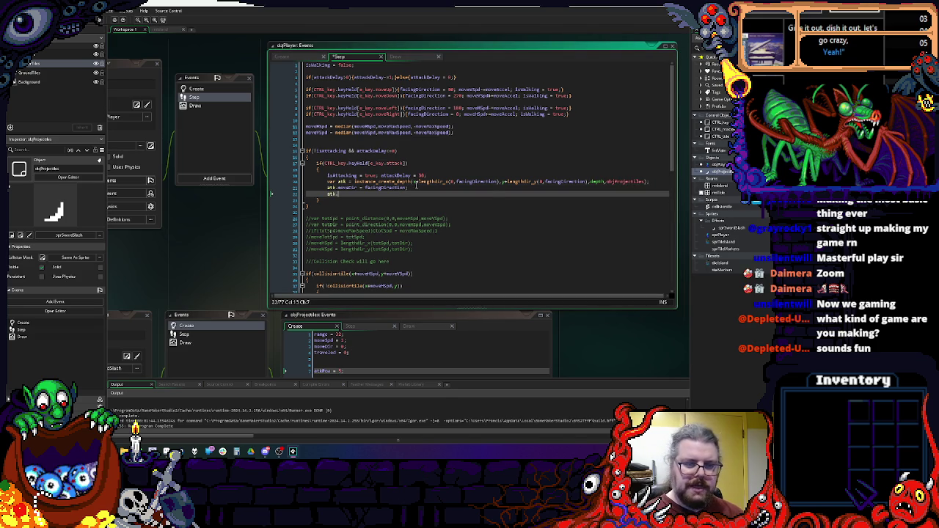
type("oveSpd")
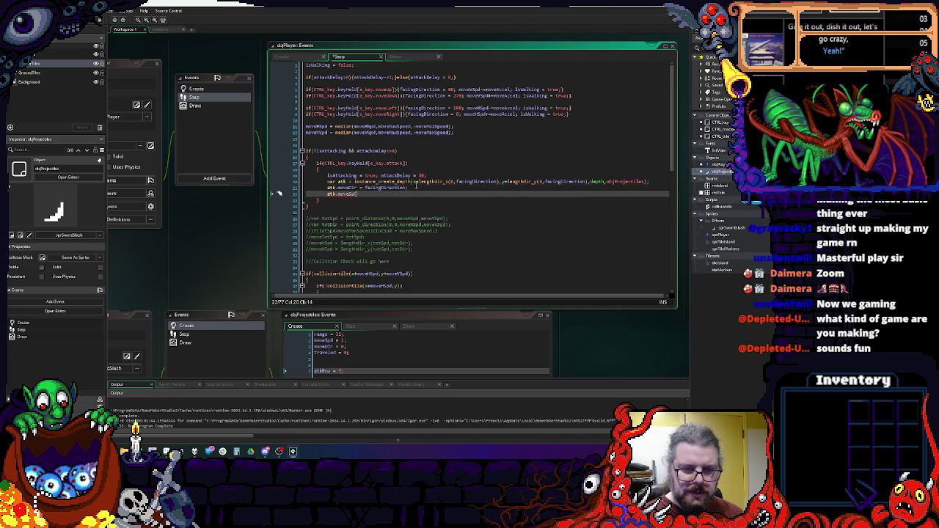
type(" = 2;")
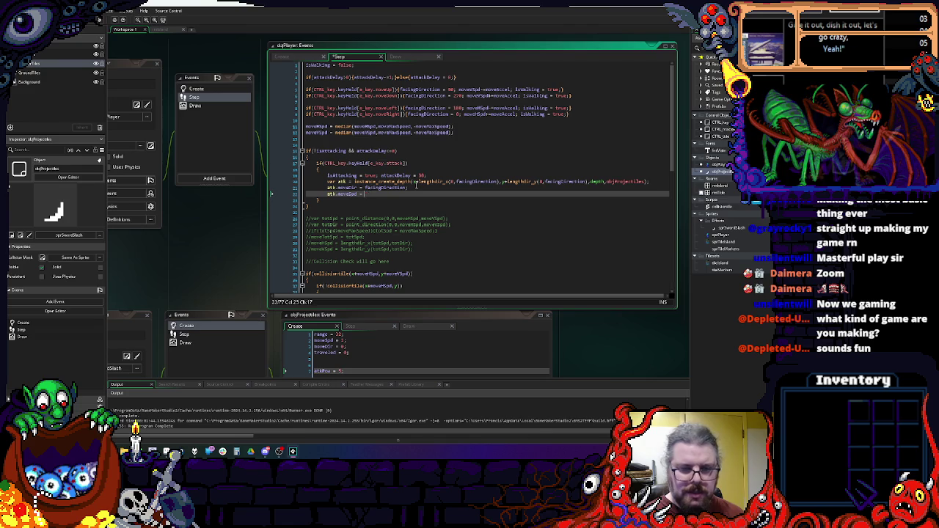
key("BackSpace")
type("4;")
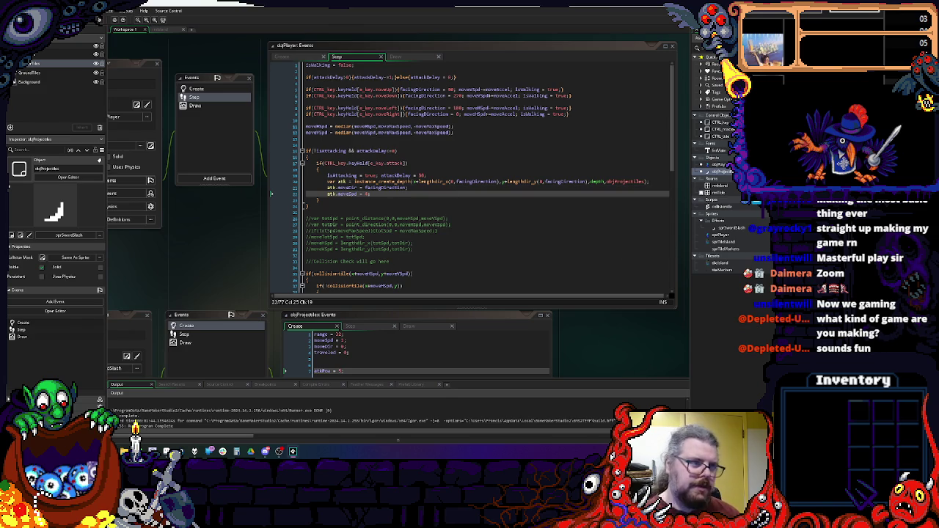
- Run the game with F5 and start playing from the title screen
left_click(383, 196)
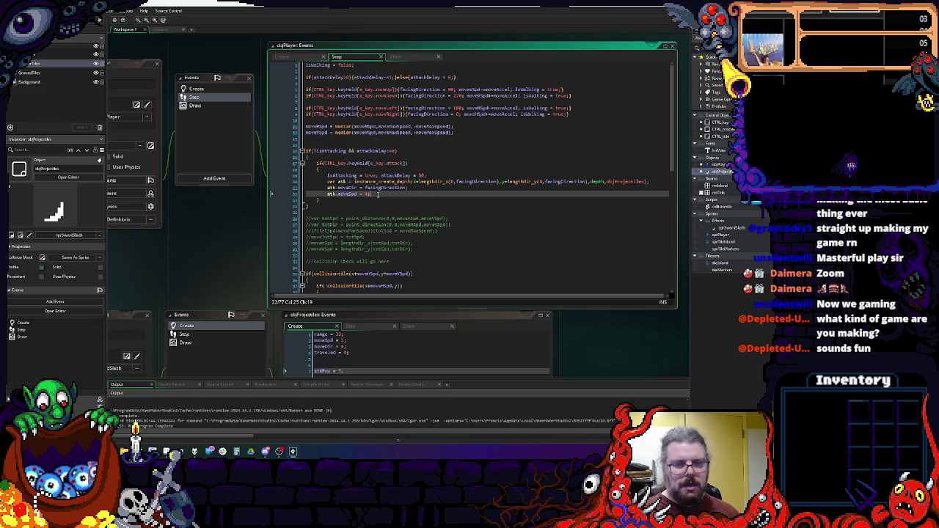
key("F5")
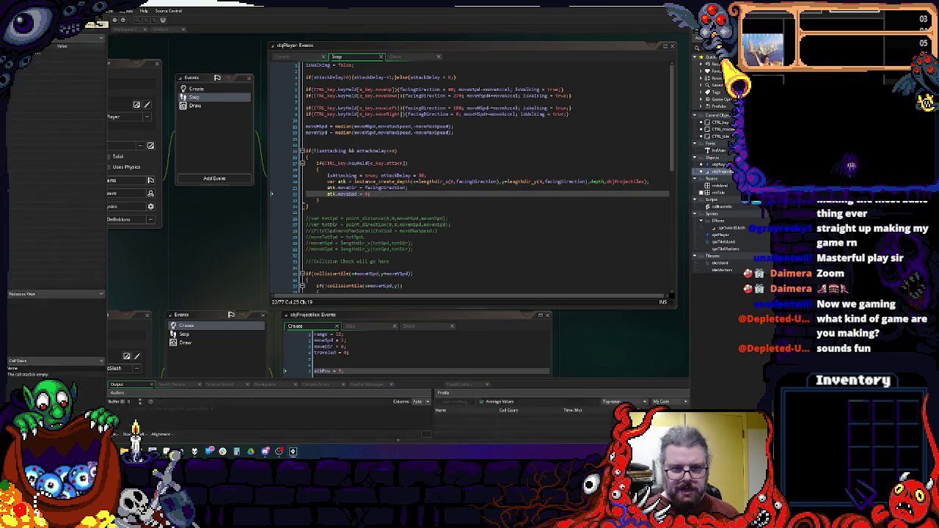
key("space")
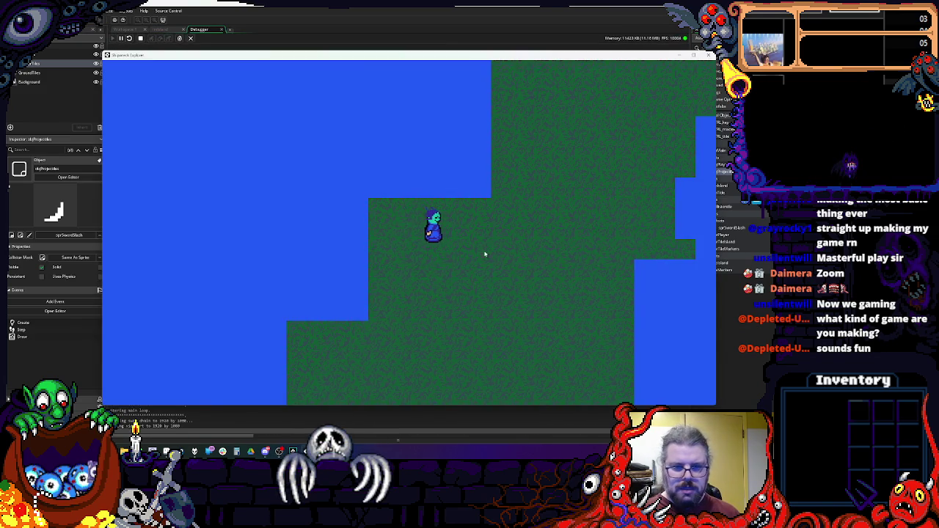
- Walk the player around the map, then stop the game and leave the debugger
key("Right")
key("Right")
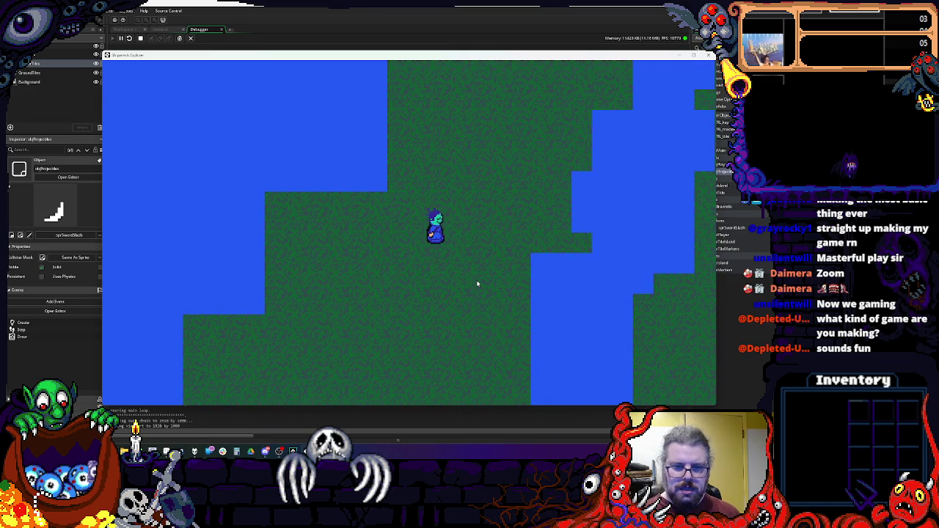
key("Left")
key("Down")
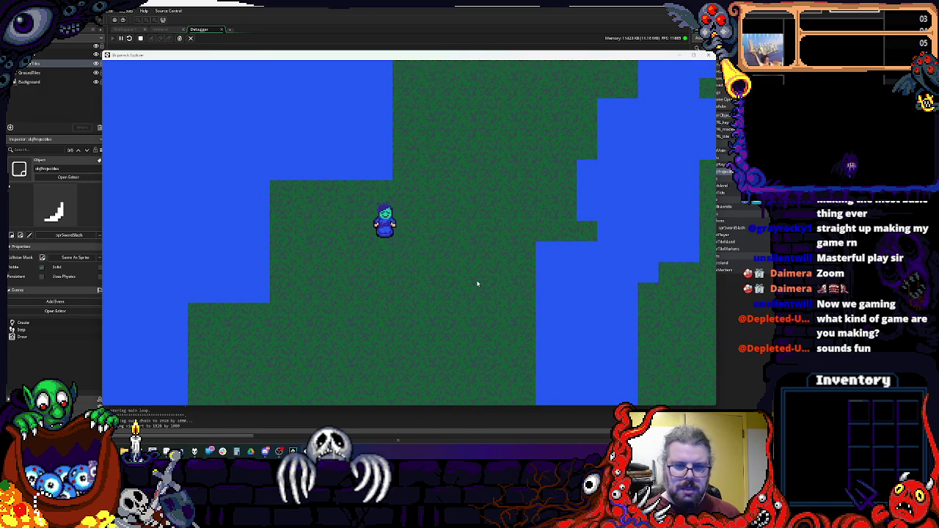
key("Right")
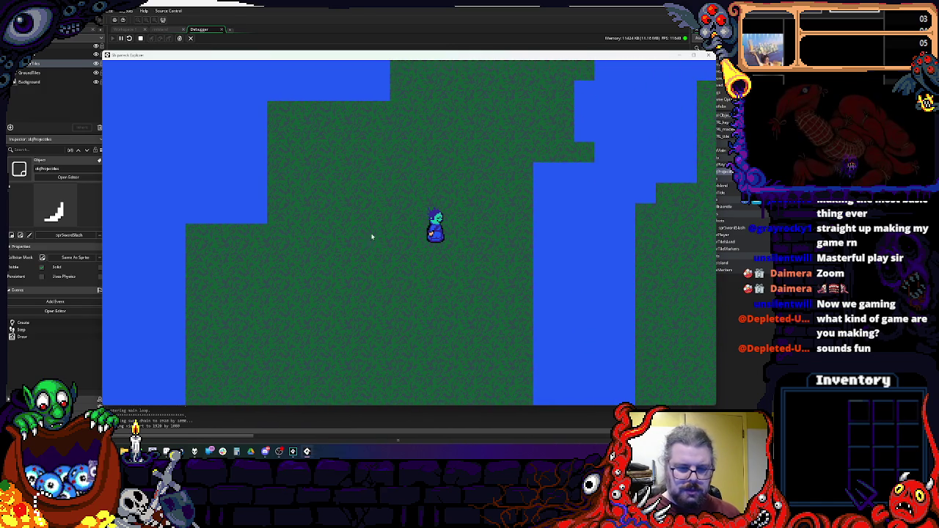
key("Up")
key("Escape")
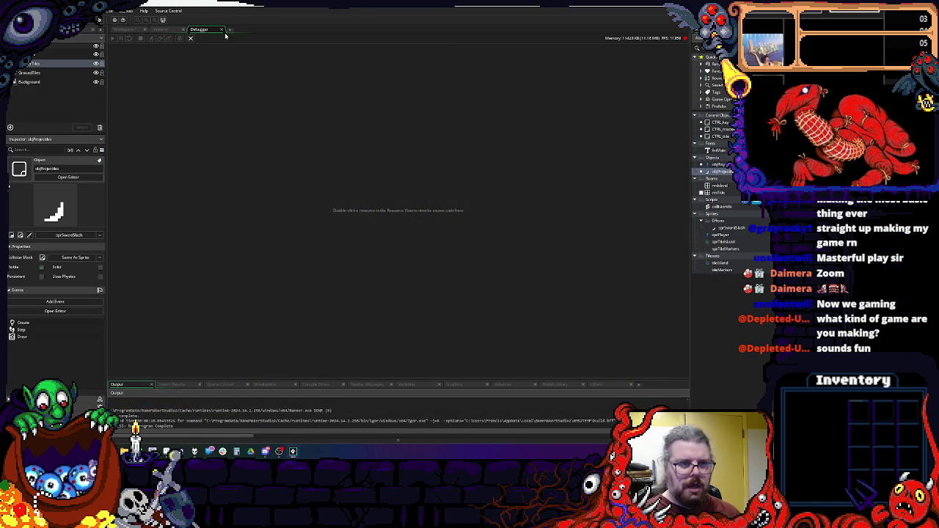
left_click(223, 30)
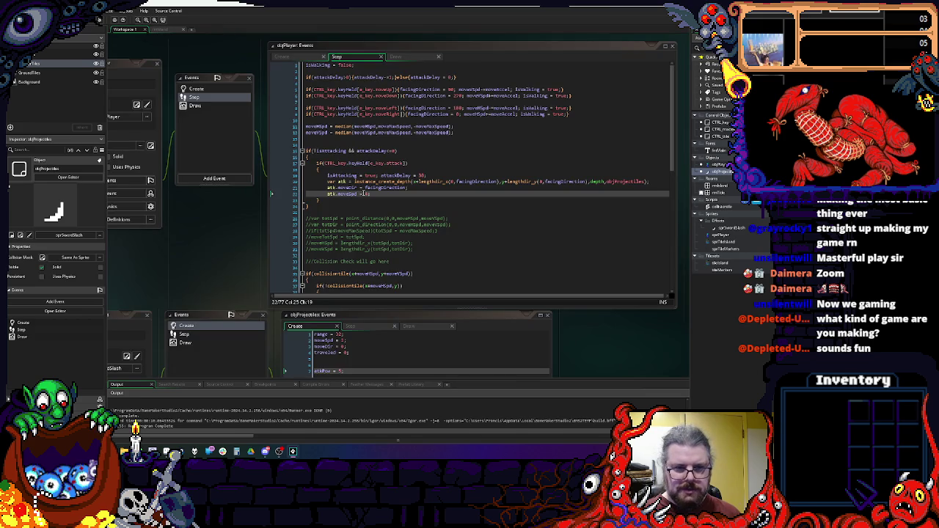
- Reformat the attackDelay if/else in objPlayer's Step code onto separate lines
left_click(369, 127)
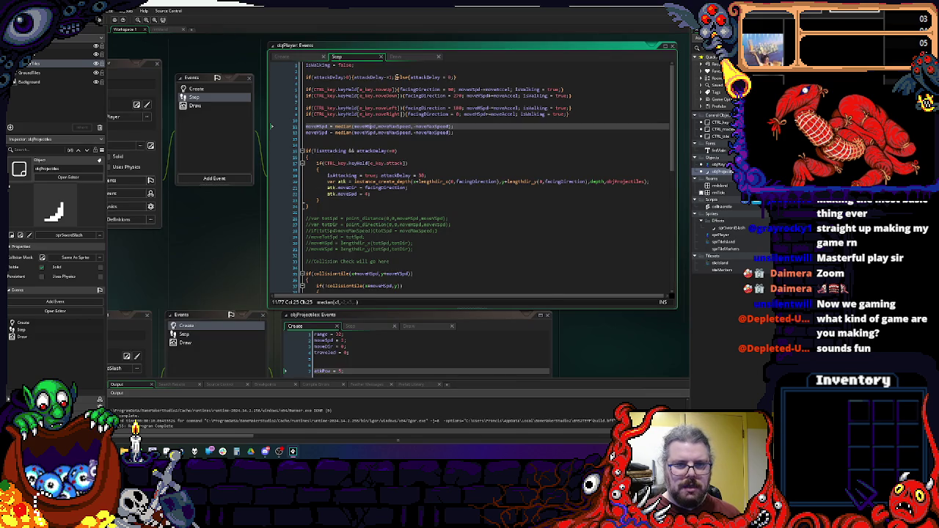
left_click(393, 77)
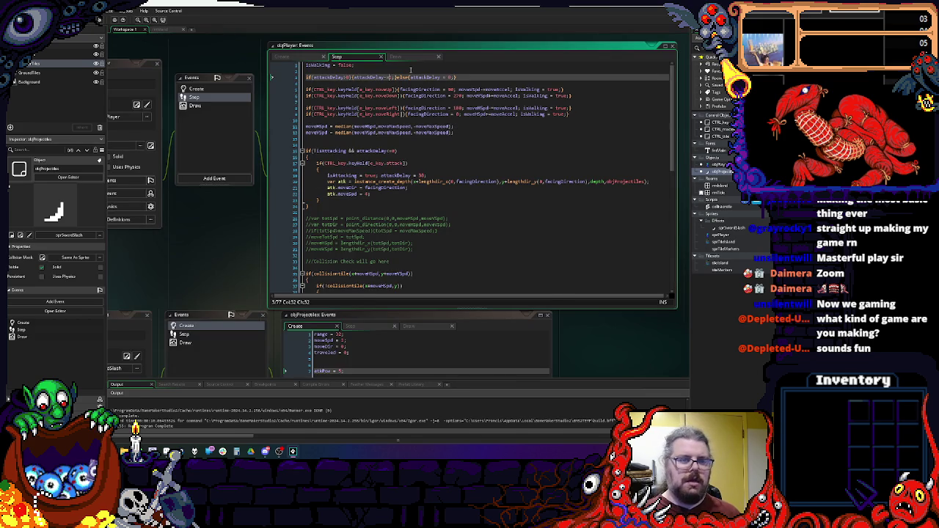
key("Return")
key("Right")
key("Return")
key("End")
key("BackSpace")
type("}")
key("Left")
key("Left")
key("Left")
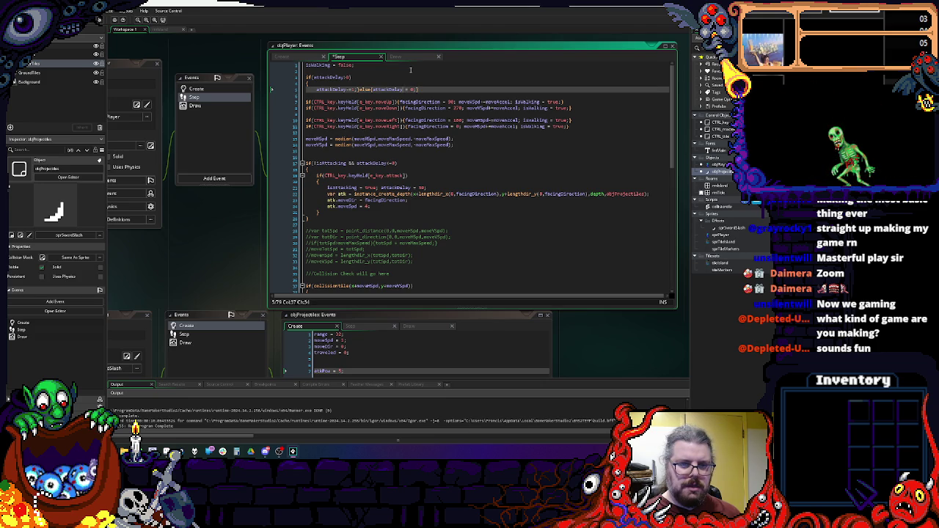
key("BackSpace")
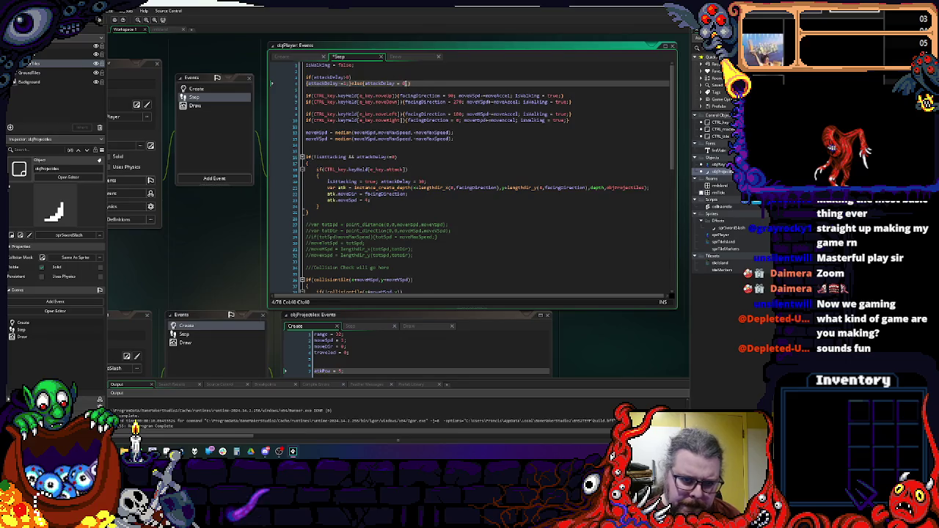
- Add 'isAttacking = false;' at the end of the attackDelay else block and run the game
left_click(329, 157)
left_click(408, 84)
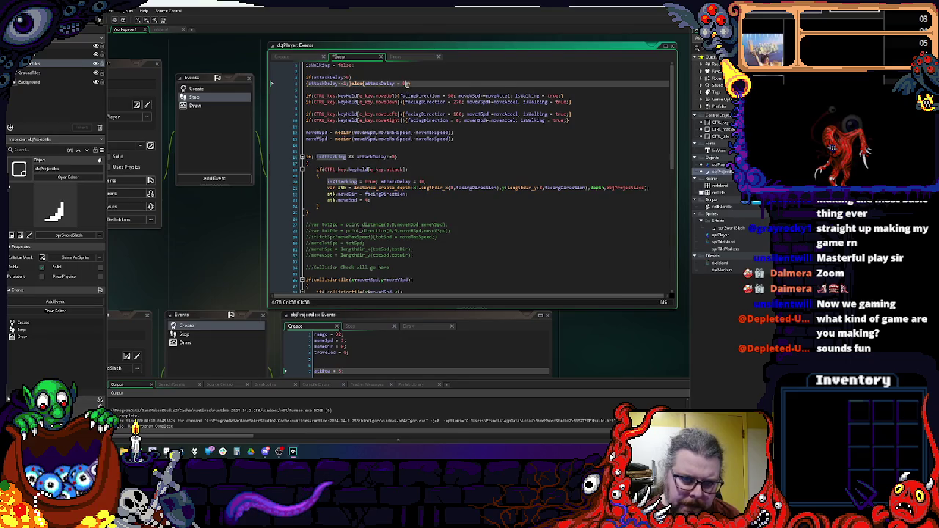
type("; isAttacking = ")
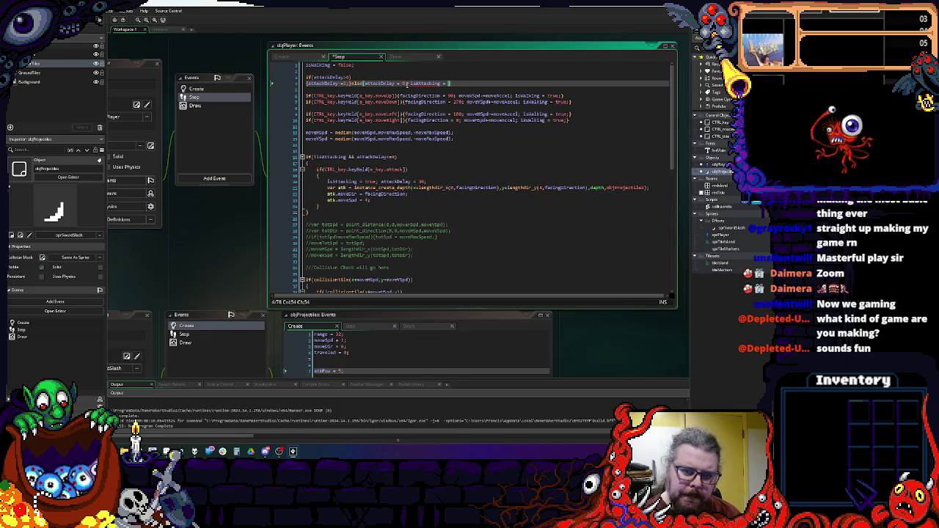
type("false;")
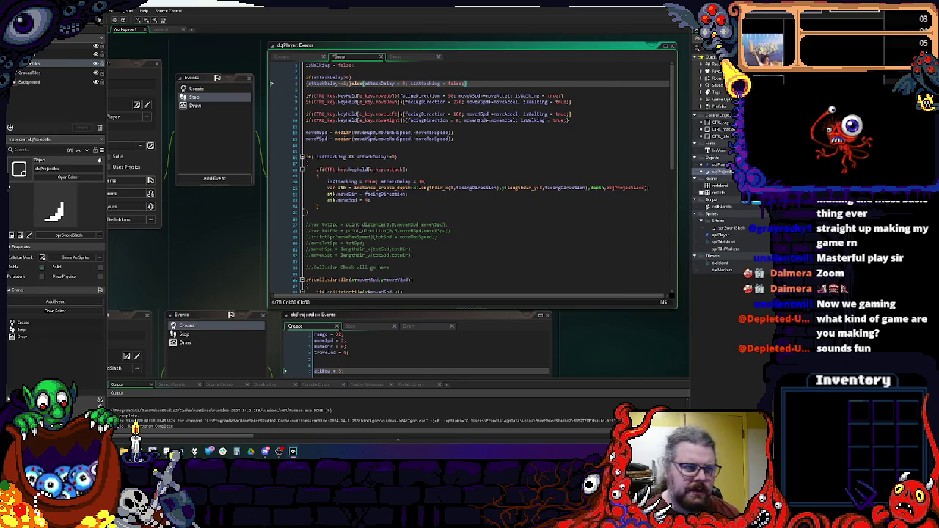
key("F6")
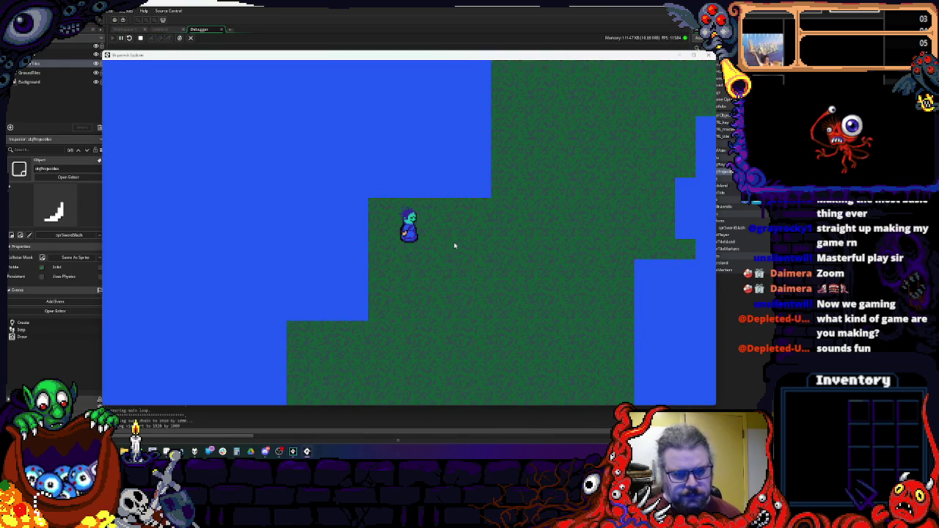
- Walk right, up and down, slashing upward and to the left
key("Right")
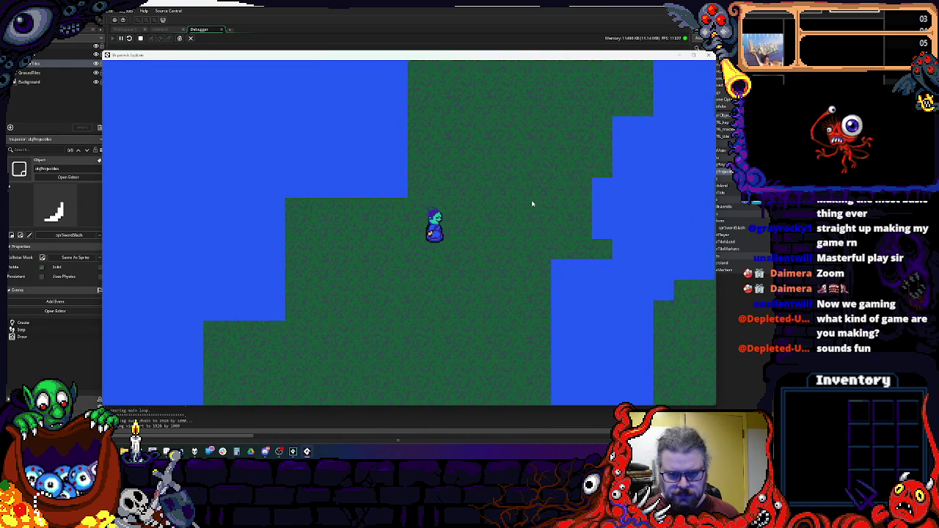
key("Right")
key("space")
key("Up")
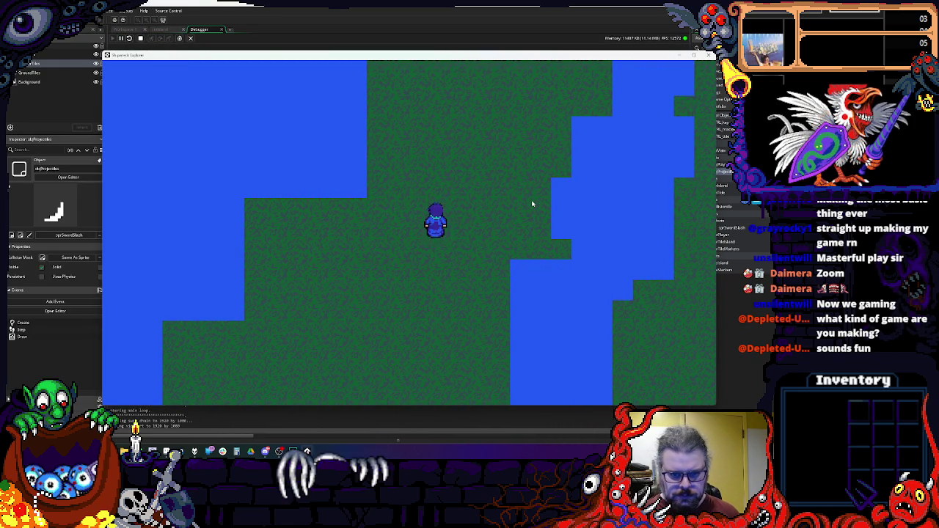
key("Down")
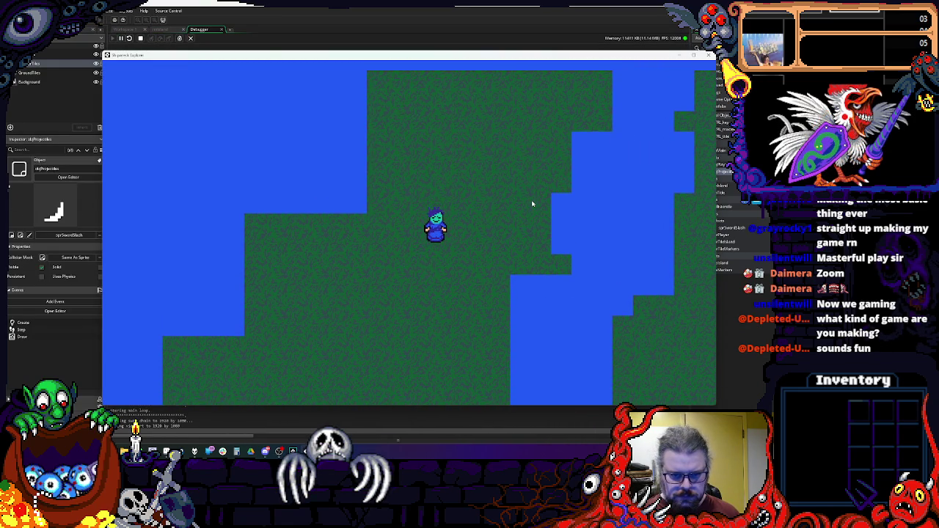
key("Left")
key("space")
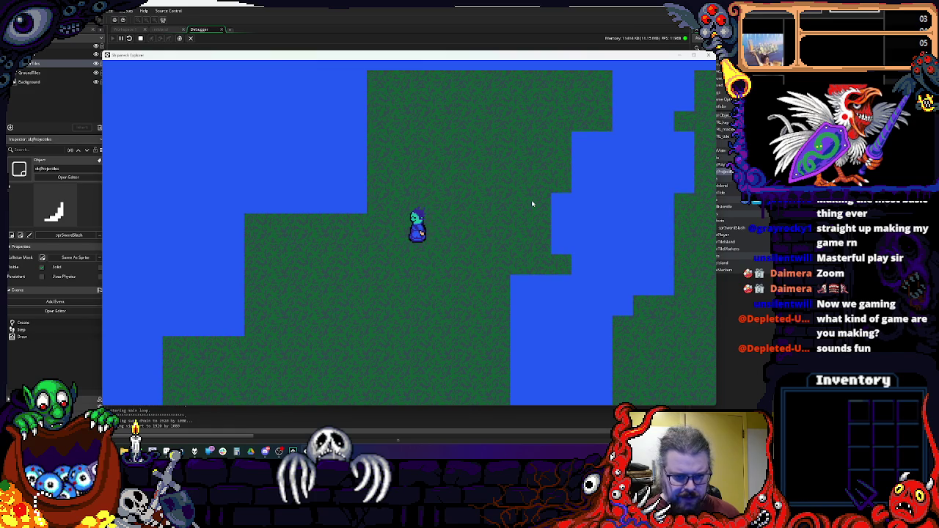
- Slash down-left and downward while walking, then close the game
key("Down")
key("Left")
key("space")
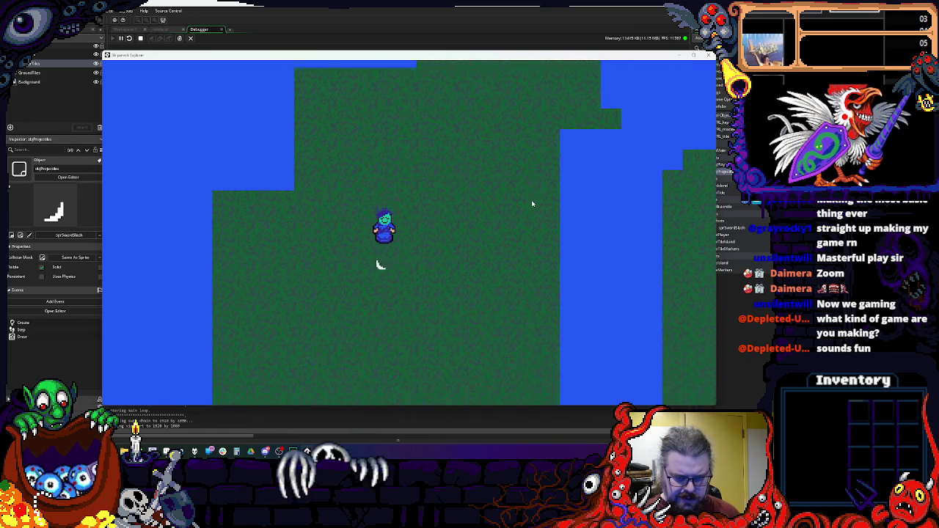
key("Down")
key("Right")
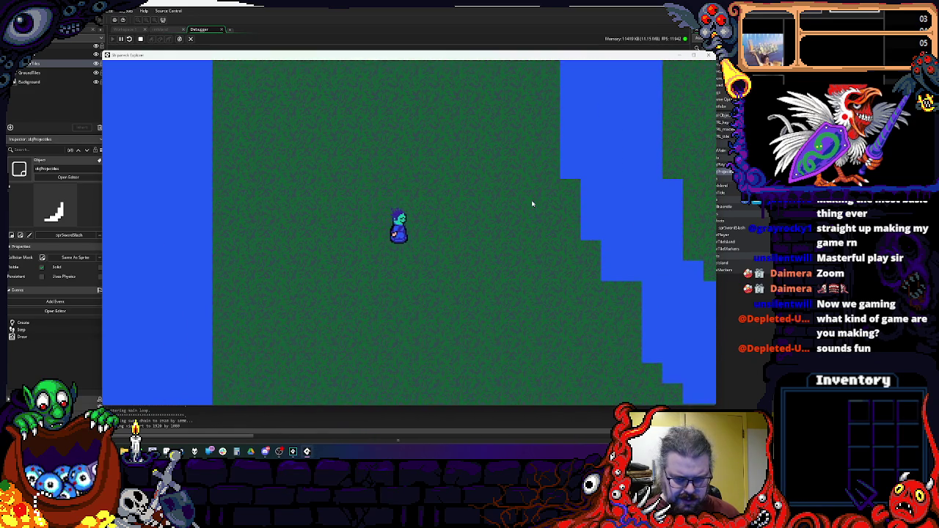
key("Down")
key("space")
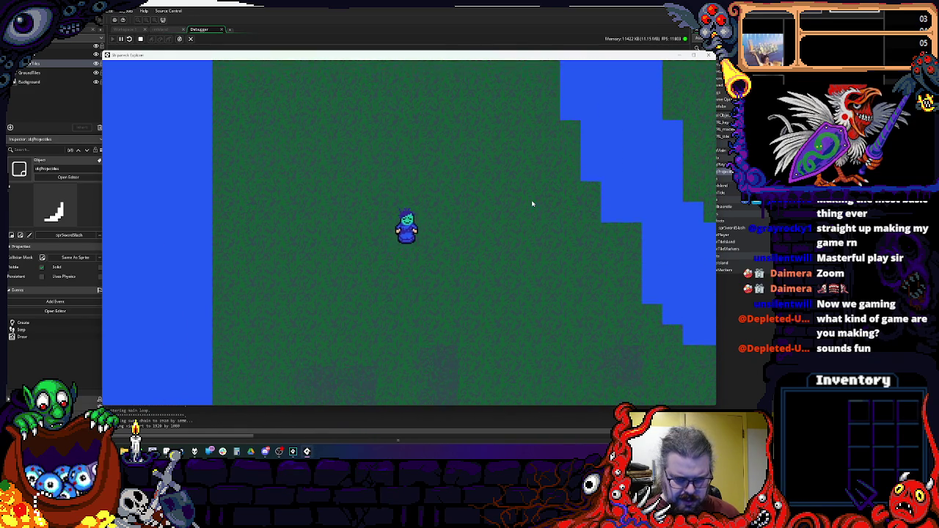
key("Left")
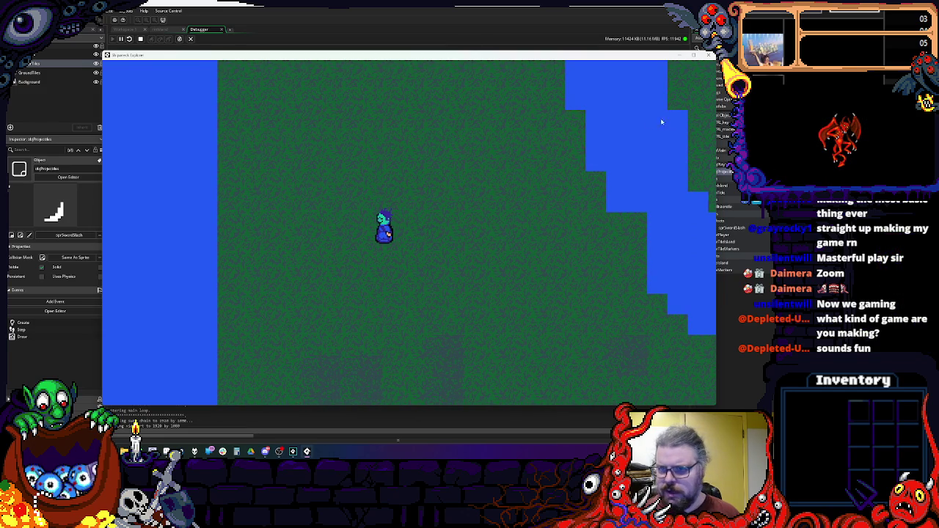
left_click(709, 55)
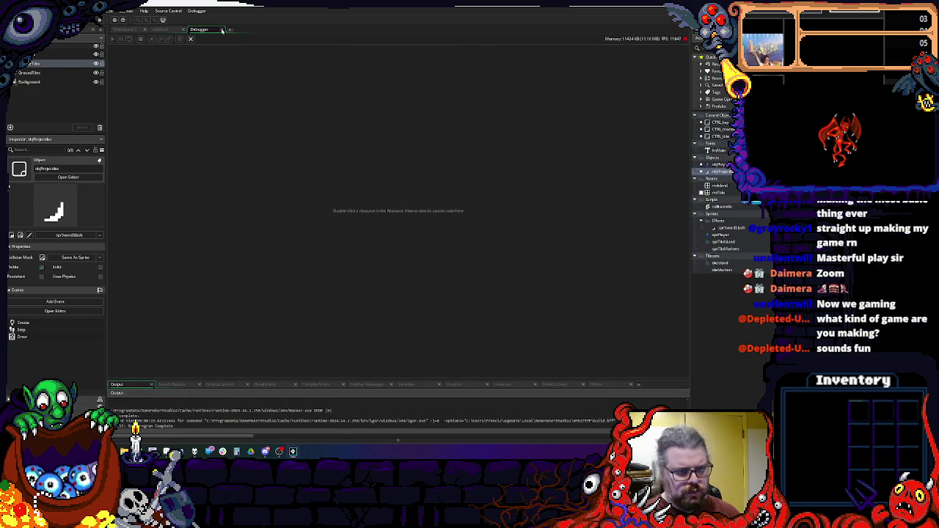
- Leave the debugger and open objProjectiles' Step event, checking its Draw and Create code
left_click(222, 30)
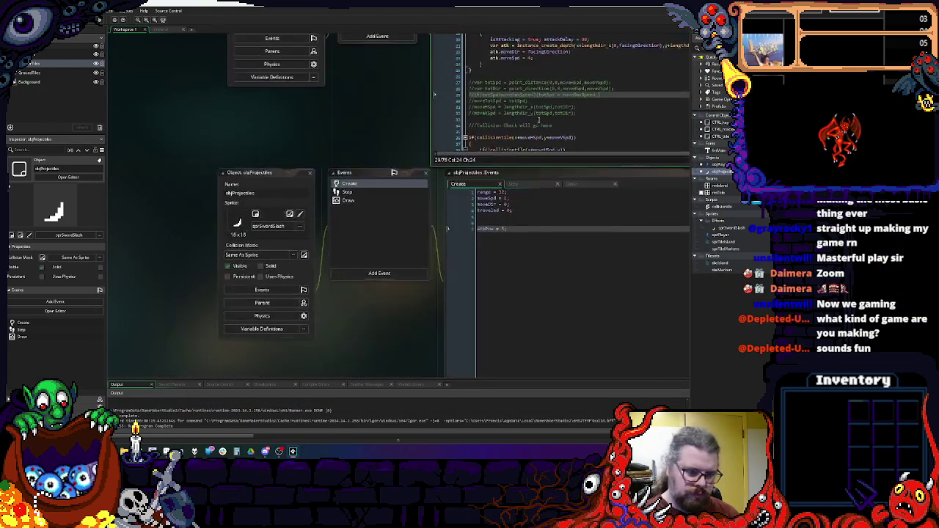
left_click(348, 200)
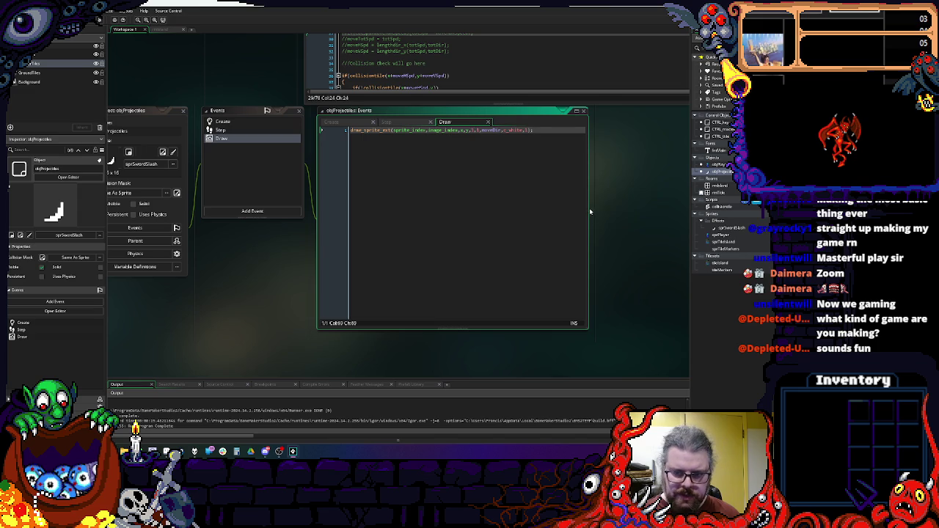
left_click_drag(589, 210, 623, 210)
scroll(161, 222, "up", 3)
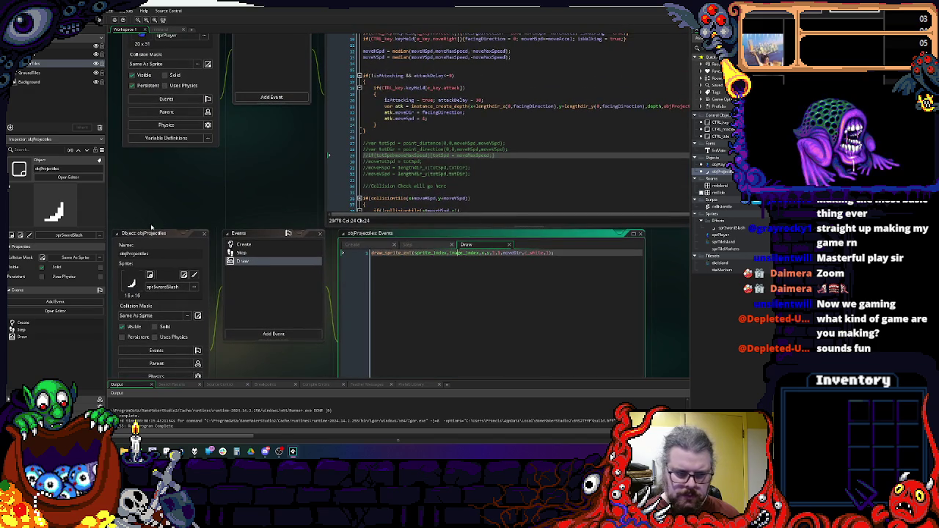
left_click(253, 279)
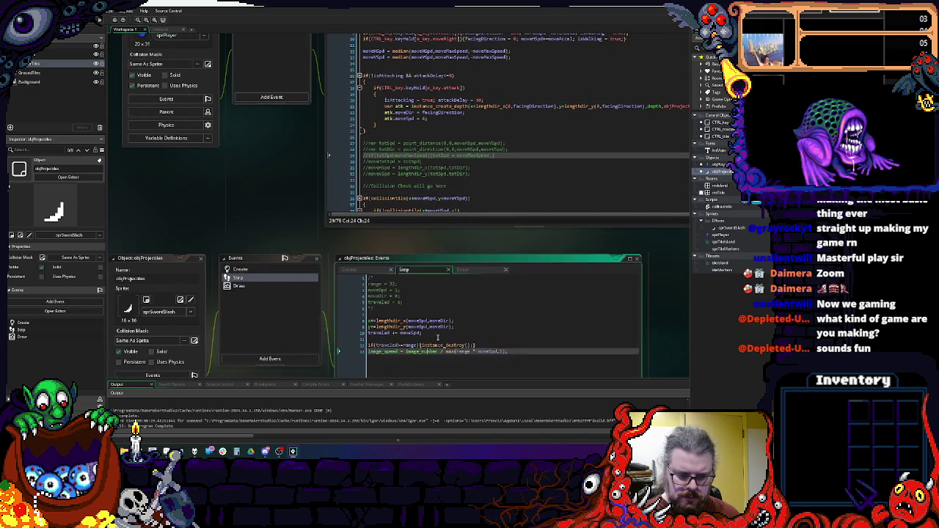
left_click(431, 284)
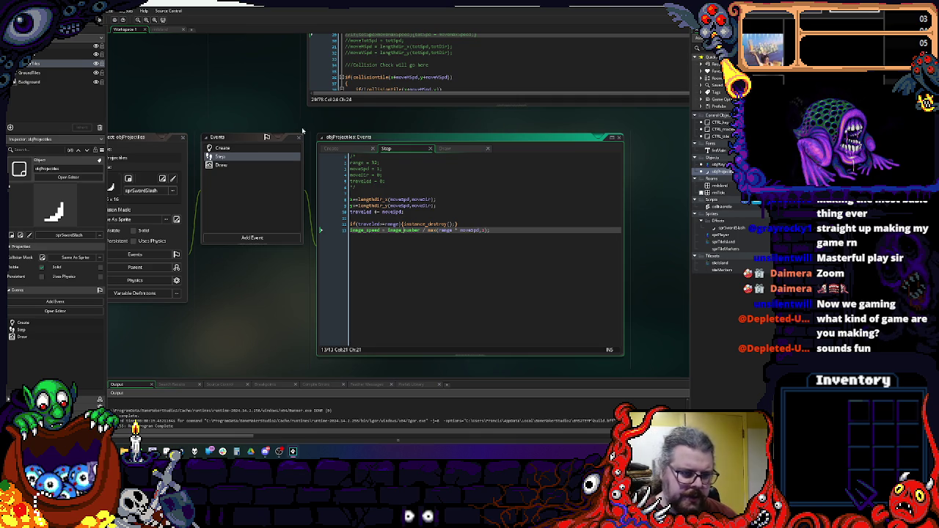
left_click(260, 149)
left_click(253, 157)
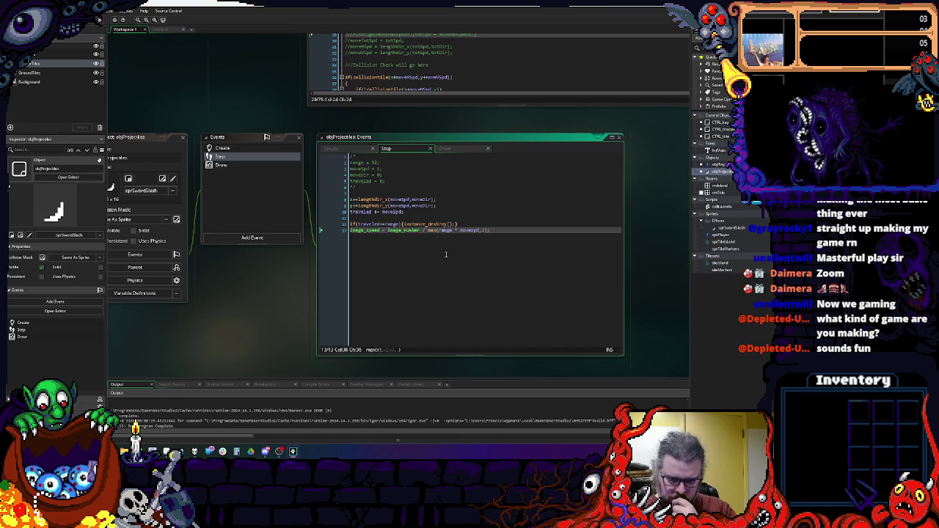
- Change the image_speed formula from range * moveSpd to range / moveSpd and save
double_click(470, 229)
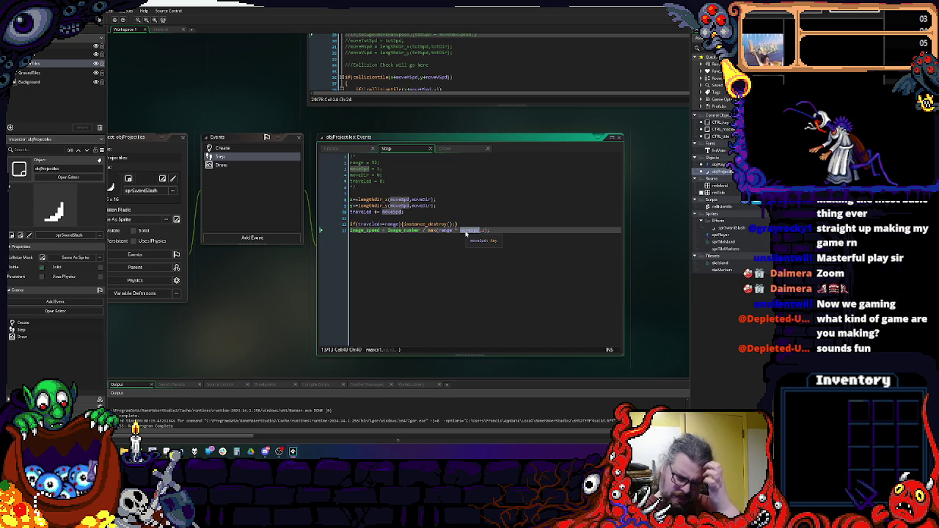
left_click(455, 230)
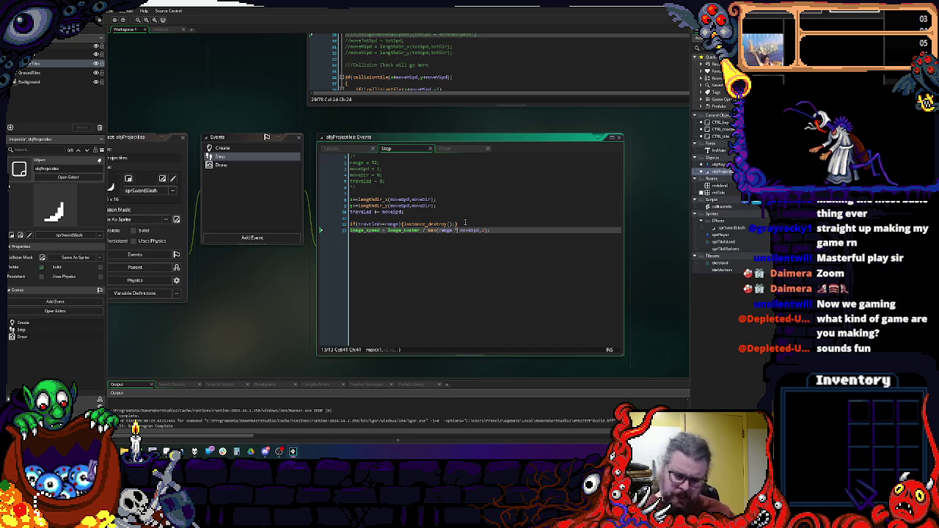
key("BackSpace")
type("/")
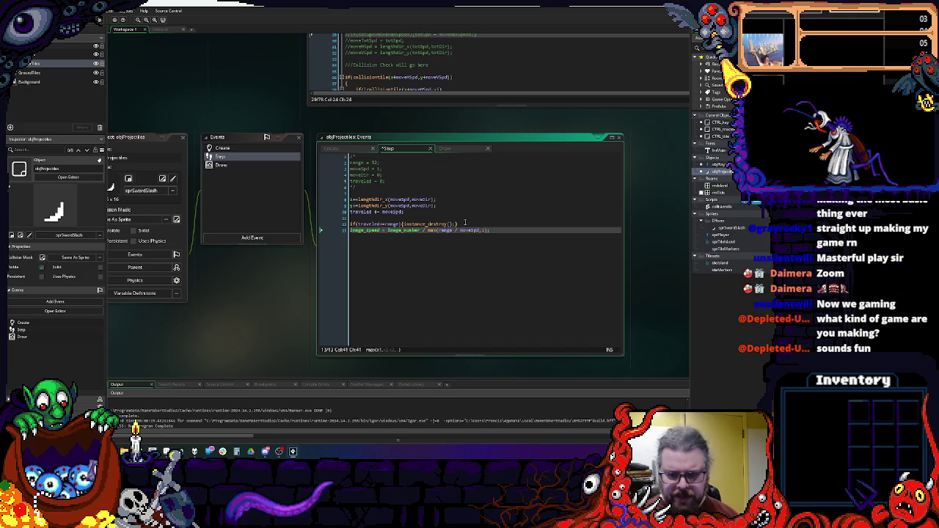
key("ctrl+s")
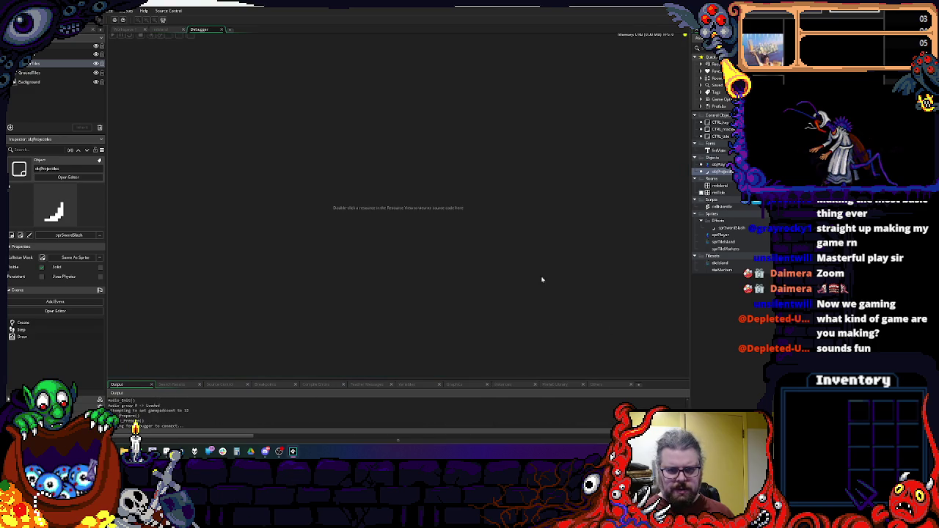
- Enter the map, walk right and down, then close the game and debugger
key("space")
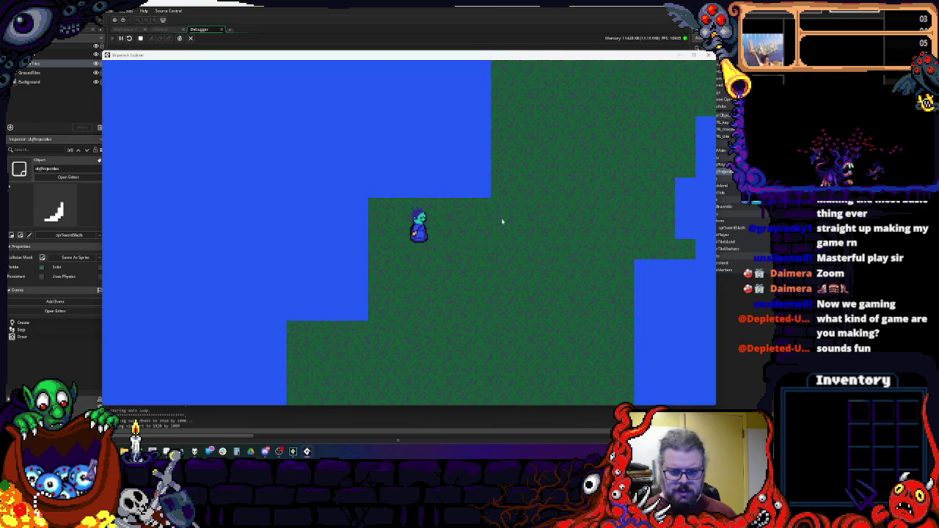
key("Right")
key("Down")
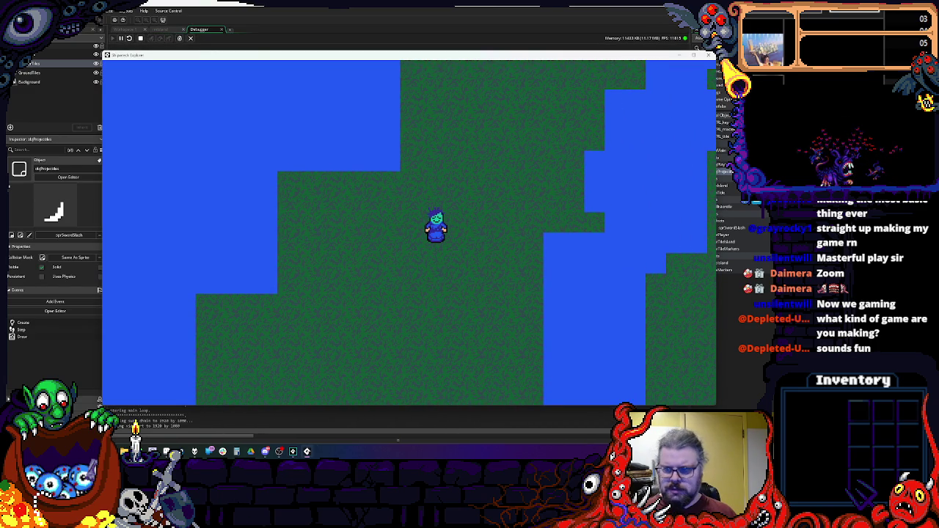
left_click(709, 56)
left_click(227, 30)
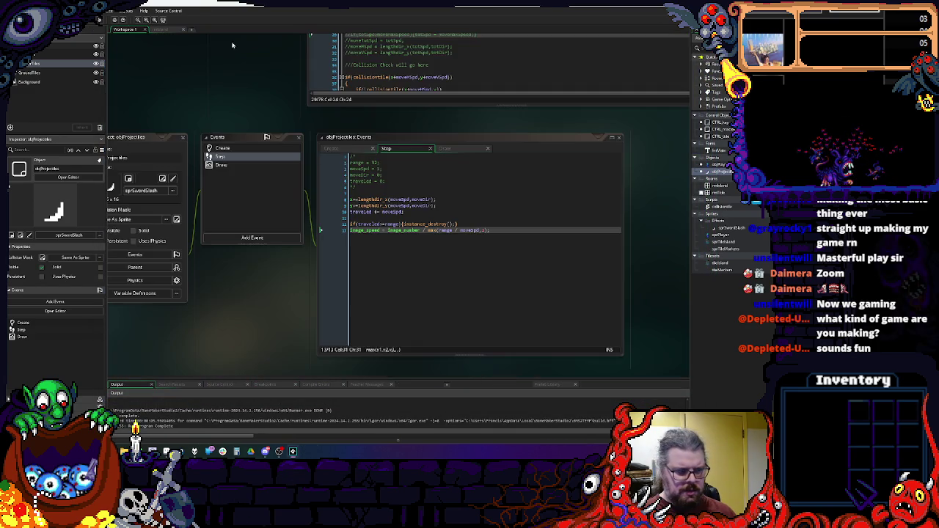
- Replace the line-13 animation-speed formula with a fixed 0.5, then briefly test-run the game
left_click_drag(386, 230, 493, 232)
type("0")
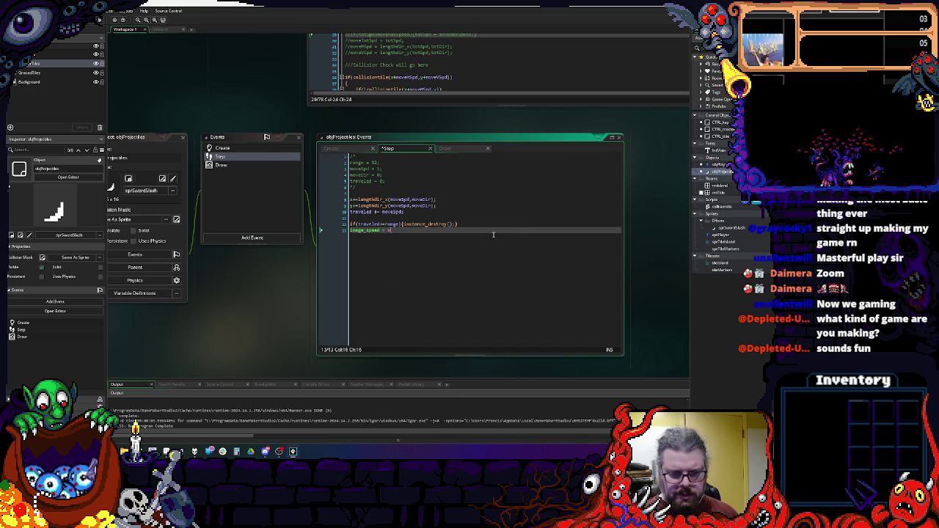
type(";5;")
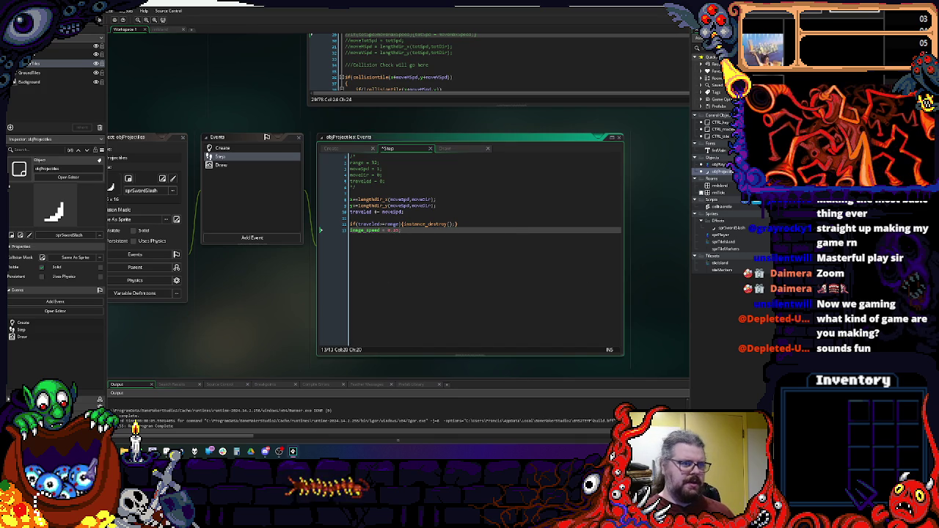
key("F6")
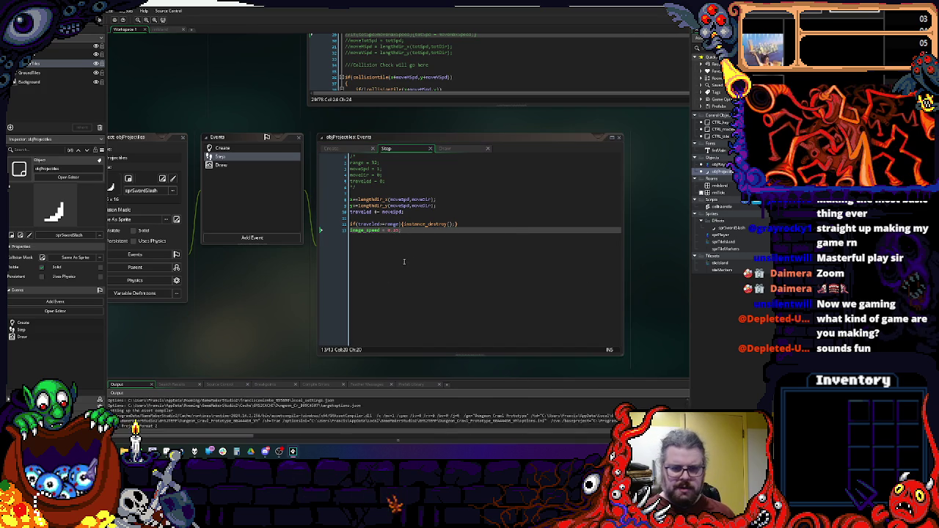
key("space")
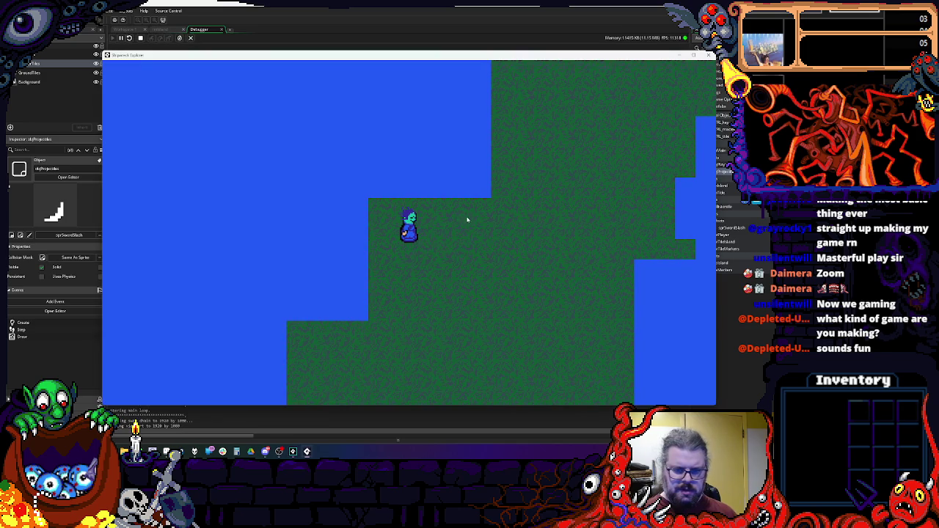
key("Down")
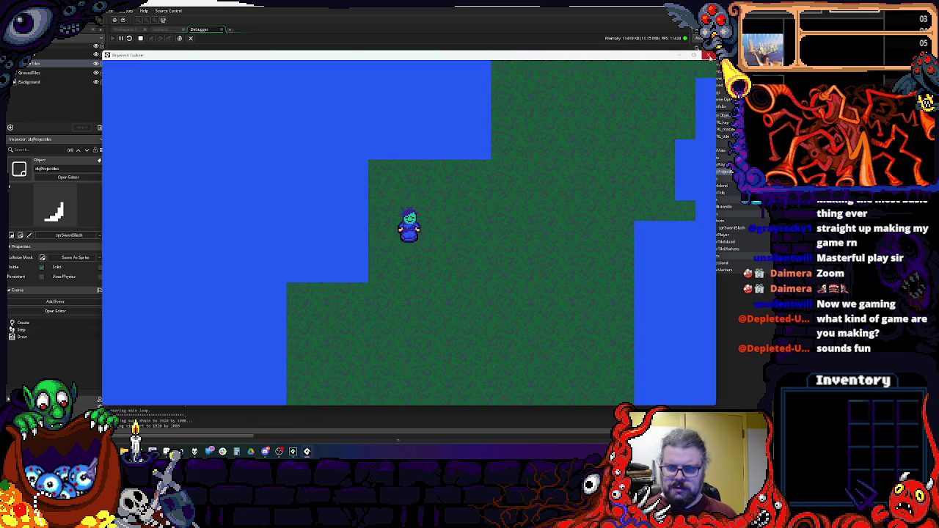
left_click(709, 55)
left_click(222, 31)
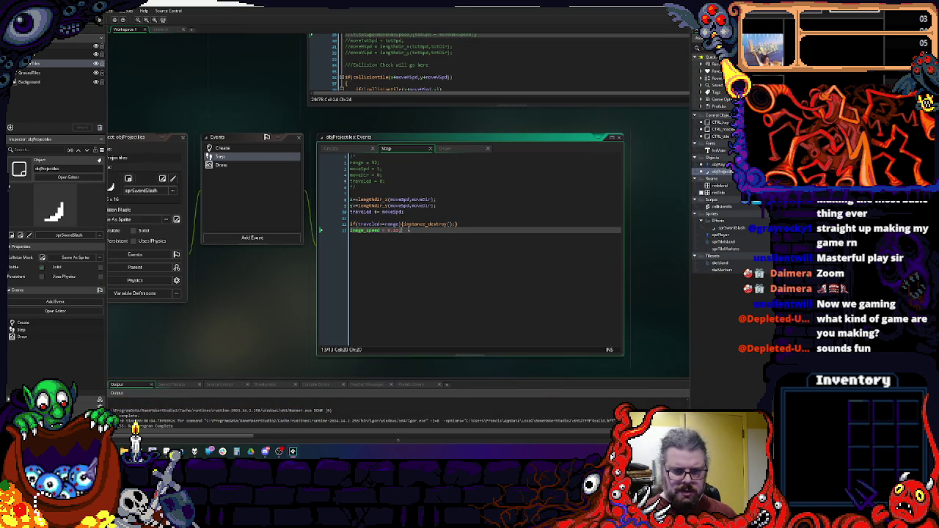
- Review the Draw and Create code, then complete line 13 as image_speed = 0.5; and save
left_click(298, 150)
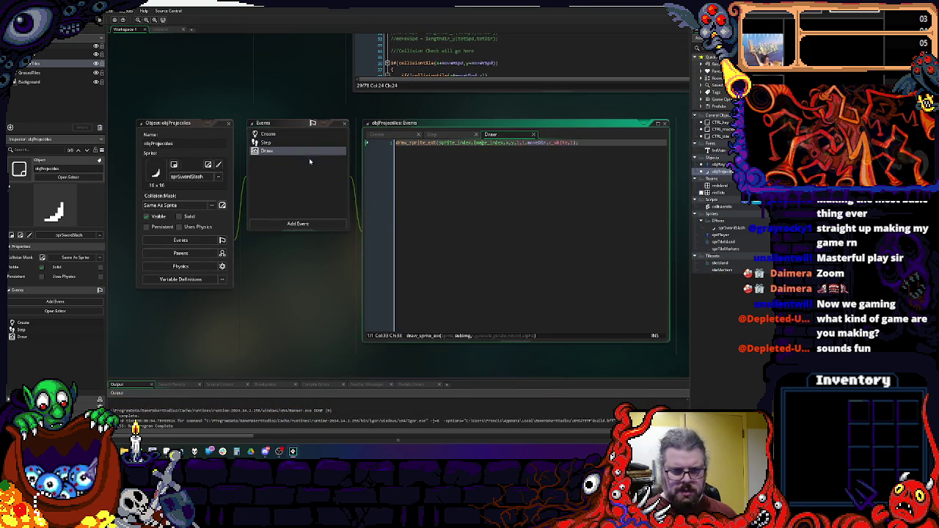
left_click(382, 155)
left_click(255, 147)
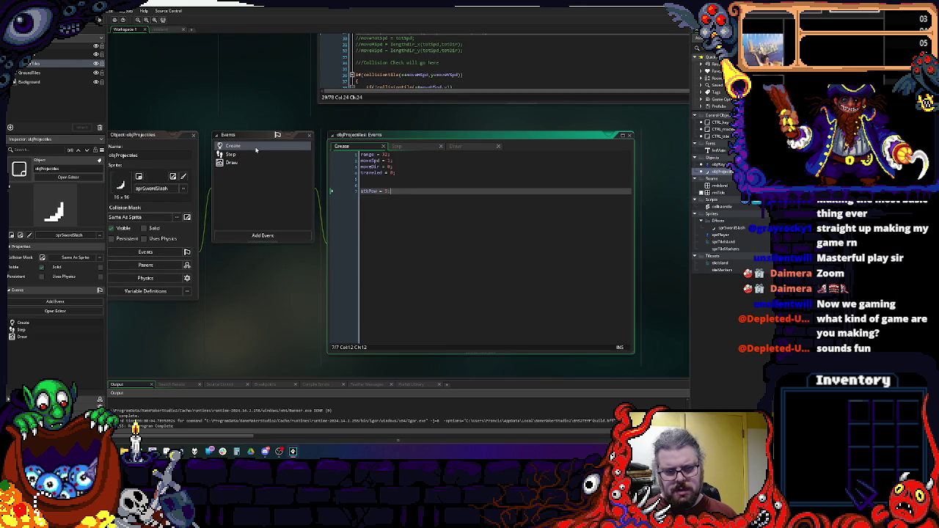
left_click(259, 155)
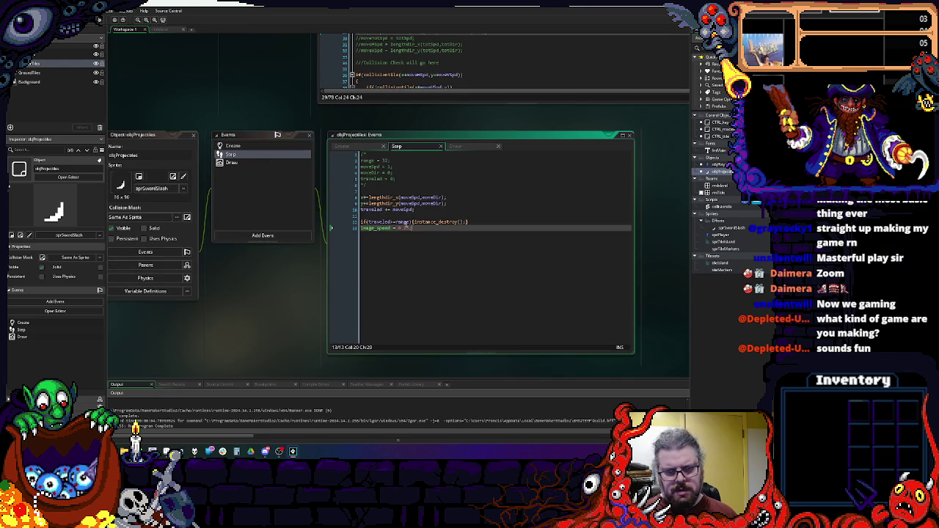
type("5;")
key("Insert")
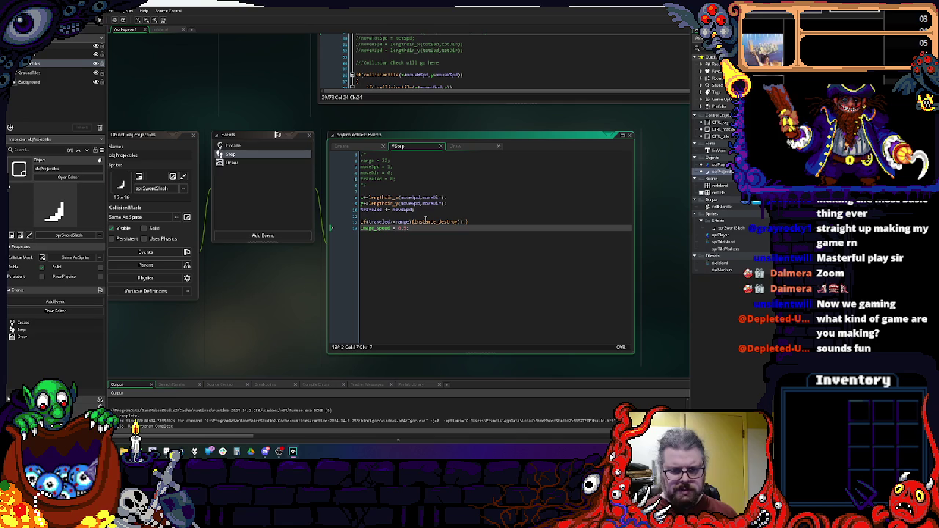
key("Insert")
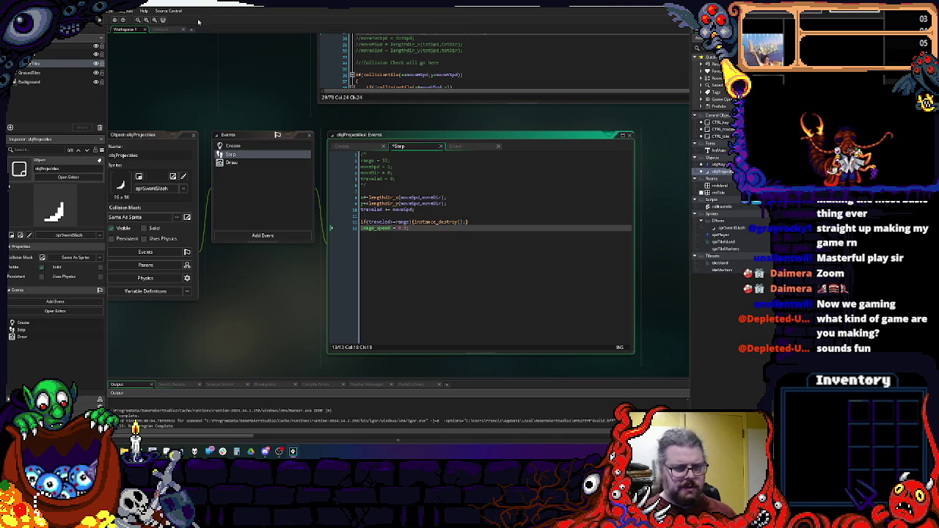
key("ctrl+s")
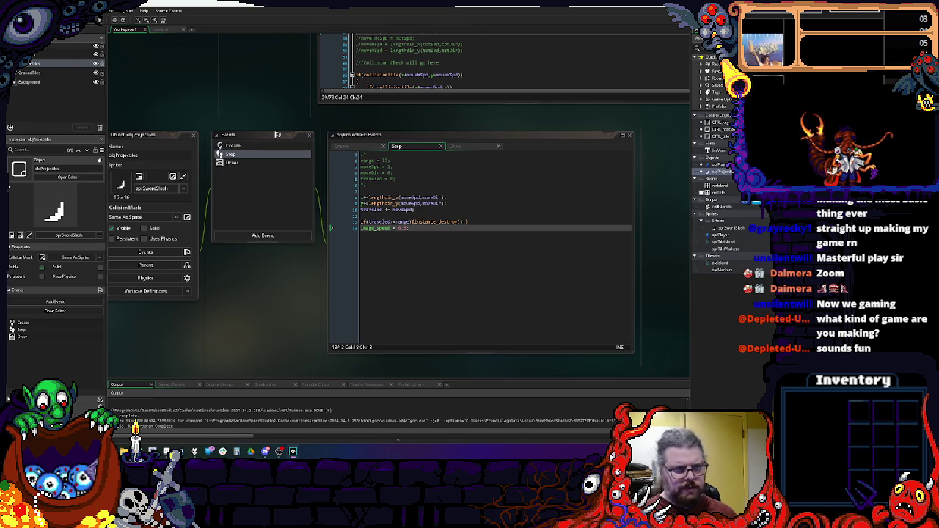
- Enter the map in the test run, then close the game and debugger
key("space")
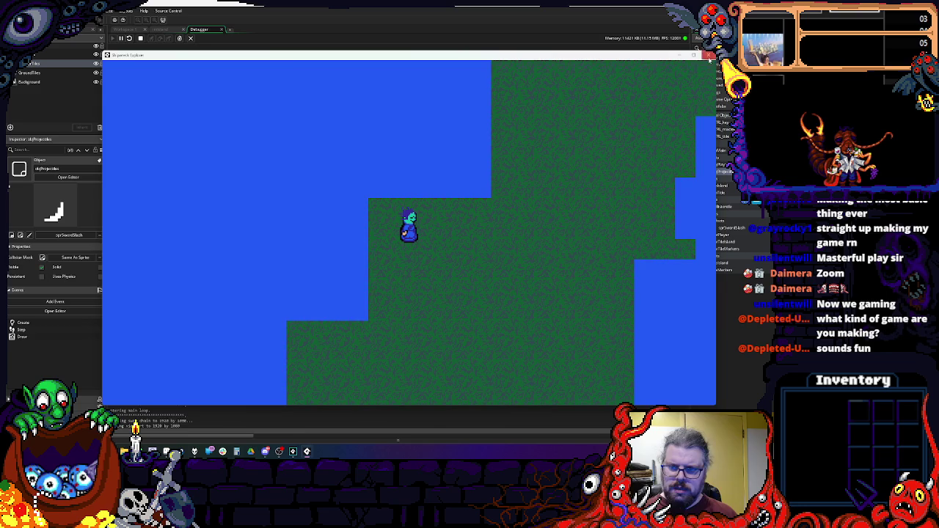
left_click(709, 55)
left_click(221, 29)
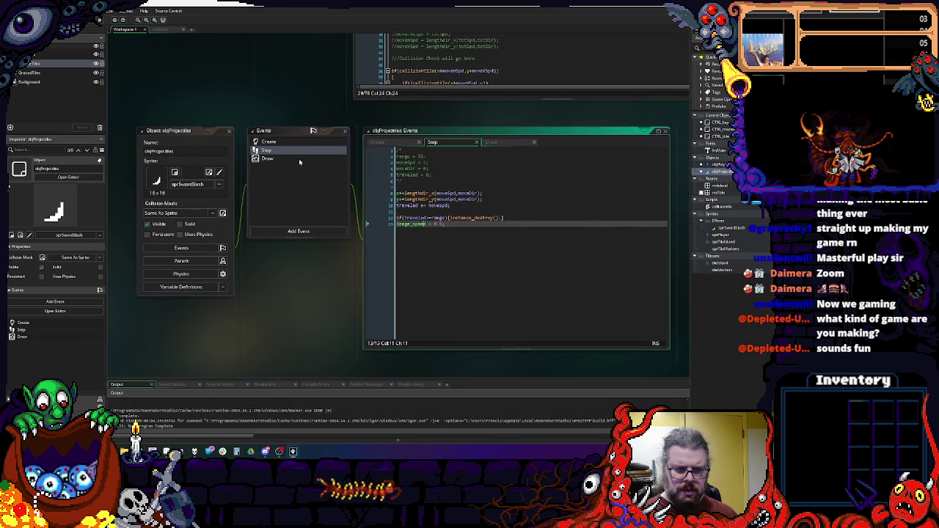
- Add 'image_speed = 1;' below atkPow = 5 in objProjectiles' Create event and start a debug run
left_click(298, 158)
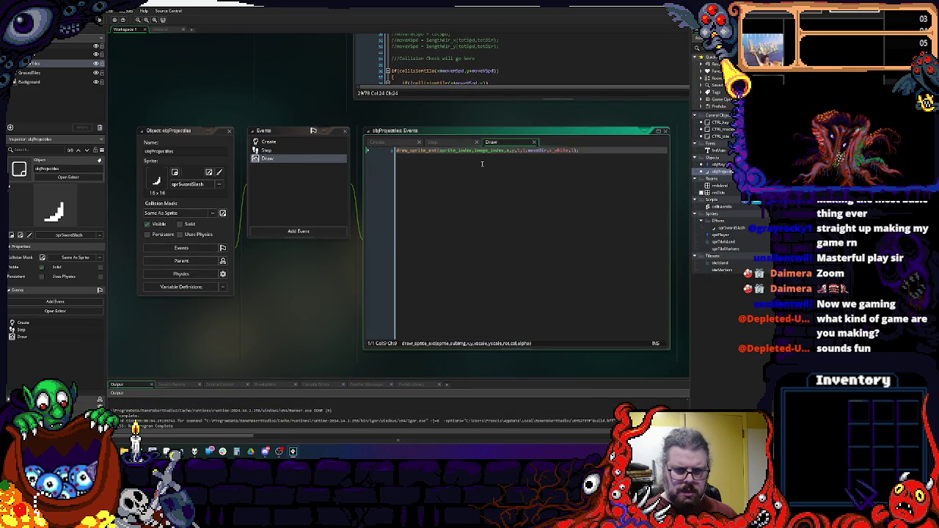
double_click(488, 150)
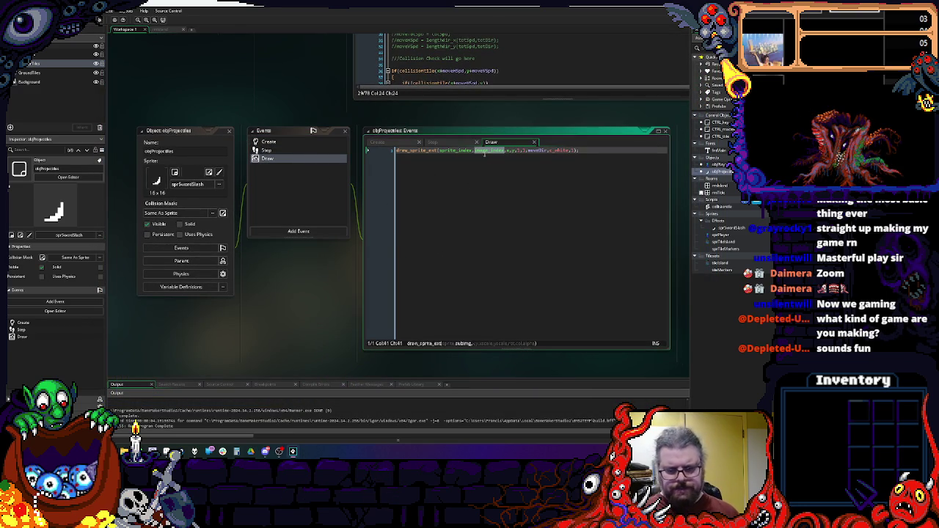
left_click(293, 144)
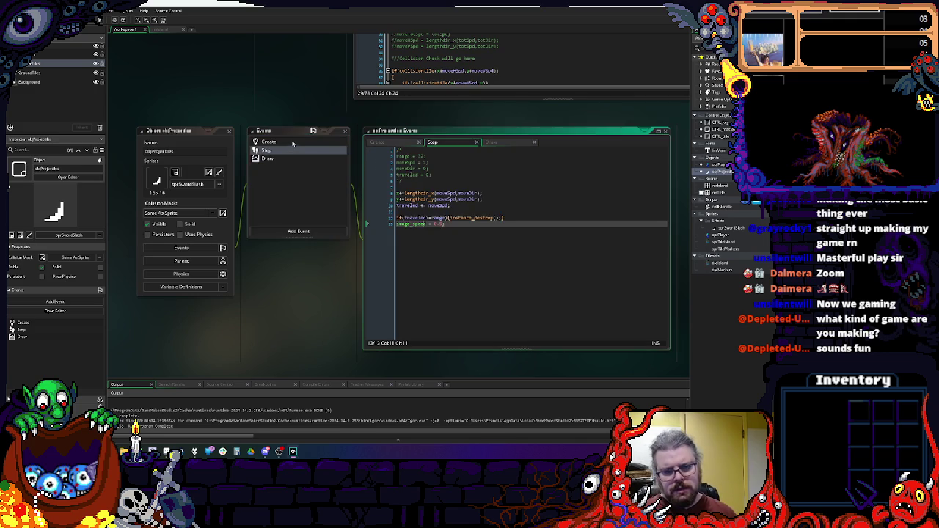
left_click(293, 143)
left_click(341, 150)
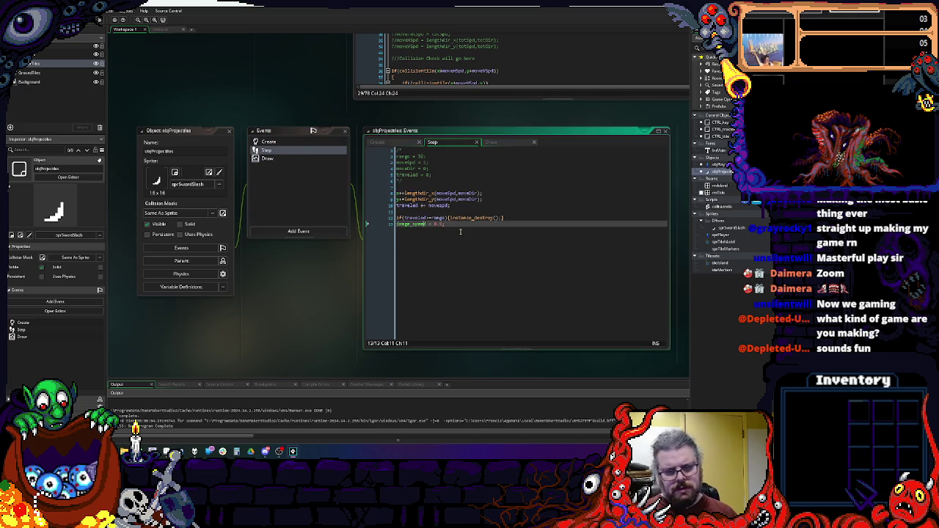
left_click(322, 142)
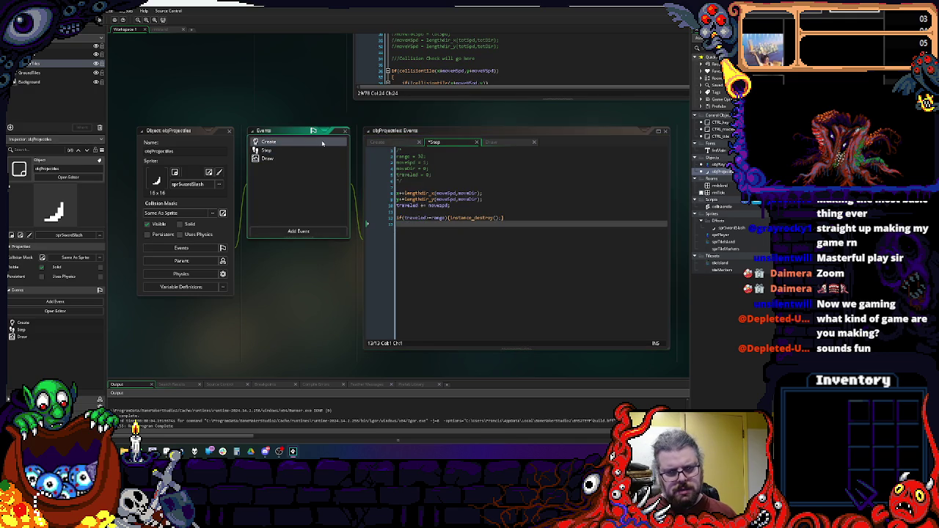
key("Return")
type("image_speed = 1;")
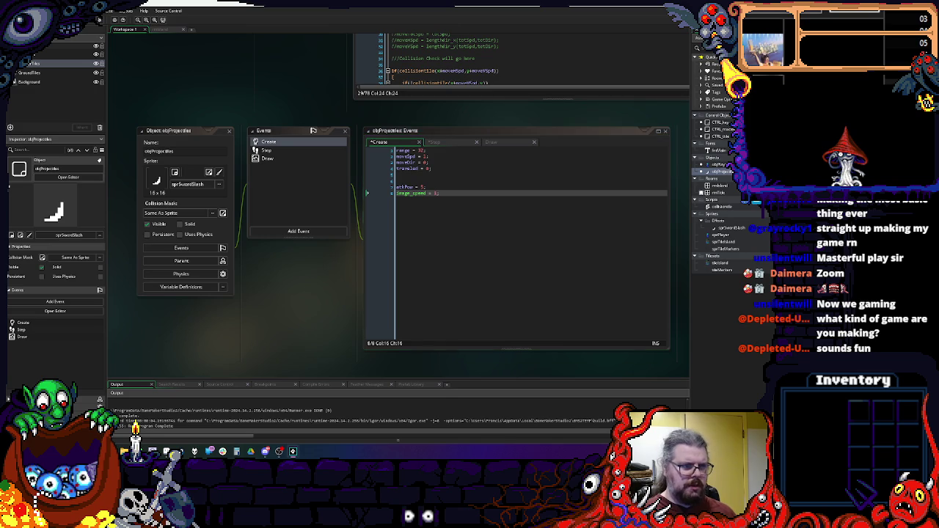
key("F6")
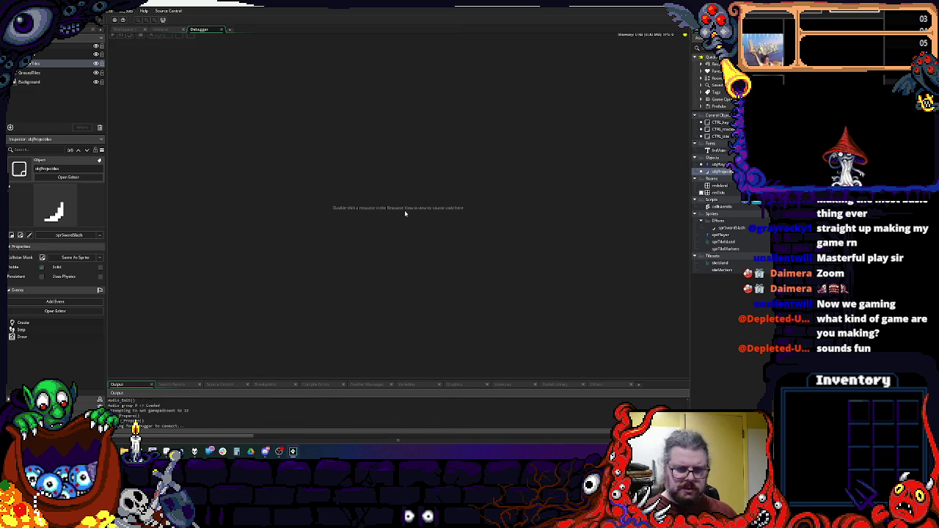
key("space")
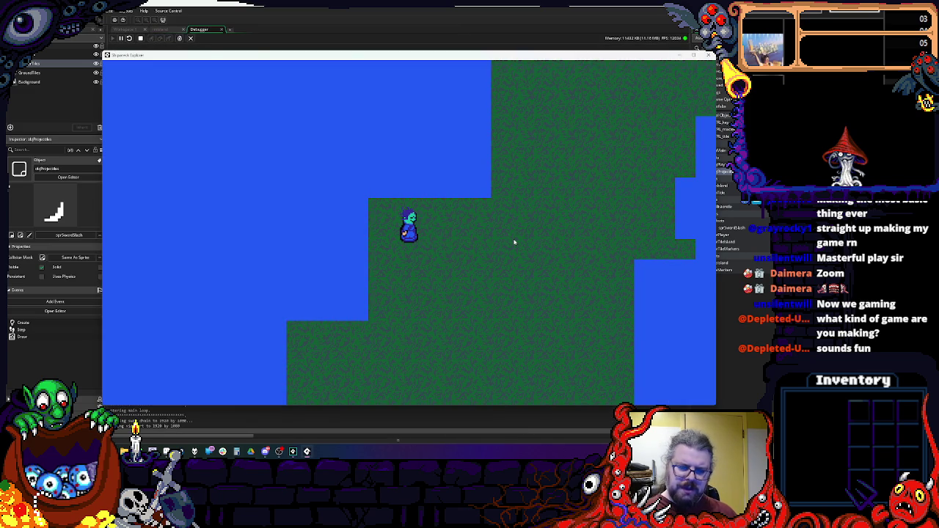
key("space")
key("space")
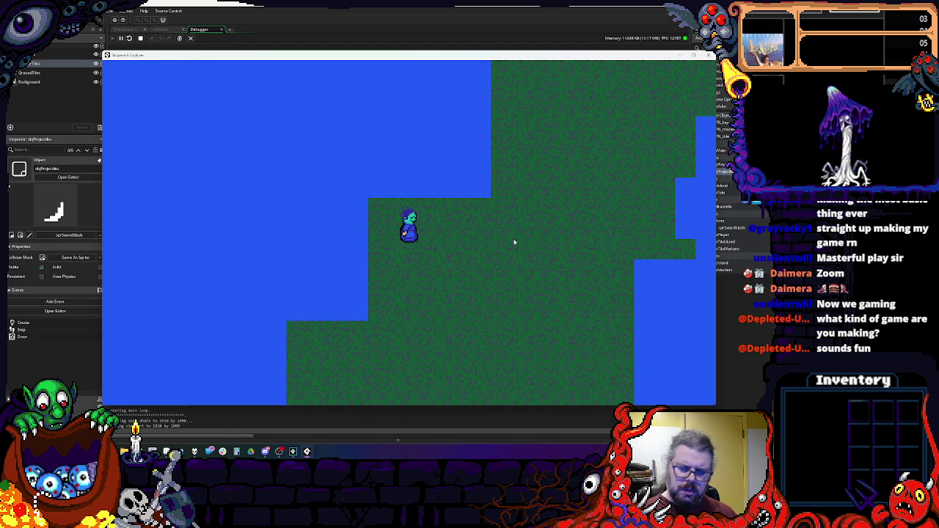
key("space")
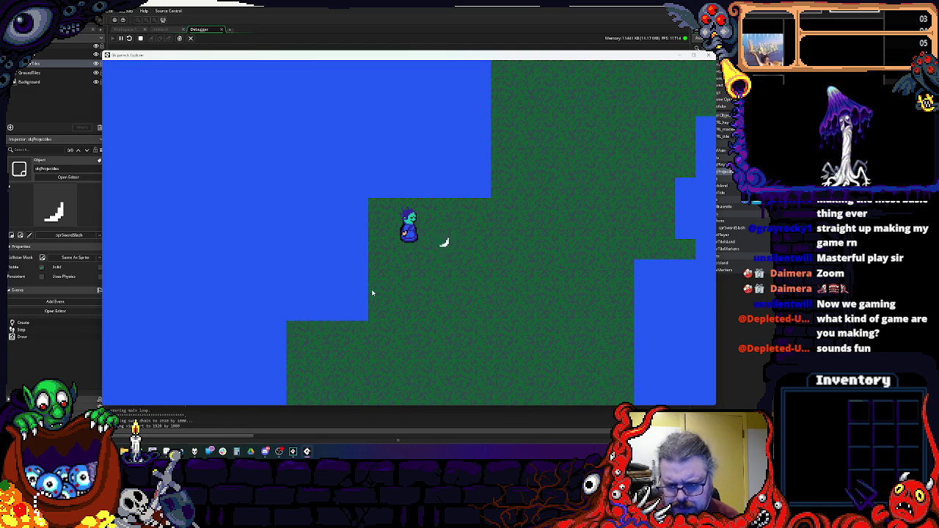
key("w")
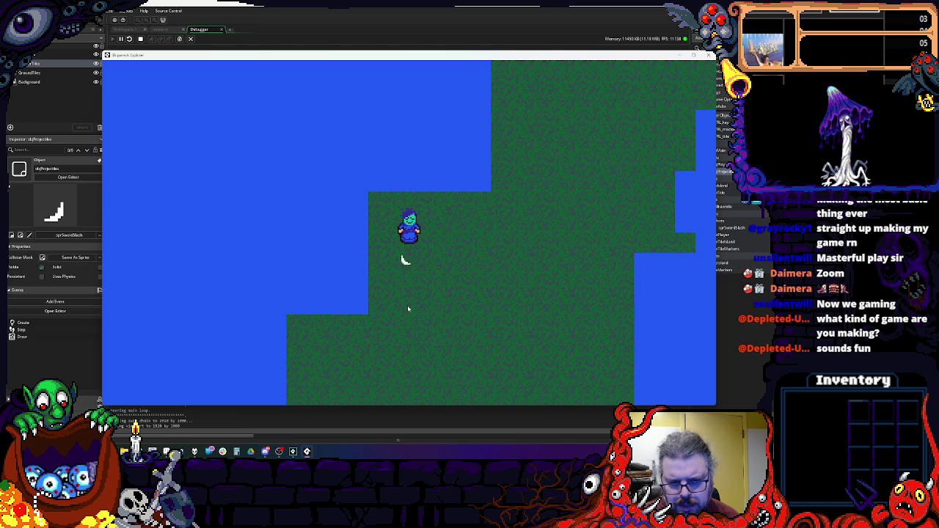
key("space")
key("space")
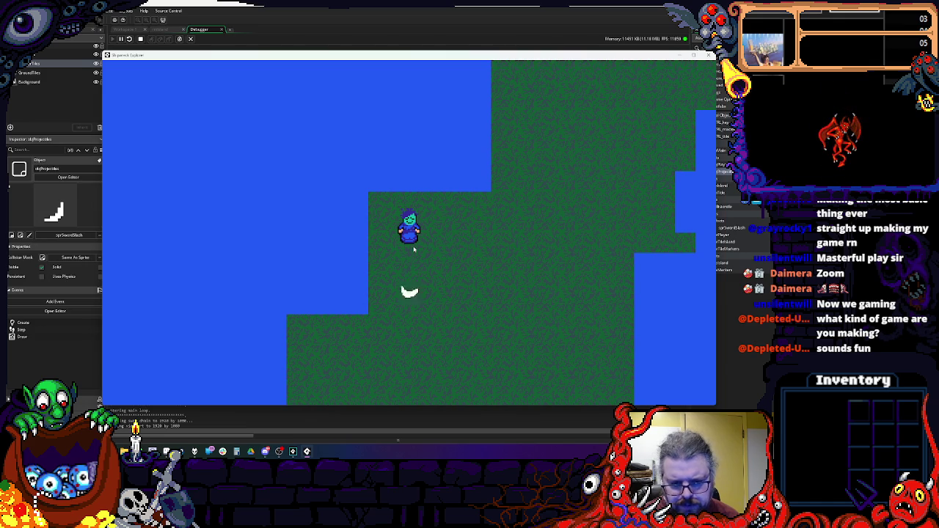
left_click(710, 55)
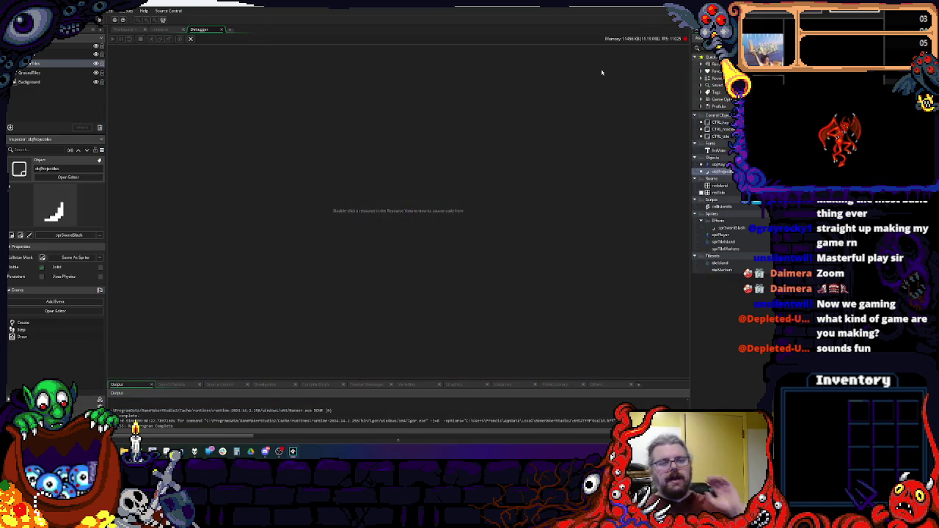
left_click(223, 29)
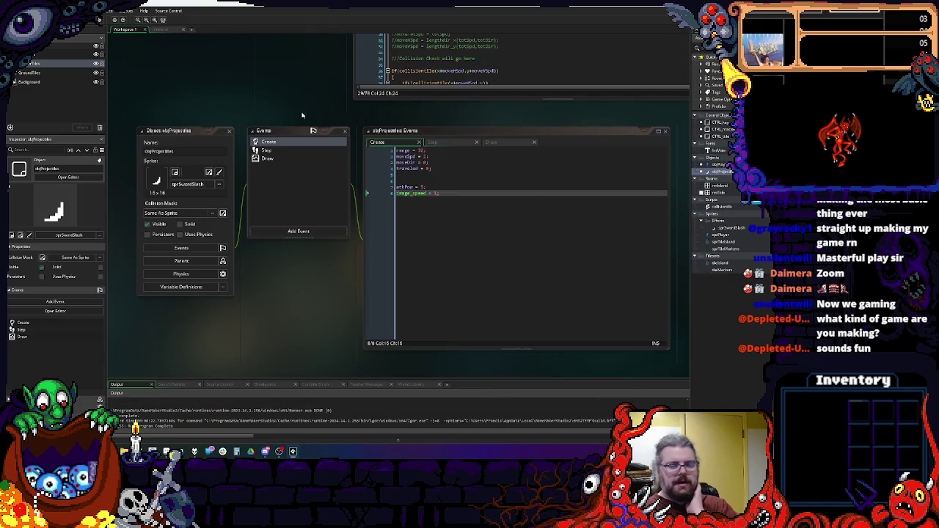
- Open sprSwordSlash and set its animation speed to frames per game frame
left_click(731, 237)
double_click(729, 228)
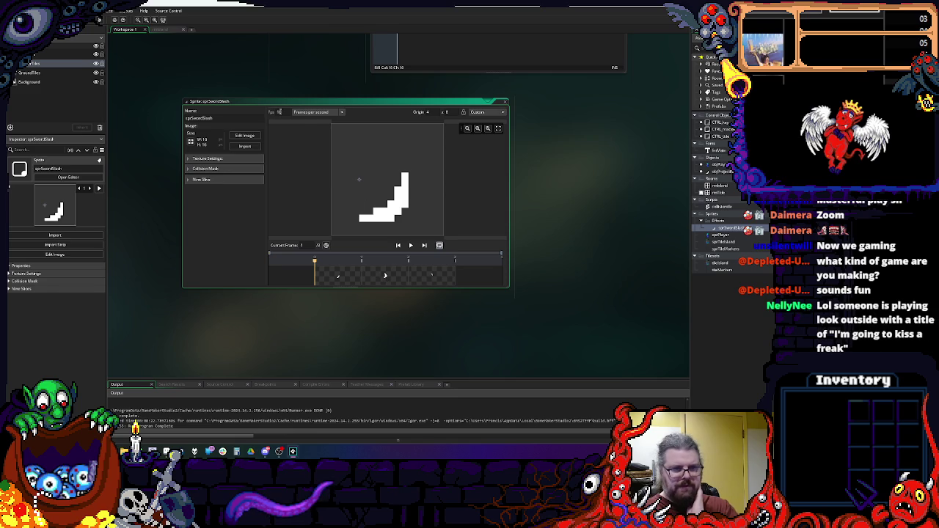
left_click(301, 113)
left_click(304, 126)
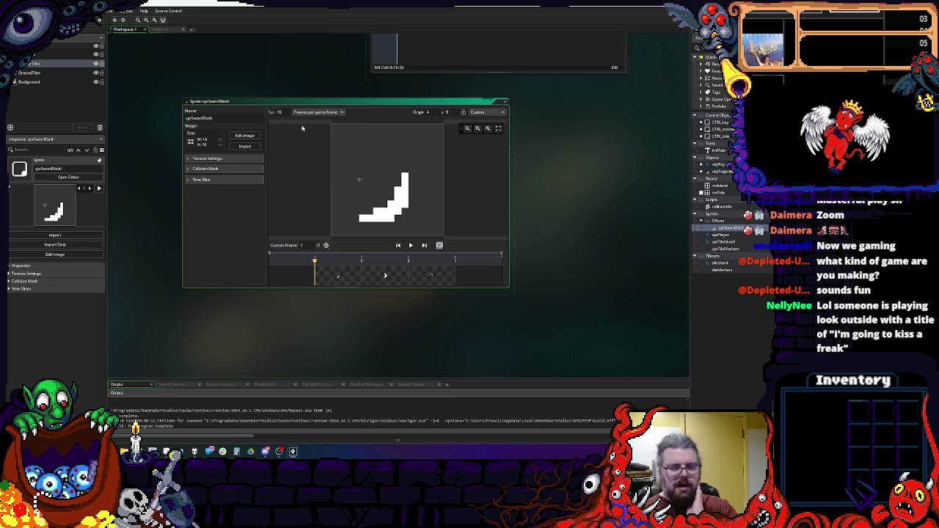
left_click_drag(295, 105, 314, 101)
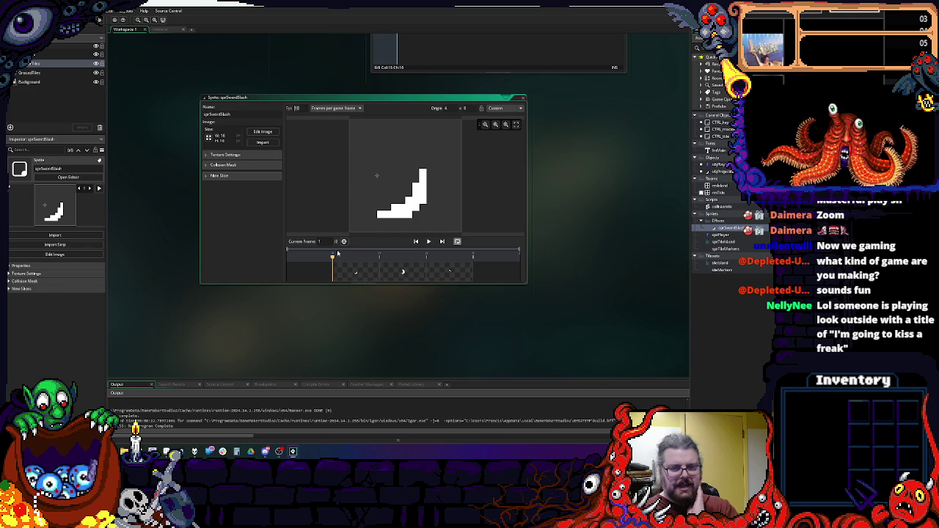
- Step back and forth through the three sword-slash frames, ending on frame 1
left_click(449, 272)
left_click(417, 272)
left_click(370, 273)
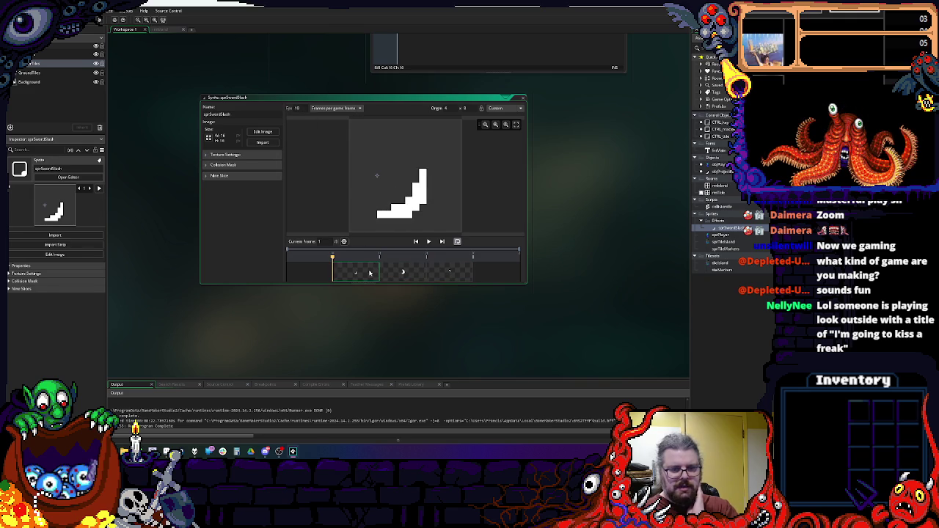
left_click(404, 272)
key("Right")
left_click(404, 273)
left_click(367, 276)
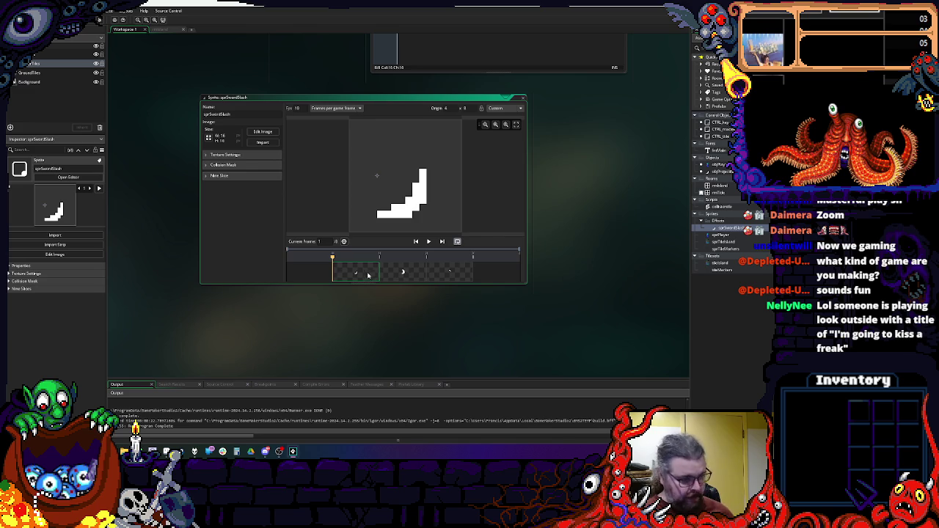
left_click(401, 278)
key("Left")
key("Right")
key("Right")
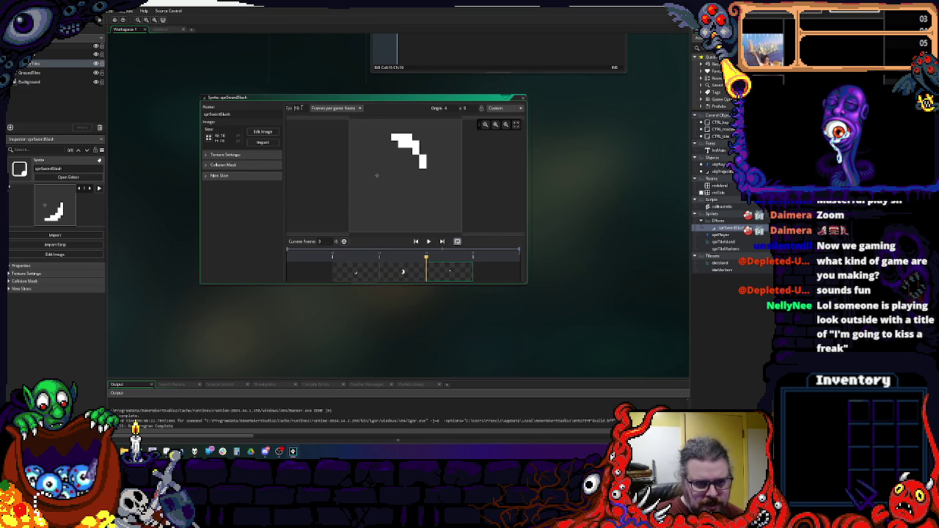
key("Left")
key("Left")
key("Right")
key("Right")
left_click(374, 275)
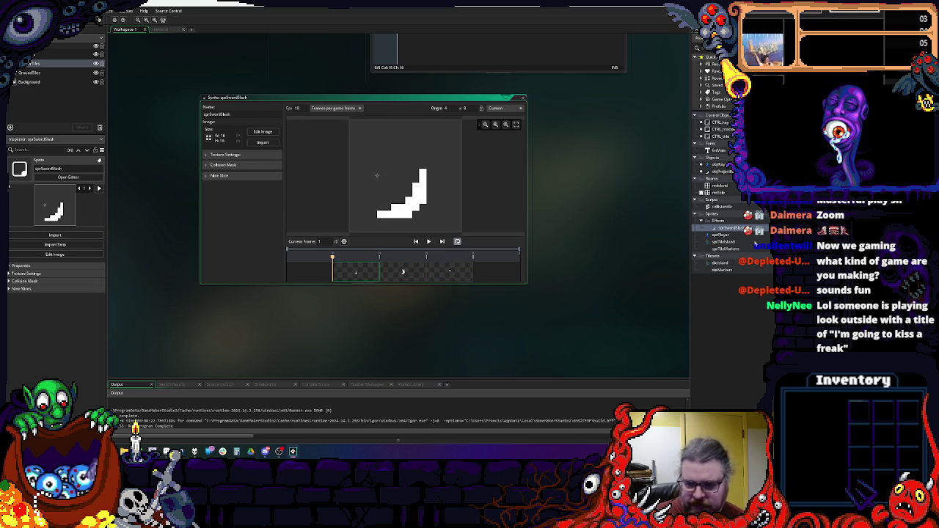
- Open the objPlayer object and scroll down its Step code
double_click(721, 164)
scroll(299, 63, "down", 1)
scroll(338, 59, "down", 2)
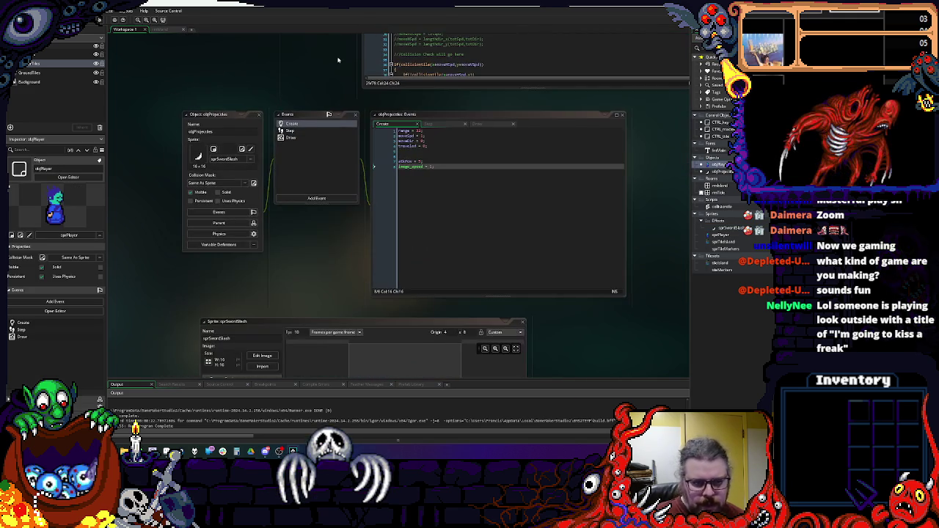
- Open the sprPlayer sprite editor and choose its animation speed unit
scroll(343, 177, "down", 3)
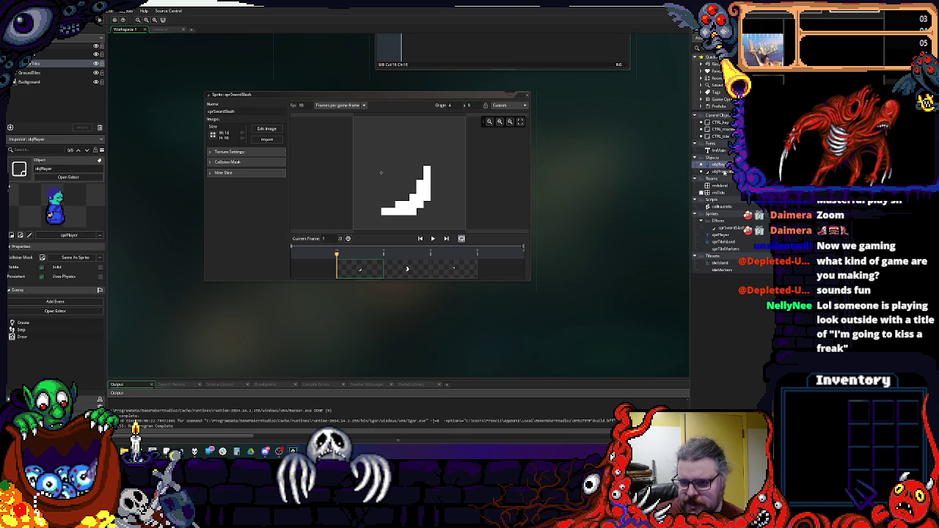
double_click(720, 235)
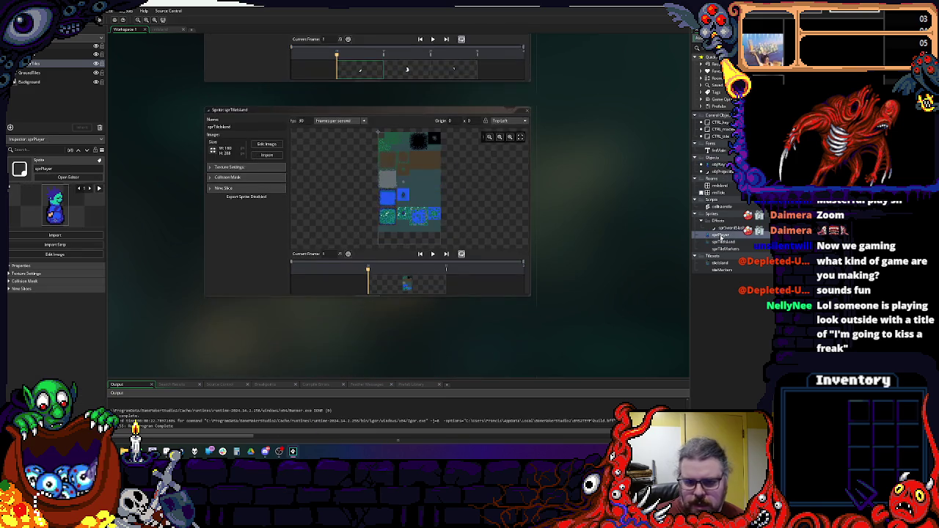
scroll(574, 156, "down", 1)
scroll(597, 67, "up", 5)
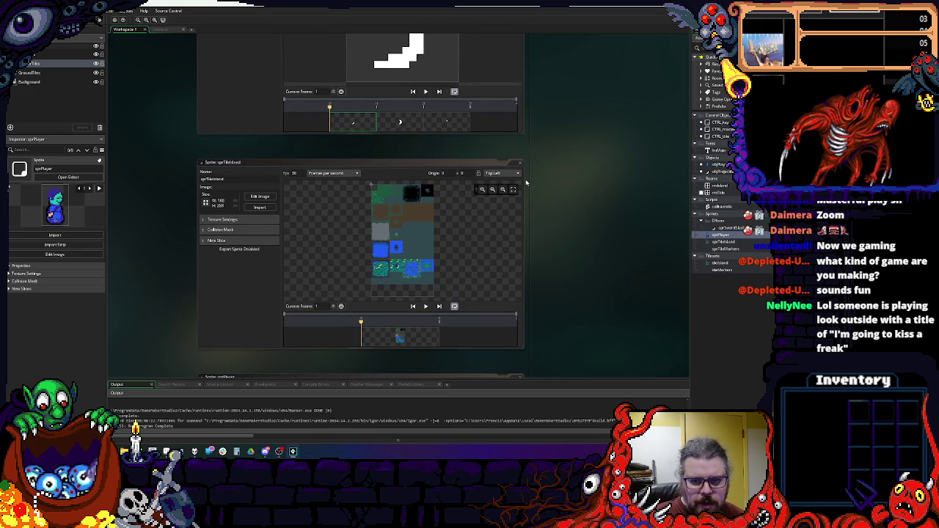
scroll(514, 184, "down", 5)
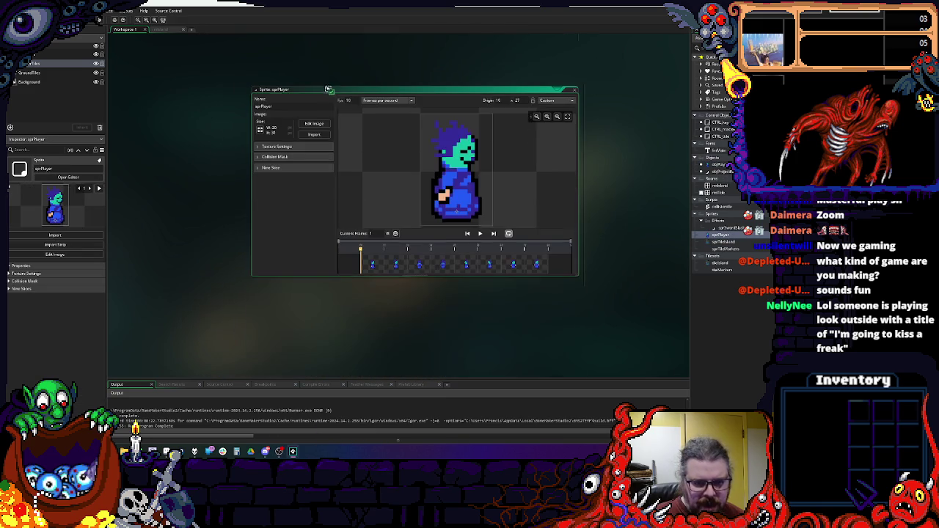
scroll(304, 139, "up", 3)
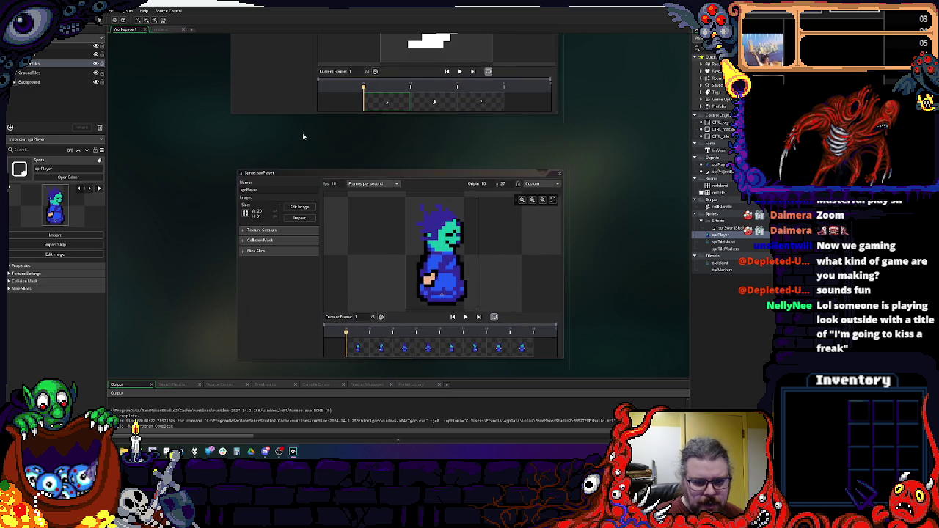
left_click_drag(302, 177, 276, 133)
left_click(348, 138)
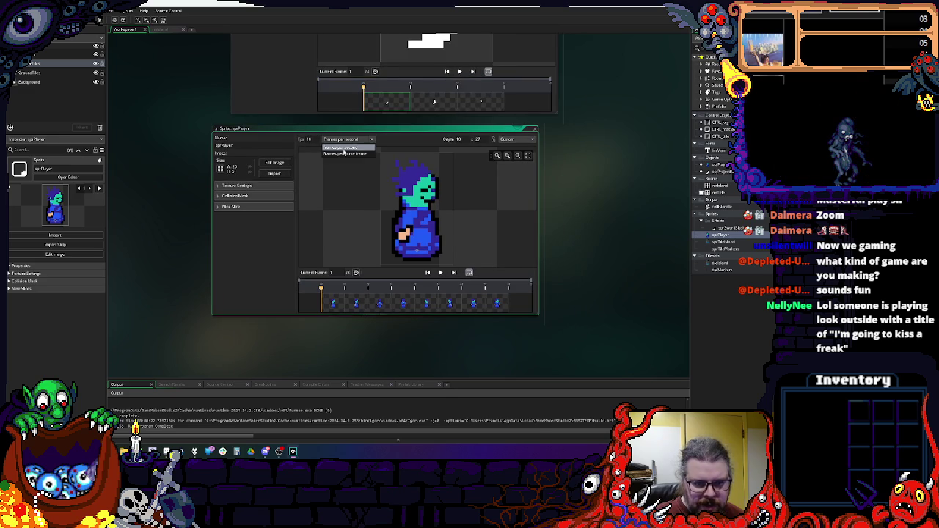
left_click(341, 154)
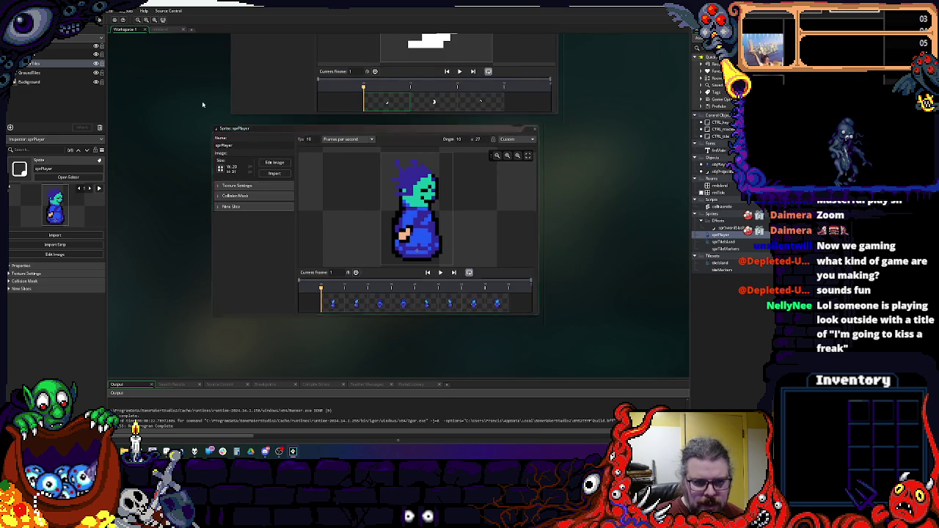
- Keep sprSwordSlash on frames per game frame and preview its animation
scroll(249, 281, "up", 9)
left_click_drag(249, 281, 215, 166)
scroll(211, 164, "up", 2)
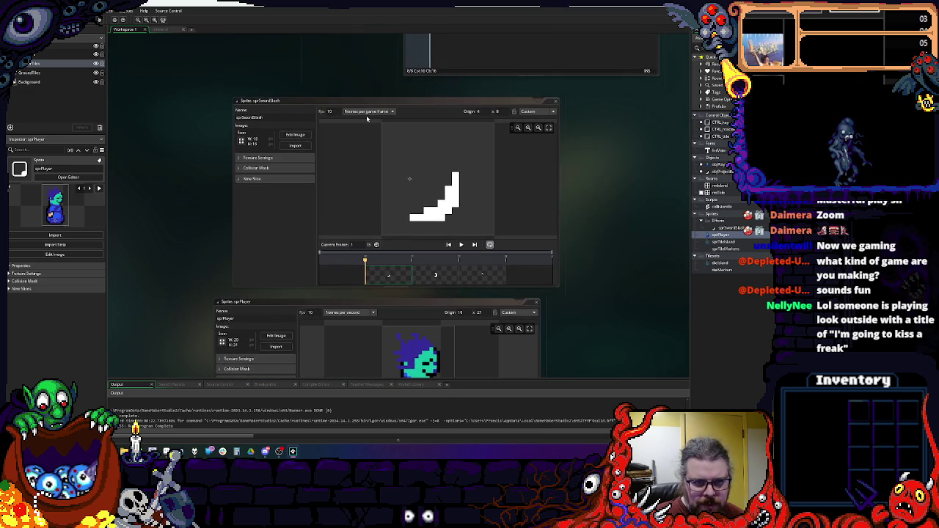
left_click(370, 112)
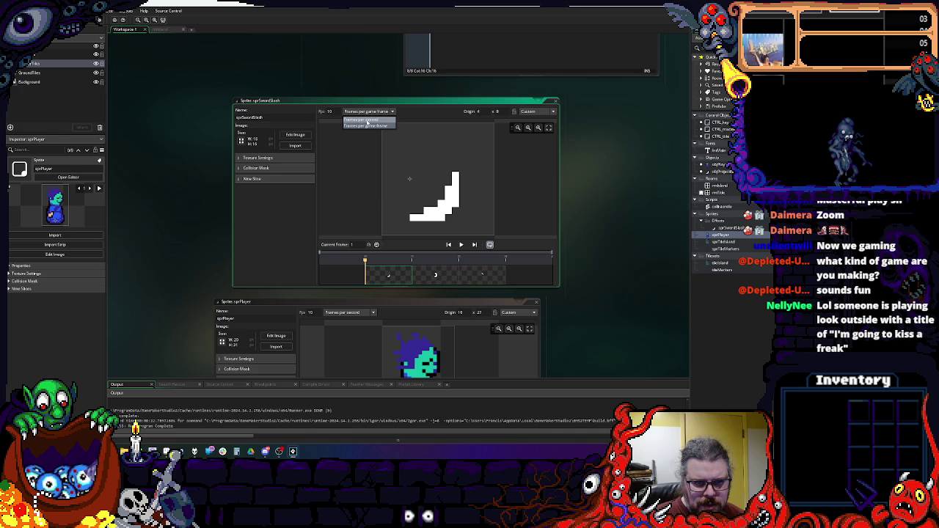
left_click(369, 98)
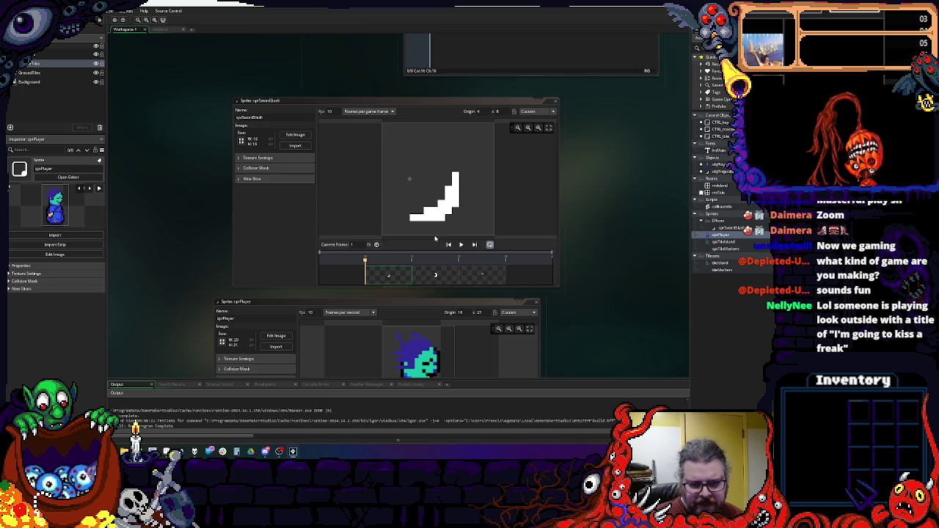
left_click(461, 244)
left_click(383, 111)
left_click(382, 119)
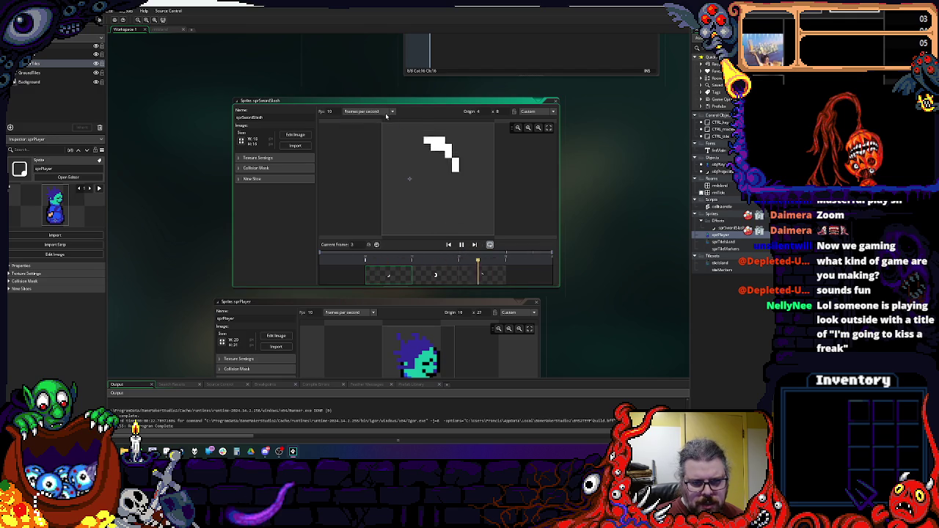
left_click(383, 112)
left_click(378, 128)
left_click(461, 245)
type("1")
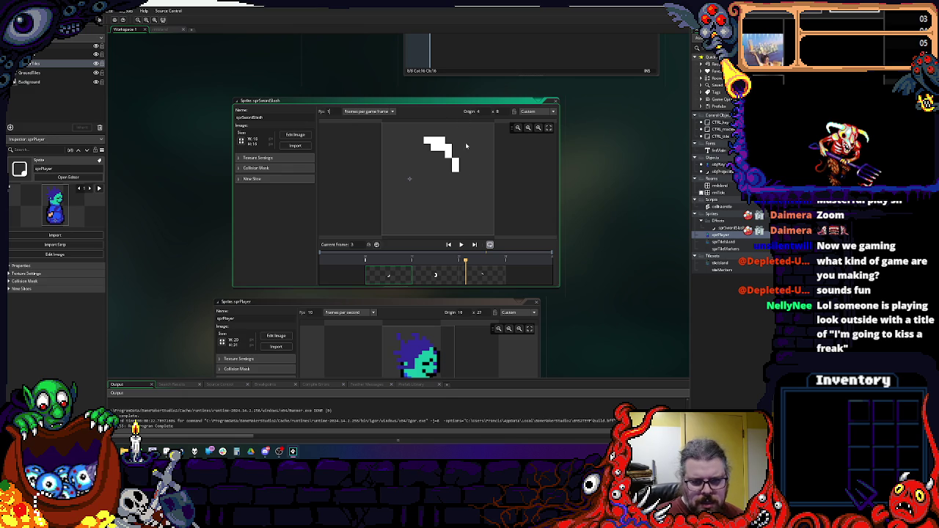
left_click(462, 246)
left_click(461, 245)
- Set sprPlayer to 1 frame per game frame, preview it, and close both sprite editors
left_click(348, 312)
left_click(358, 325)
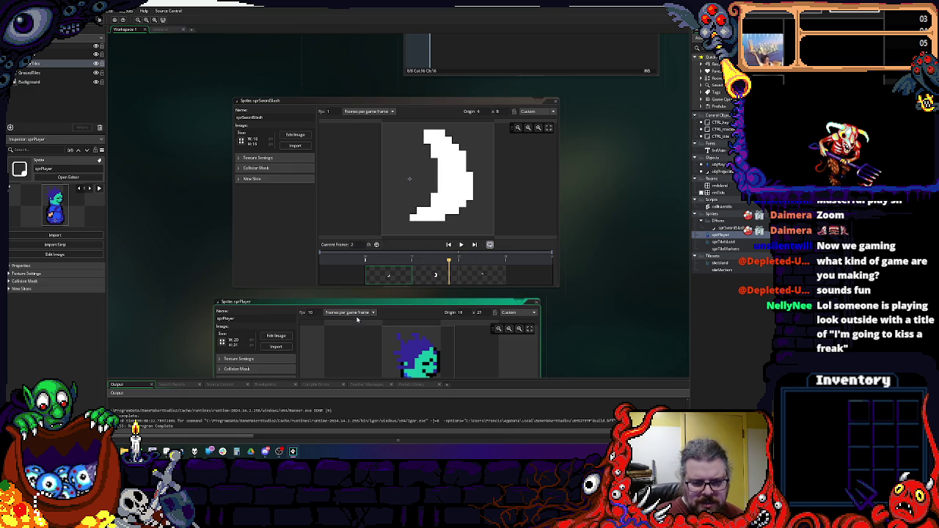
key("BackSpace")
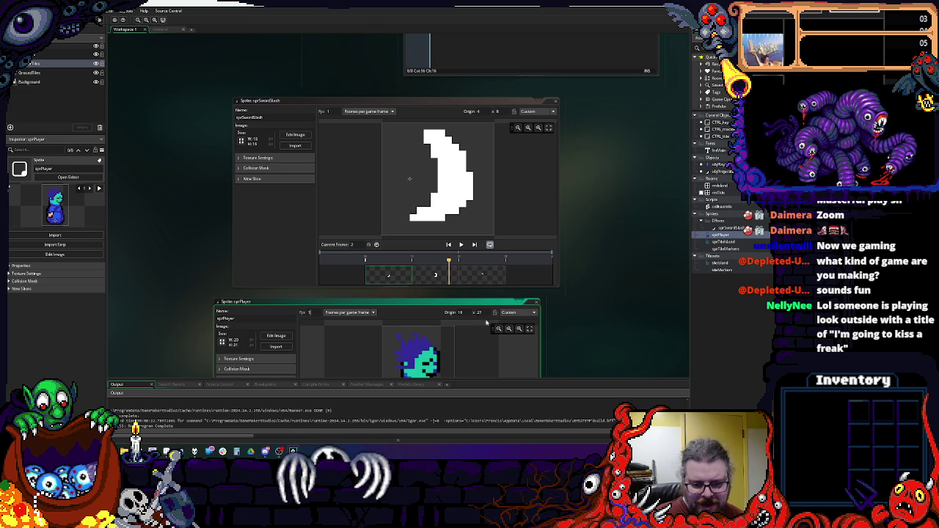
scroll(415, 311, "down", 3)
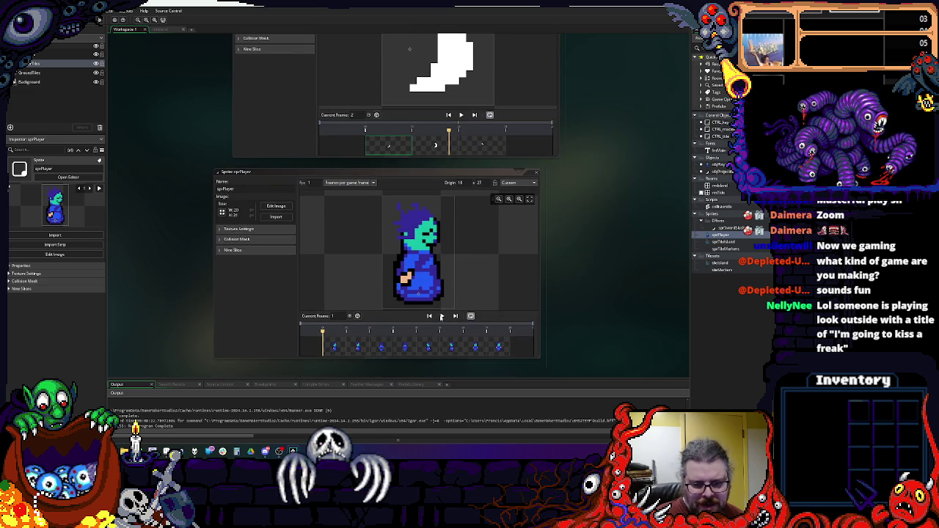
left_click(441, 317)
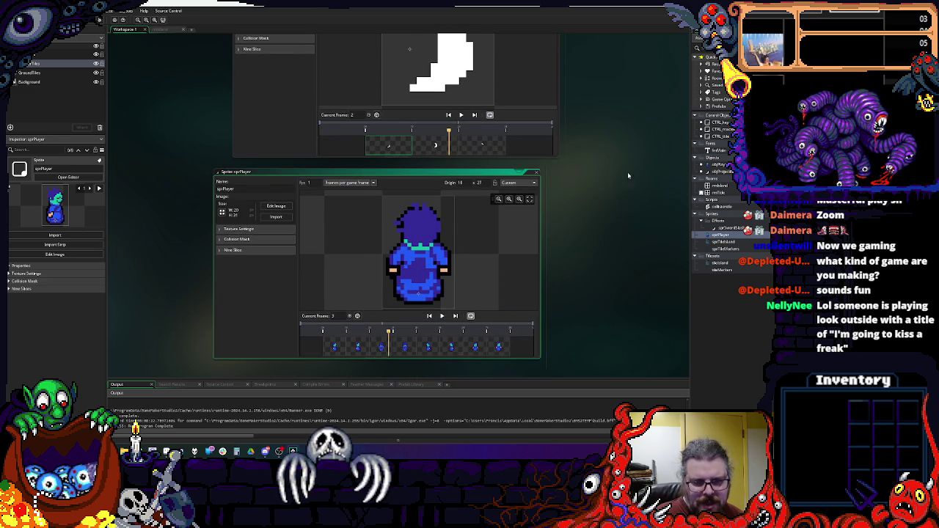
scroll(604, 175, "up", 2)
left_click(495, 269)
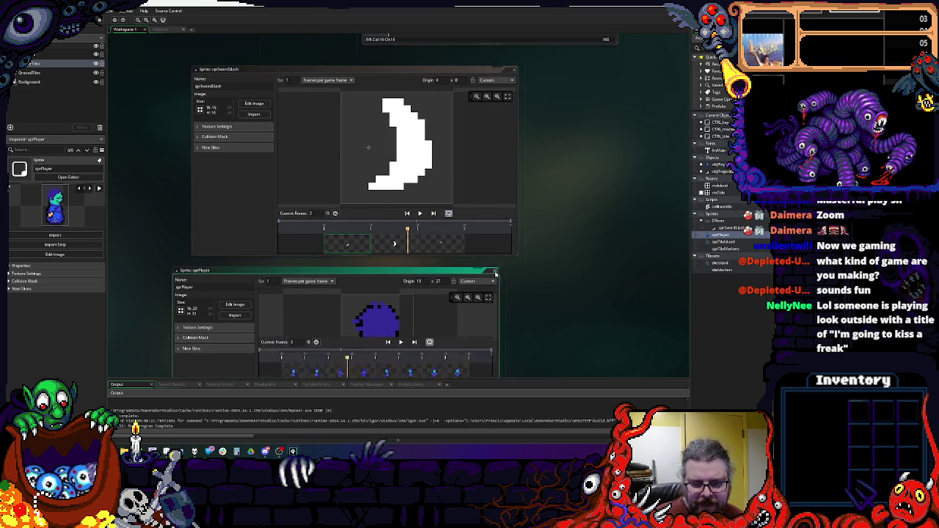
left_click(473, 212)
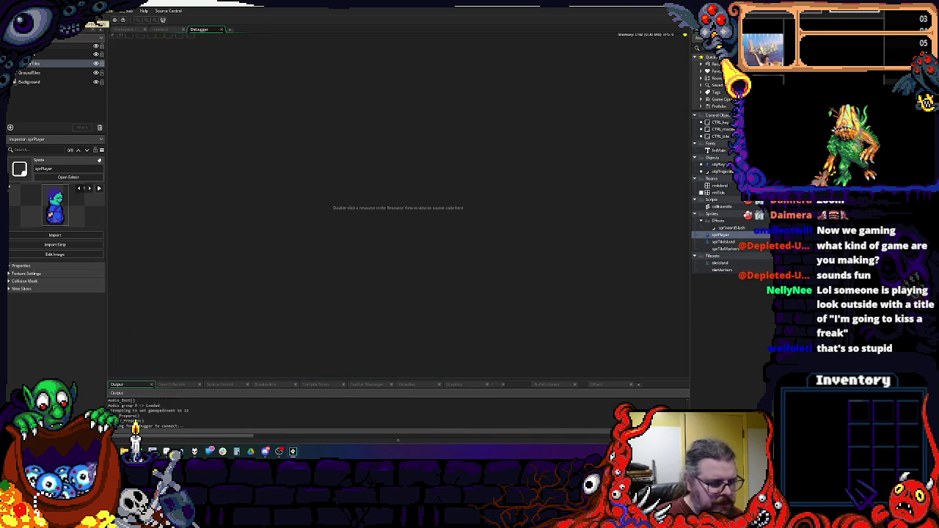
key("space")
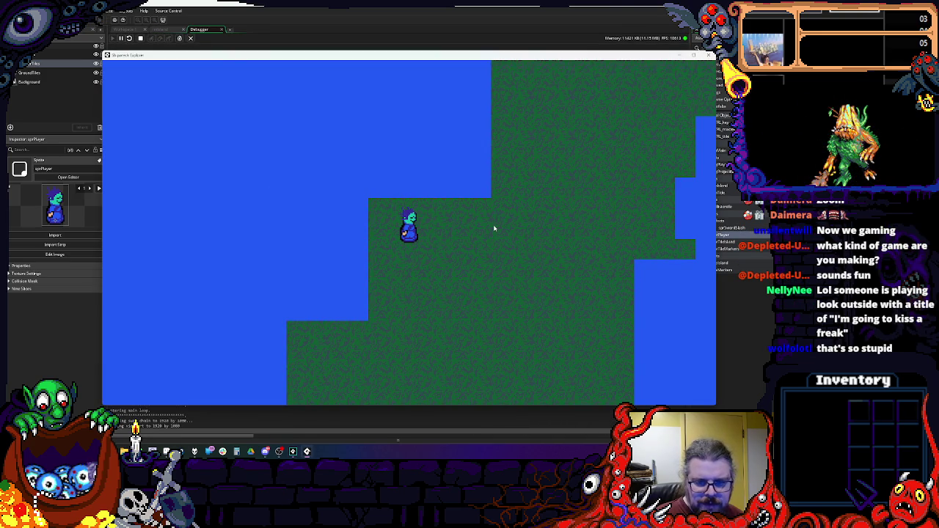
key("d")
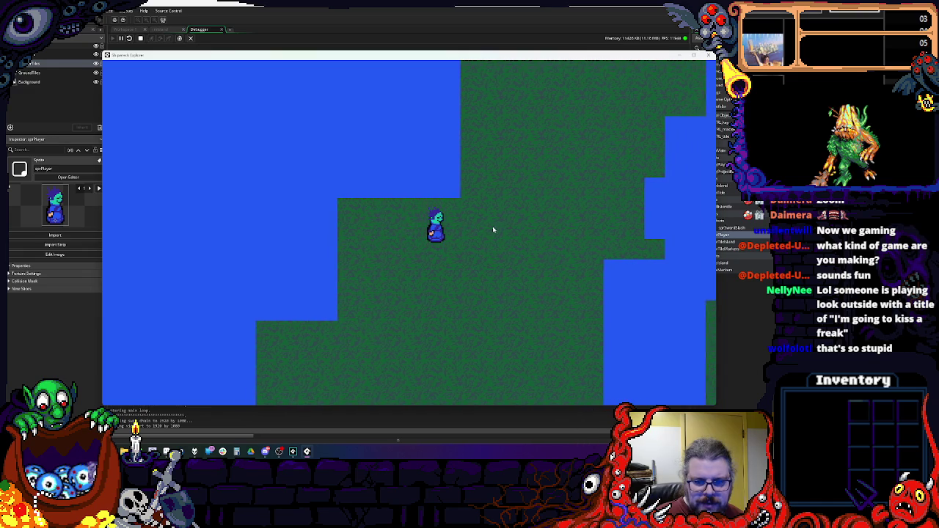
left_click(492, 227)
key("s")
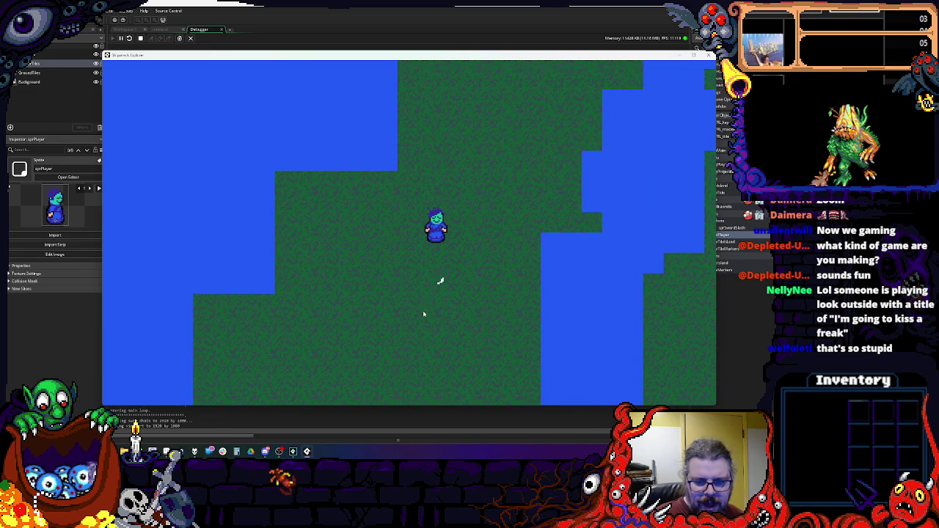
left_click(397, 286)
key("a")
left_click(350, 230)
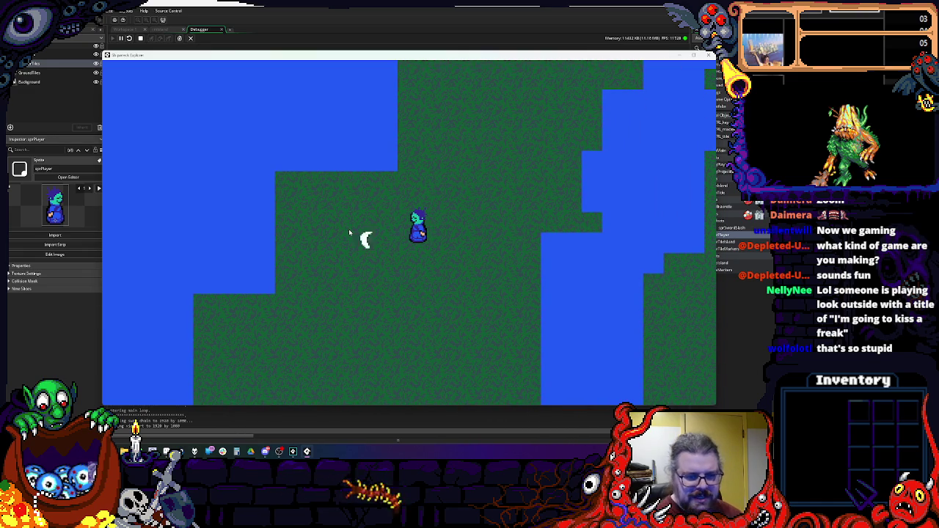
left_click(707, 56)
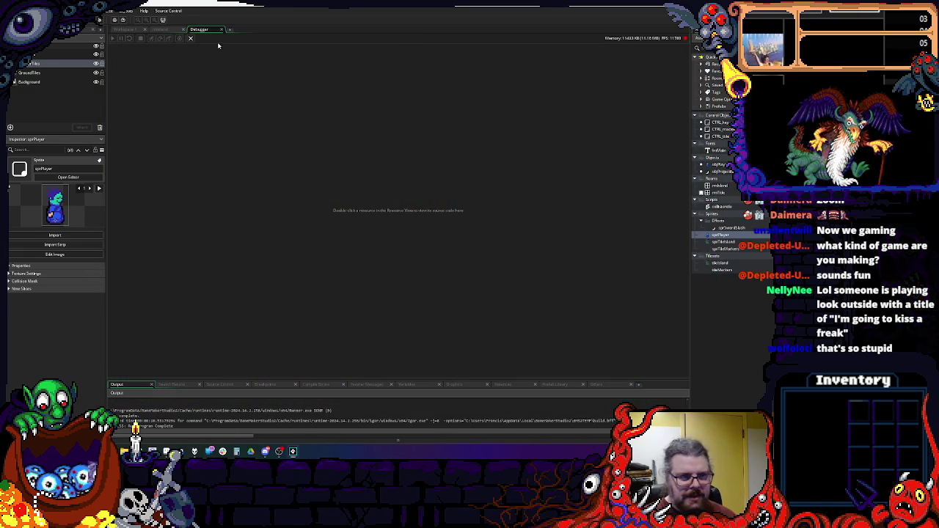
- Leave the debugger and delete the 1 from image_speed in objProjectiles' Create code
left_click(222, 29)
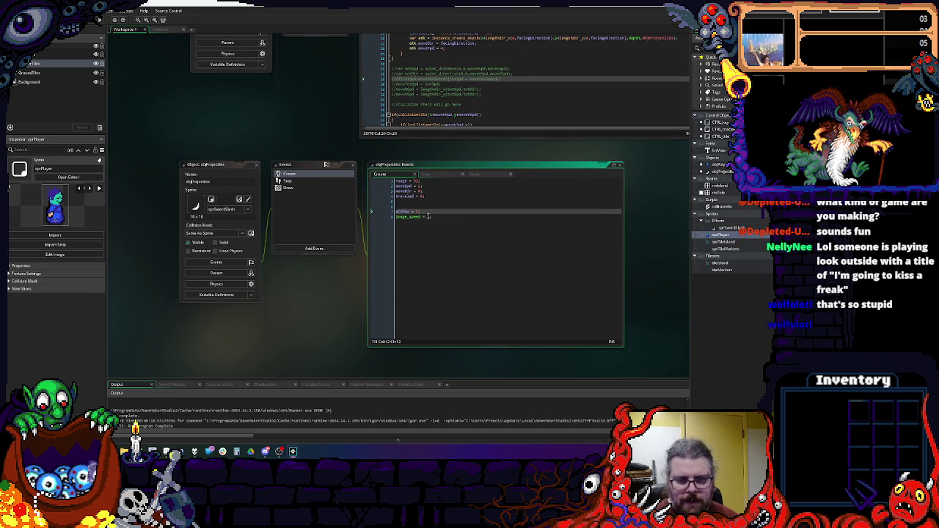
key("BackSpace")
key("BackSpace")
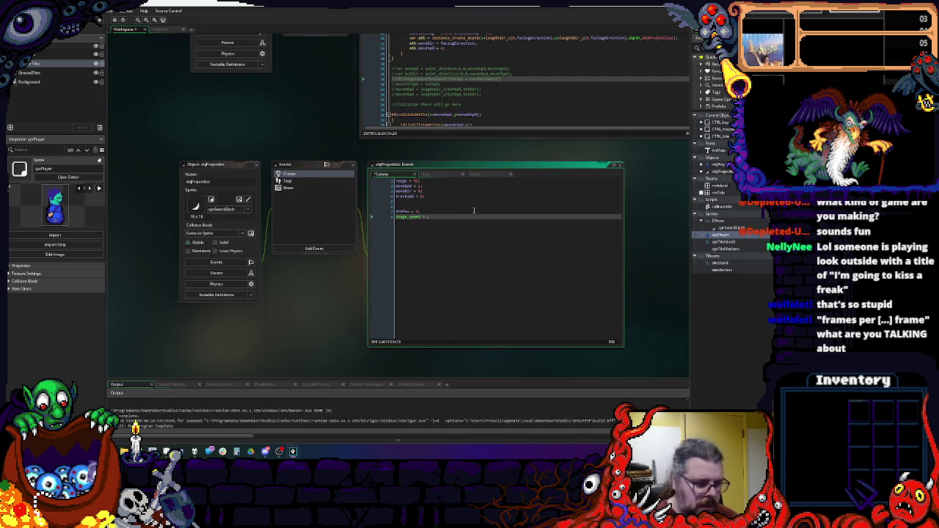
type("0.25")
left_click(474, 210)
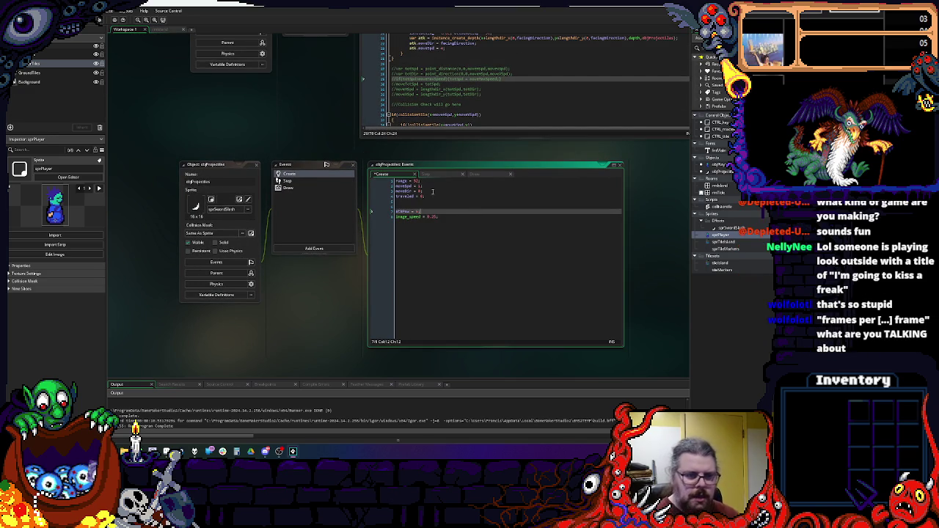
left_click(230, 126)
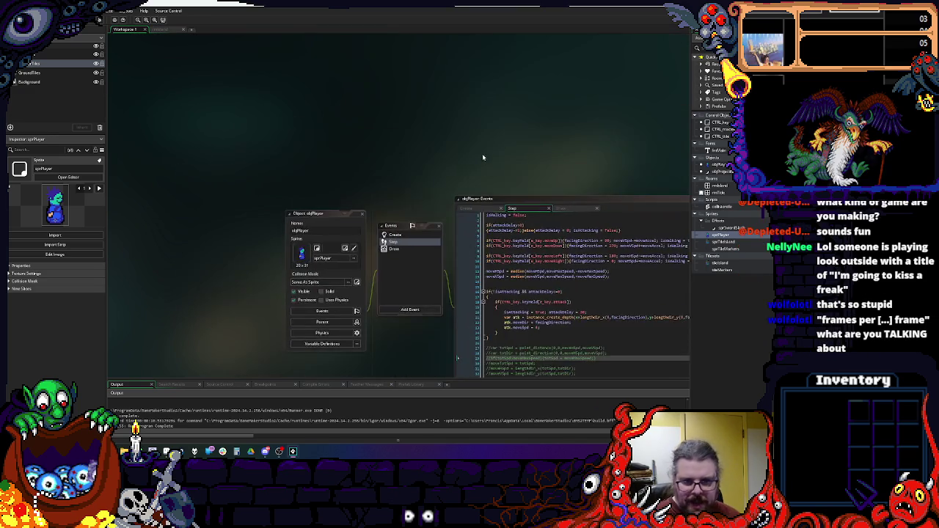
double_click(719, 235)
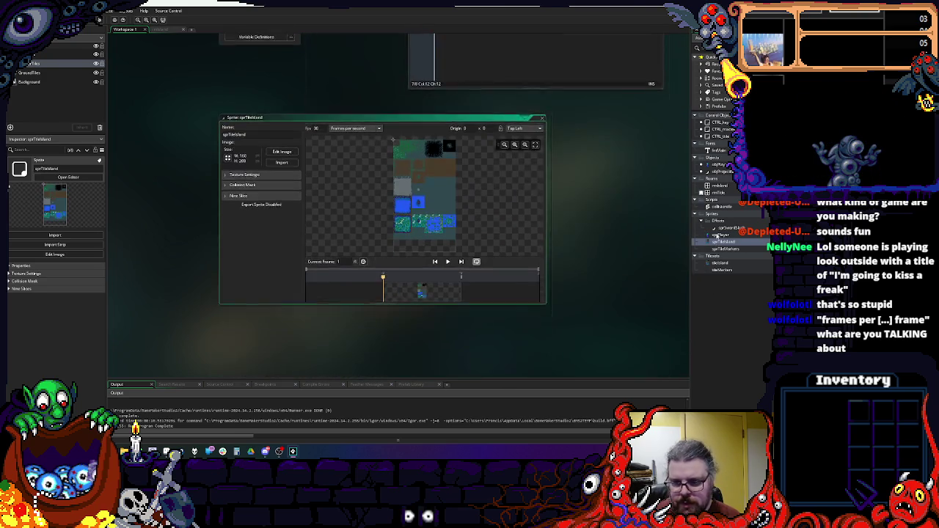
scroll(598, 329, "up", 5)
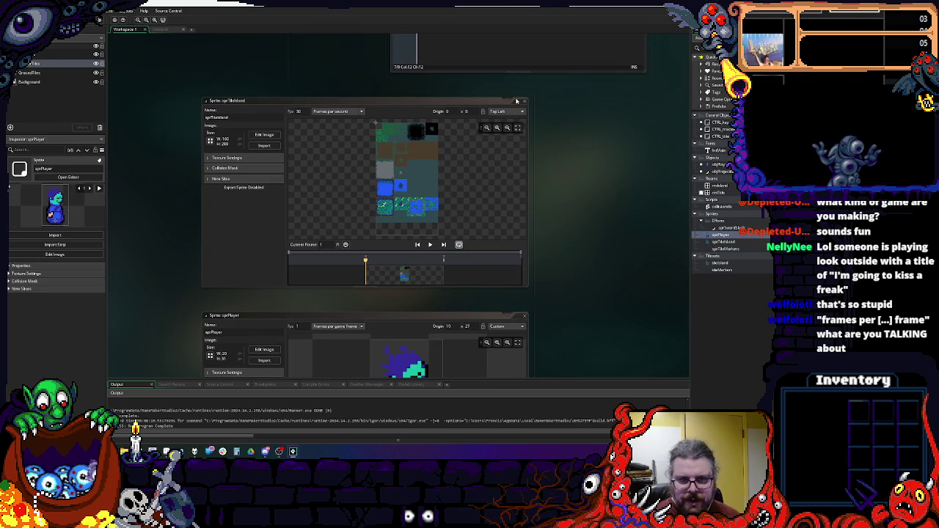
scroll(598, 329, "down", 5)
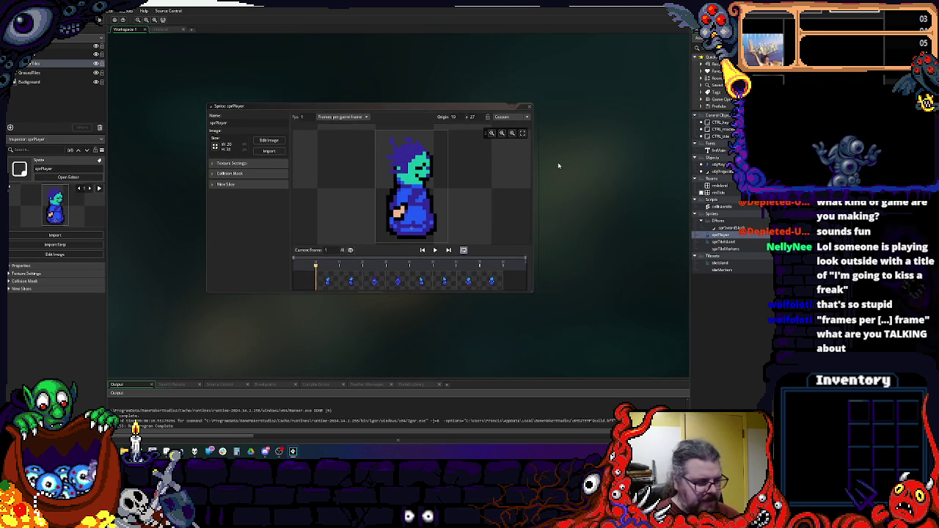
scroll(561, 166, "up", 1)
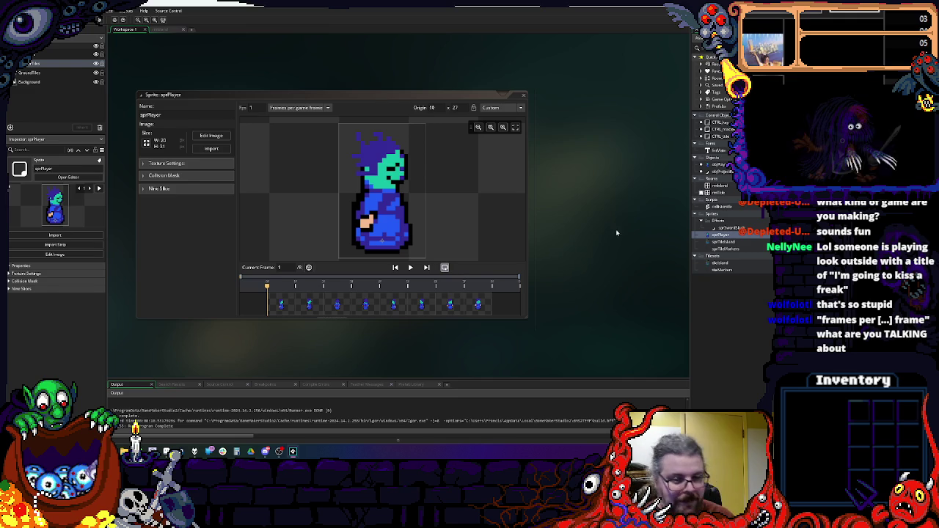
left_click_drag(556, 212, 581, 194)
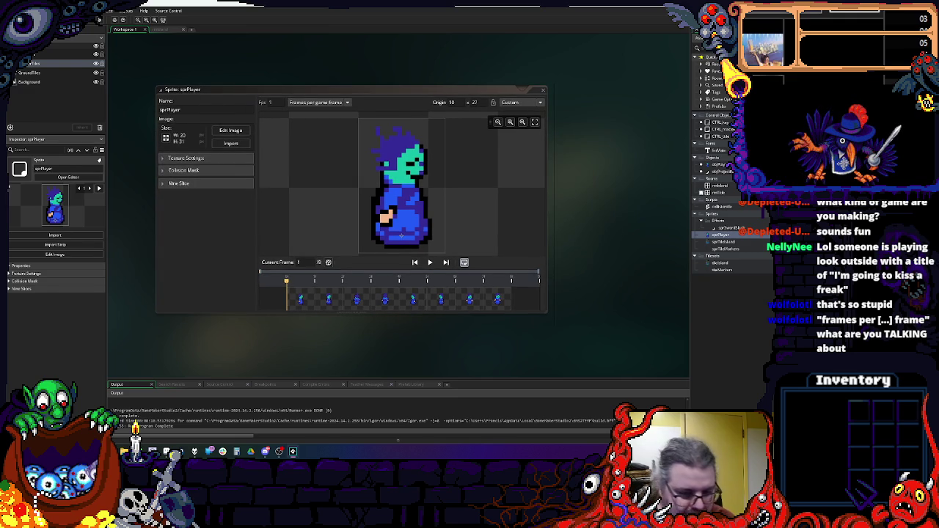
left_click(422, 284)
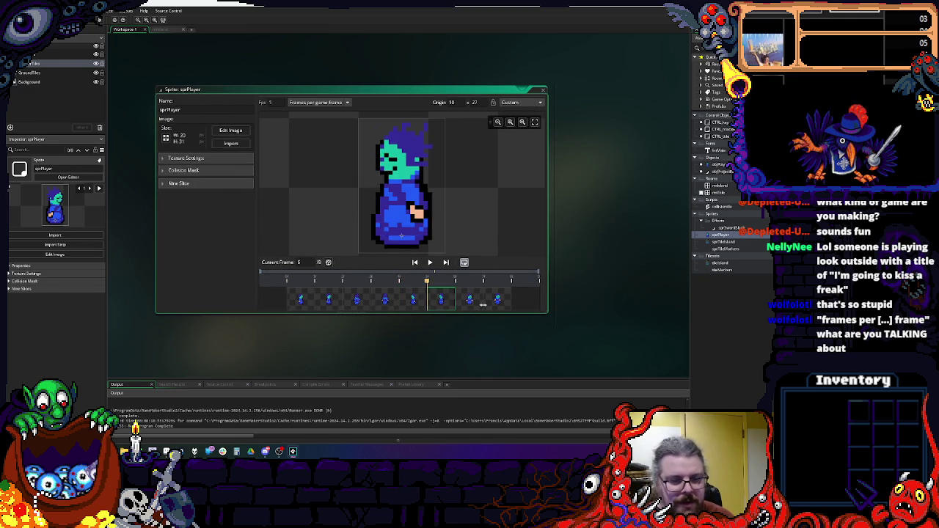
left_click(470, 302)
left_click(441, 301)
left_click(413, 301)
left_click(385, 301)
left_click(357, 301)
left_click(323, 301)
left_click(303, 301)
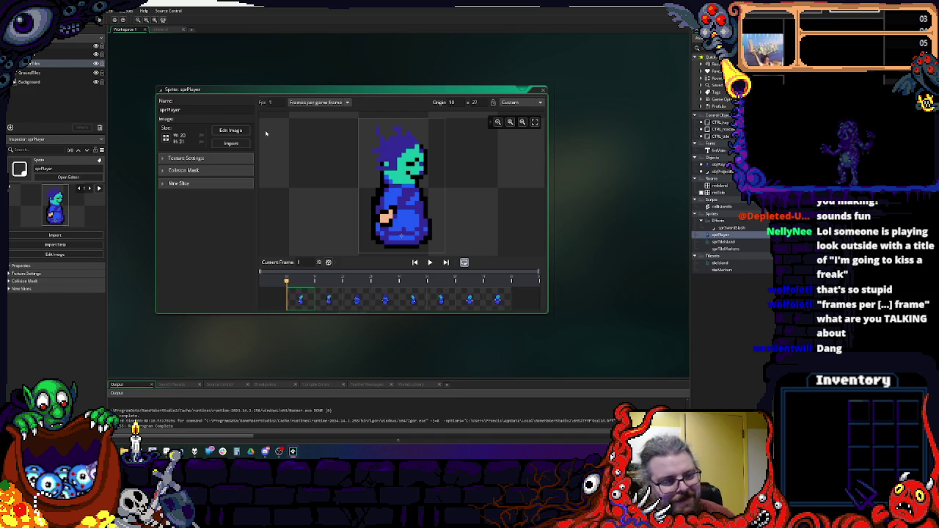
left_click(542, 90)
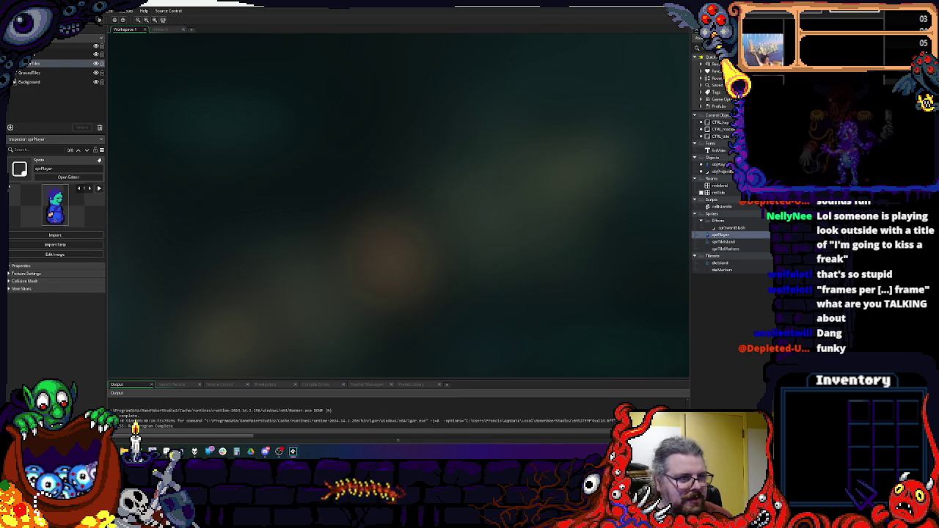
- Run a first playtest walking down, right and left with a sword swing, then close the game
key("F5")
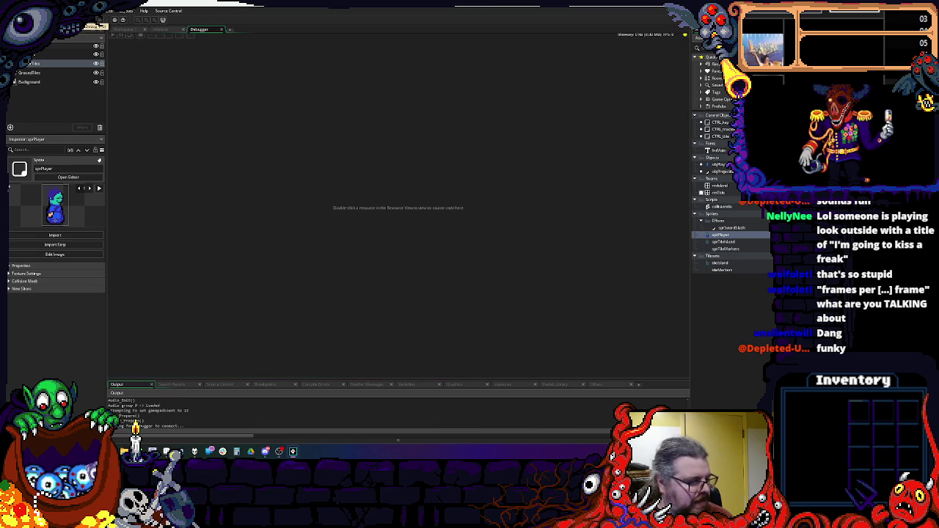
key("space")
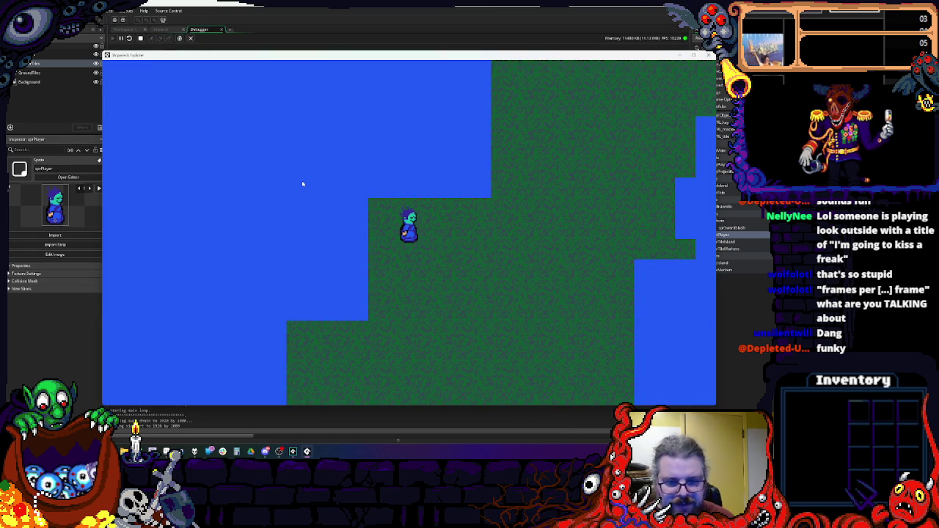
key("Down")
key("Right")
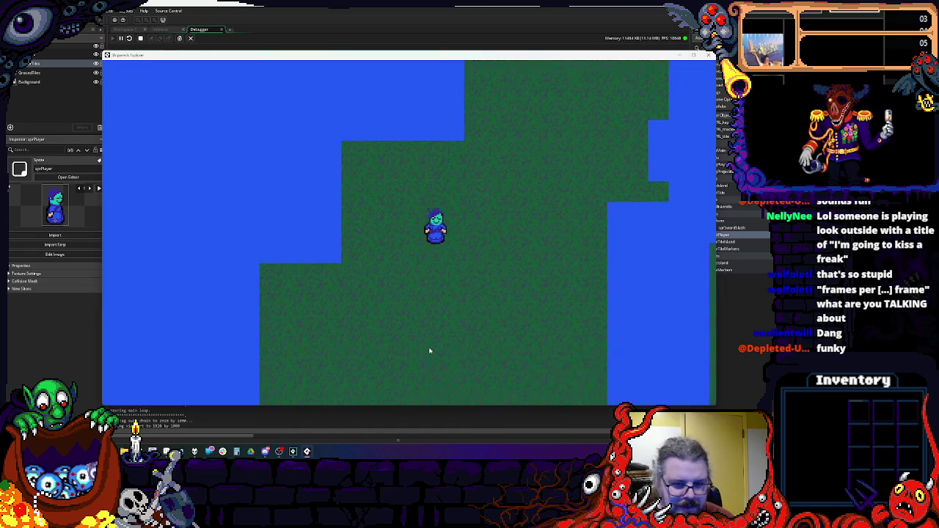
key("Left")
key("space")
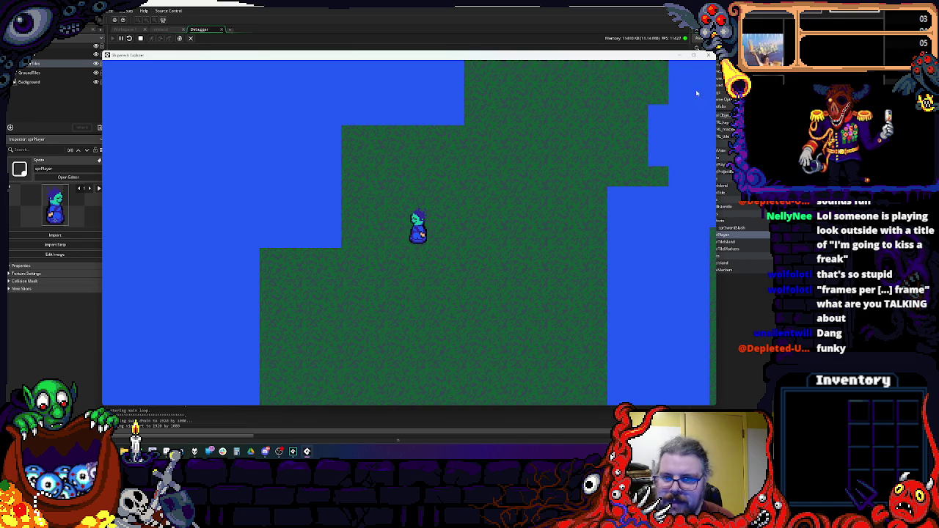
left_click(708, 55)
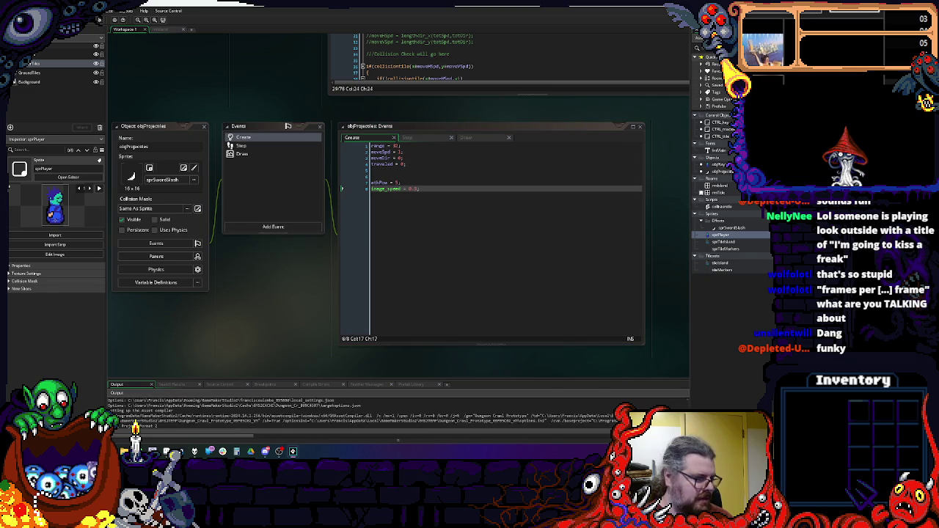
- Play a second test walking right and up, trigger a sword slash, then close the game
key("space")
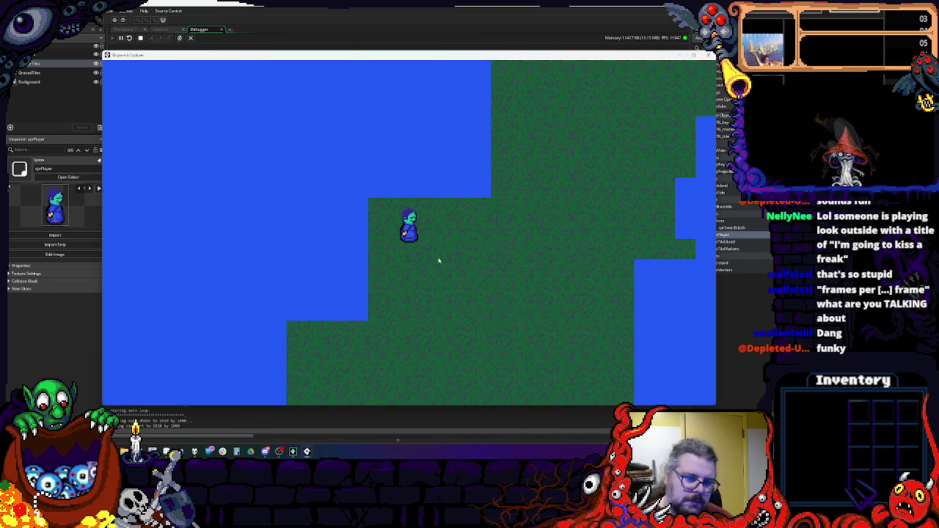
key("Right")
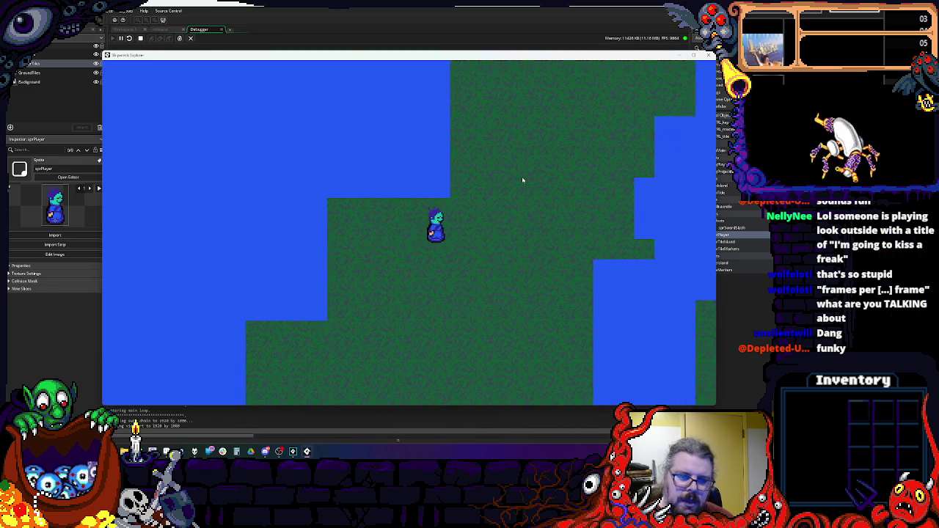
key("Up")
key("Up")
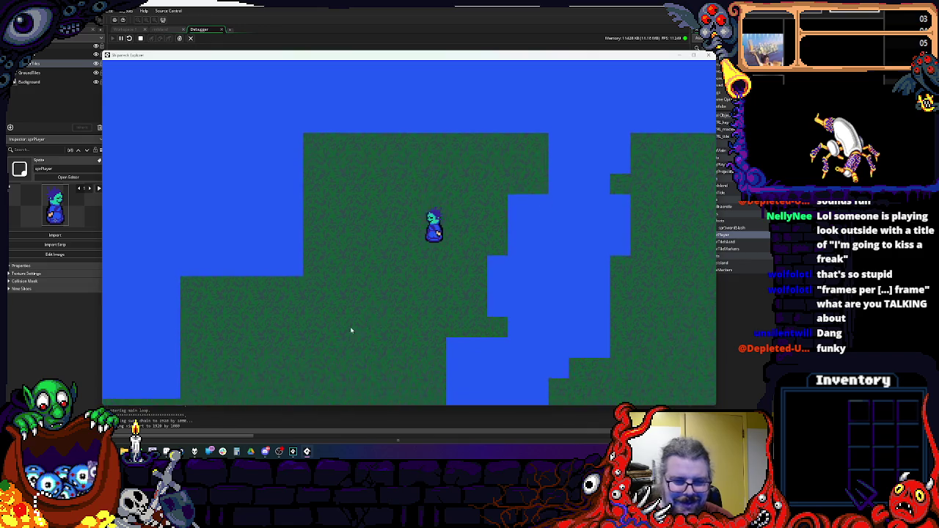
key("Right")
key("space")
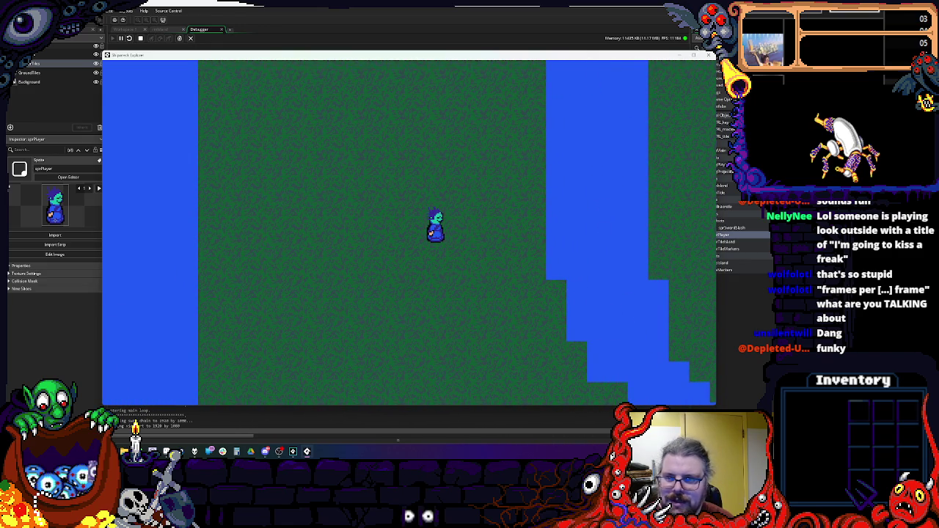
left_click(709, 56)
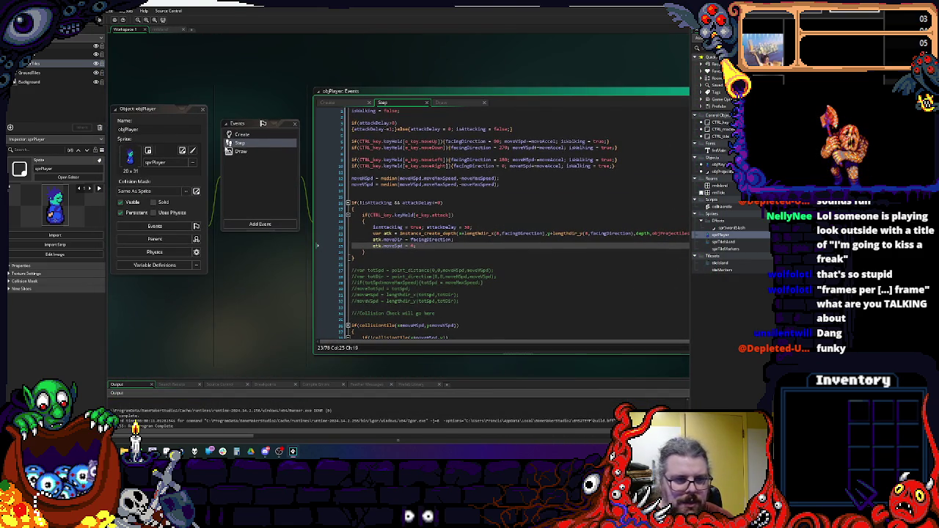
- Add attackSpeed = 30; after attackDelay in objPlayer's Create code
left_click(242, 134)
left_click(498, 228)
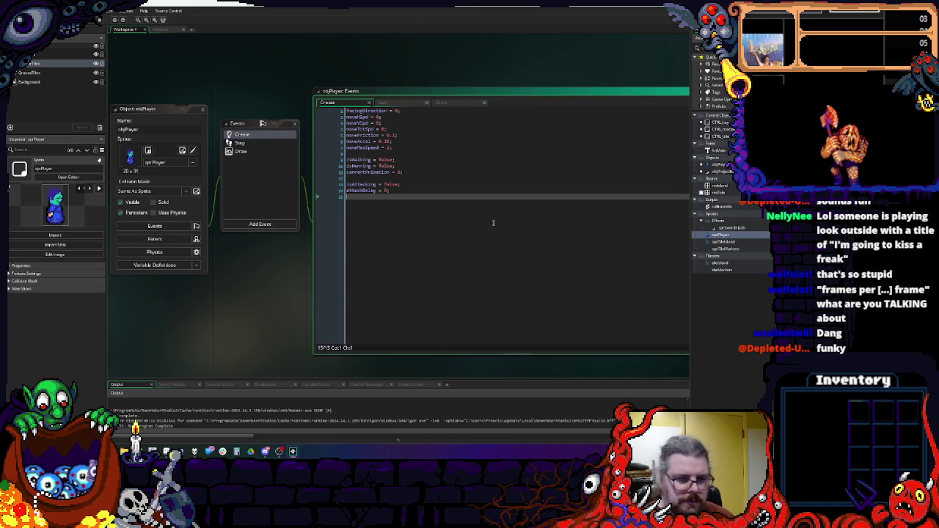
type("attack")
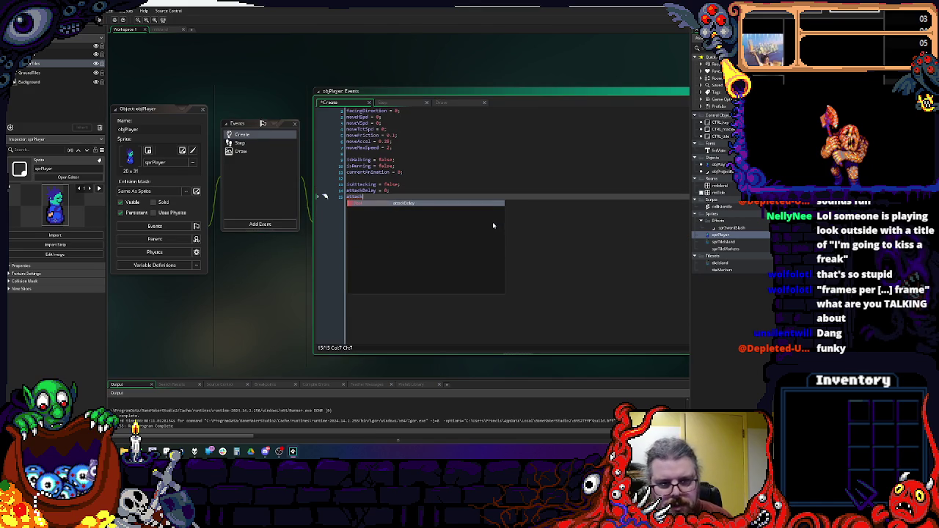
type("Spd")
key("BackSpace")
type("eed = ")
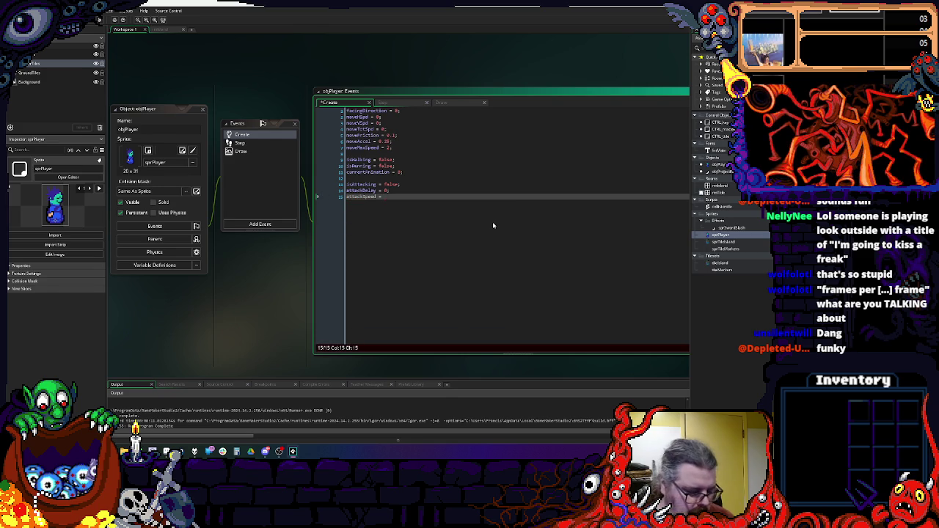
type("30;")
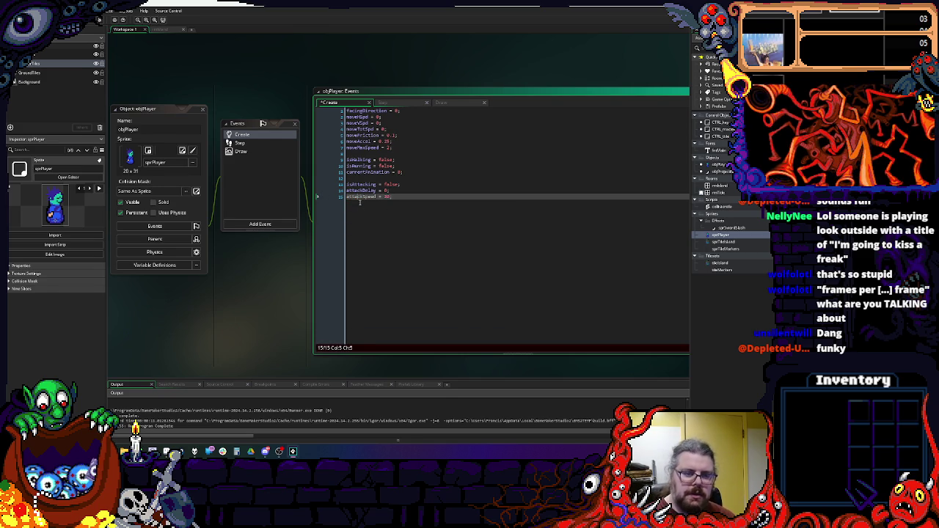
- In objPlayer's Step code, make the attack set attackDelay from attackSpeed, then run the game
left_click(240, 142)
left_click(440, 220)
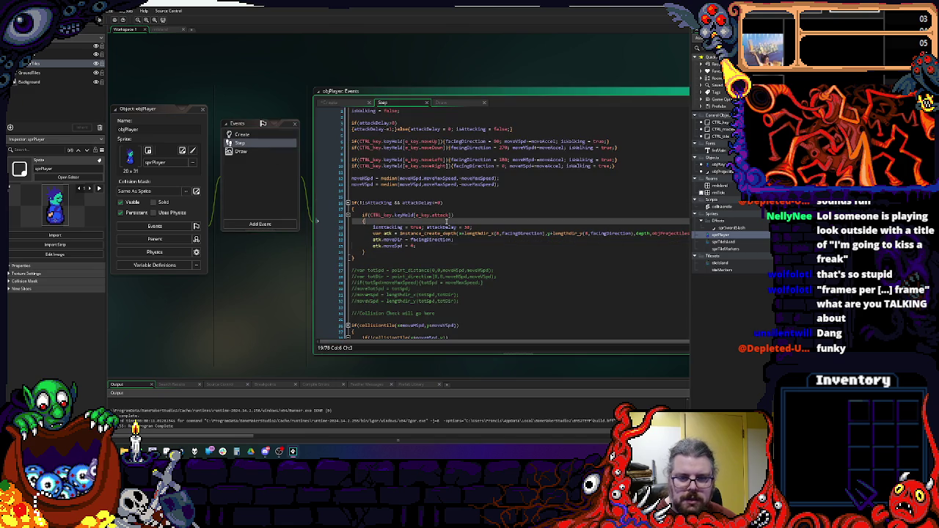
left_click(469, 227)
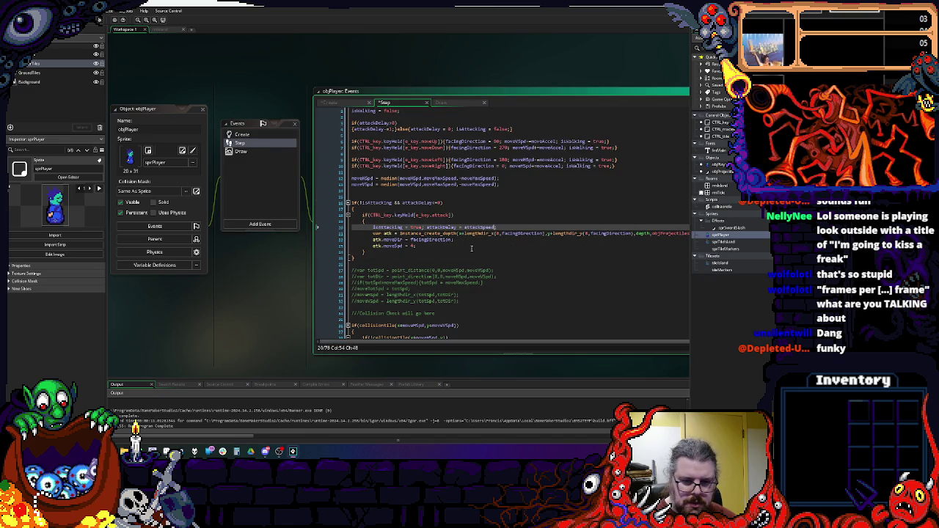
left_click(472, 248)
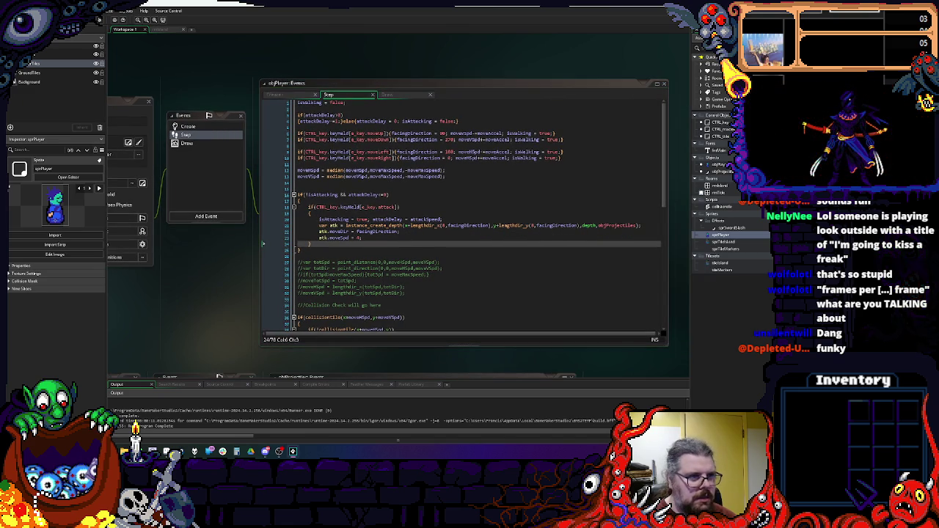
left_click(367, 238)
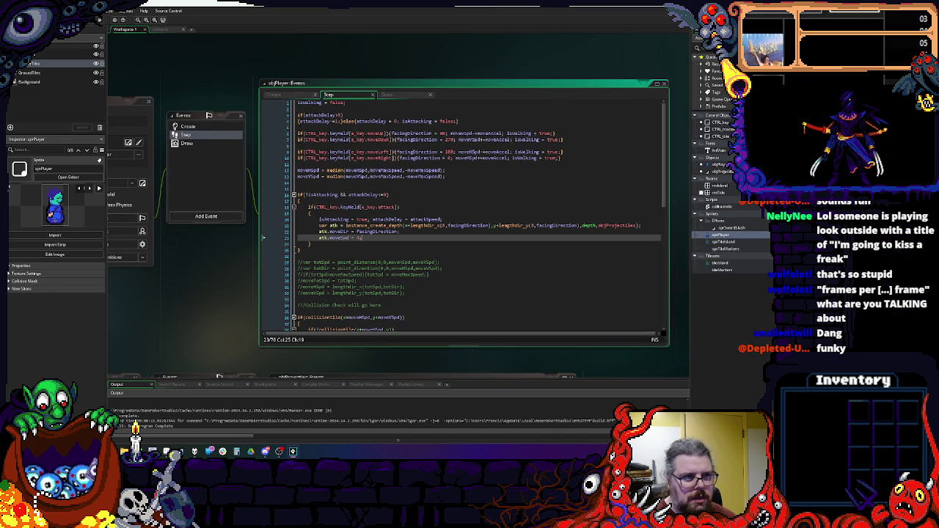
key("F5")
- Start the game and slash repeatedly while walking down, right and left
key("space")
key("Down")
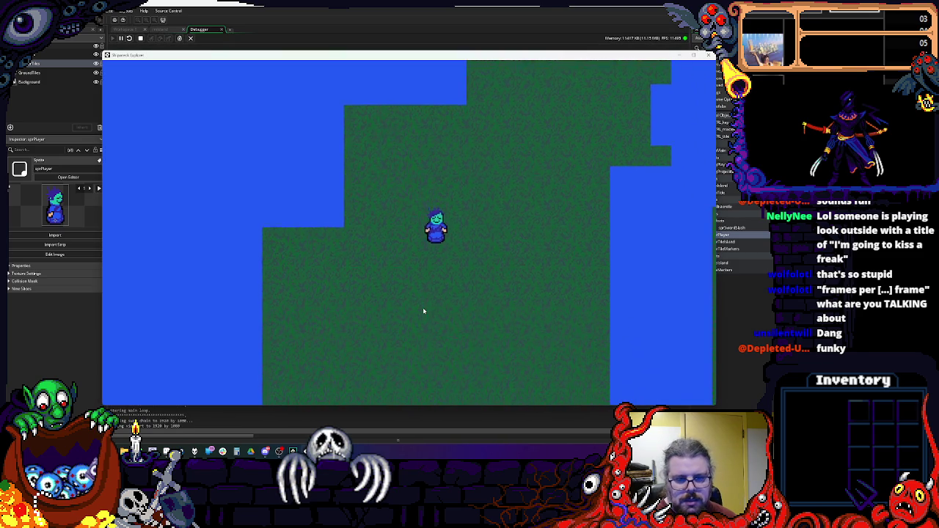
key("space")
key("Right")
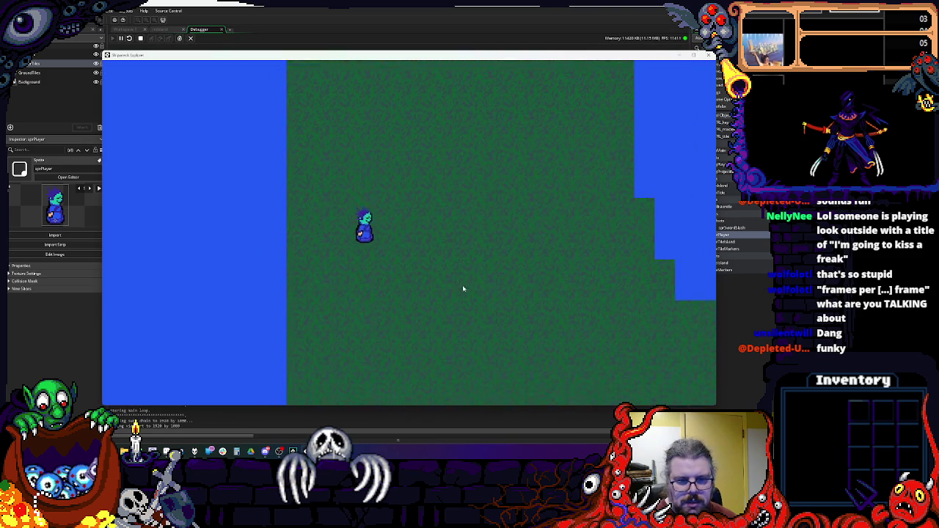
key("space")
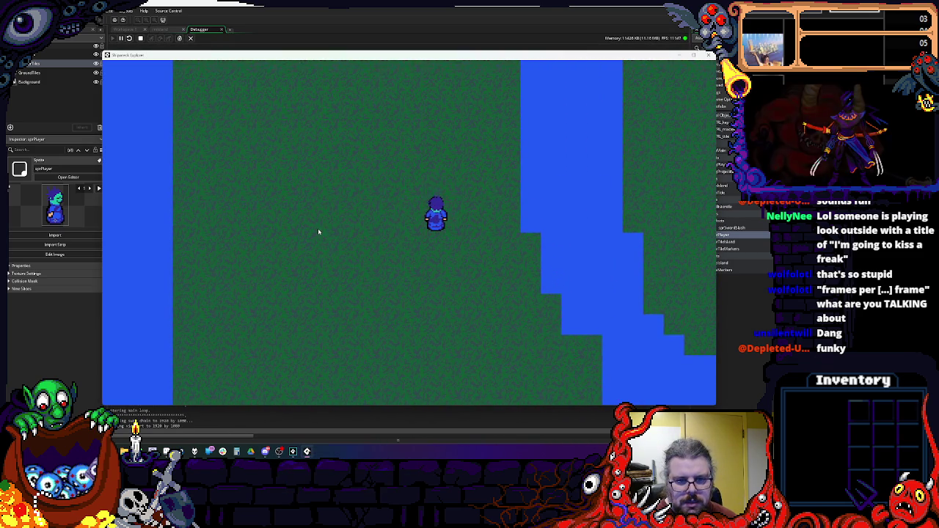
key("Left")
key("Right")
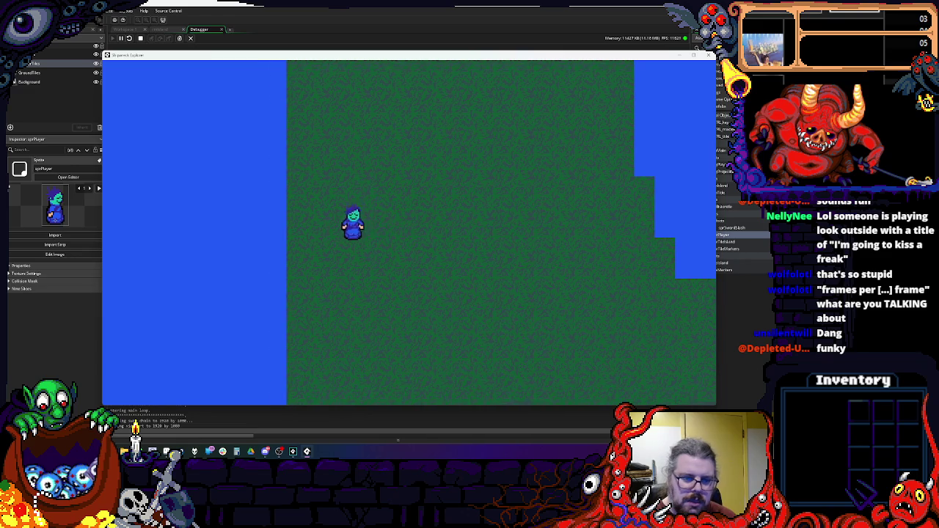
key("space")
- Slash downward and walk the player across the map, then quit with Escape
key("Down")
key("space")
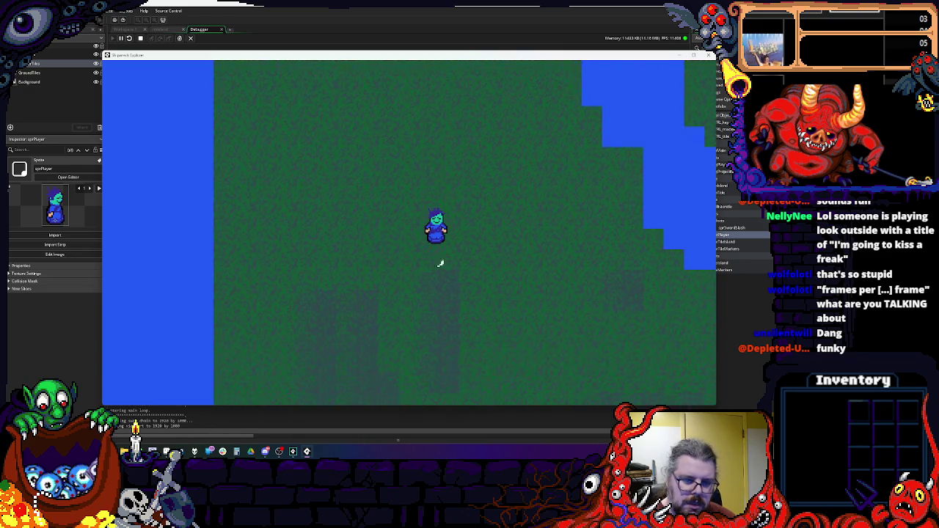
key("Right")
key("Left")
key("Right")
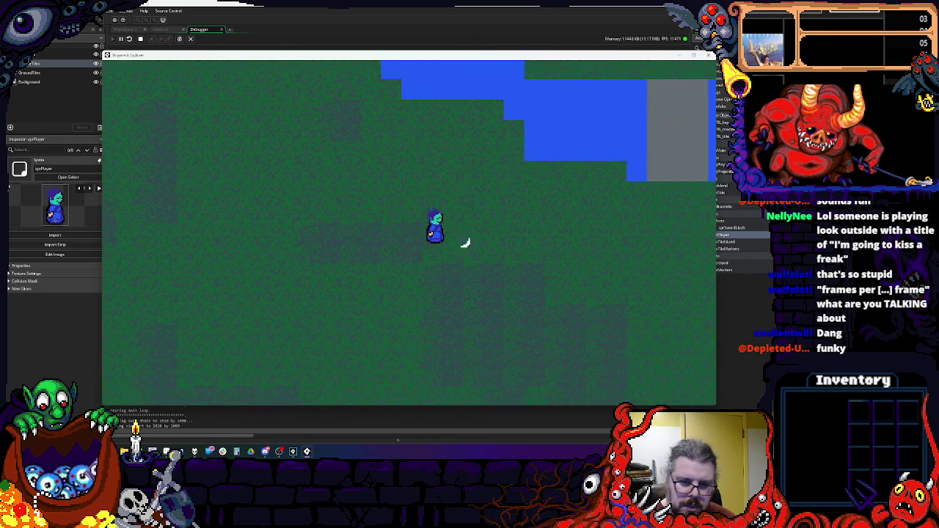
key("Up")
key("Right")
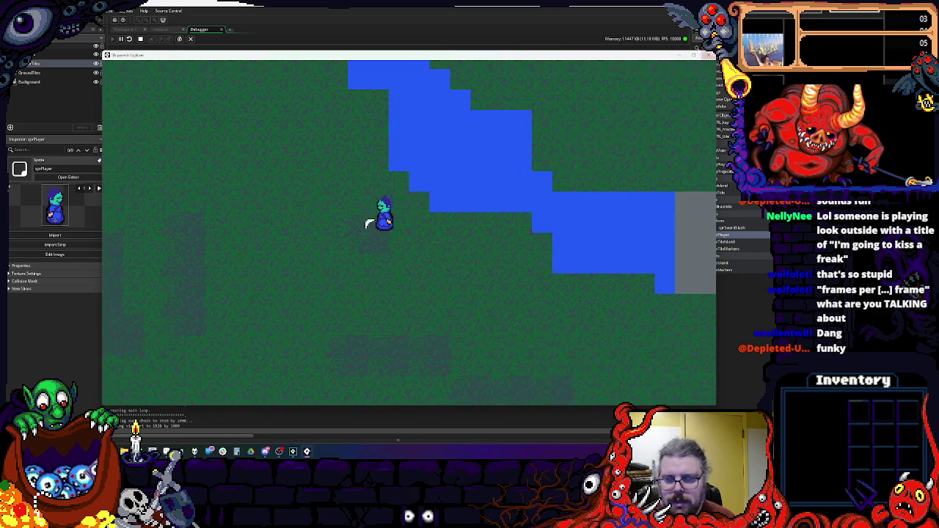
key("Escape")
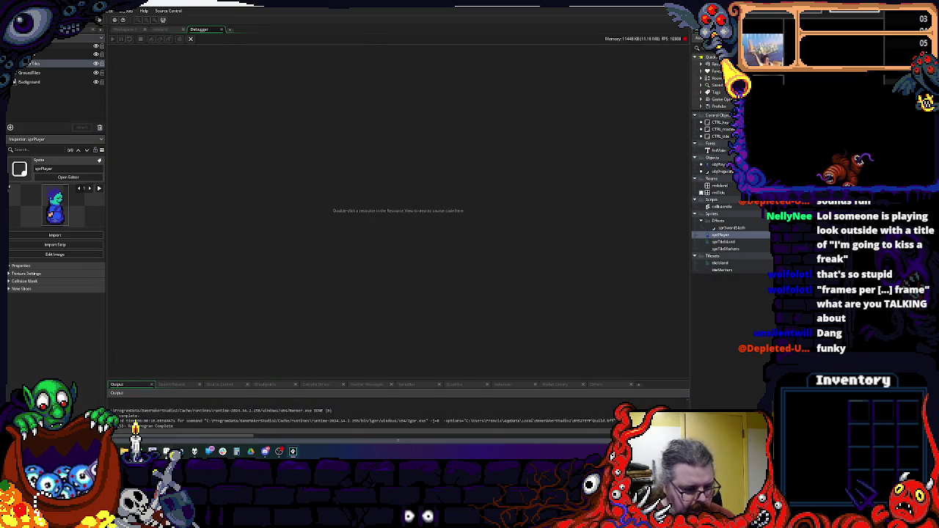
- Bring Aseprite forward maximized, switch to the tile sheet and zoom in with the pencil
left_click(167, 451)
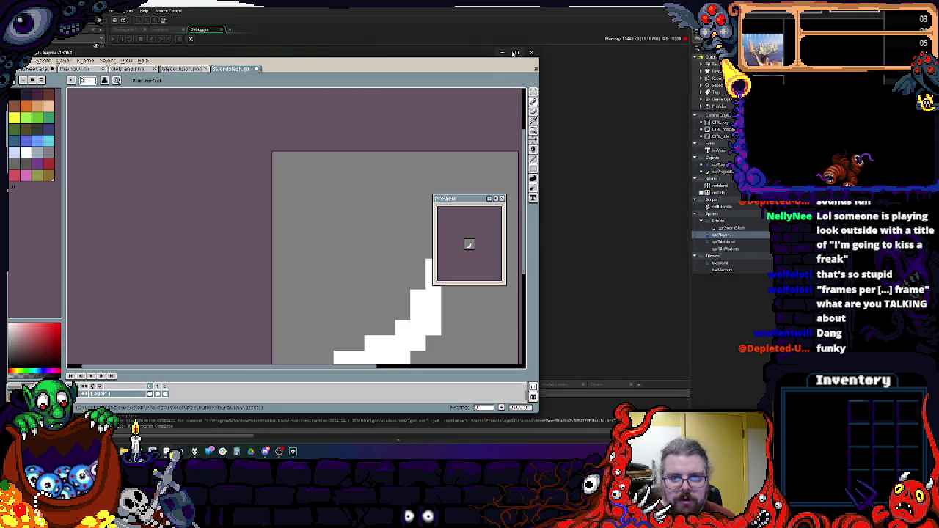
left_click(517, 52)
left_click(99, 16)
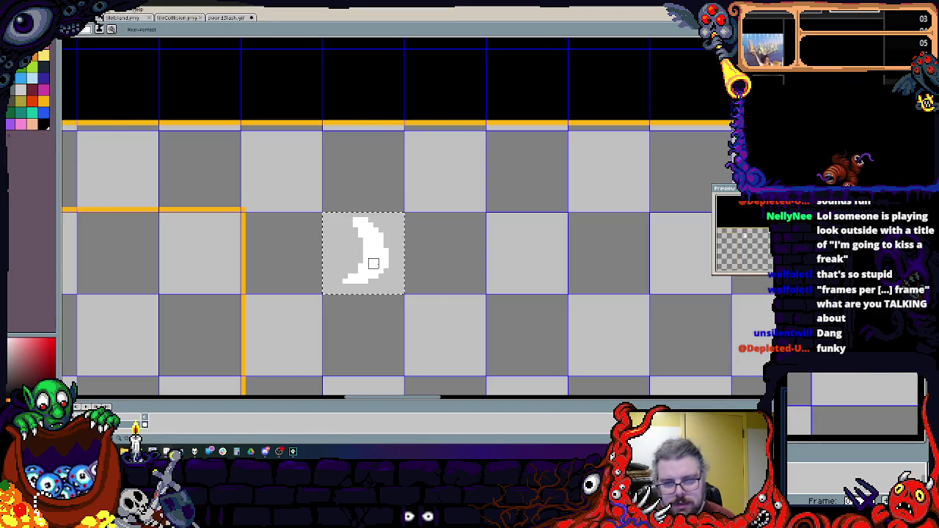
key("v")
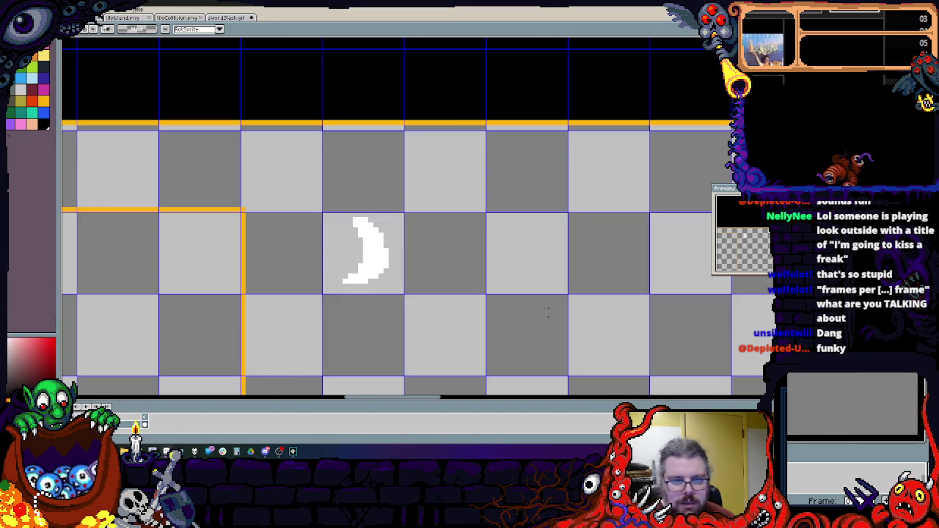
scroll(550, 317, "up", 3)
scroll(514, 294, "down", 1)
scroll(483, 277, "up", 1)
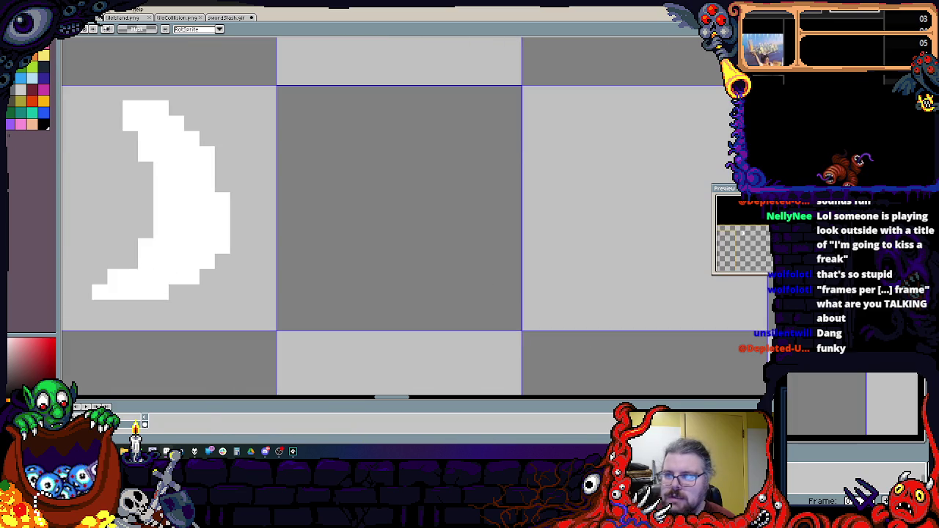
key("b")
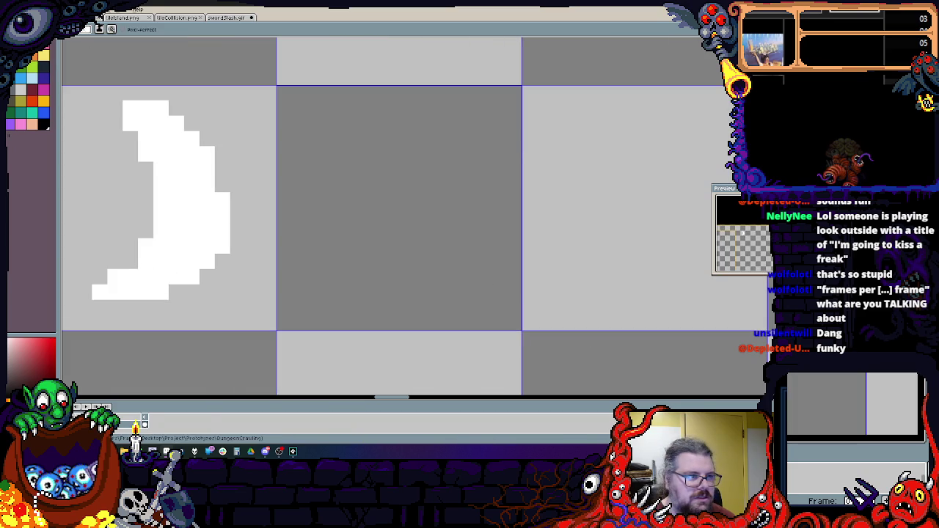
- Pencil a dark navy bush silhouette in the middle tile beside the crescent
left_click(44, 125)
left_click_drag(387, 294, 383, 315)
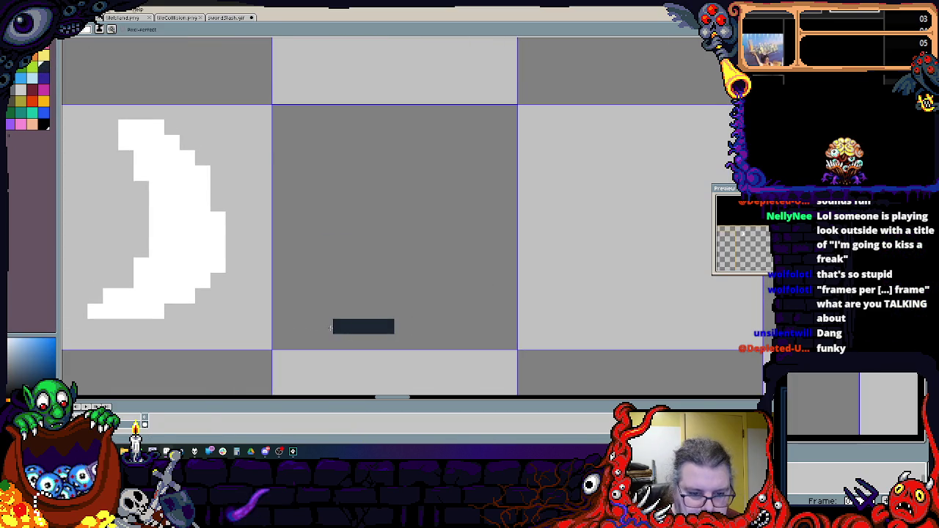
mouse_move(342, 249)
left_mouse_down()
mouse_move(325, 281)
mouse_move(392, 345)
mouse_move(470, 341)
mouse_move(481, 261)
mouse_move(441, 199)
mouse_move(478, 143)
mouse_move(411, 125)
mouse_move(351, 191)
mouse_move(294, 128)
mouse_move(301, 235)
mouse_move(267, 235)
mouse_move(288, 269)
left_mouse_up()
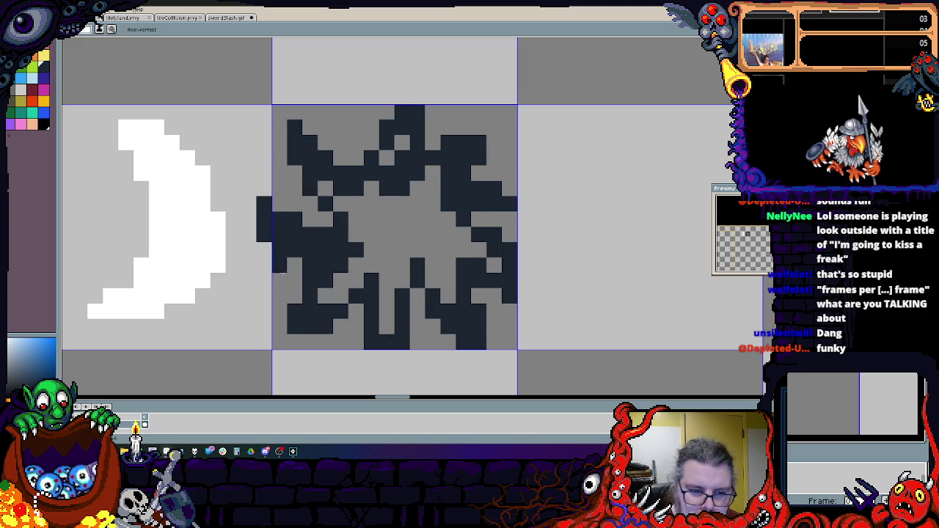
key("x")
key("x")
mouse_move(273, 220)
left_mouse_down()
mouse_move(364, 228)
mouse_move(411, 184)
mouse_move(445, 220)
mouse_move(513, 220)
mouse_move(426, 220)
mouse_move(495, 268)
mouse_move(479, 275)
mouse_move(399, 225)
mouse_move(414, 253)
mouse_move(377, 329)
left_mouse_up()
mouse_move(360, 294)
left_mouse_down()
mouse_move(384, 250)
mouse_move(340, 297)
mouse_move(280, 235)
left_mouse_up()
key("x")
- Paint green leaf strokes across the bush, covering stray green pixels with navy
left_click(14, 106)
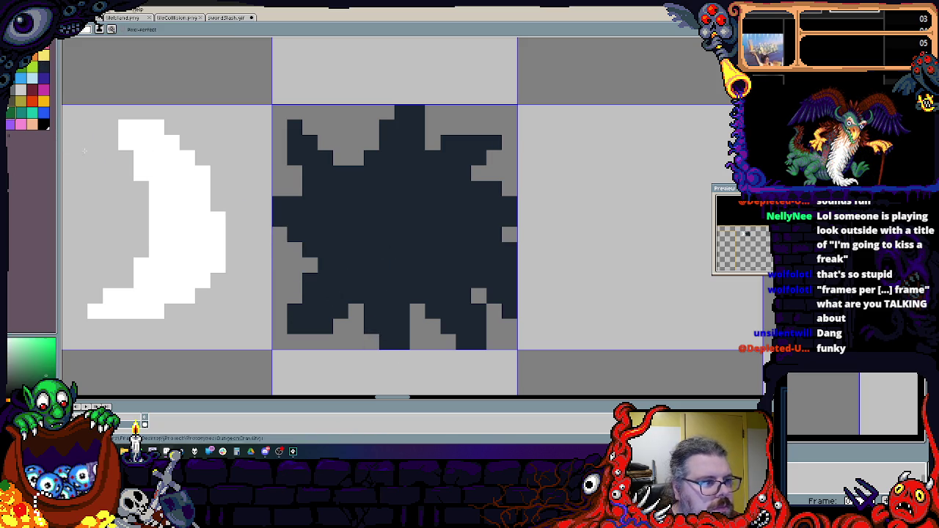
scroll(297, 209, "up", 2)
mouse_move(268, 186)
left_mouse_down()
mouse_move(329, 232)
mouse_move(396, 253)
mouse_move(397, 340)
left_mouse_up()
left_click_drag(478, 315, 431, 273)
left_click_drag(452, 232, 534, 273)
left_click_drag(535, 170, 411, 191)
mouse_move(479, 109)
left_mouse_down()
mouse_move(411, 172)
mouse_move(390, 151)
left_mouse_up()
left_click(396, 169, "alt")
mouse_move(401, 163)
left_mouse_down()
mouse_move(359, 191)
mouse_move(371, 213)
mouse_move(429, 244)
left_mouse_up()
- Darken stray cells and add green leaf strokes across the bush centre and right
left_click(452, 191)
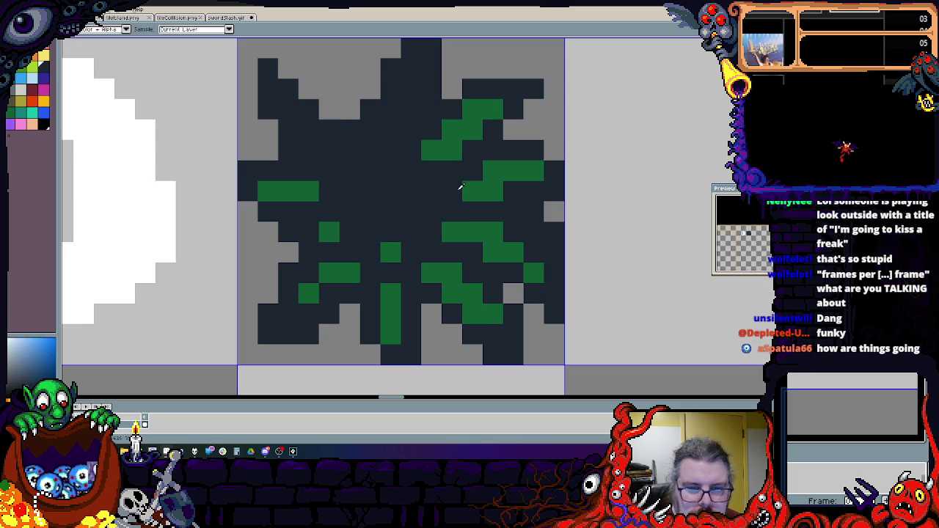
mouse_move(349, 110)
left_mouse_down()
mouse_move(289, 68)
mouse_move(367, 183)
mouse_move(392, 192)
mouse_move(297, 131)
left_mouse_up()
left_click(453, 148, "alt")
left_click(392, 192, "alt")
left_click(330, 130, "alt")
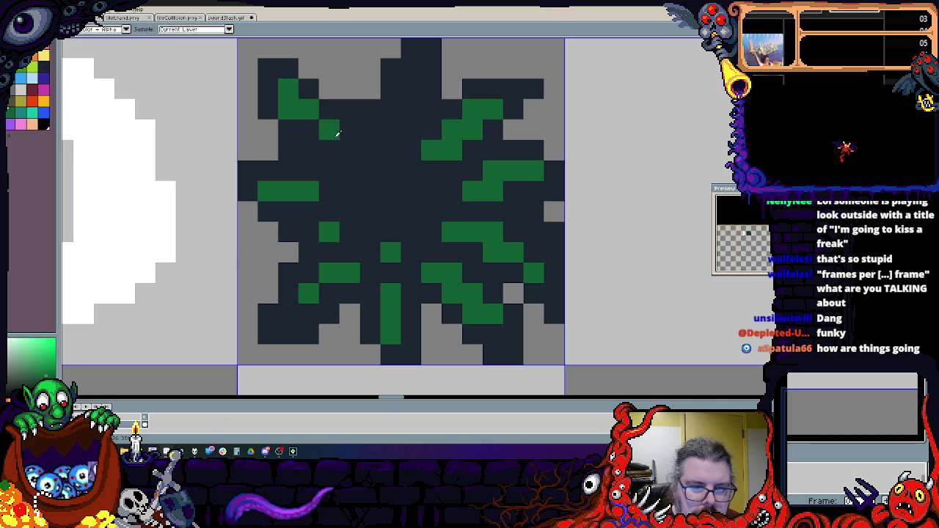
left_click(369, 168, "alt")
left_click_drag(329, 231, 388, 247)
left_click(342, 259, "alt")
left_click_drag(400, 171, 329, 231)
mouse_move(391, 252)
left_mouse_down()
mouse_move(411, 189)
mouse_move(485, 213)
mouse_move(463, 238)
left_mouse_up()
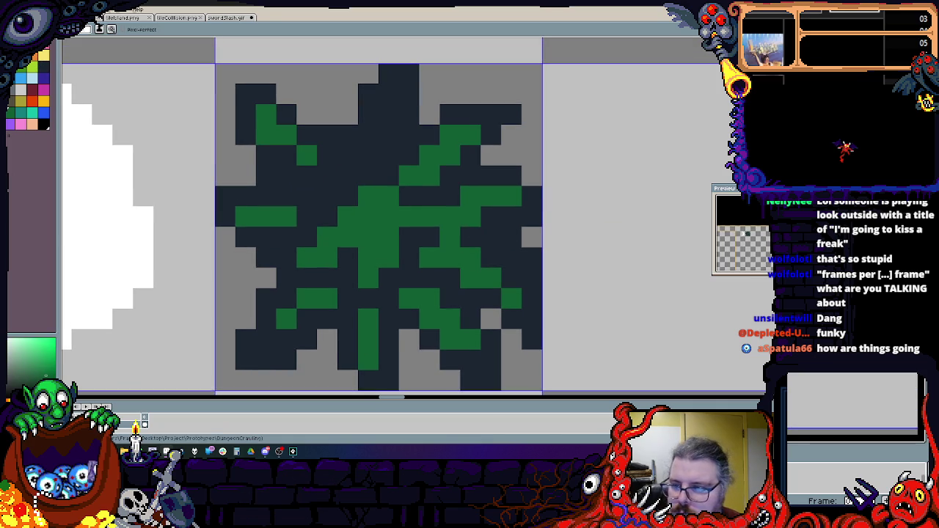
right_click(437, 202)
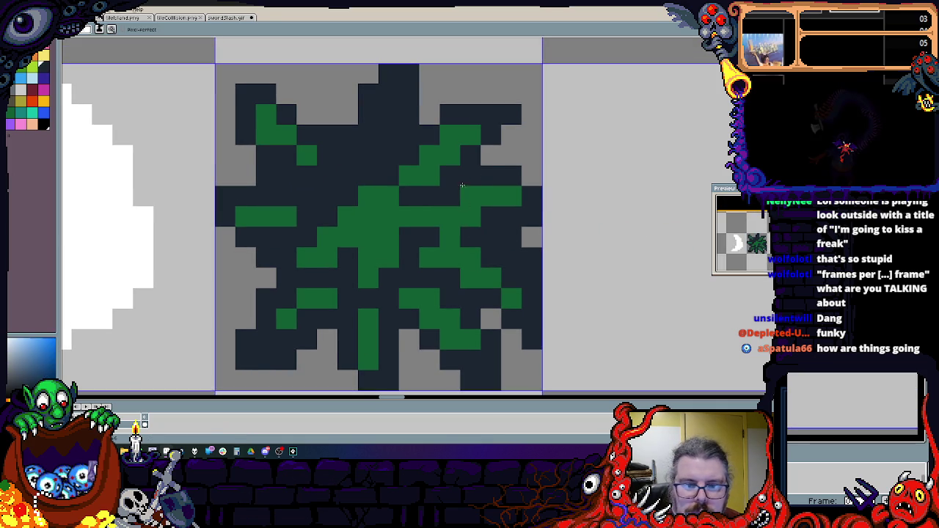
left_click(429, 238)
mouse_move(430, 156)
left_mouse_down()
mouse_move(484, 202)
mouse_move(447, 216)
left_mouse_up()
- Add a vertical green leaf and a green right-hand column, outlining with navy
key("x")
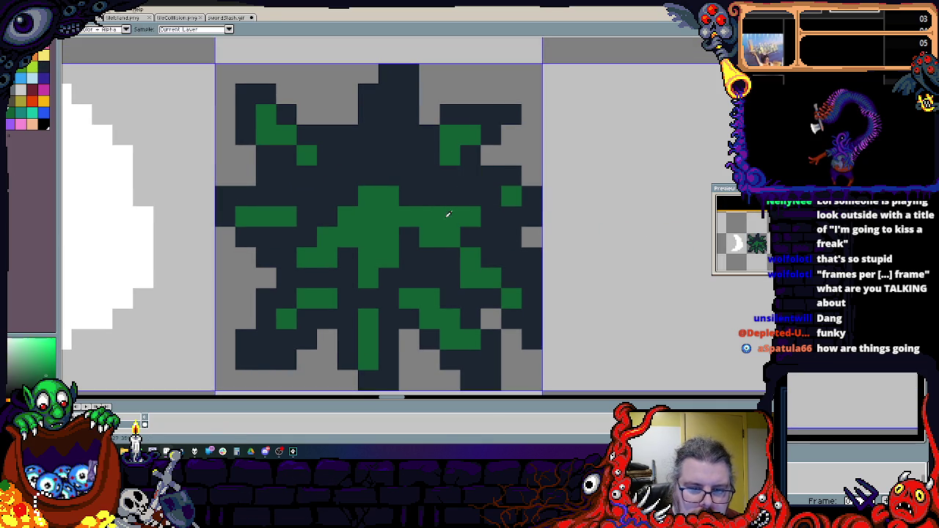
left_click_drag(389, 114, 385, 147)
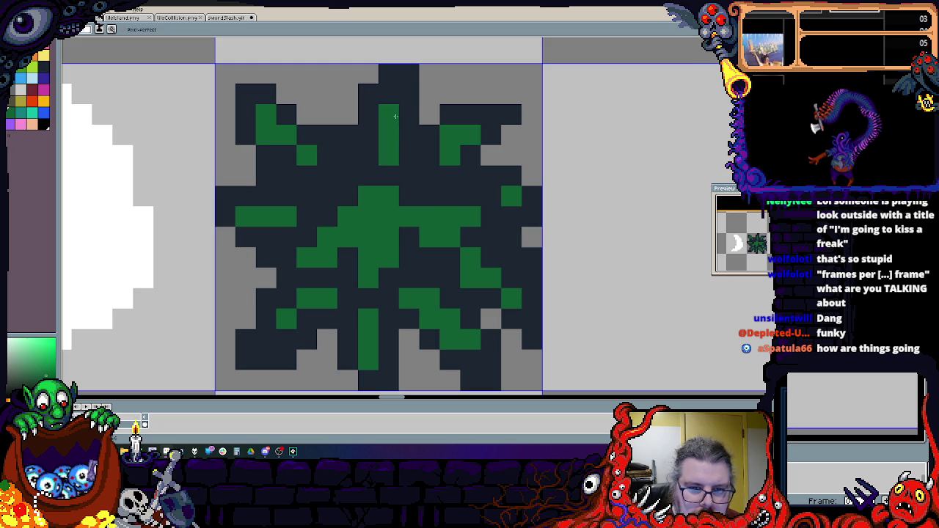
left_click_drag(389, 197, 429, 155)
key("x")
mouse_move(450, 196)
left_mouse_down()
mouse_move(389, 207)
mouse_move(369, 197)
left_mouse_up()
key("x")
mouse_move(402, 156)
left_mouse_down()
mouse_move(409, 94)
mouse_move(430, 116)
left_mouse_up()
left_click(430, 135)
key("x")
left_click(410, 155)
key("x")
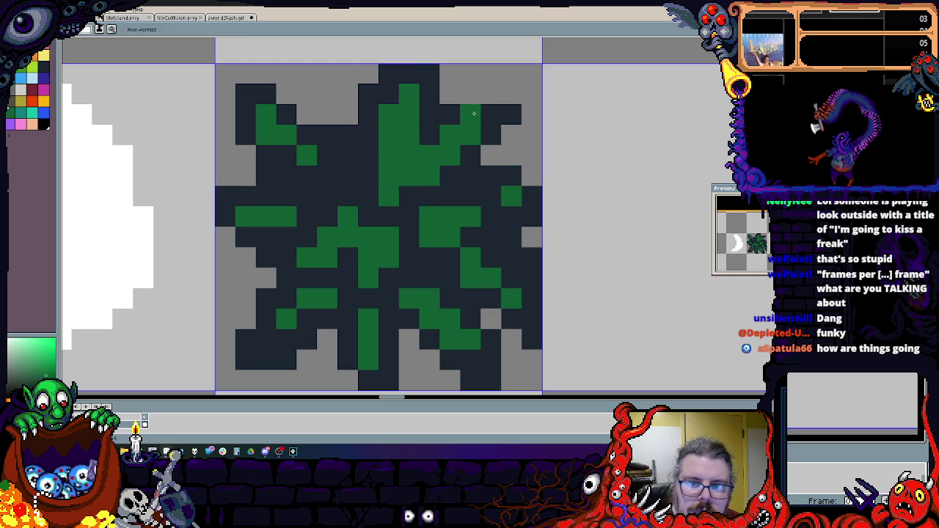
key("x")
left_click_drag(491, 94, 470, 94)
- Add a green vertical leaf near the centre and darken cells in the lower centre
left_click(471, 115)
key("x")
left_click(470, 115)
left_click_drag(348, 176, 313, 67)
key("x")
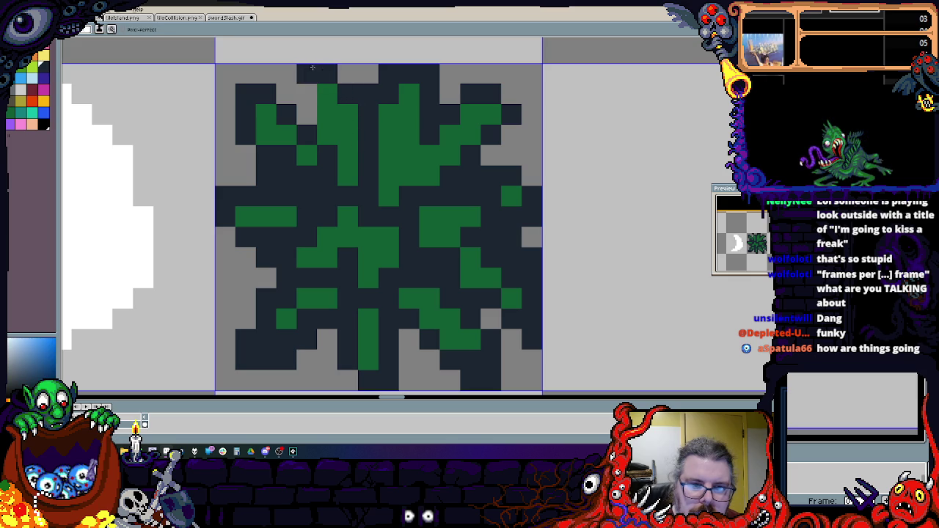
key("x")
left_click(304, 203)
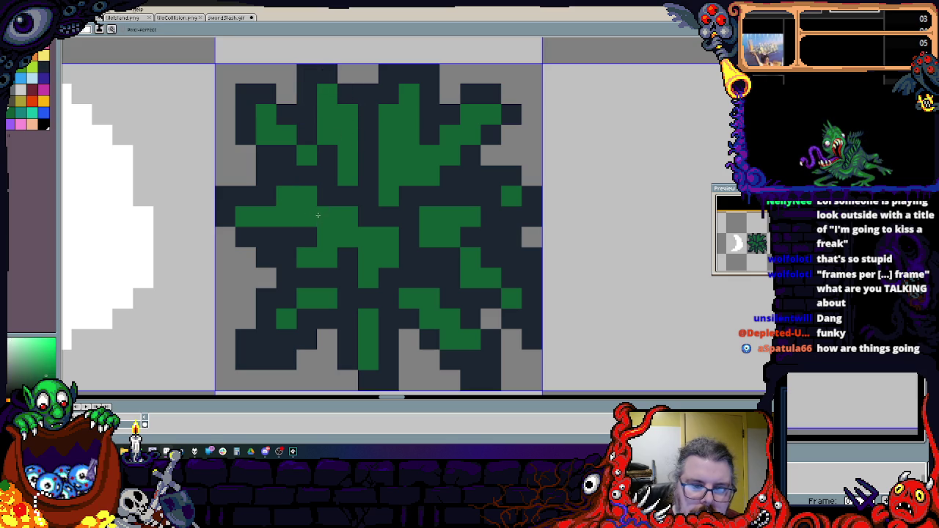
key("x")
mouse_move(297, 234)
left_mouse_down()
mouse_move(328, 195)
mouse_move(367, 237)
mouse_move(328, 247)
mouse_move(368, 258)
left_mouse_up()
key("x")
left_click(367, 239)
key("x")
key("x")
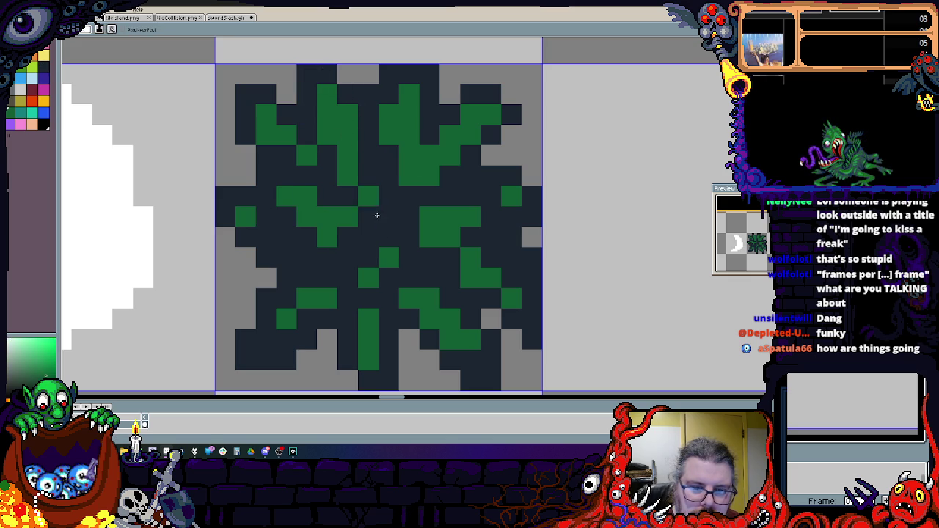
left_click_drag(369, 197, 383, 213)
key("x")
left_click(369, 271)
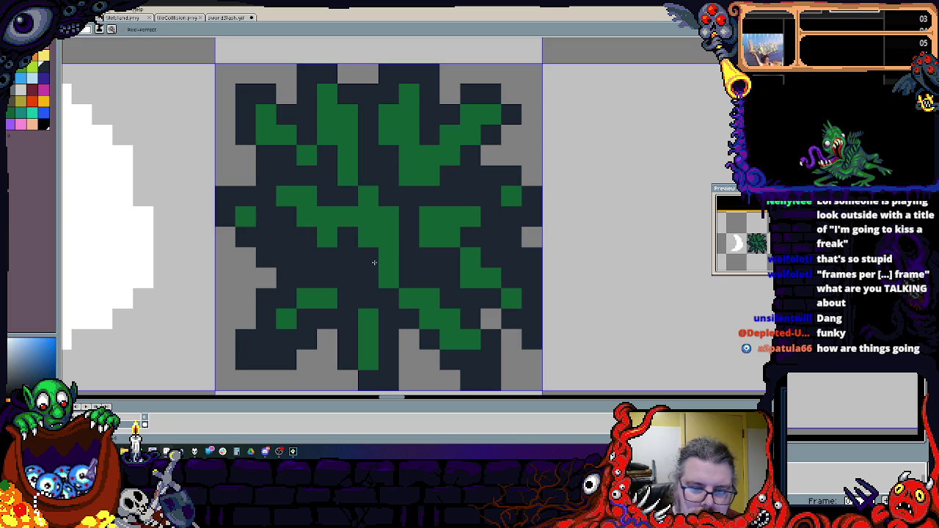
scroll(464, 280, "right", 1)
key("x")
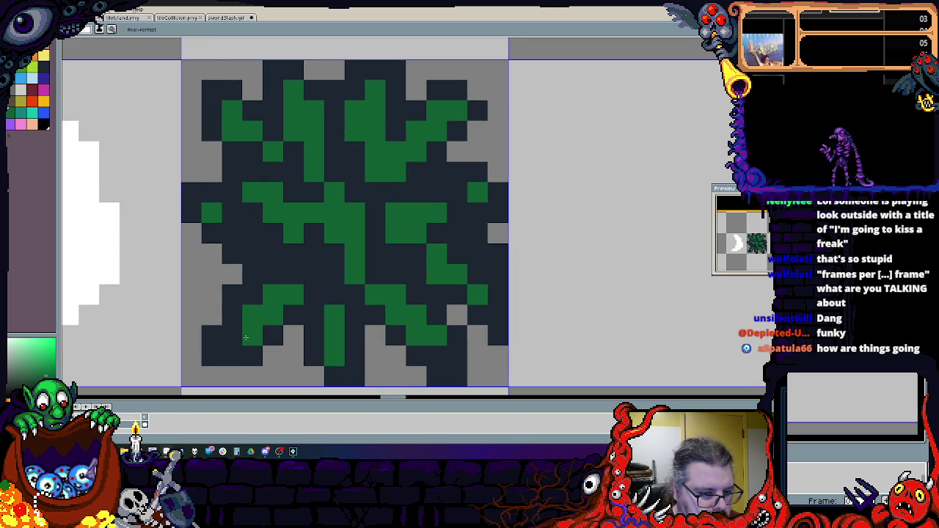
- Add dark and slate shadow pixels along the bush's left leaves
scroll(249, 326, "left", 2)
scroll(249, 327, "down", 1)
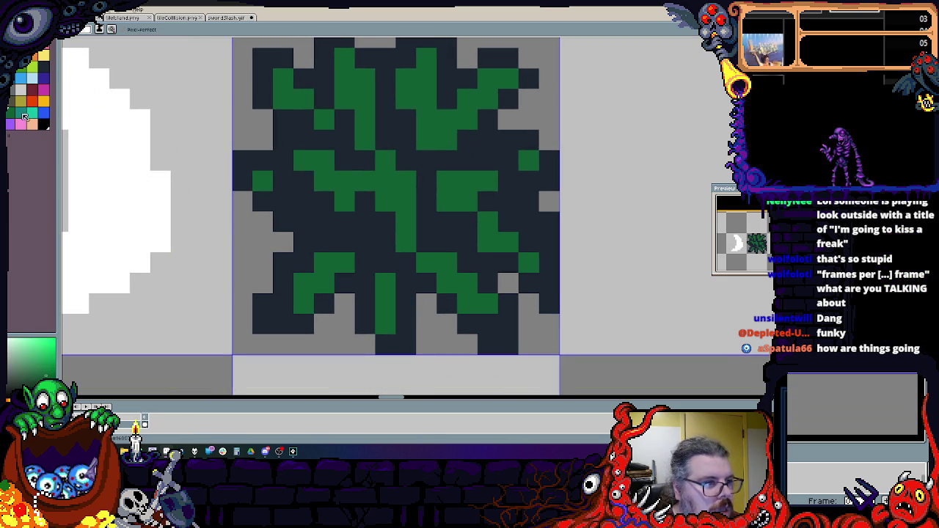
left_click(304, 245)
mouse_move(330, 261)
left_mouse_down()
mouse_move(339, 238)
mouse_move(304, 201)
left_mouse_up()
- Add light-green highlight strokes on the top, right and centre leaves
left_click(23, 380)
left_click_drag(282, 161, 352, 208)
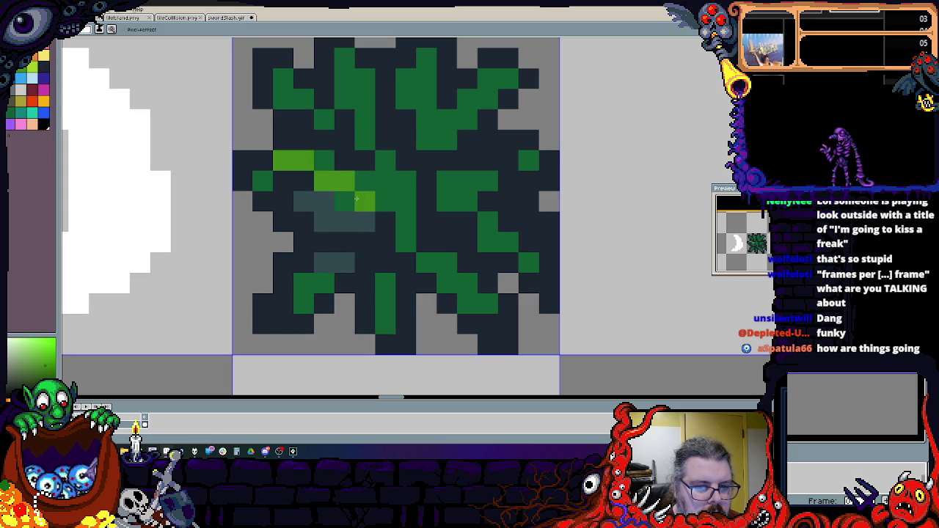
left_click_drag(345, 73, 365, 141)
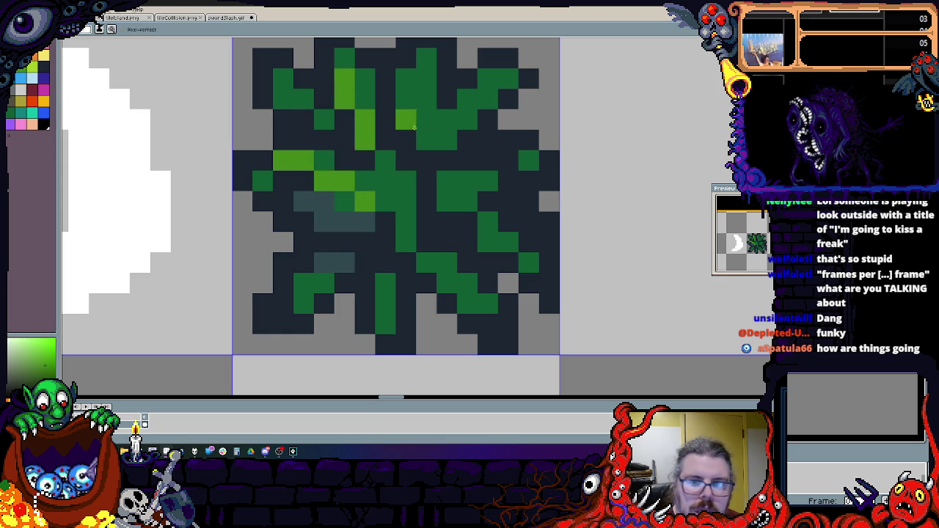
left_click_drag(410, 108, 427, 70)
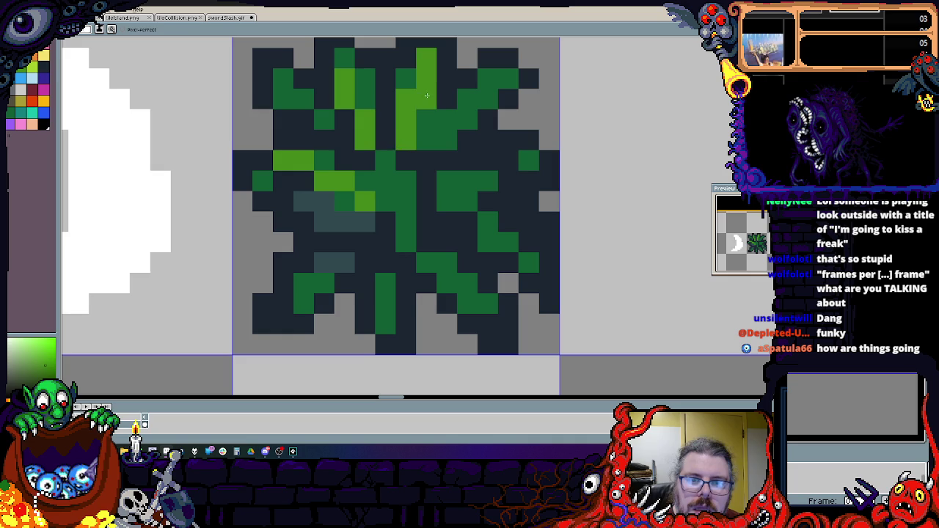
left_click_drag(448, 201, 507, 242)
left_click_drag(528, 181, 488, 181)
mouse_move(406, 195)
left_mouse_down()
mouse_move(411, 253)
mouse_move(385, 262)
mouse_move(334, 243)
mouse_move(392, 238)
mouse_move(337, 221)
left_mouse_up()
- Swap several centre pixels between dark and green to rework the bush's middle
right_click(391, 238)
right_click(363, 243)
left_click(325, 262)
right_click(322, 239)
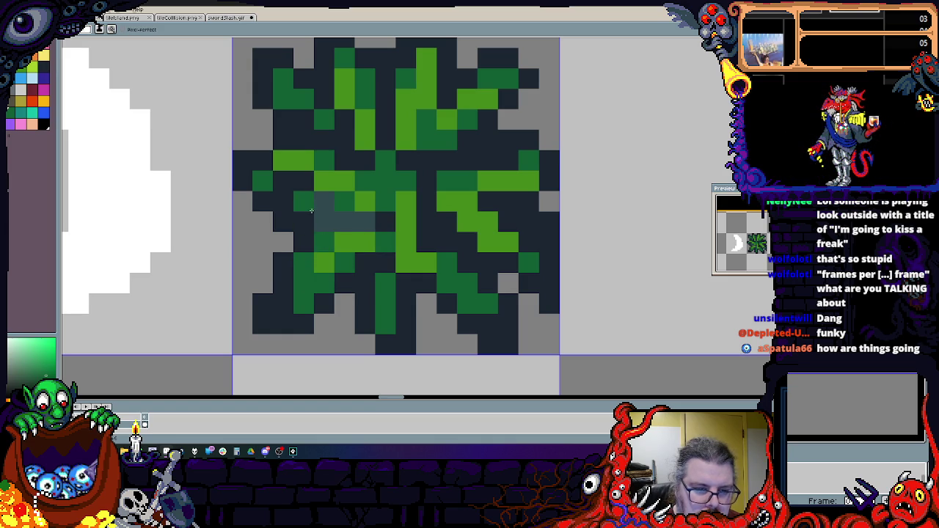
right_click(287, 222)
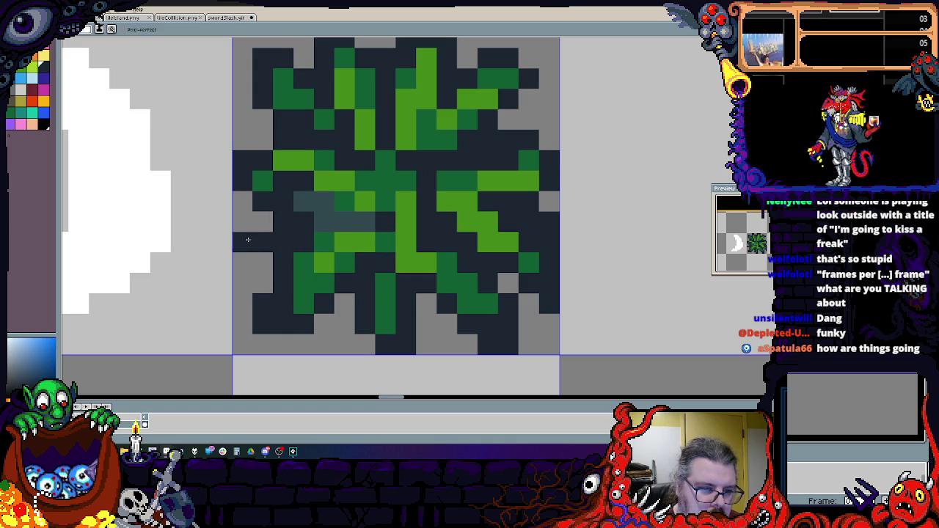
left_click_drag(287, 224, 305, 212)
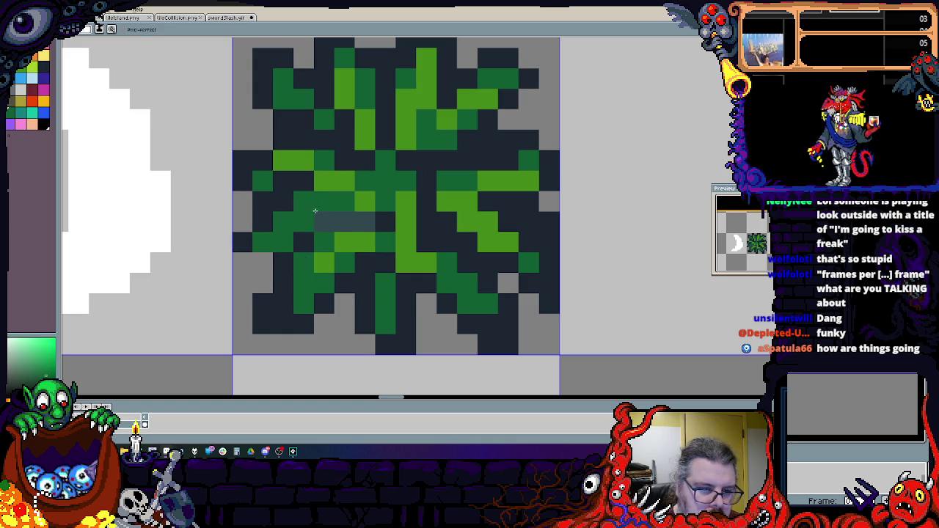
right_click(337, 205)
left_click(300, 215)
right_click(326, 204)
left_click(336, 220)
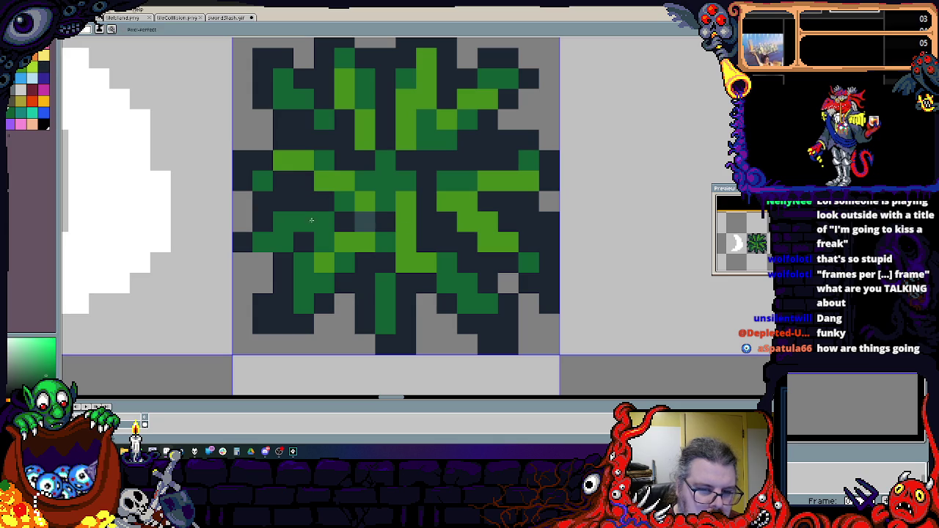
left_click(484, 225)
left_click_drag(445, 202, 424, 211)
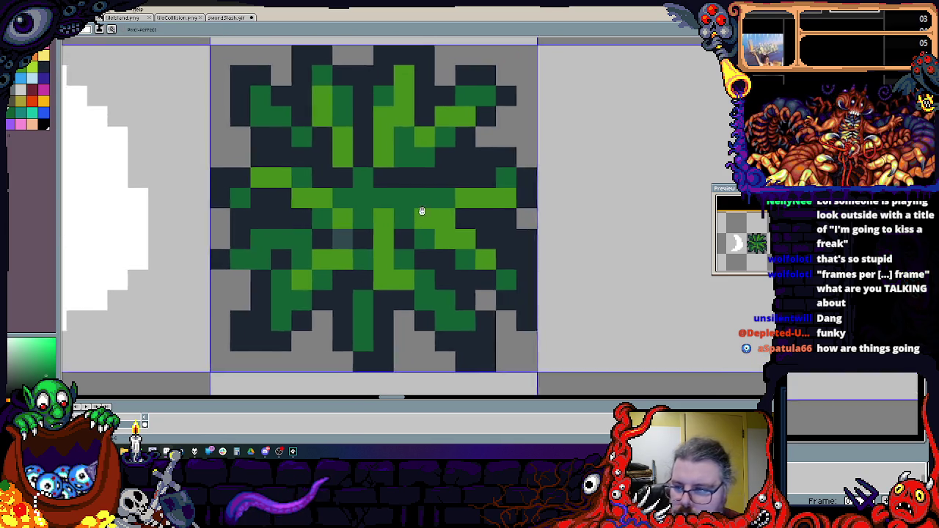
- Pick black from the palette and draw the outline along the tile's top-left edges
scroll(424, 211, "up", 1)
scroll(403, 198, "down", 3)
scroll(221, 161, "up", 3)
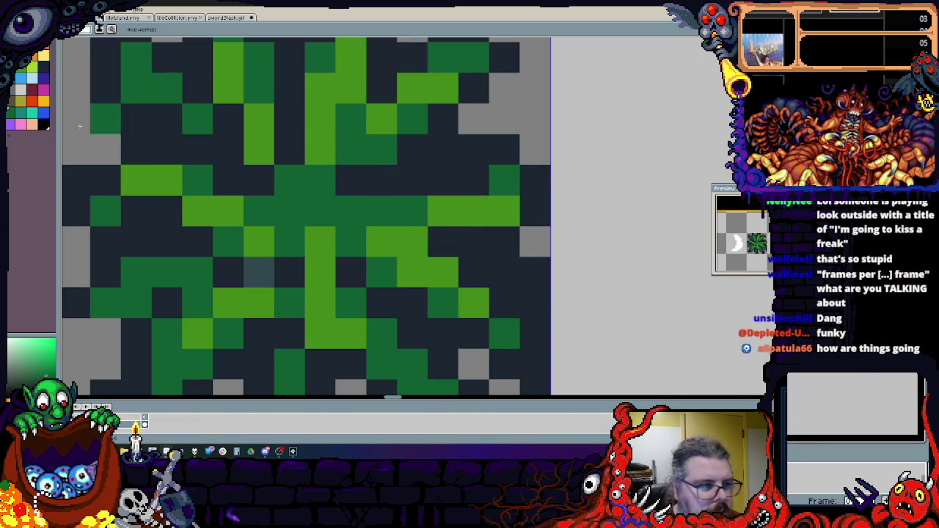
left_click(45, 75)
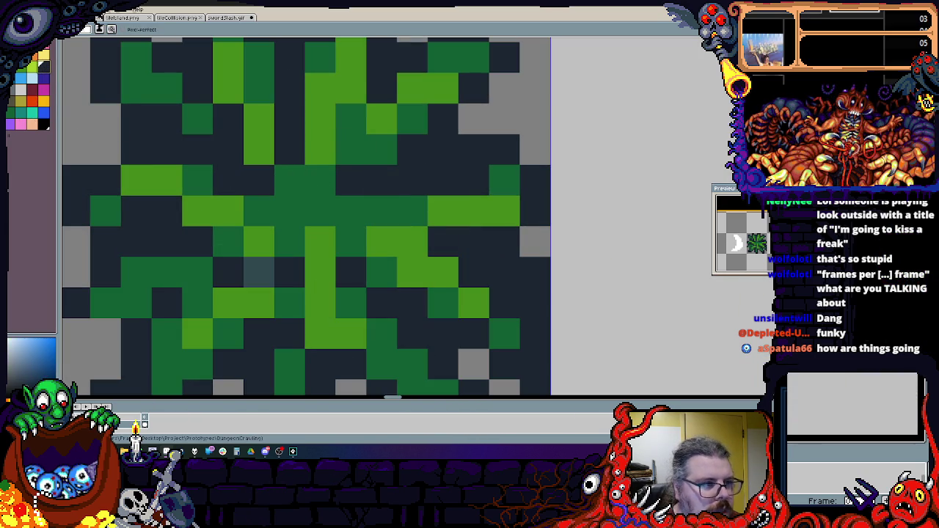
left_click(43, 126)
mouse_move(92, 79)
left_mouse_down()
mouse_move(225, 252)
mouse_move(240, 253)
left_mouse_up()
mouse_move(316, 264)
left_mouse_down()
mouse_move(254, 200)
mouse_move(276, 143)
left_mouse_up()
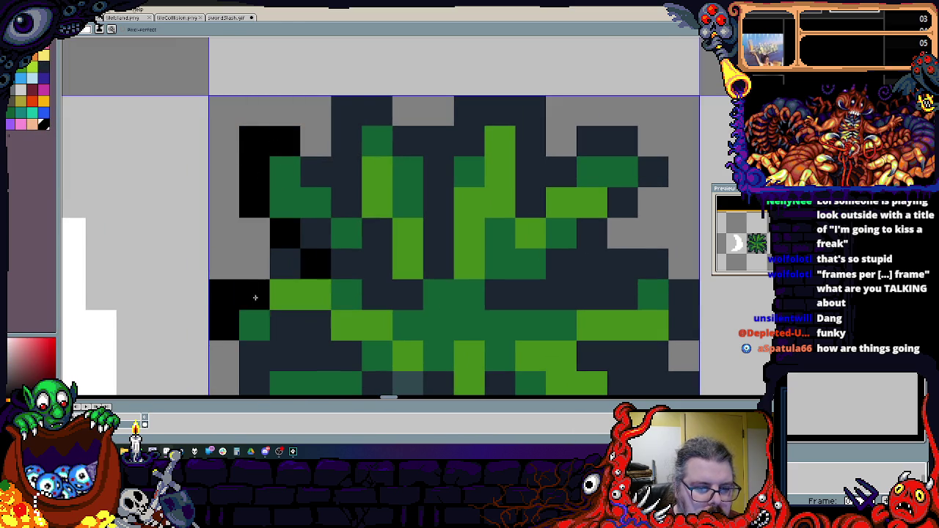
- Add black outline pixels along the bush's lower-left and bottom edges
scroll(249, 264, "down", 4)
left_click_drag(230, 298, 260, 298)
scroll(256, 293, "down", 4)
left_click_drag(239, 265, 298, 267)
left_click(280, 199)
left_click(331, 234)
left_click_drag(362, 204, 393, 234)
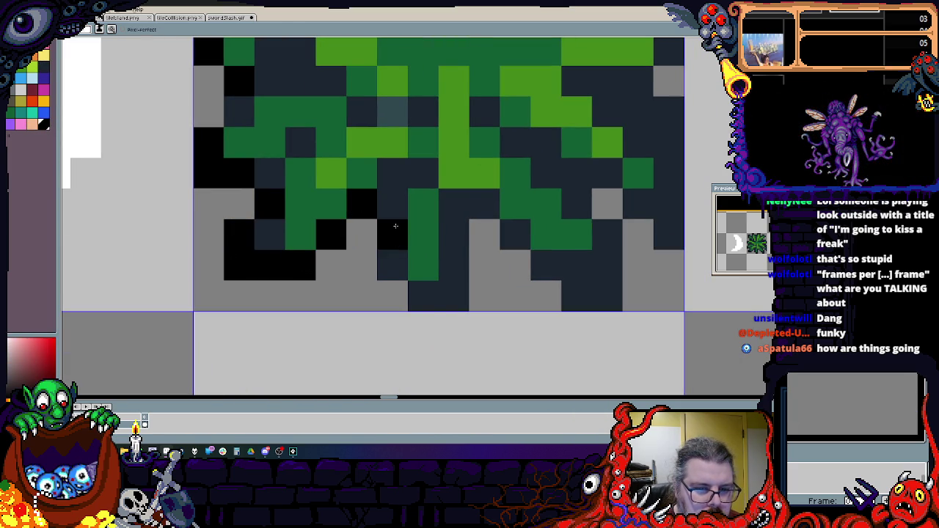
left_click(392, 265)
left_click_drag(455, 265, 454, 203)
- Paint black outline cells at the lower-right, undoing the last stray cell
scroll(501, 258, "right", 4)
scroll(501, 258, "up", 1)
left_click(408, 309)
mouse_move(470, 370)
left_mouse_down()
mouse_move(470, 340)
mouse_move(440, 278)
left_mouse_up()
key("ctrl+z")
- Pick a navy colour and paint a run of lower cells navy
left_click(444, 308, "alt")
left_click(378, 309)
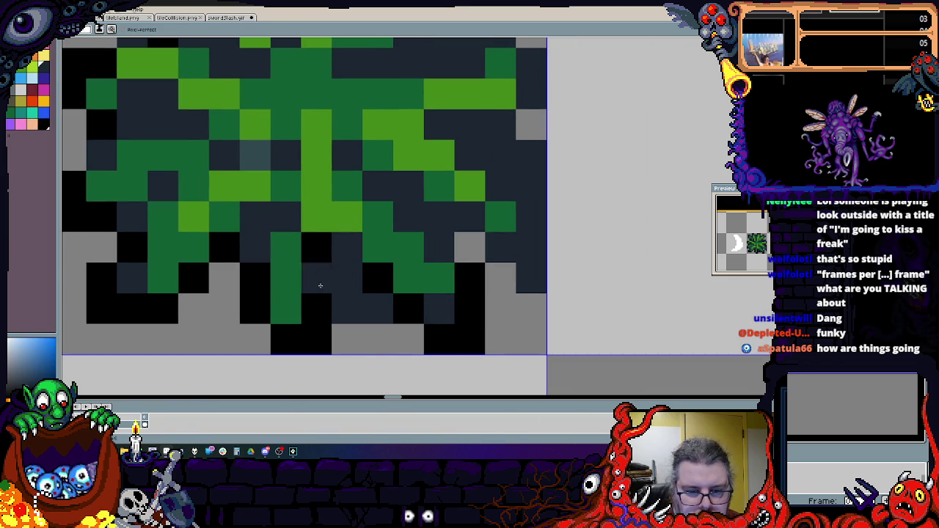
left_click_drag(348, 309, 346, 275)
left_click(193, 309)
left_click_drag(224, 309, 224, 278)
left_click(255, 278)
- Switch back to black and trace the outline along the lower-right and right edges
scroll(331, 294, "right", 2)
scroll(330, 294, "up", 1)
left_click(389, 314, "alt")
mouse_move(358, 244)
left_mouse_down()
mouse_move(377, 266)
mouse_move(439, 297)
mouse_move(433, 179)
mouse_move(422, 151)
left_mouse_up()
scroll(422, 293, "up", 5)
mouse_move(450, 264)
left_mouse_down()
mouse_move(440, 235)
mouse_move(361, 214)
mouse_move(408, 275)
mouse_move(373, 235)
mouse_move(305, 275)
left_mouse_up()
- Outline the tile's top row in black and begin repainting centre cells grey-teal
scroll(360, 213, "up", 5)
scroll(372, 297, "left", 5)
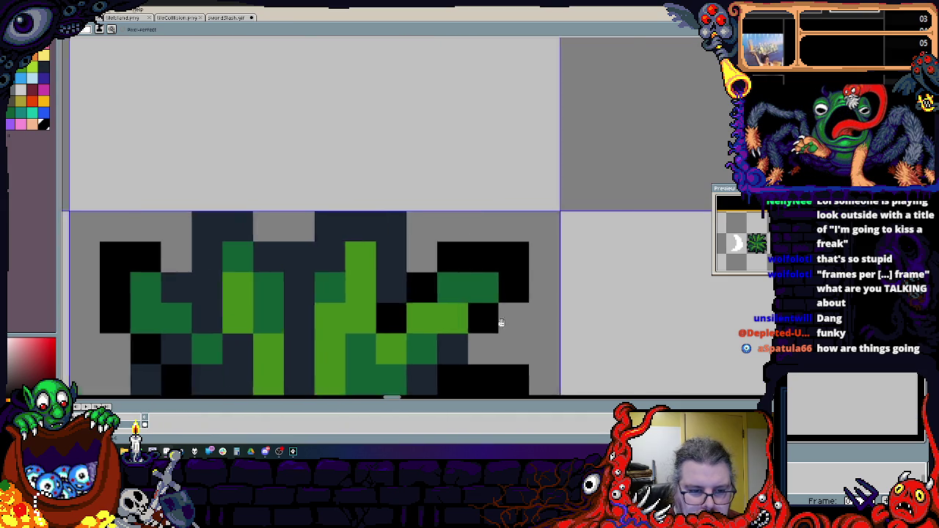
mouse_move(470, 257)
left_mouse_down()
mouse_move(436, 220)
mouse_move(348, 254)
left_mouse_up()
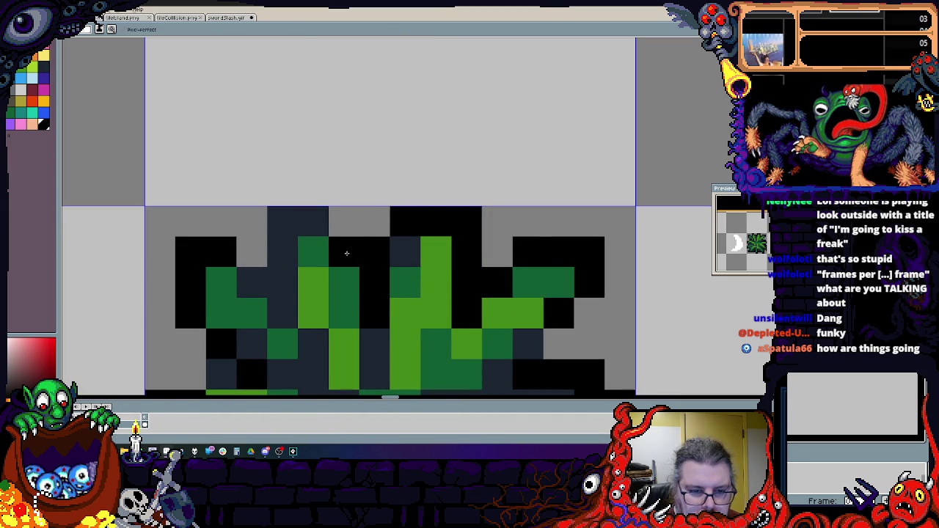
left_click_drag(281, 226, 257, 279)
scroll(257, 279, "down", 4)
scroll(340, 268, "up", 3)
left_click_drag(340, 268, 296, 264)
- Paint more centre cells grey-teal and sample a grey from the tile
left_click_drag(340, 238, 345, 213)
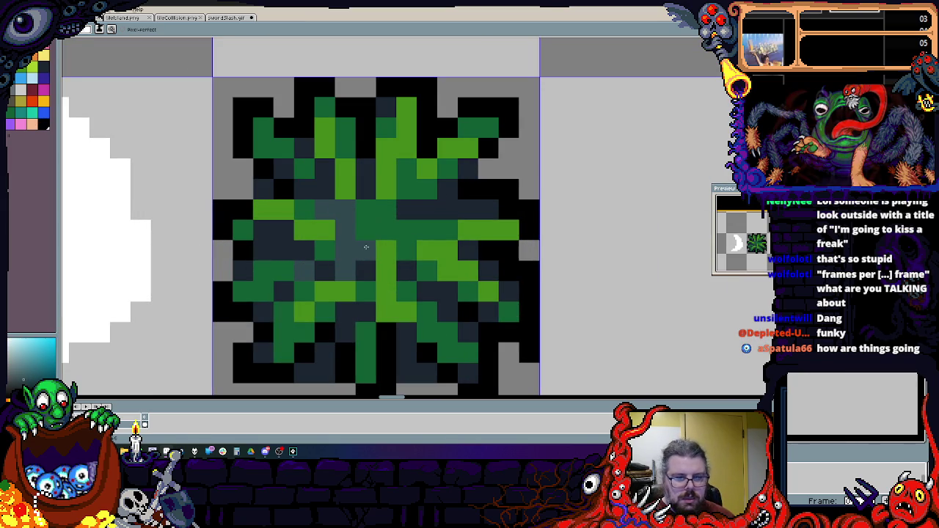
left_click_drag(419, 210, 448, 209)
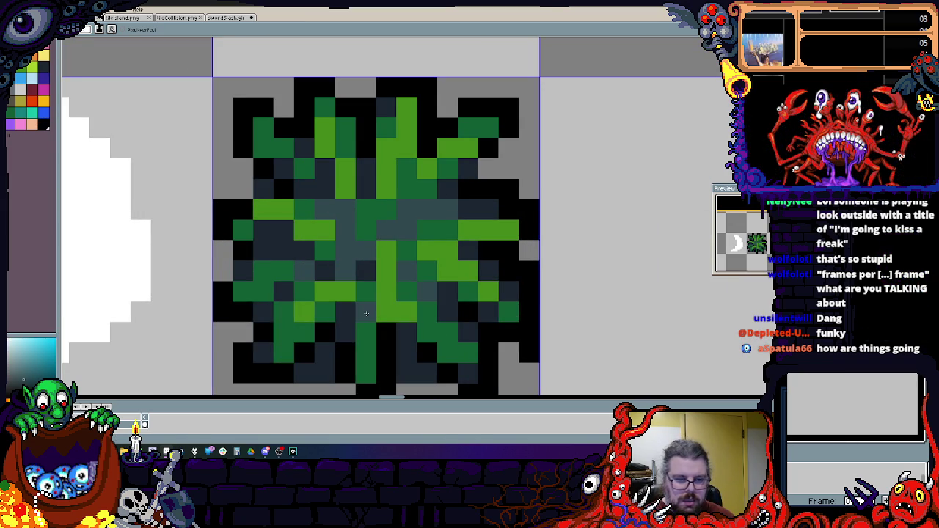
scroll(365, 270, "up", 1)
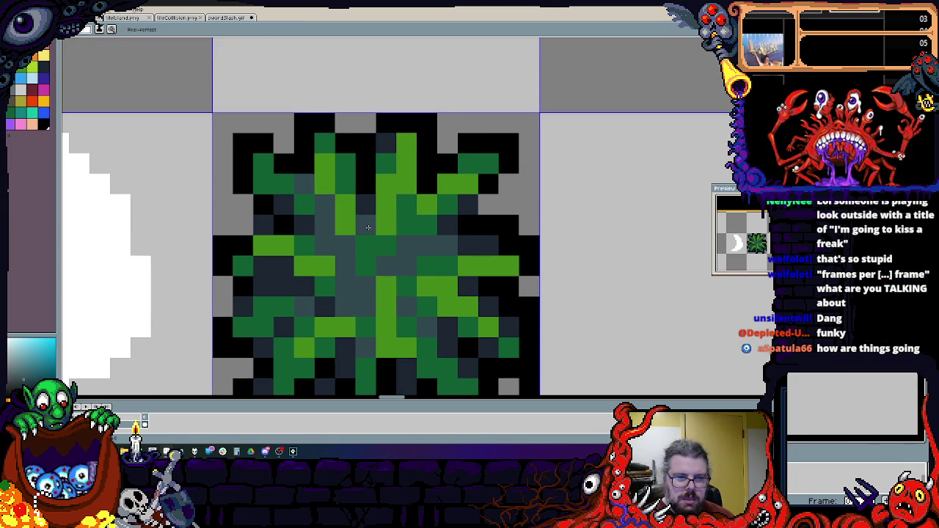
scroll(369, 315, "down", 3)
scroll(421, 262, "up", 2)
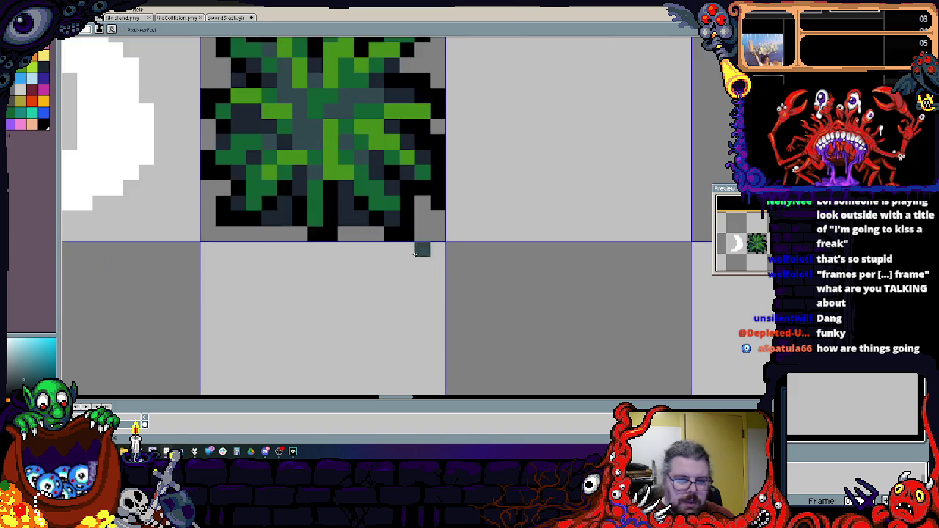
scroll(447, 282, "up", 1)
left_click(442, 293, "alt")
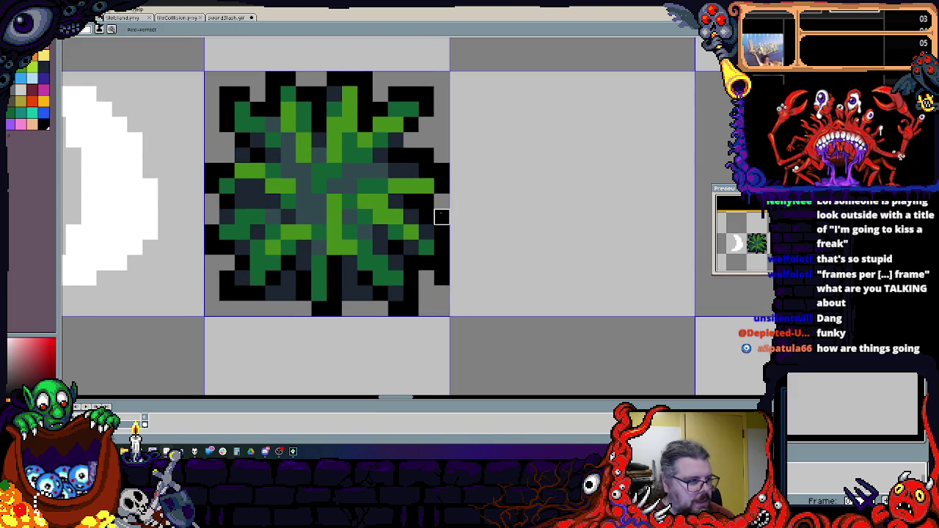
- Sample green pixel colours from the bush with the eyedropper
scroll(422, 257, "left", 2)
scroll(345, 301, "up", 2)
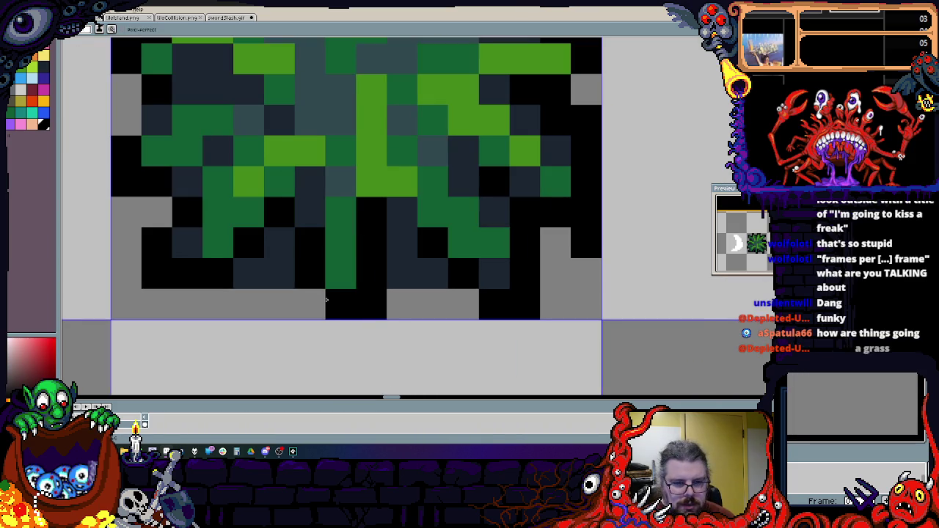
left_click(379, 237, "alt")
left_click(379, 237, "alt")
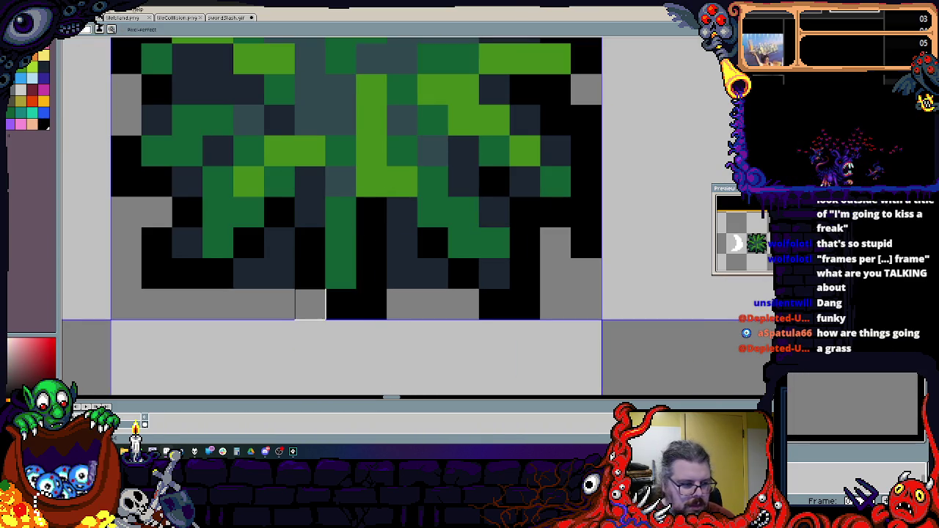
scroll(323, 305, "down", 4)
scroll(365, 234, "up", 3)
scroll(365, 234, "up", 2)
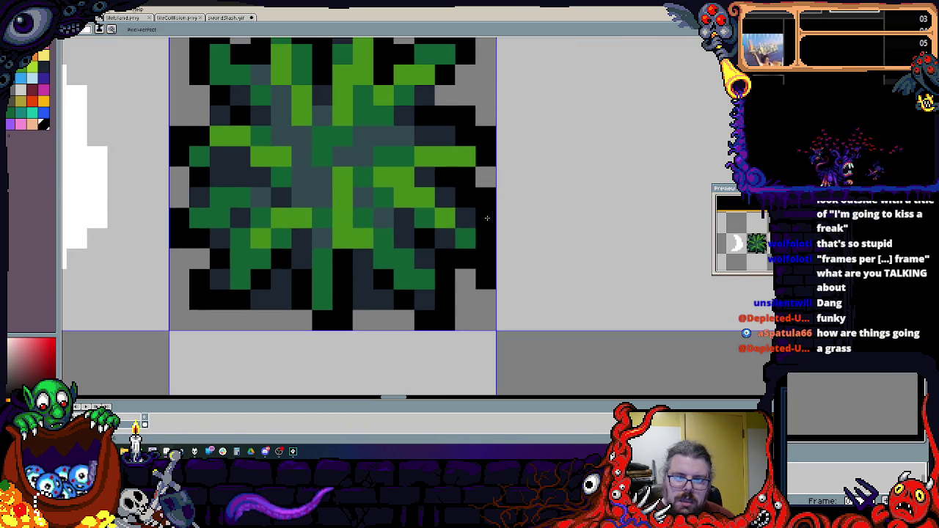
scroll(430, 241, "up", 2)
- Pick the dark colour and draw a dark blob in the empty tile beside the bush
left_click(401, 267, "alt")
left_click(402, 267, "alt")
scroll(401, 267, "down", 2)
scroll(478, 256, "up", 2)
left_click_drag(478, 256, 504, 209)
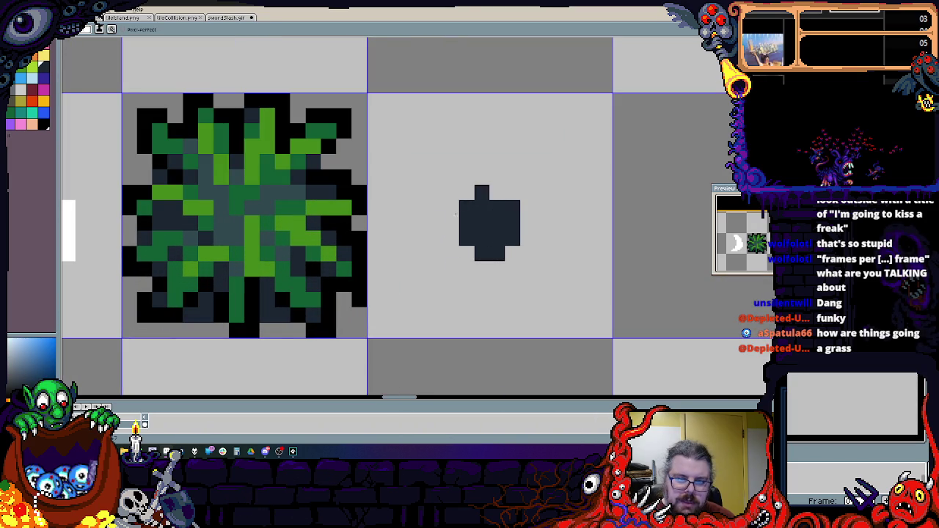
- Pick green and paint leaf pixels on the blob's top-left and right sides
left_click(302, 232, "alt")
left_click(467, 208)
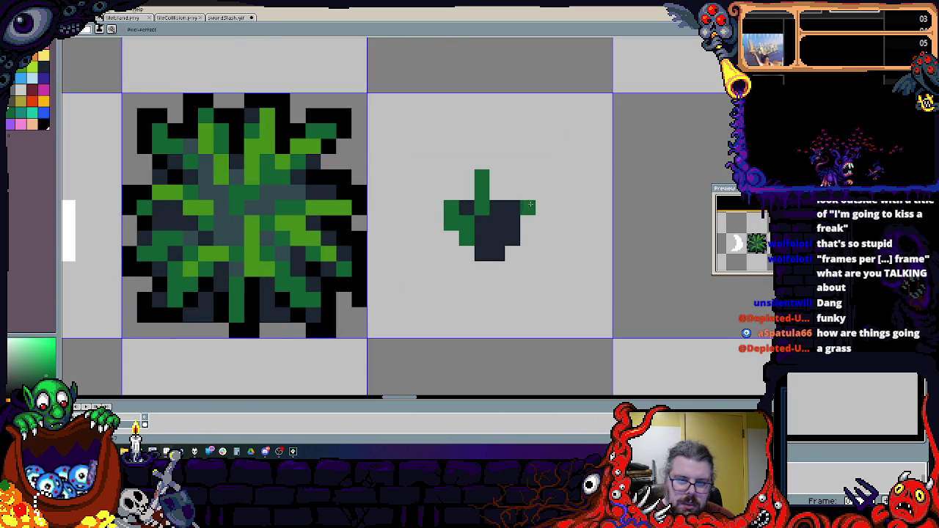
left_click_drag(530, 205, 512, 222)
left_click(485, 210, "alt")
- Undo a stray dark pixel and repaint the blob's upper-left pixel green
left_click(500, 193)
key("ctrl+z")
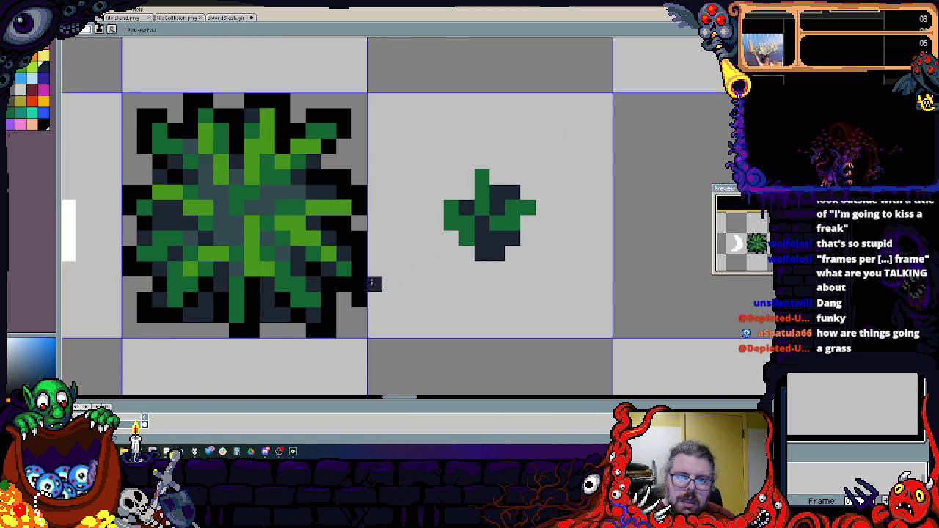
left_click(450, 205)
left_click(450, 224, "alt")
left_click(450, 205)
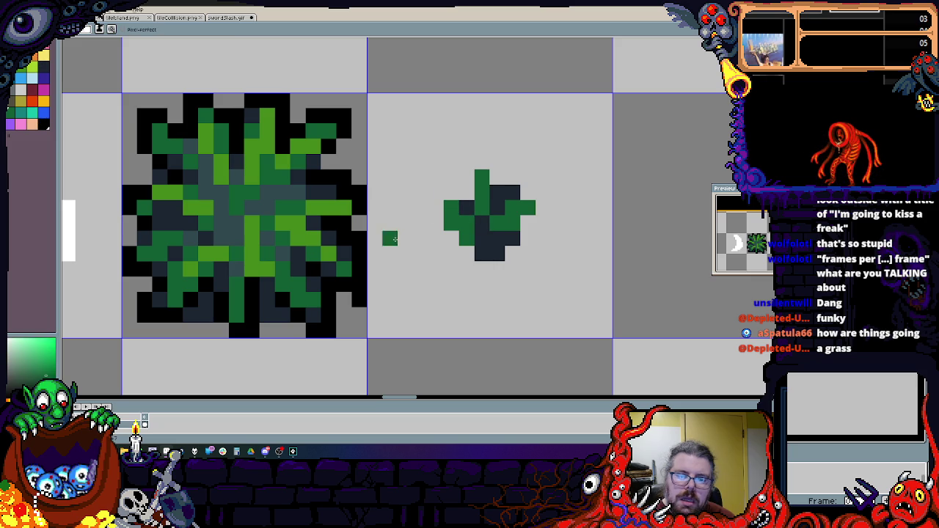
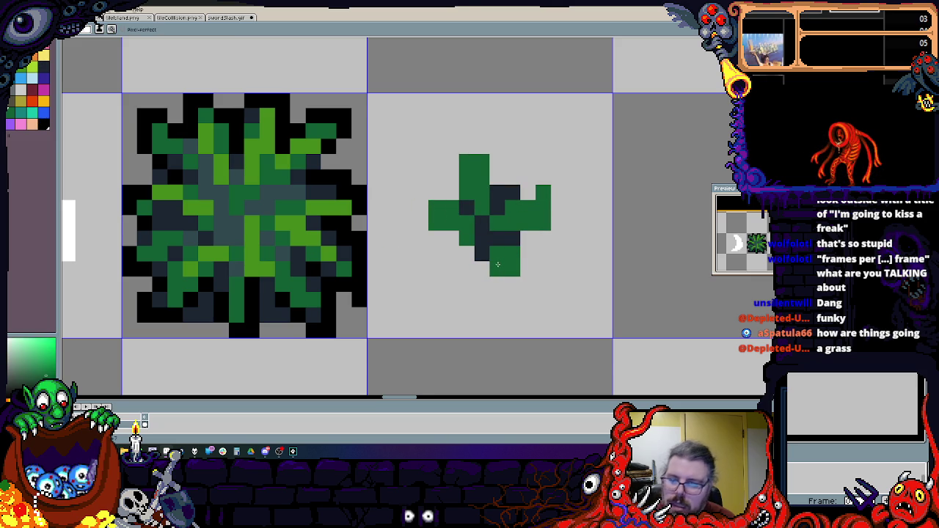
- Paint dark outline pixels around the small bush's top and right edge
left_click(529, 254)
scroll(529, 254, "up", 1)
key("ctrl+z")
left_click(484, 232, "alt")
left_click(524, 238)
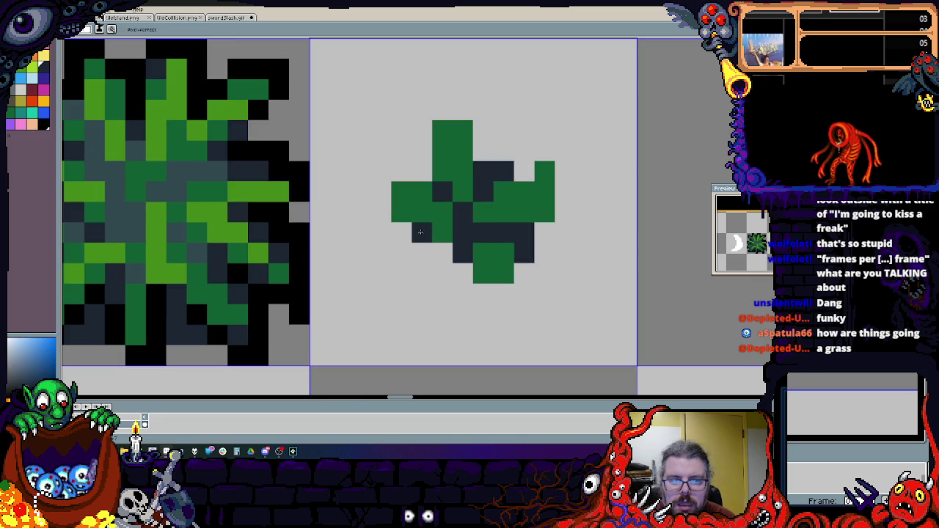
left_click(483, 150)
left_click(452, 131)
left_click(512, 182, "alt")
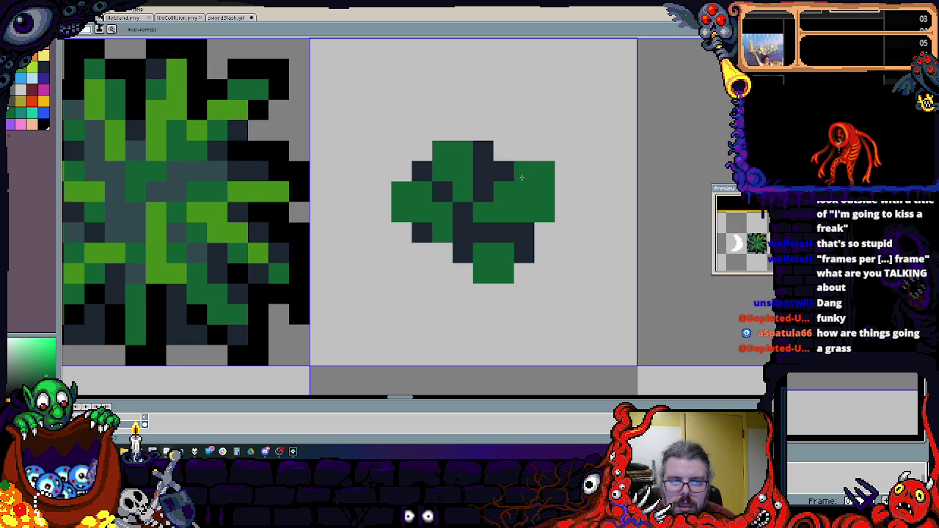
left_click(512, 173, "alt")
left_click(544, 212)
left_click(503, 151)
left_click(522, 172)
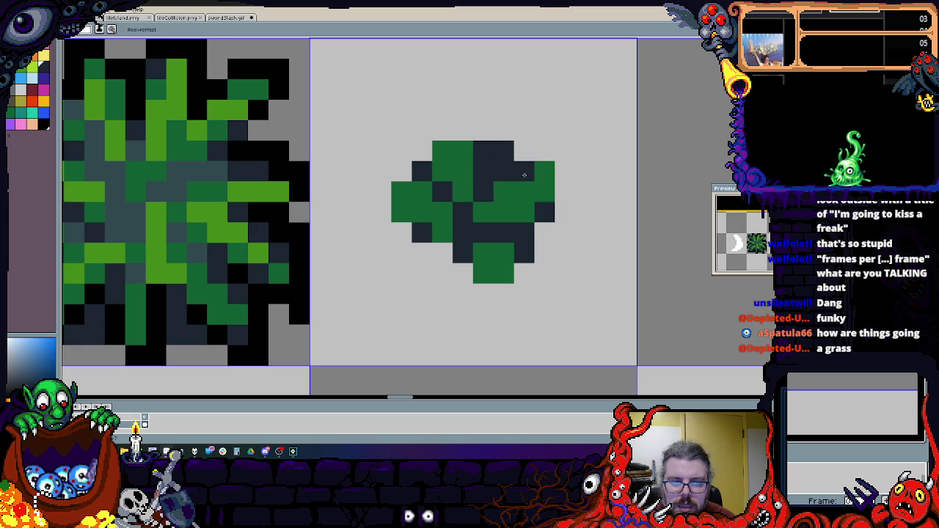
- Add a bright green pixel at the bush's left and a black pixel at its lower left
left_click(272, 192, "alt")
left_click(400, 207)
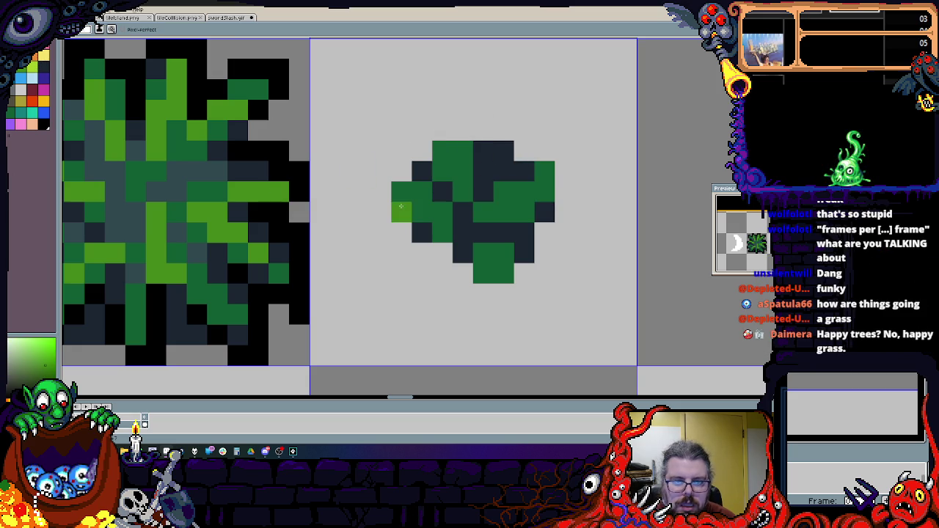
scroll(455, 220, "down", 2)
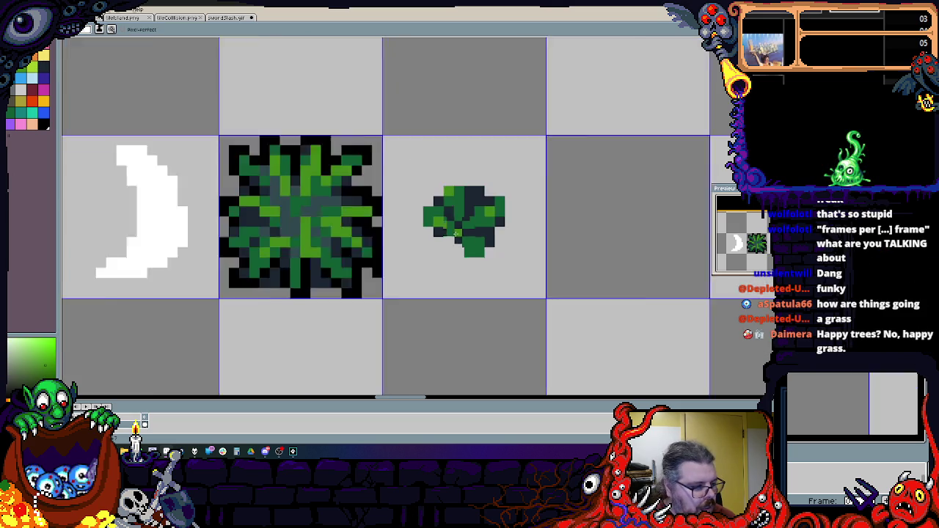
scroll(527, 220, "up", 2)
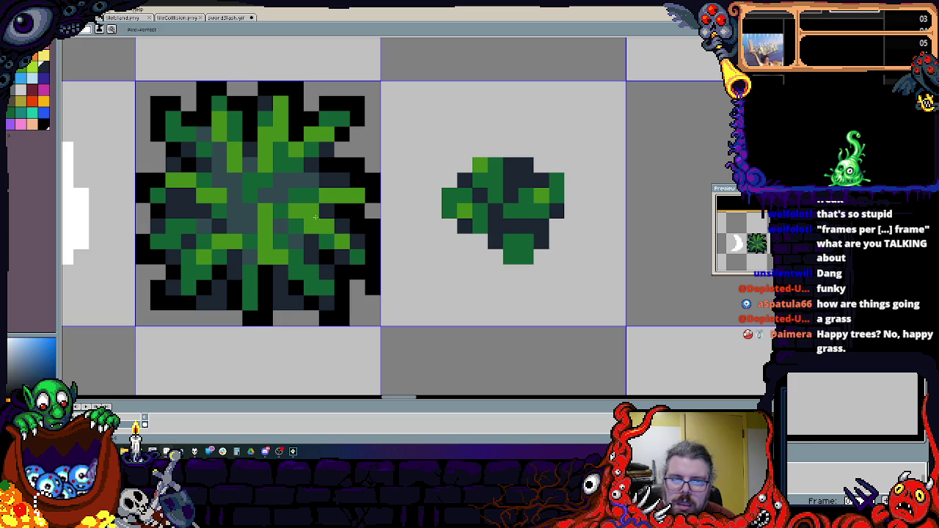
left_click(372, 241, "alt")
left_click(449, 242)
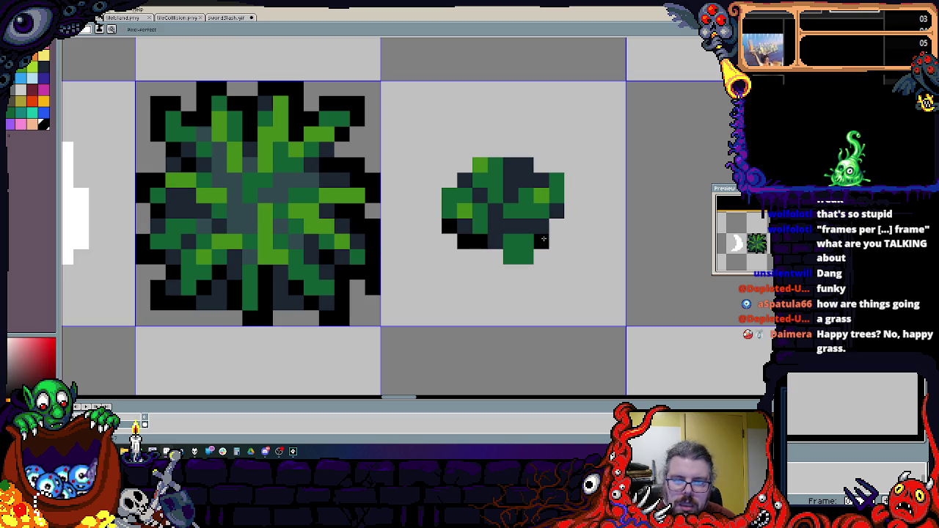
- Fill dark outline pixels along the bush's top, top-right gap, upper left and bottom left
left_click(513, 165, "alt")
left_click(480, 150)
left_click(465, 165)
left_click(496, 150)
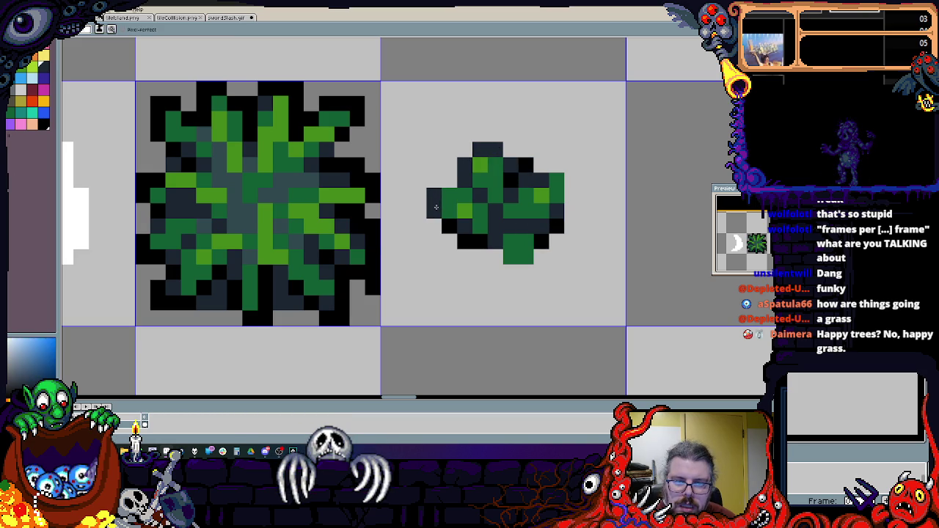
left_click(526, 165)
left_click(542, 165)
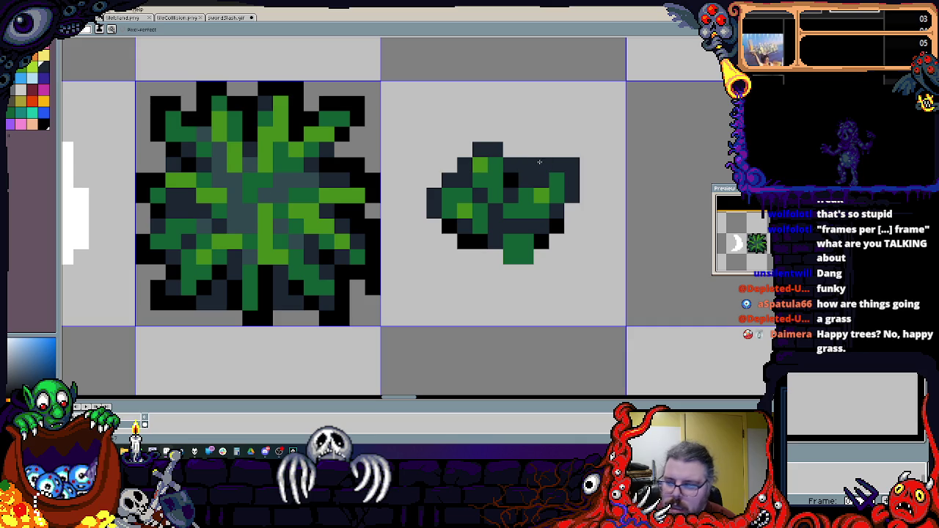
left_click(480, 255)
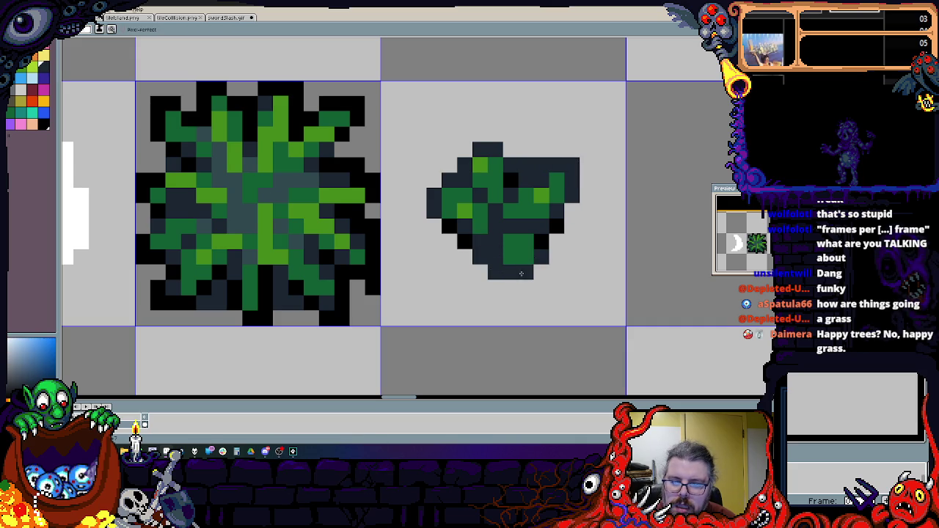
- Darken the green pixels down the bush's middle and add a dark pixel at its top
left_click(526, 242)
left_click(514, 250, "alt")
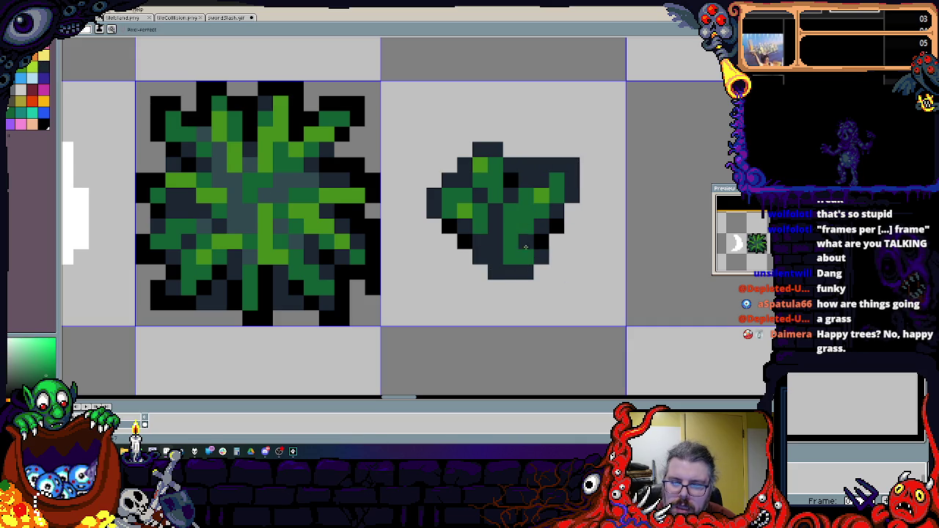
left_click(542, 242, "alt")
left_click_drag(526, 242, 526, 257)
left_click(557, 180)
left_click(526, 196)
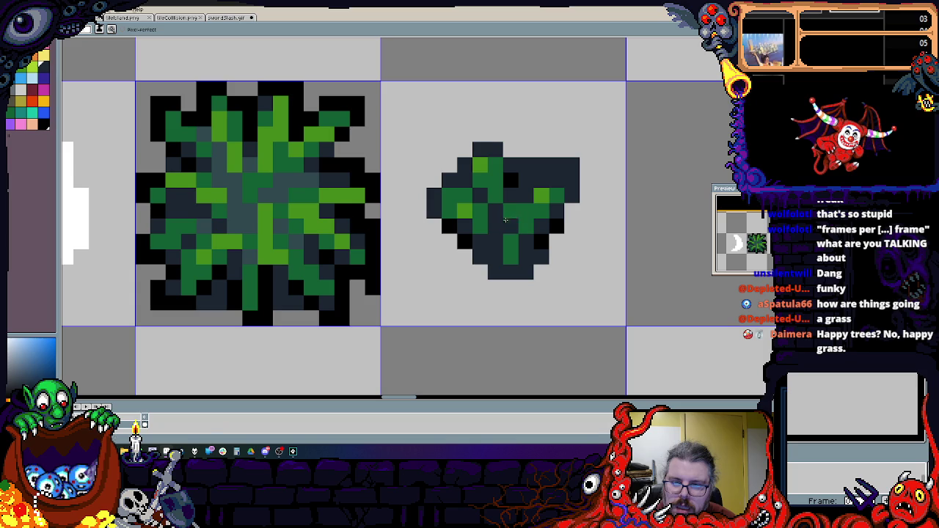
left_click(527, 211, "alt")
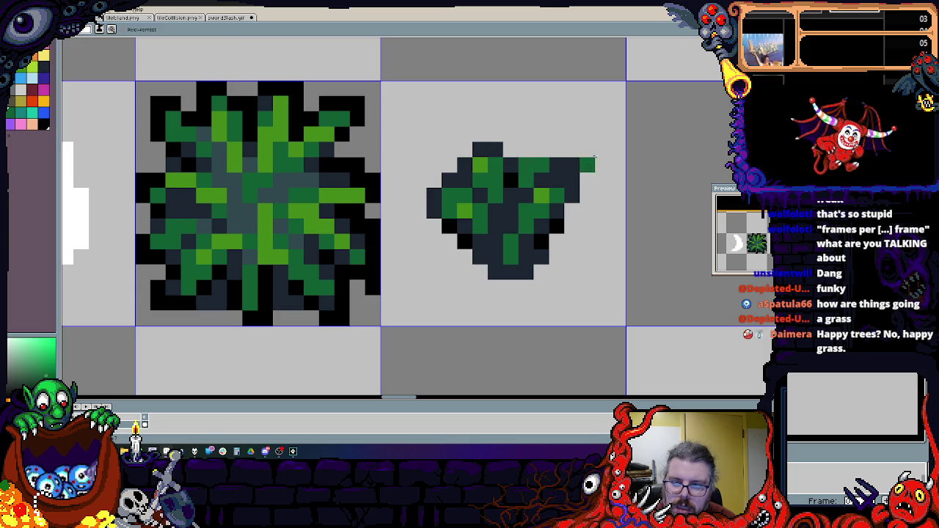
left_click(574, 165, "alt")
left_click(541, 150)
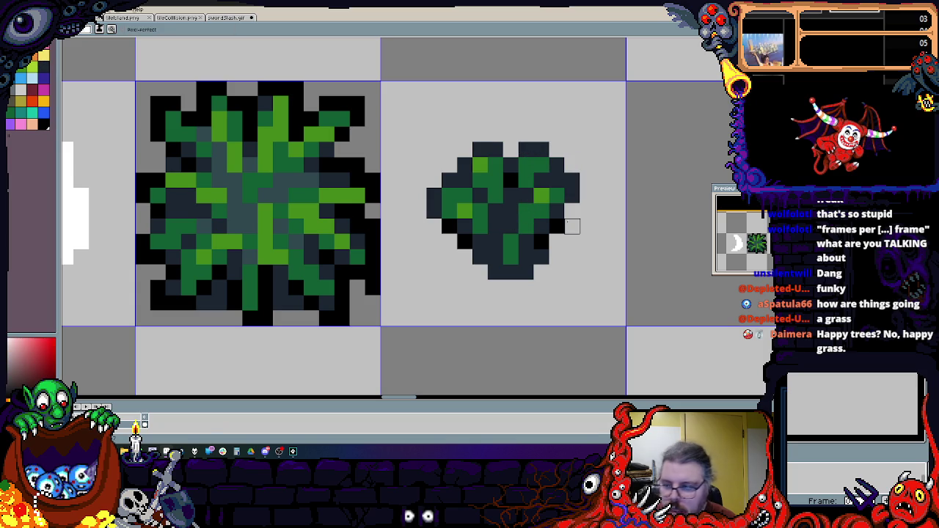
- Add bright green highlight pixels just left of the bush's centre
scroll(472, 246, "down", 3)
scroll(473, 246, "up", 3)
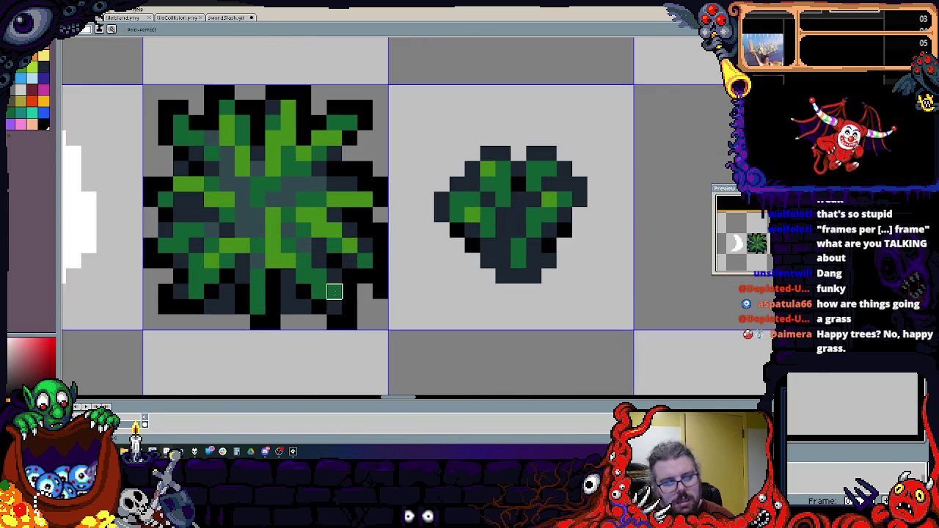
scroll(336, 287, "down", 4)
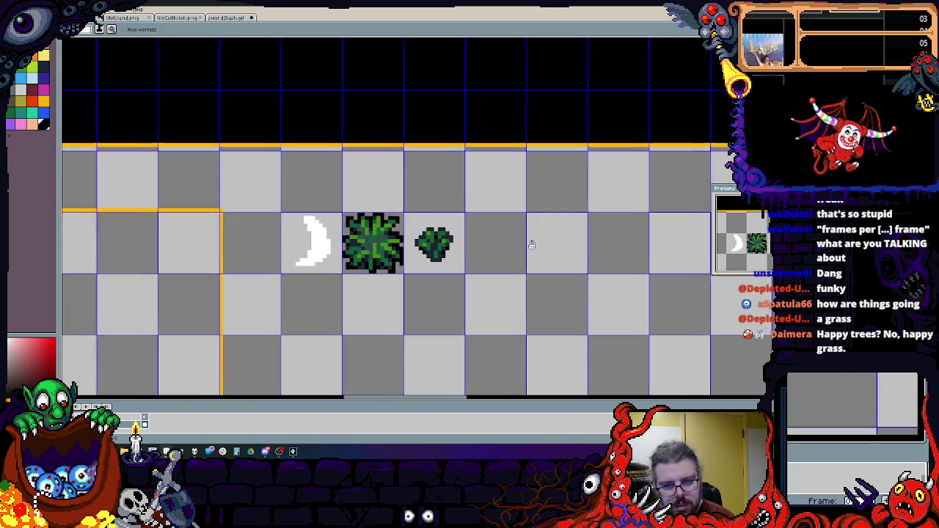
scroll(388, 224, "up", 4)
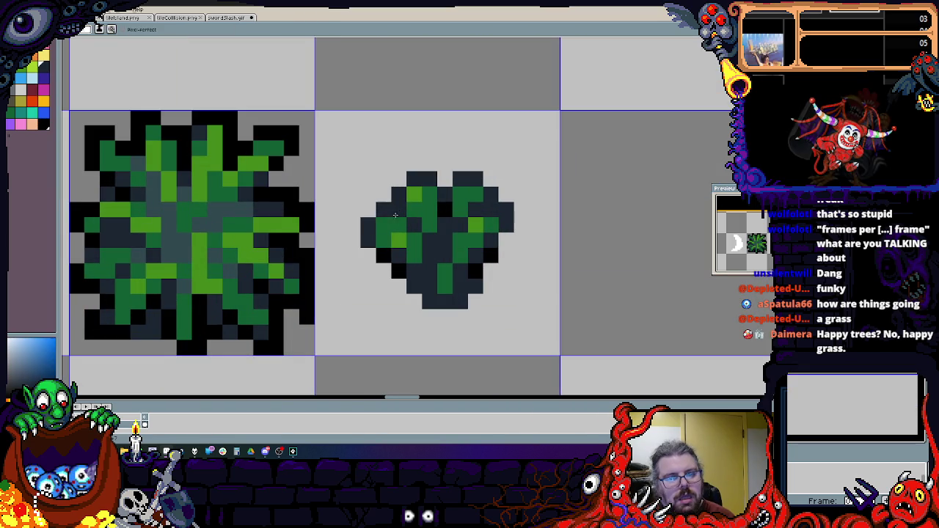
scroll(330, 235, "up", 1)
left_click(414, 230)
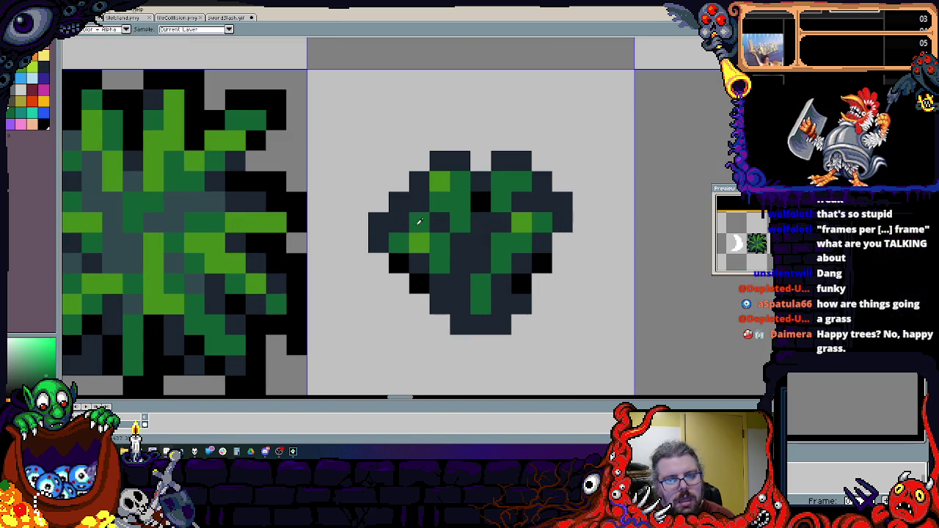
left_click(399, 223)
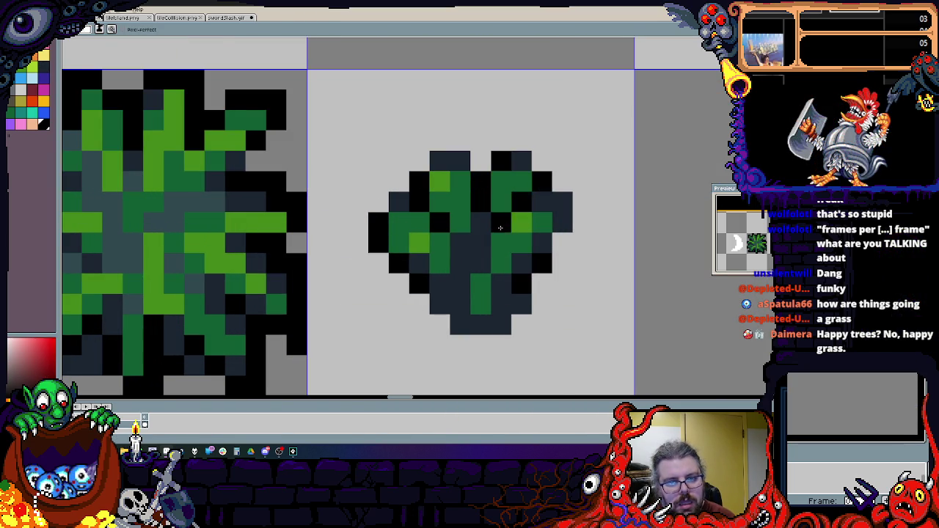
scroll(500, 228, "down", 2)
scroll(470, 229, "up", 2)
scroll(440, 231, "down", 2)
scroll(434, 231, "up", 1)
scroll(434, 232, "up", 3)
scroll(432, 245, "down", 4)
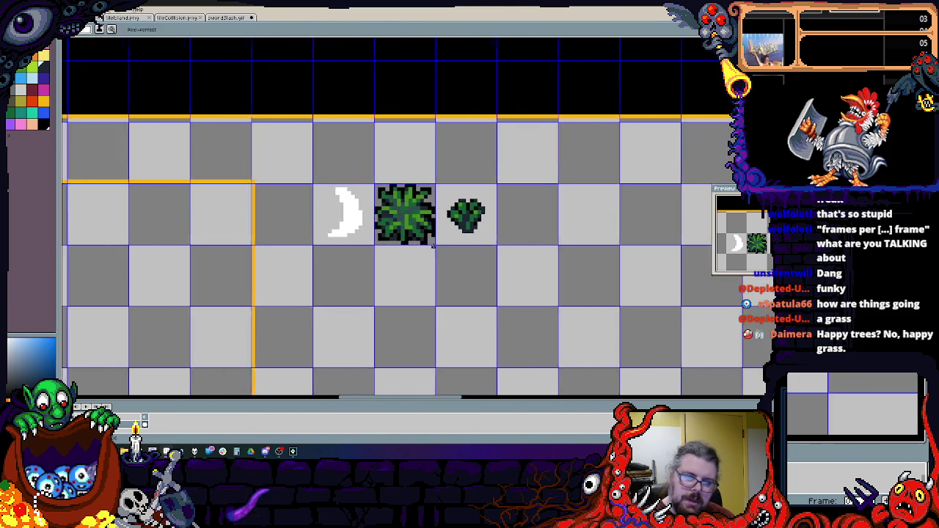
scroll(432, 245, "up", 1)
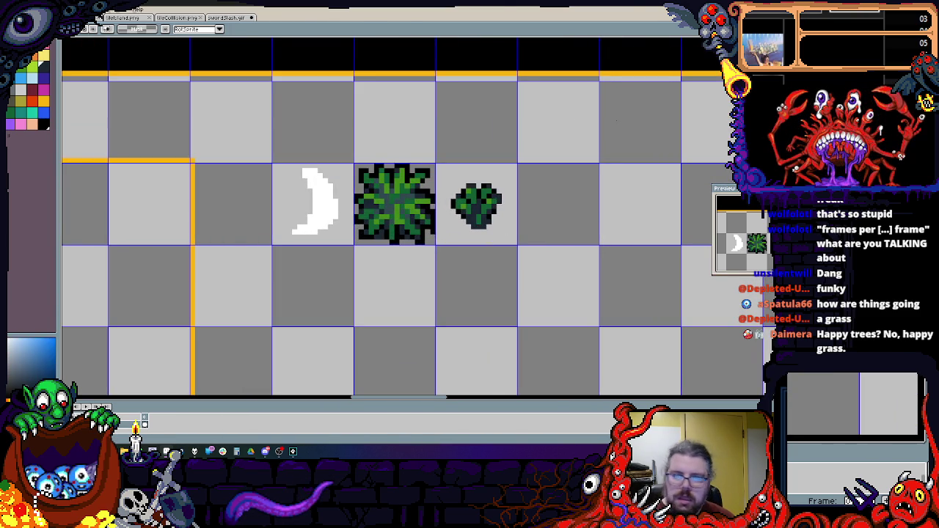
scroll(330, 279, "up", 1)
- Copy the large grass and small bush tiles and paste them into a new sprite
mouse_move(332, 289)
left_mouse_down()
mouse_move(430, 172)
mouse_move(569, 172)
mouse_move(424, 173)
mouse_move(574, 178)
left_mouse_up()
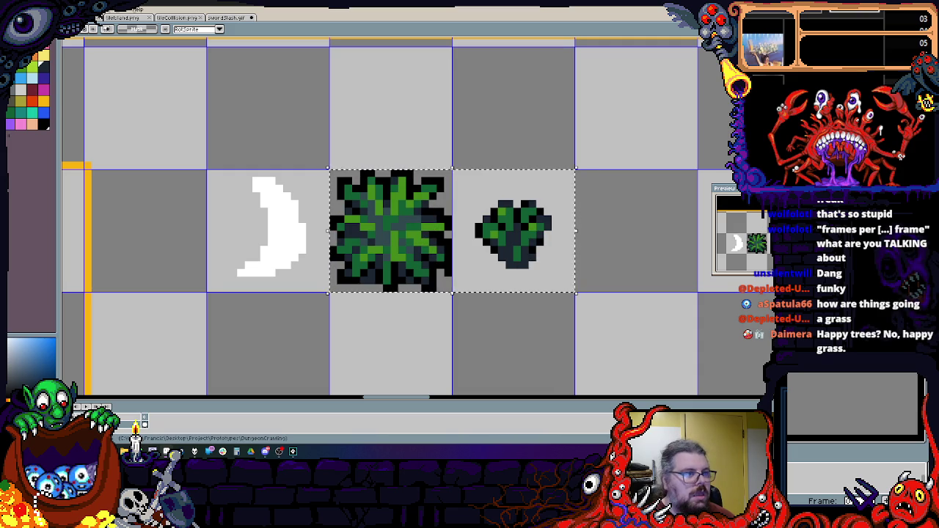
key("ctrl+n")
left_click(398, 284)
key("ctrl+v")
key("plus")
key("plus")
key("plus")
- Select the whole sprite and shift the tiles left by one tile width
left_click(99, 10)
left_click(107, 22)
left_click_drag(467, 229, 376, 232)
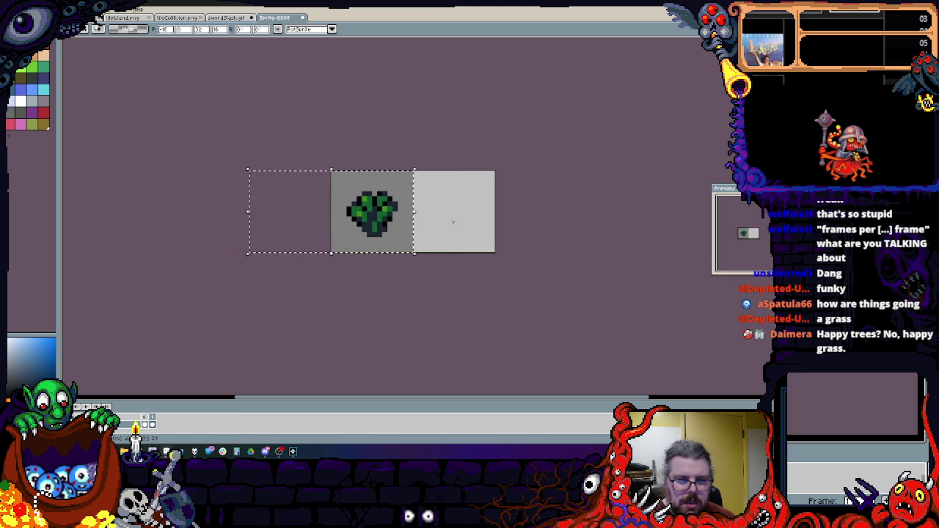
key("ctrl+z")
key("ctrl+y")
key("plus")
- Crop the canvas down to just the left grass tile
left_click_drag(452, 273, 297, 118)
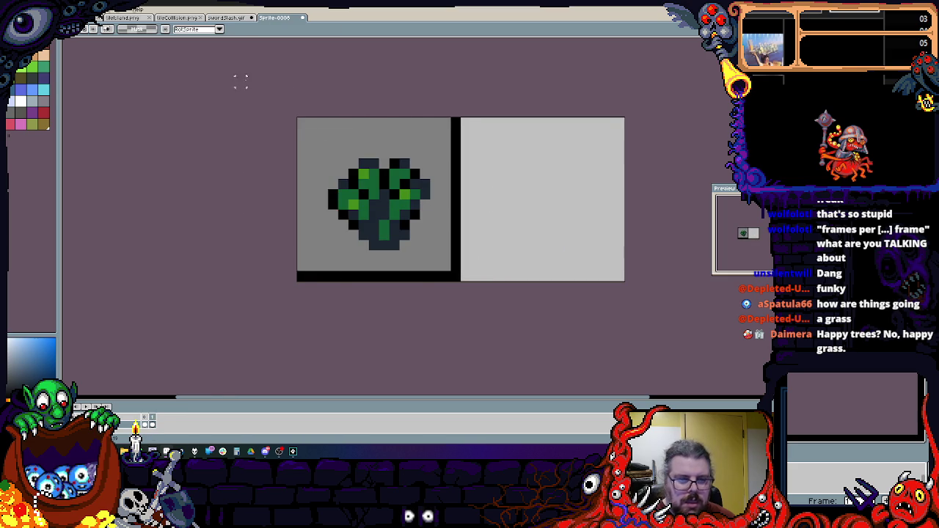
left_click(40, 8)
left_click(46, 68)
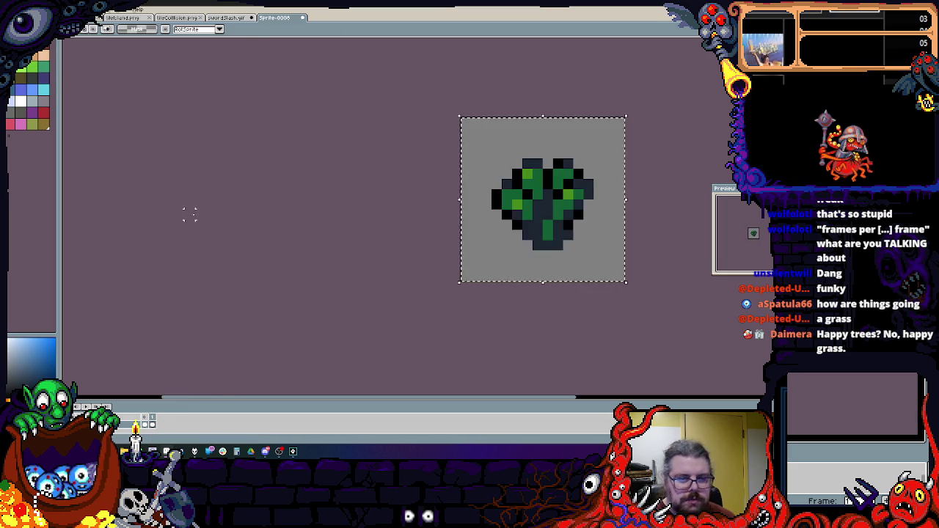
key("ctrl+v")
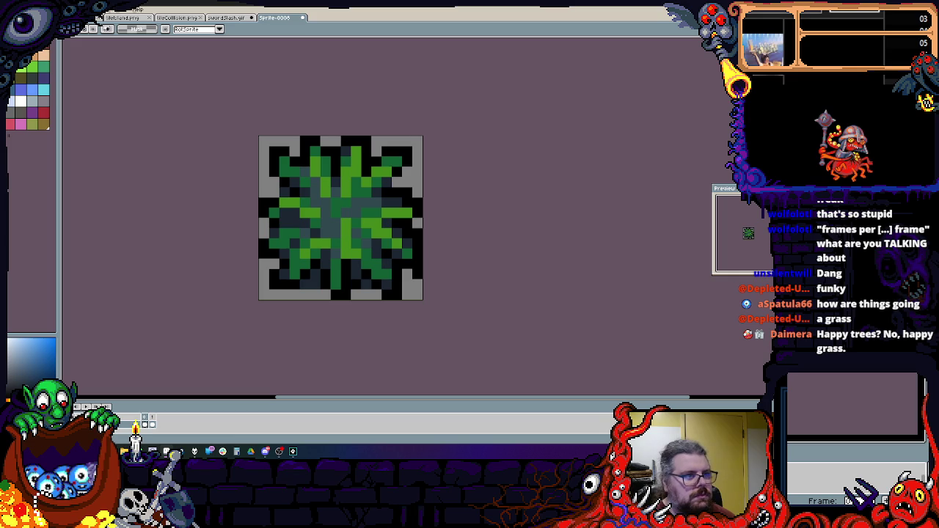
left_click(11, 9)
- Save the sprite in GIF format as BushGrass.gif in the assets folder
left_click(29, 52)
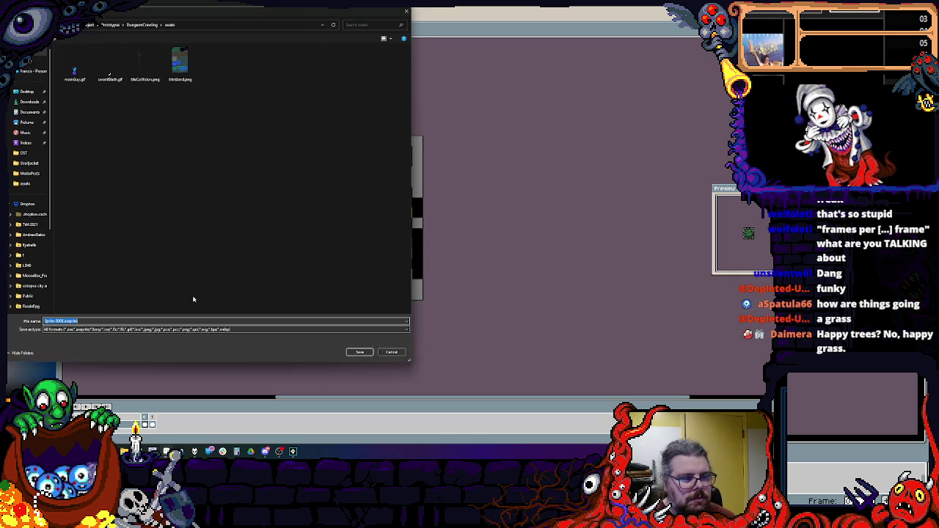
left_click(63, 329)
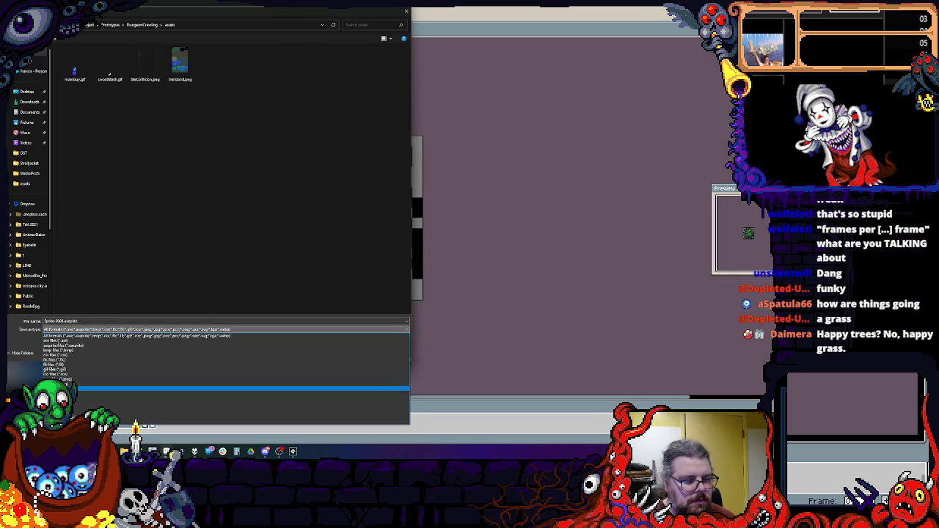
left_click(53, 369)
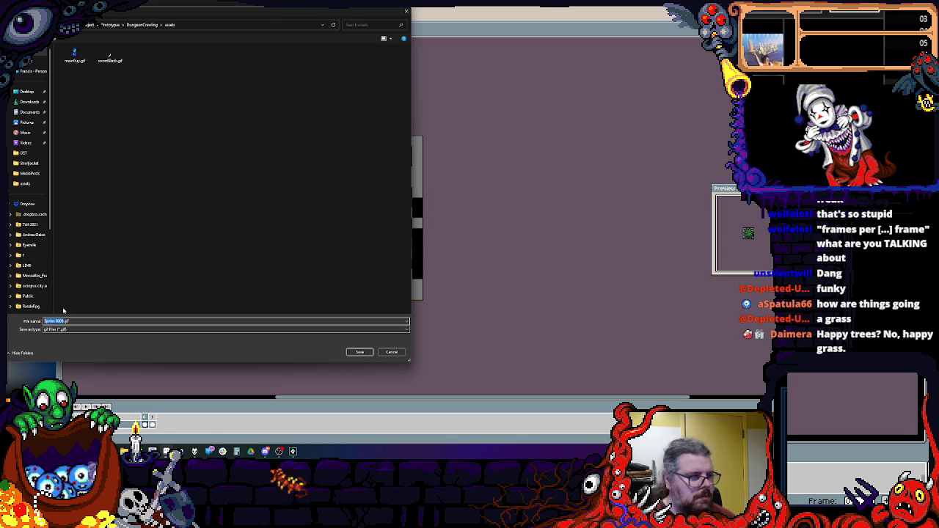
type("Bash.gif")
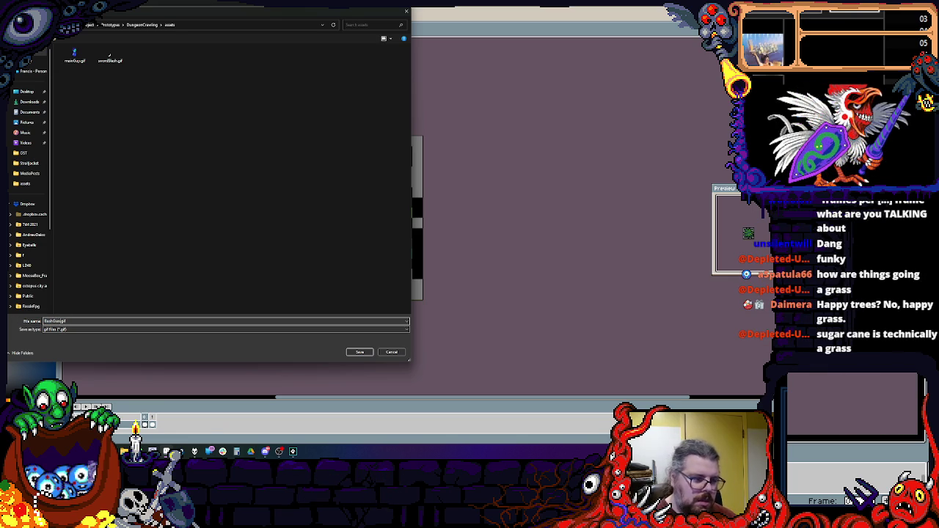
left_click(359, 352)
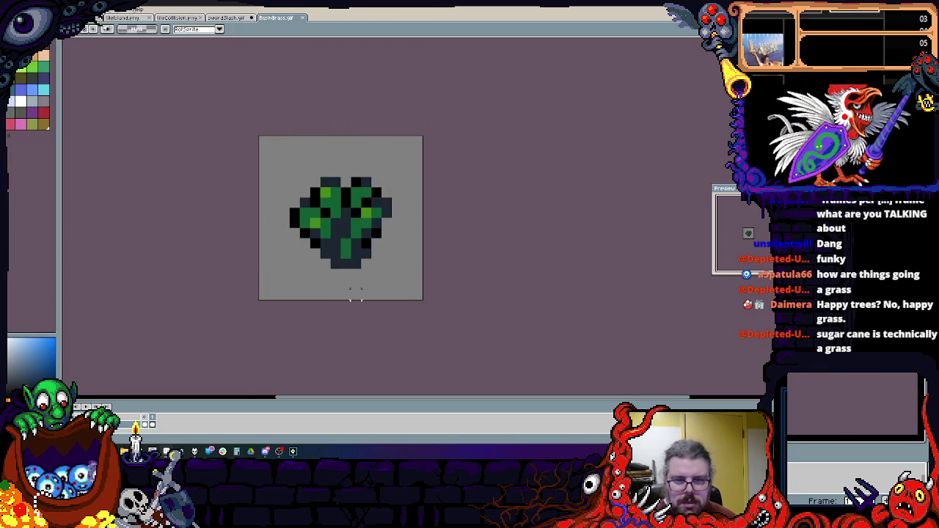
scroll(383, 302, "up", 2)
scroll(394, 306, "down", 2)
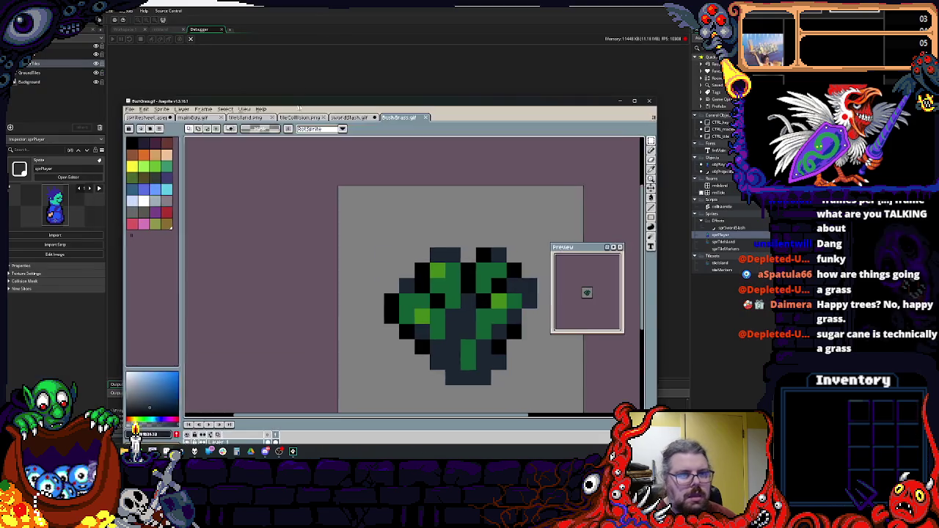
left_click(630, 77)
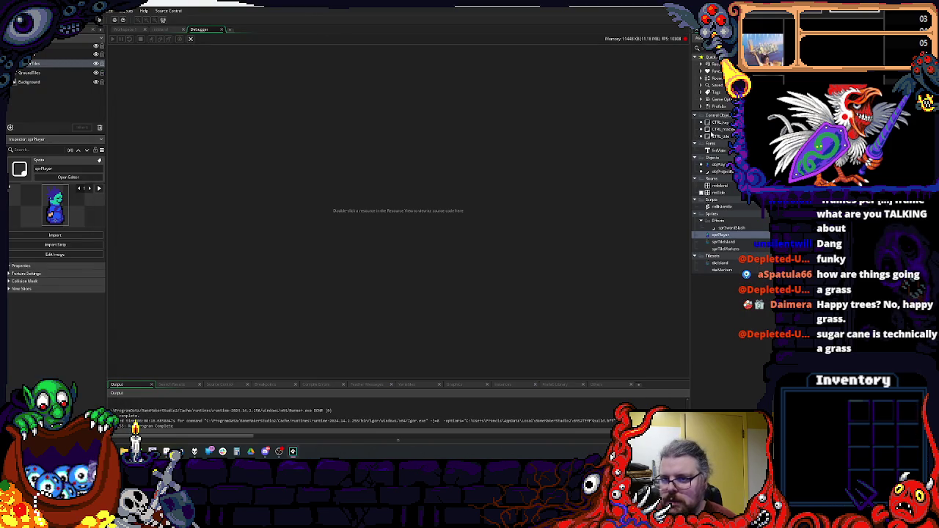
- Create a group named Decor in the Sprites folder beside Effects
left_click(733, 221)
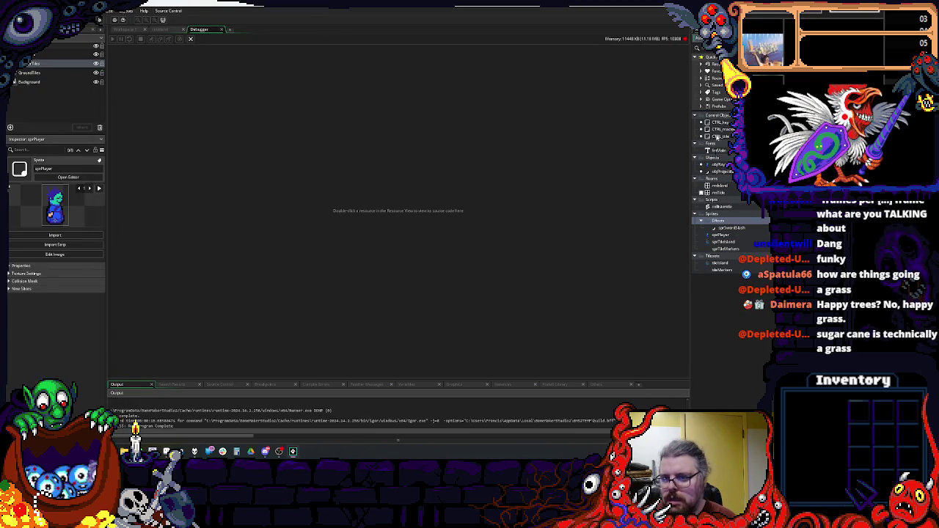
right_click(721, 236)
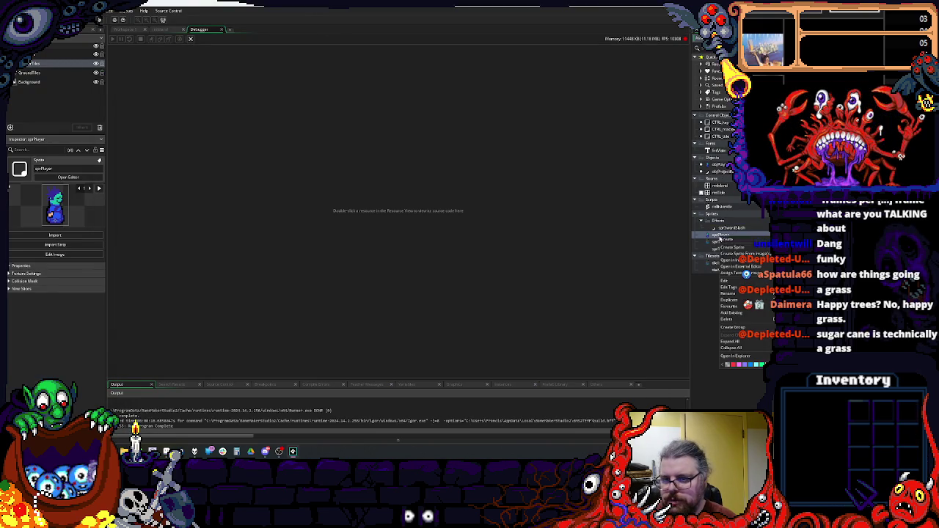
mouse_move(732, 241)
left_click(736, 329)
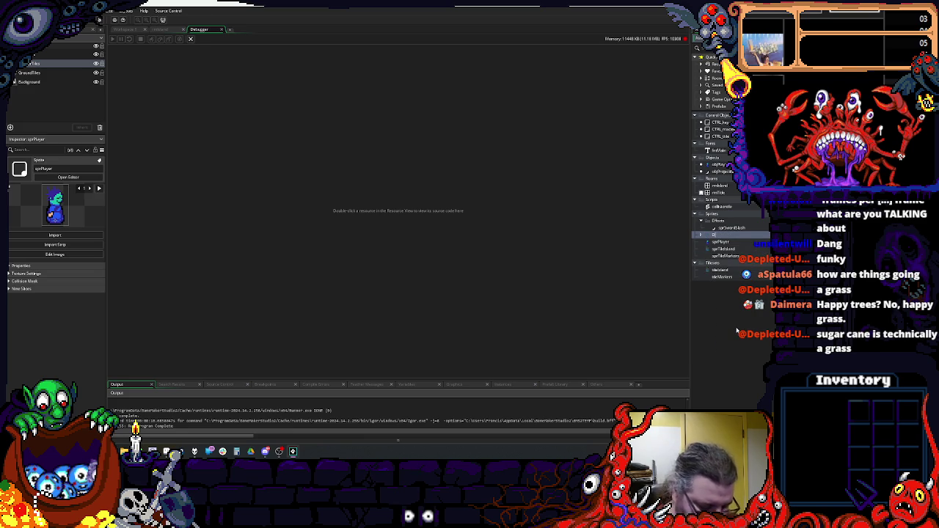
type("Decor")
left_click(740, 255)
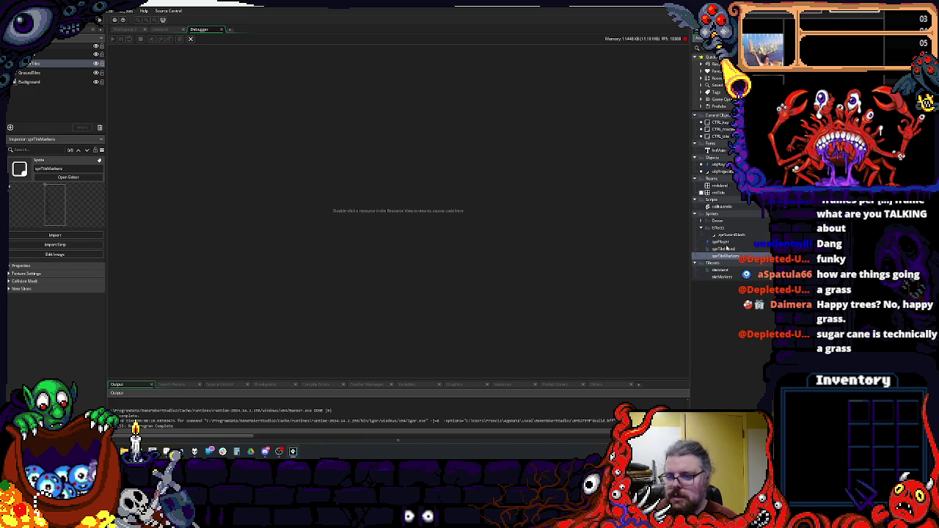
right_click(714, 221)
mouse_move(734, 227)
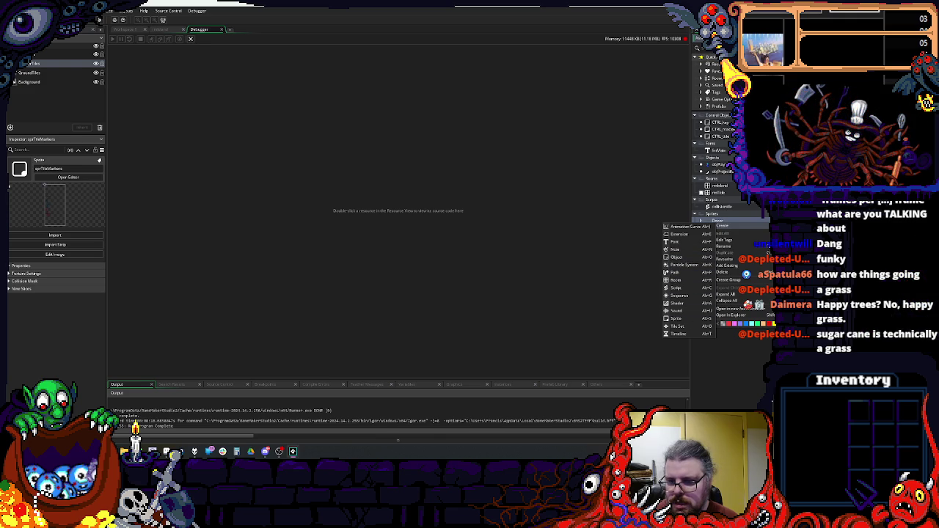
- Create a sprite in Decor, import BushGrass.gif into it, and set its origin to Top Left
left_click(676, 319)
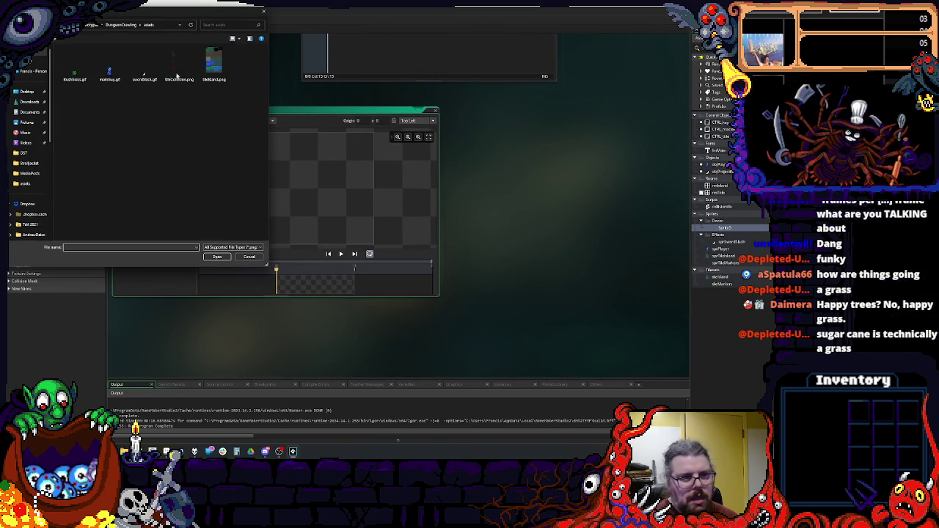
left_click(74, 65)
left_click(216, 258)
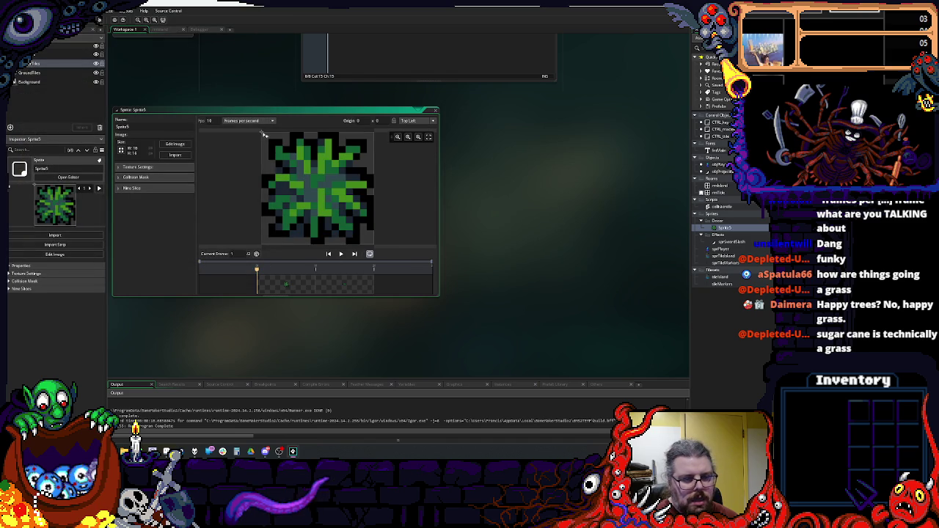
left_click_drag(325, 323, 364, 324)
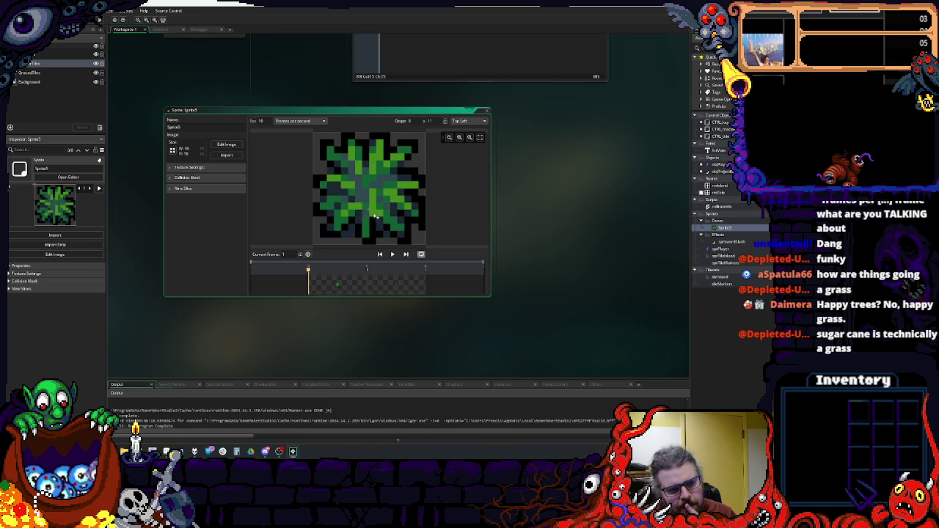
left_click(316, 134)
- Rename the new grass sprite to sprBush
left_click(173, 127)
type("sp")
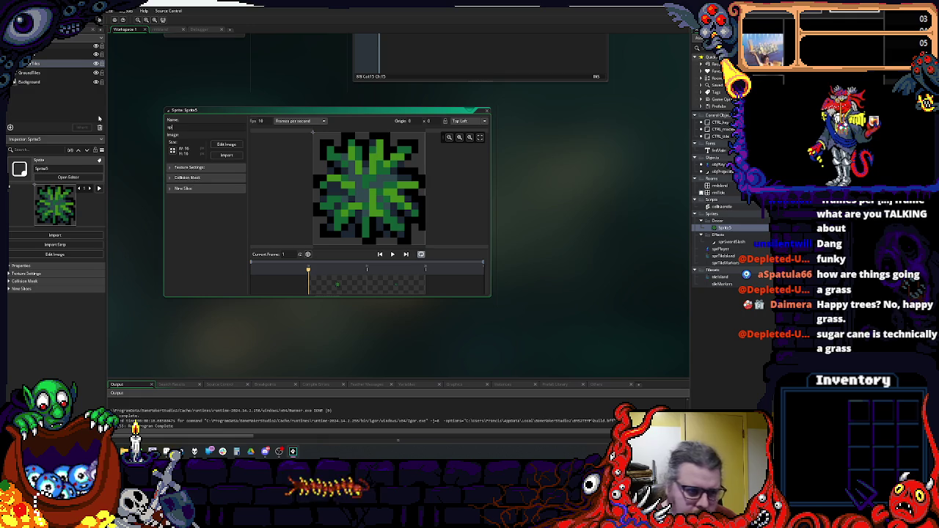
type("rBush")
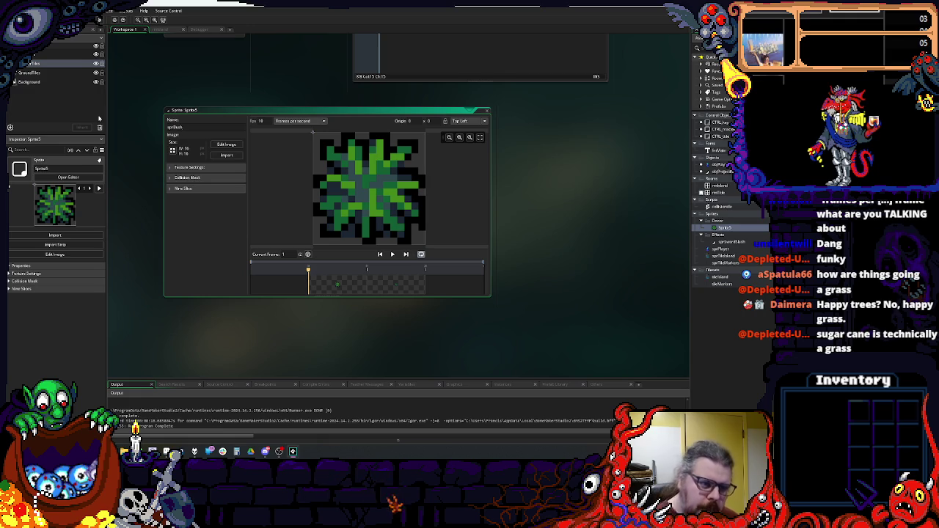
key("Return")
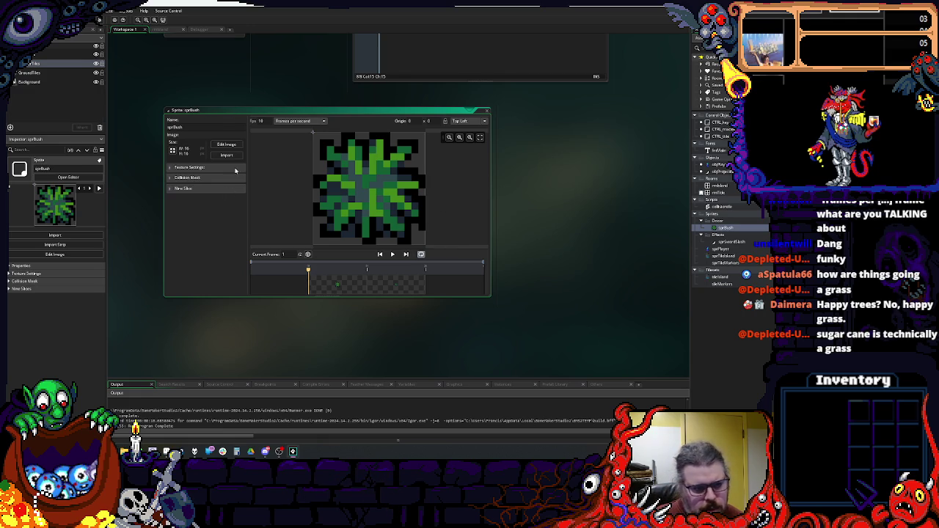
- Set a manual rectangle collision mask spanning 3 to 12 and move the origin to 8 × 11
left_click(172, 178)
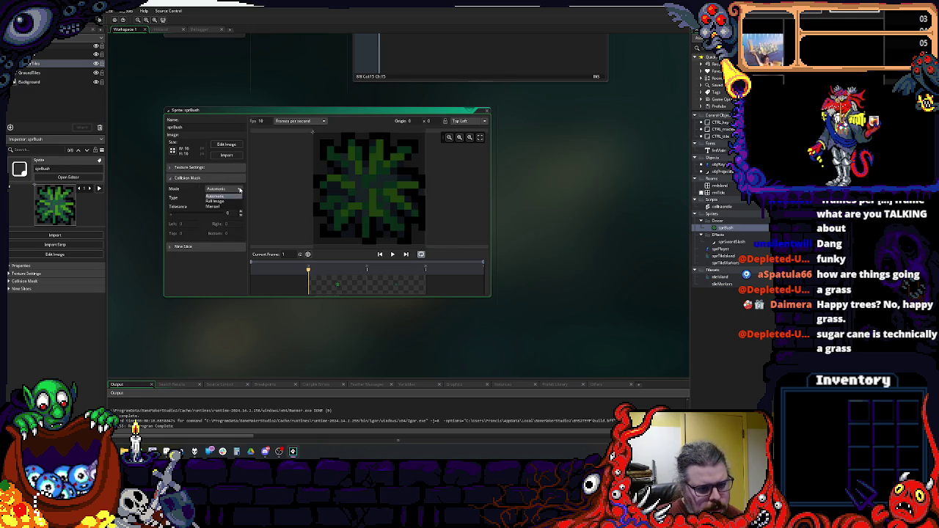
left_click_drag(313, 133, 334, 159)
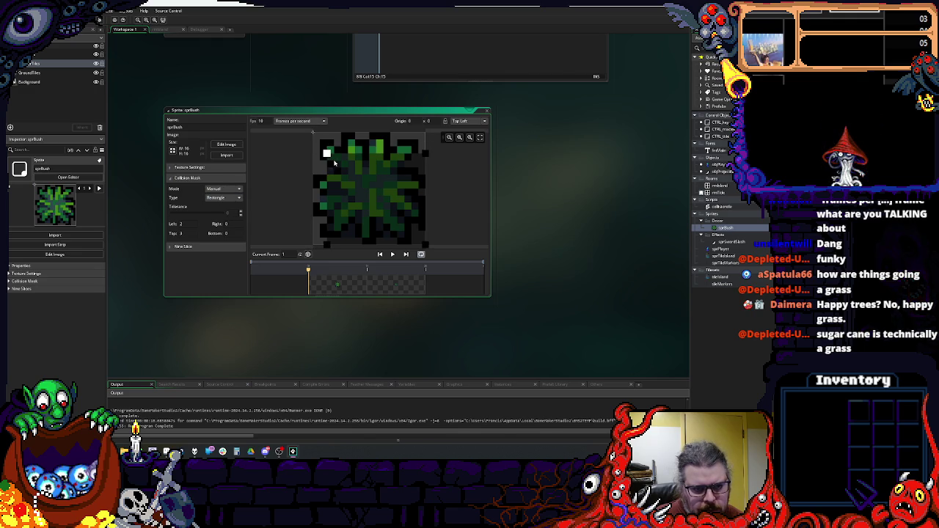
left_click_drag(425, 246, 406, 225)
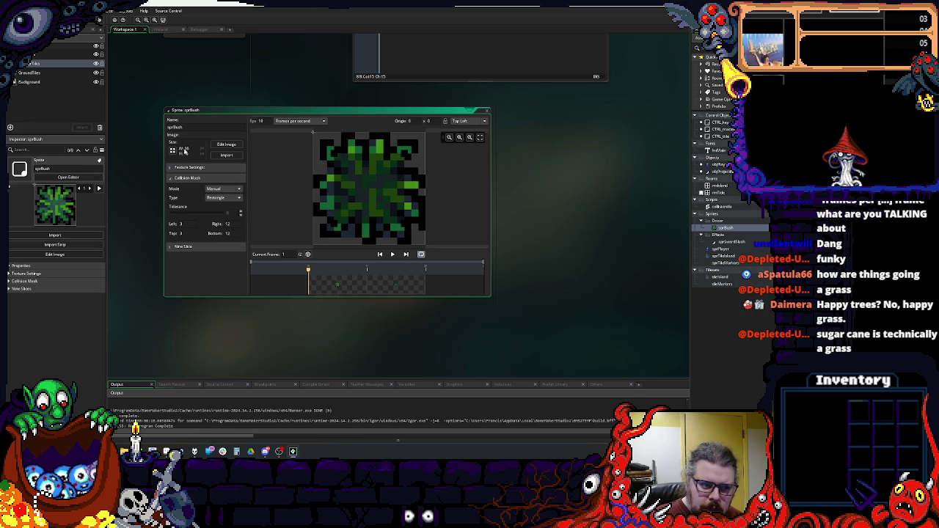
left_click(172, 178)
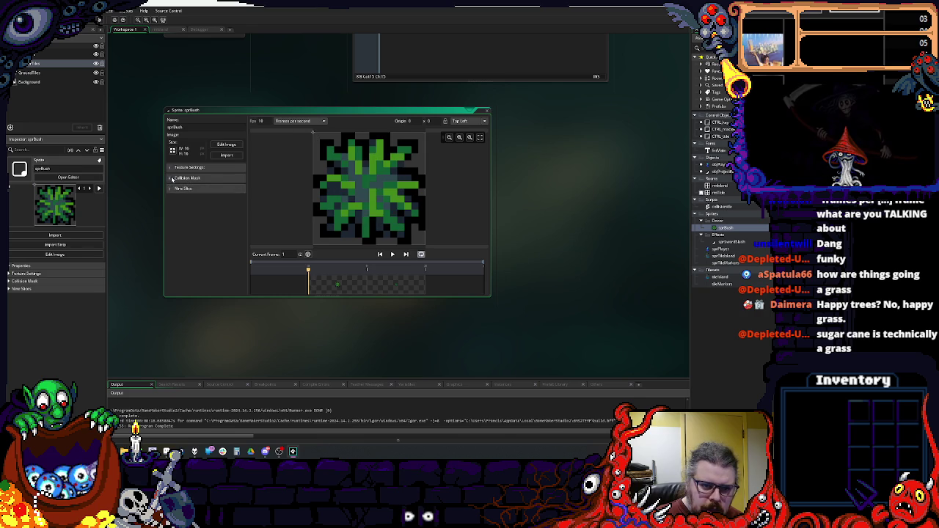
left_click_drag(372, 204, 373, 211)
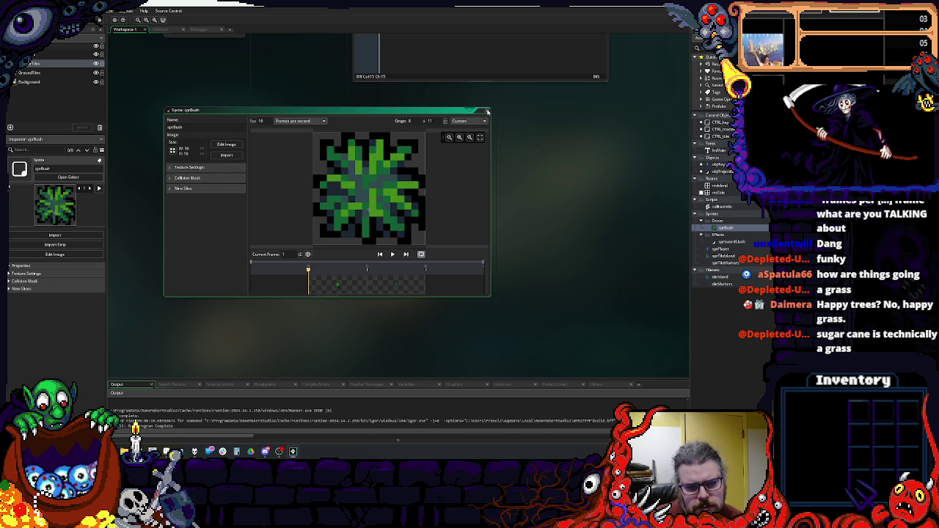
scroll(314, 196, "up", 3)
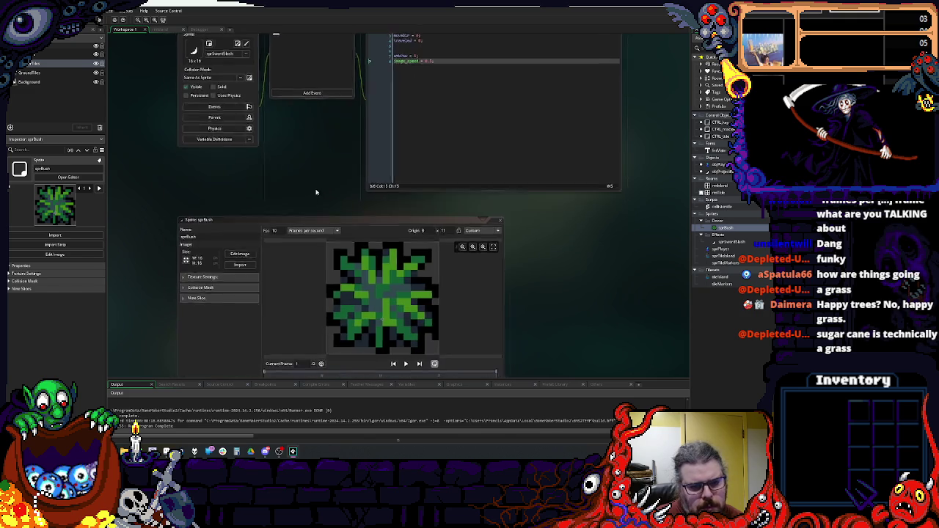
- Close the sprite editor and create a Decor group folder among the objects
left_click(501, 219)
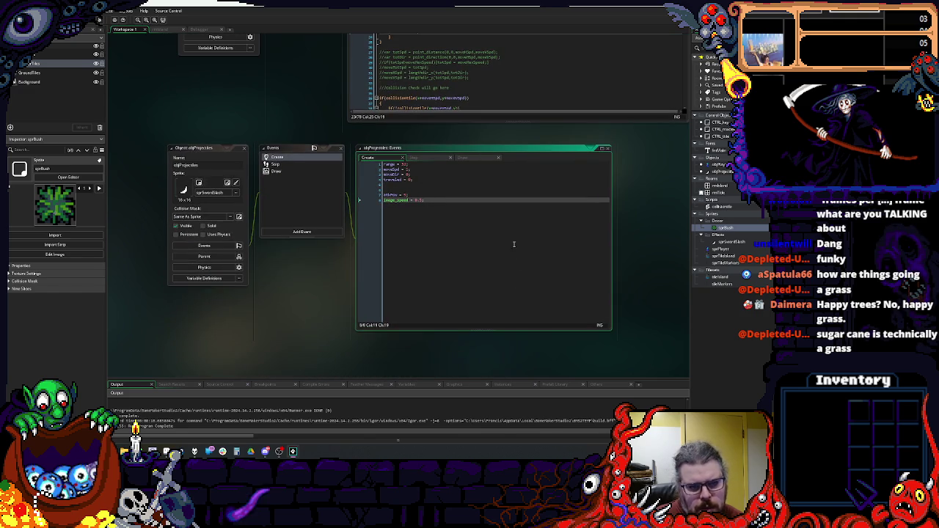
left_click(719, 248)
right_click(721, 249)
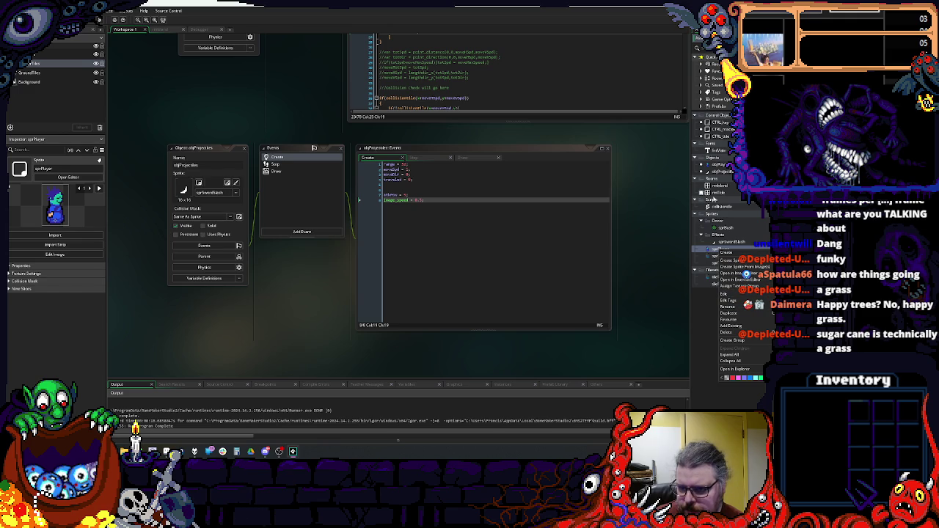
left_click(723, 165)
right_click(723, 164)
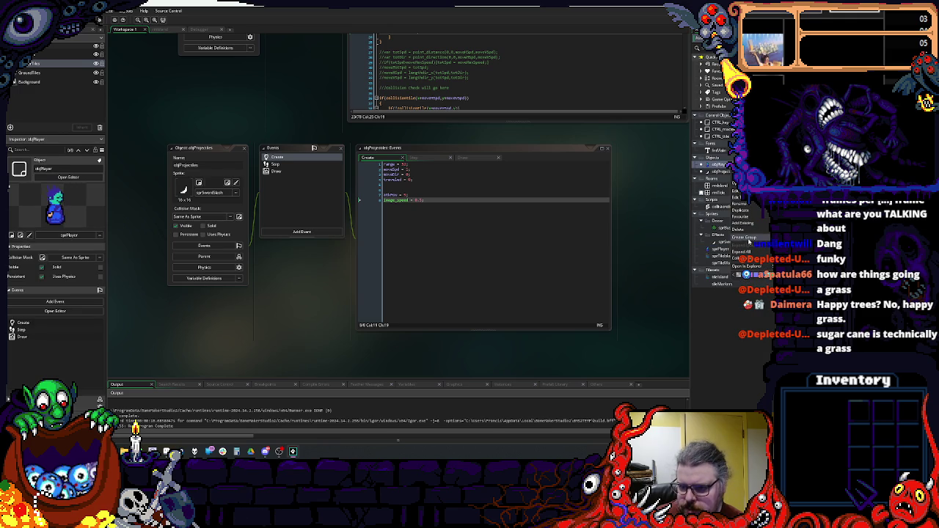
left_click(755, 237)
type("Decor")
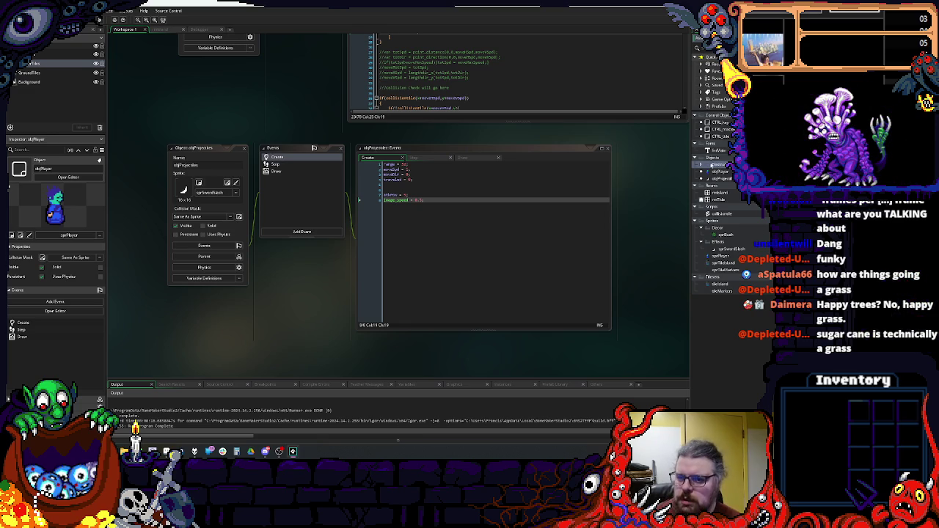
- Create a new object and rename it from Object7 to objGrassBush
left_click(706, 171)
right_click(725, 169)
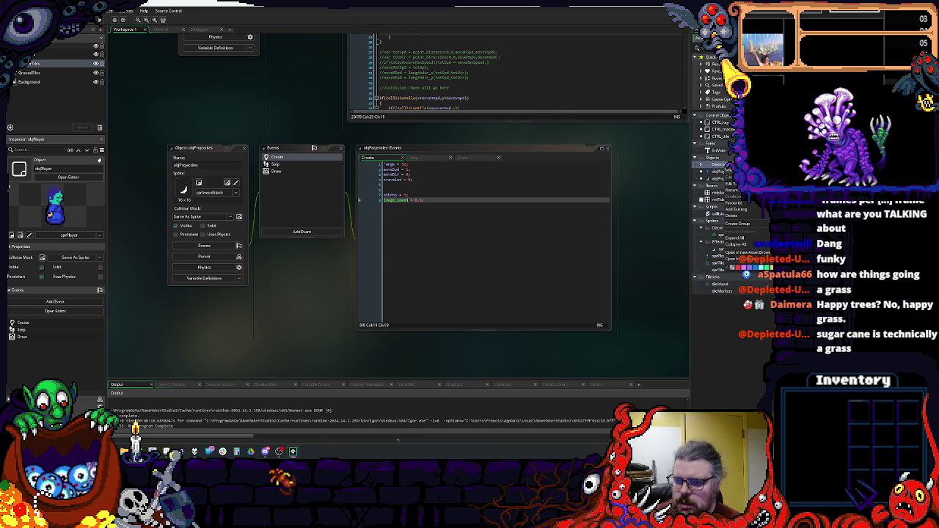
mouse_move(728, 170)
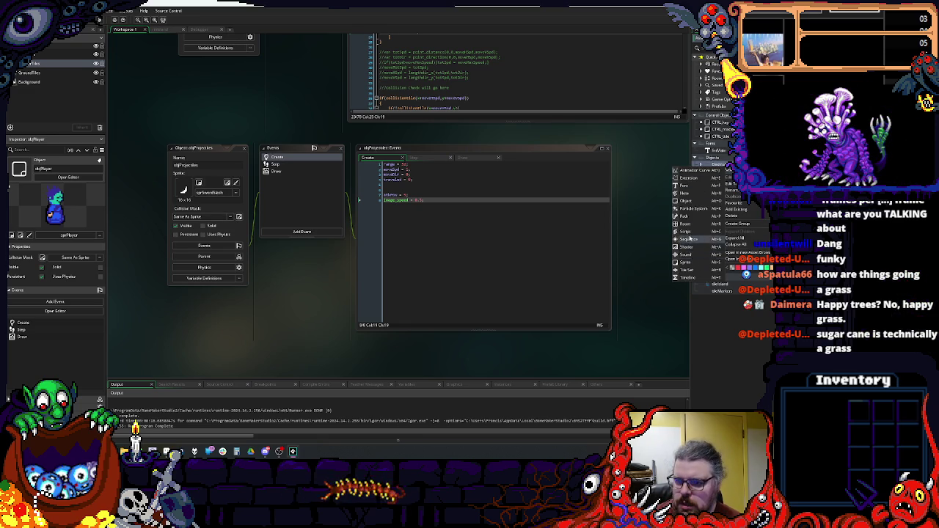
left_click(689, 202)
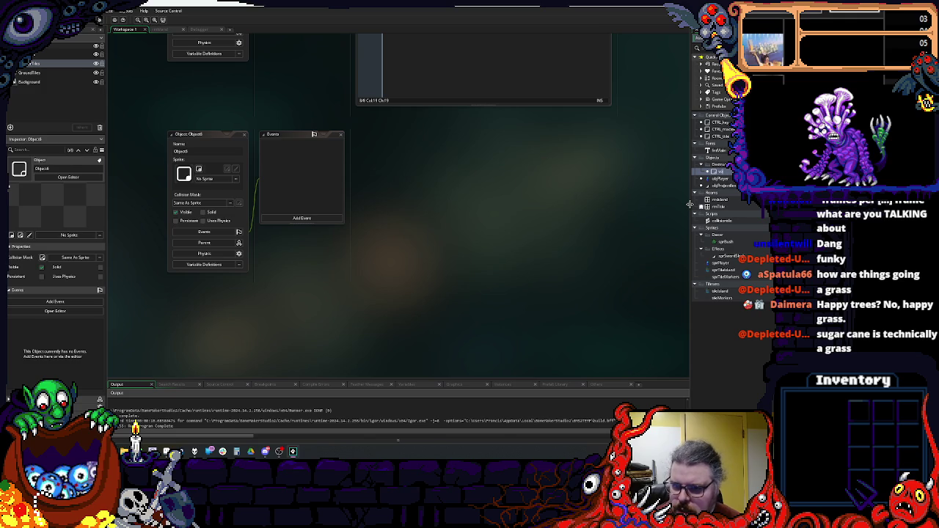
type("objDestructibles")
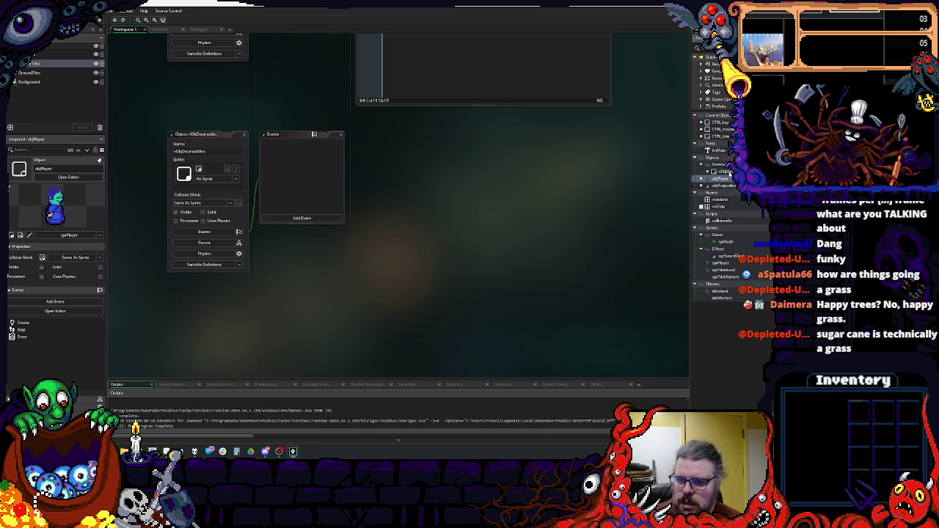
key("alt+o")
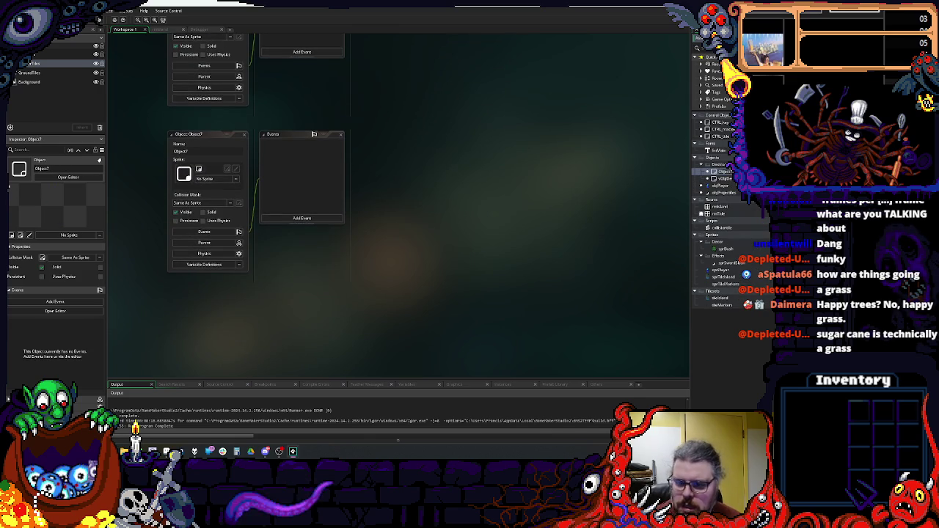
type("Bush")
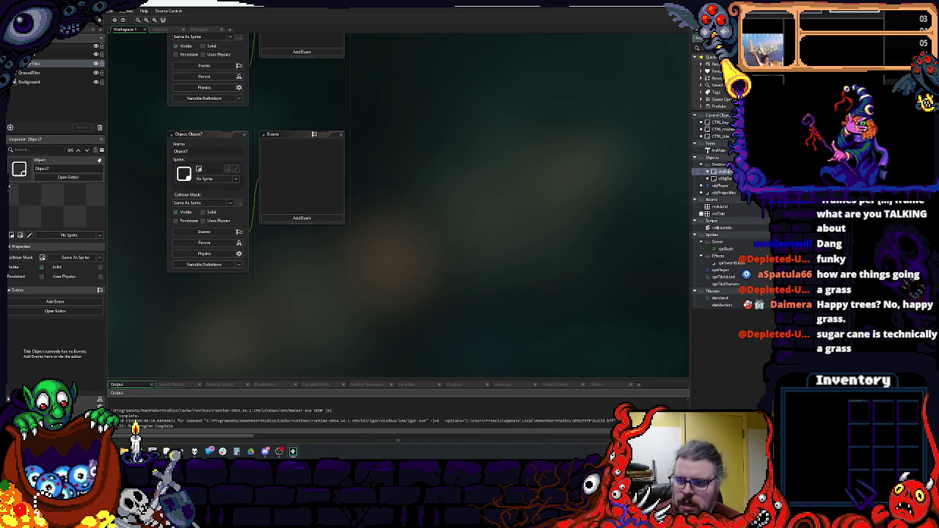
type("GrassBush")
key("Return")
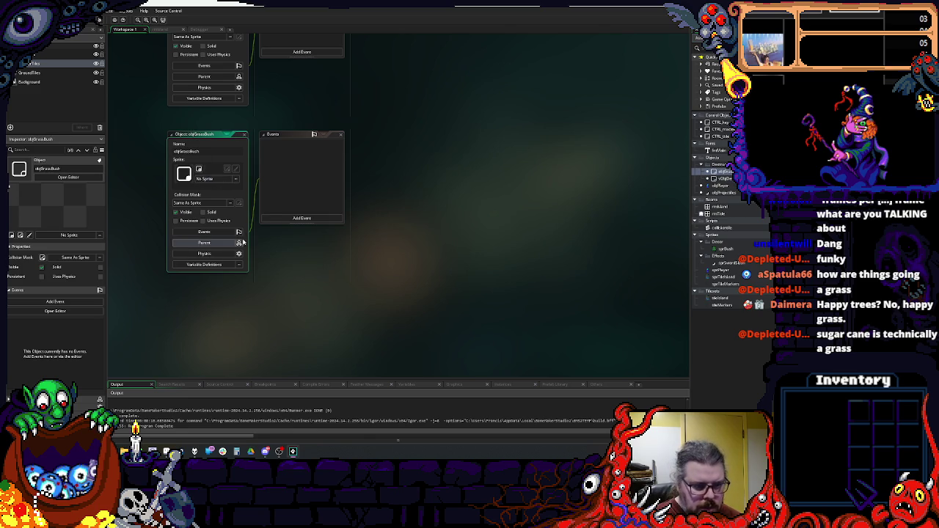
left_click(240, 242)
- Make objDestructibles the parent of objGrassBush and assign it the Decor/sprBush sprite
left_click(297, 254)
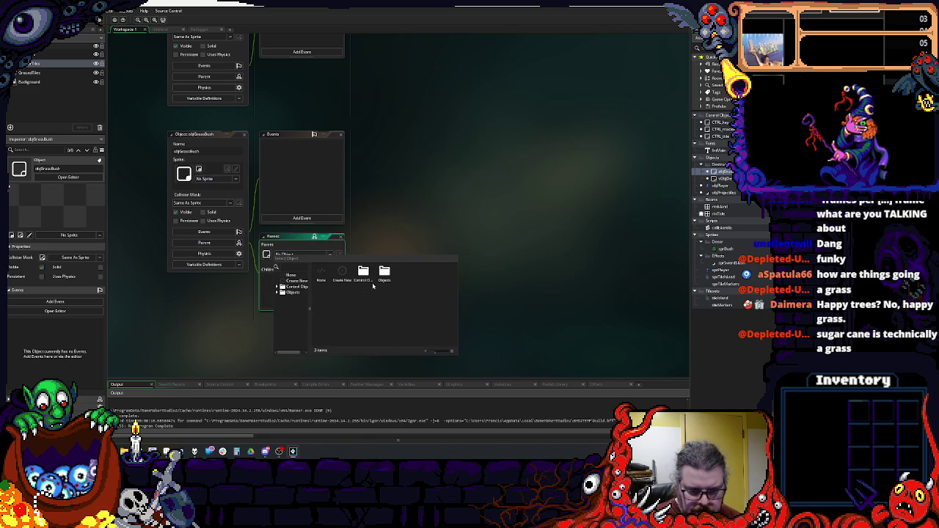
double_click(385, 274)
double_click(342, 273)
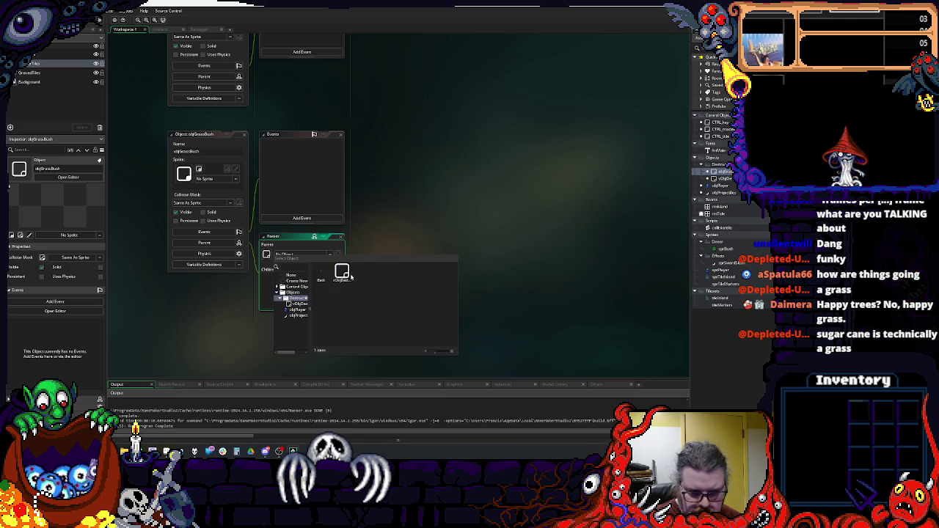
double_click(342, 273)
left_click(213, 179)
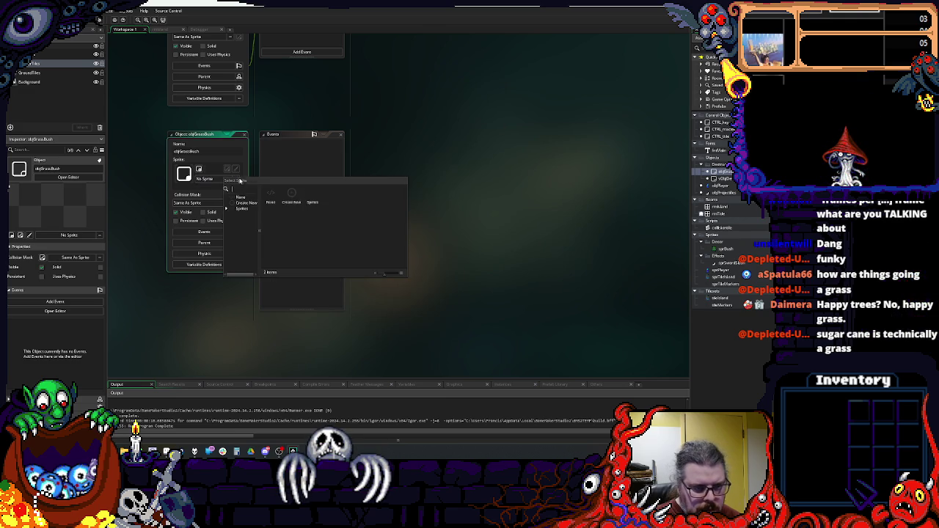
left_click(244, 214)
double_click(294, 193)
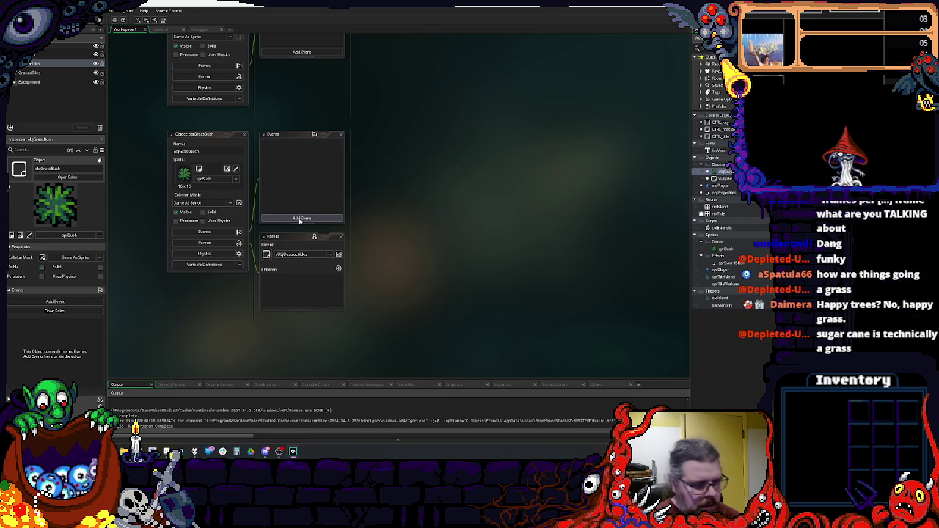
- Add a Create event containing a startFrame line and image_speed = 0;
left_click(300, 219)
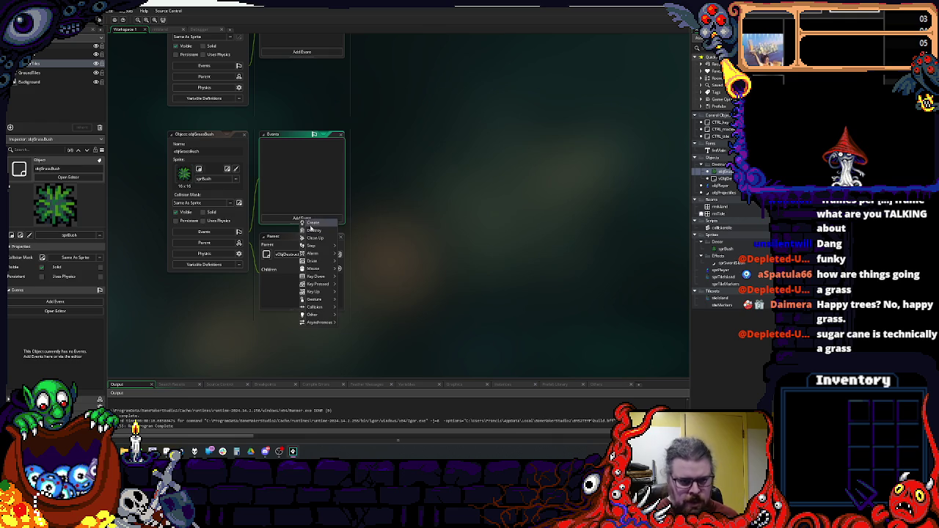
left_click(317, 226)
type("startFrame =")
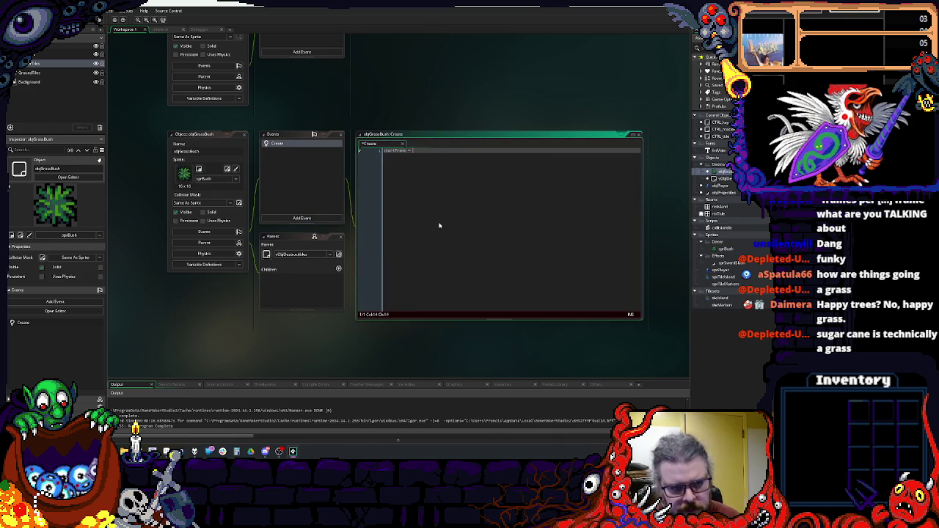
key("Return")
type("imag")
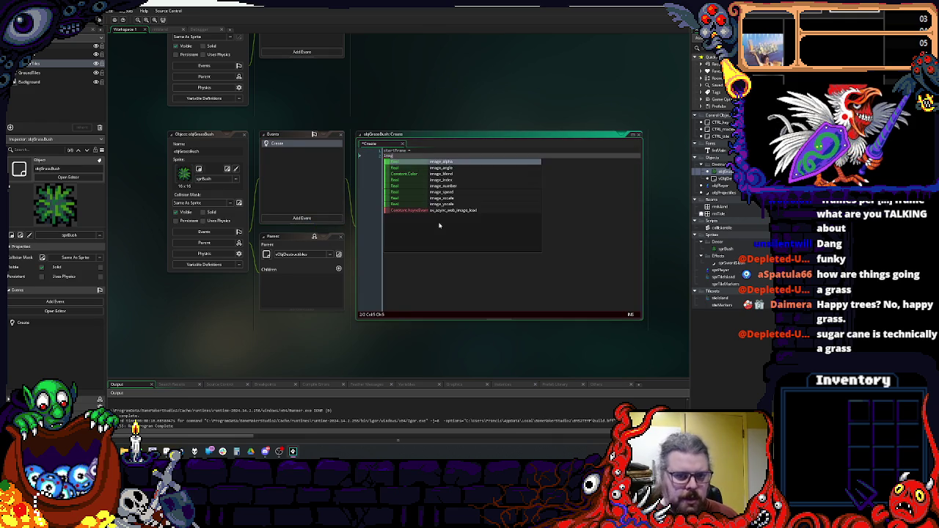
type("e_spee")
key("Return")
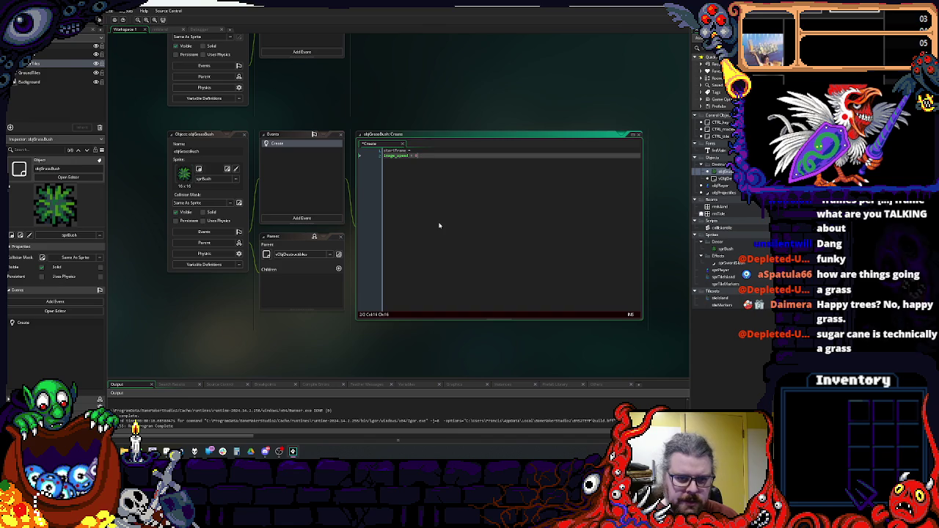
type(";")
key("Up")
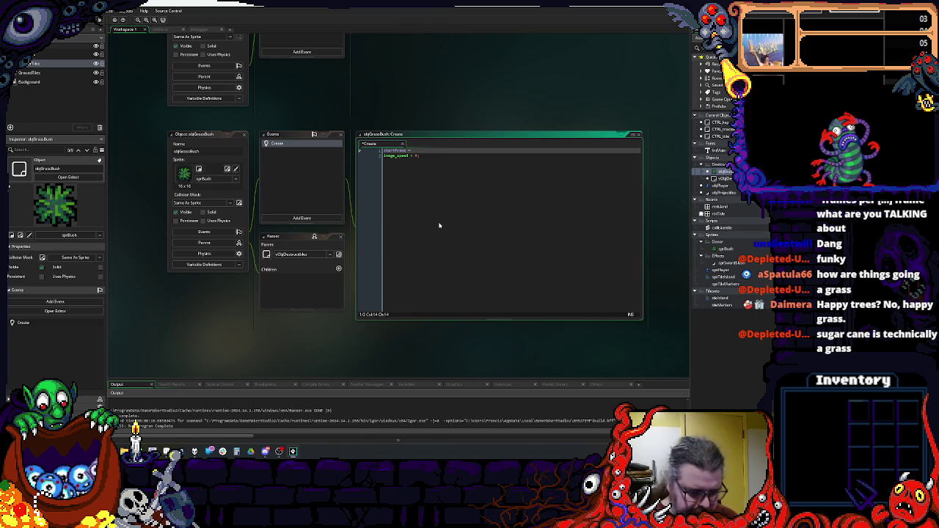
left_click(166, 451)
- Step through BushGrass.gif's two frames in Aseprite, then return to objGrassBush's Create code
left_click_drag(288, 240, 283, 213)
left_click_drag(359, 104, 366, 41)
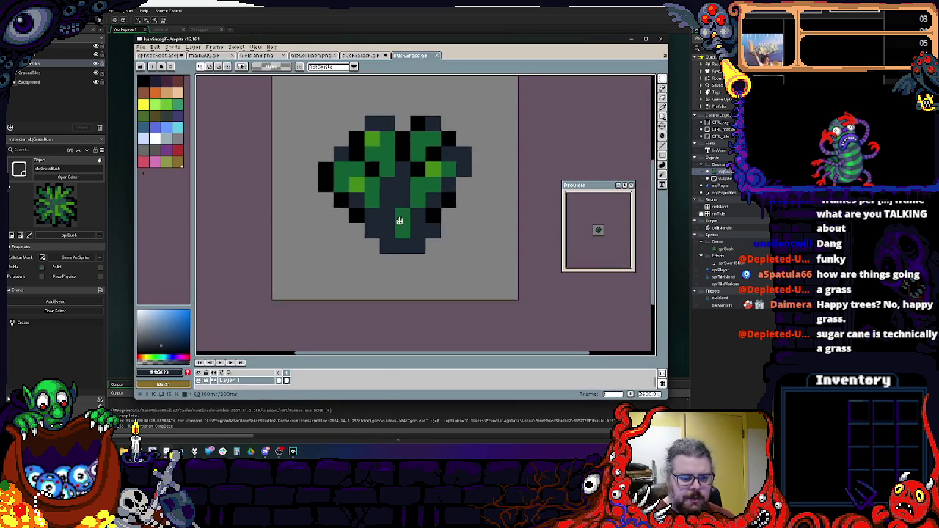
scroll(399, 242, "up", 1)
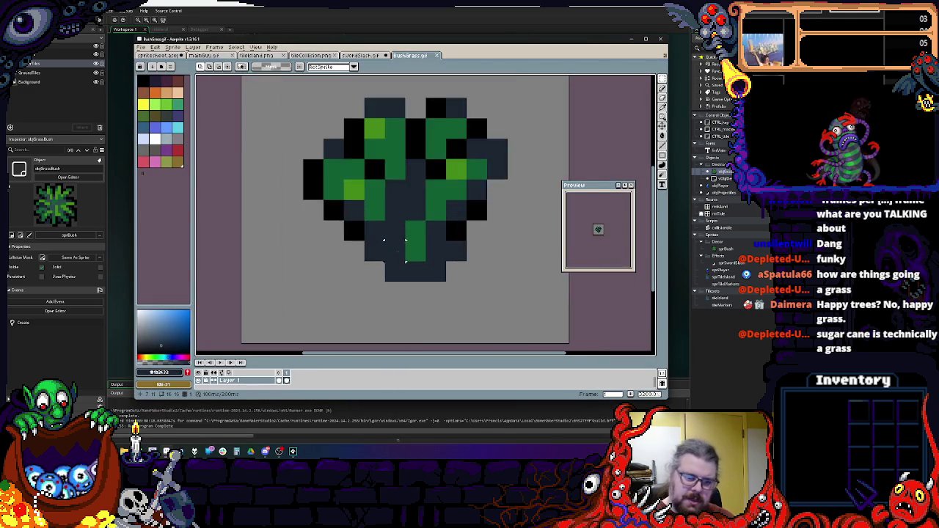
scroll(397, 249, "down", 1)
key("ctrl+z")
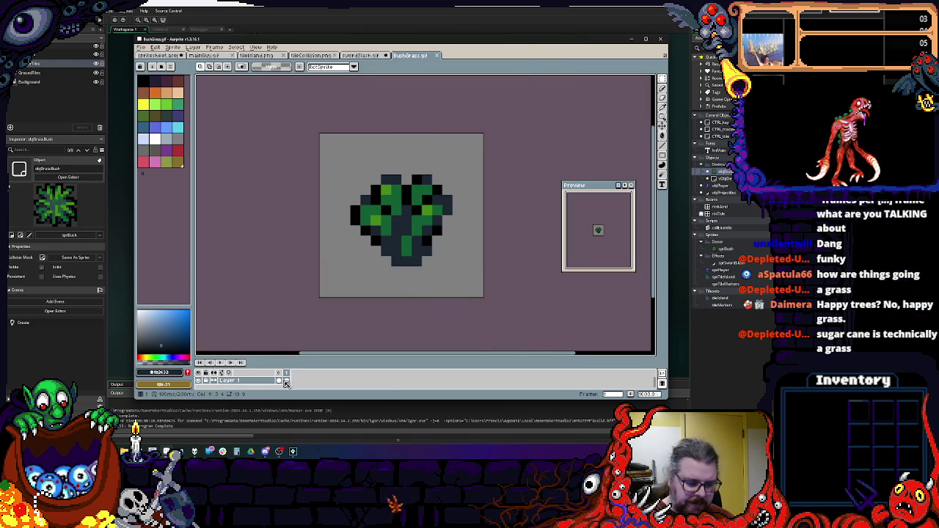
key("ctrl+y")
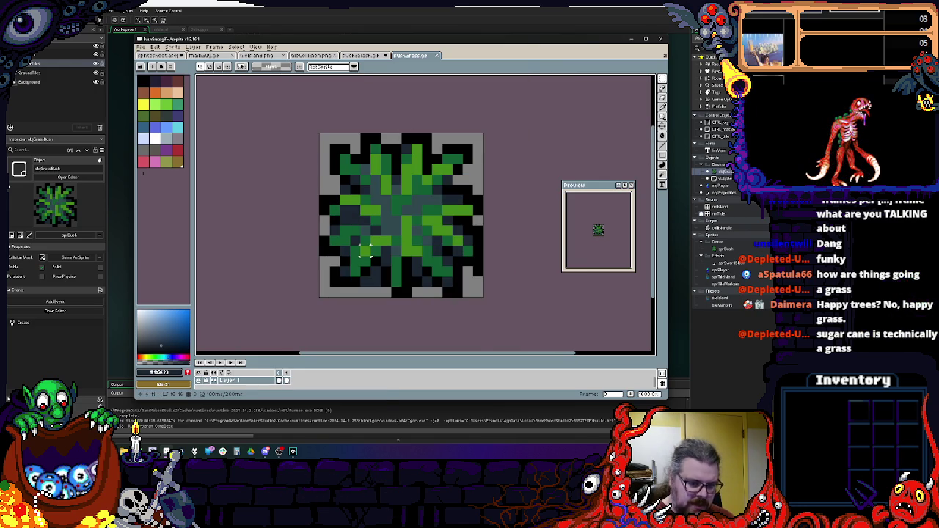
key("Right")
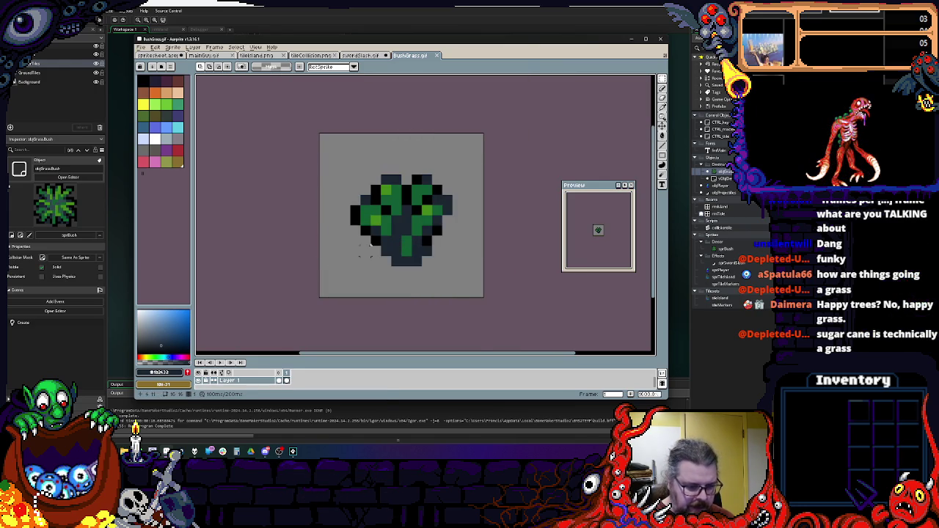
left_click(366, 29)
left_click(427, 150)
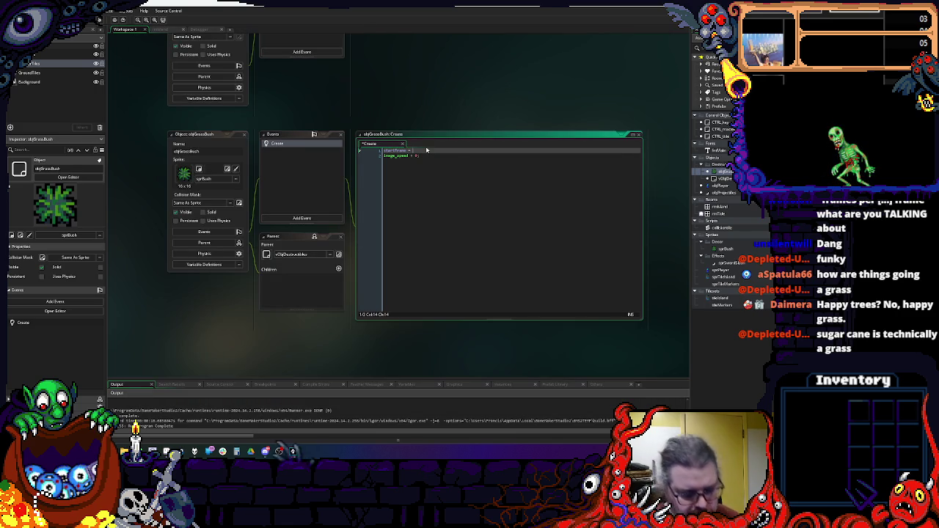
- Set startFrame = irandom(image_number); and add image_index = startFrame; below it
type("im")
key("BackSpace")
key("BackSpace")
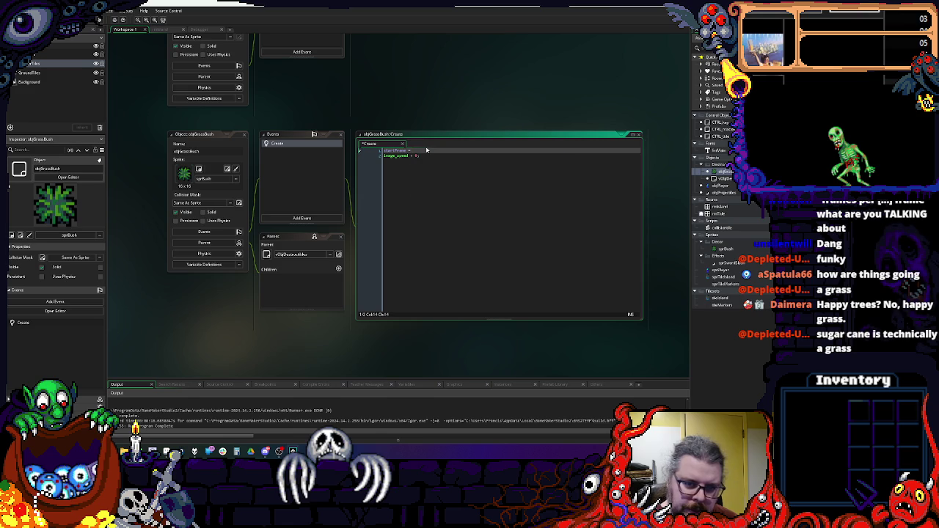
type("irandom")
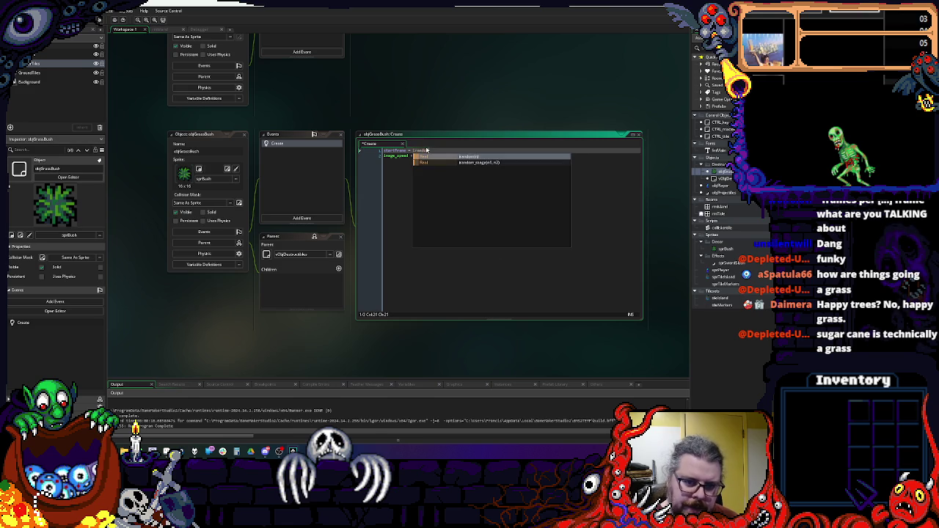
type("(3")
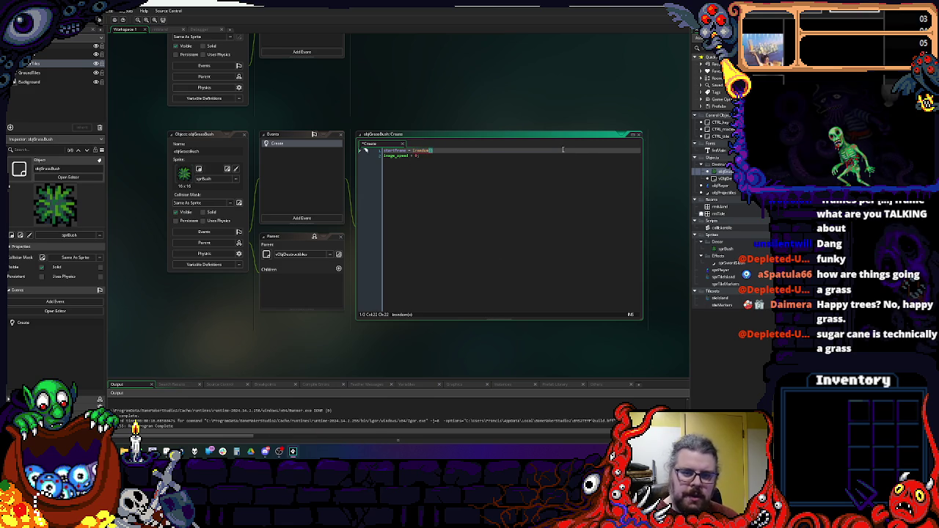
type("mage_number")
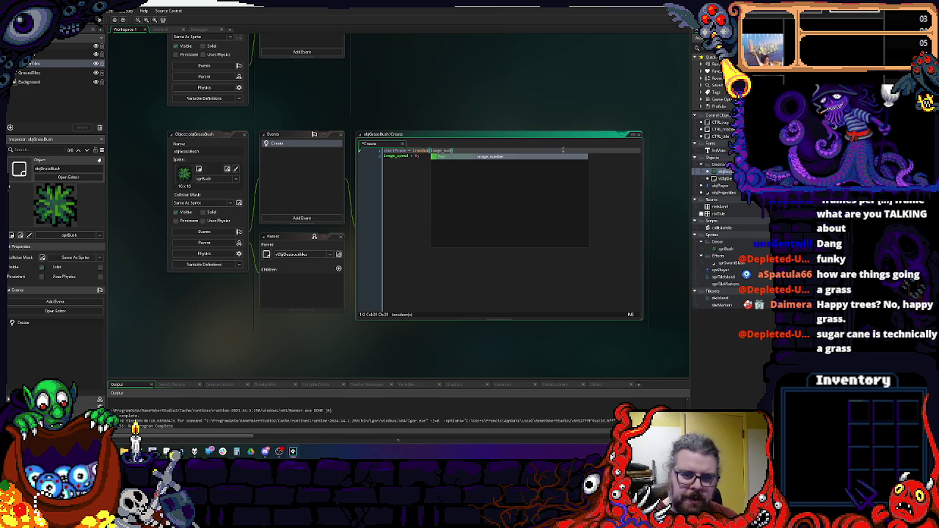
type("-1);")
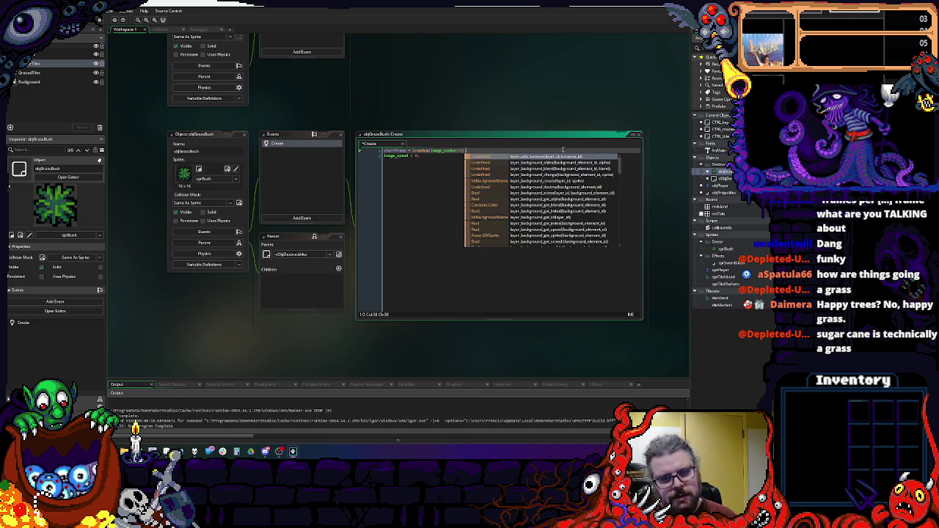
key("BackSpace")
type(";")
key("Return")
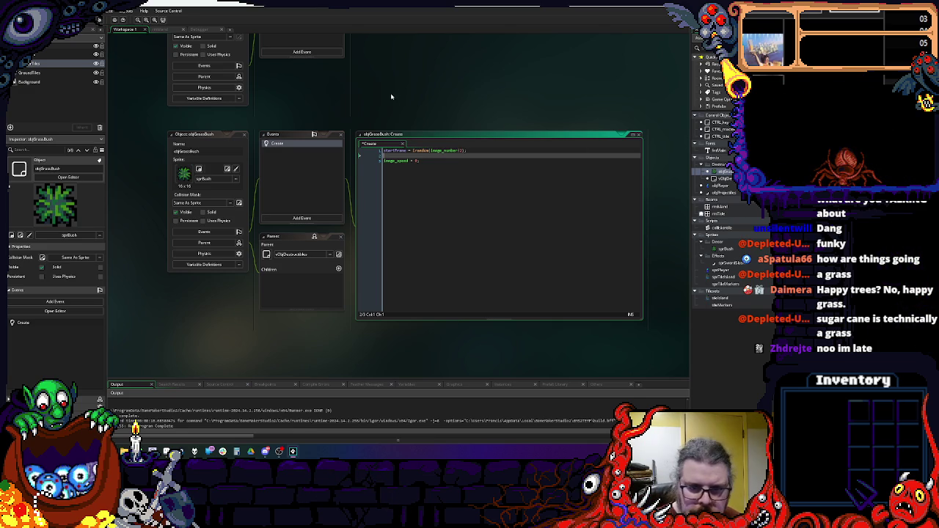
type("in")
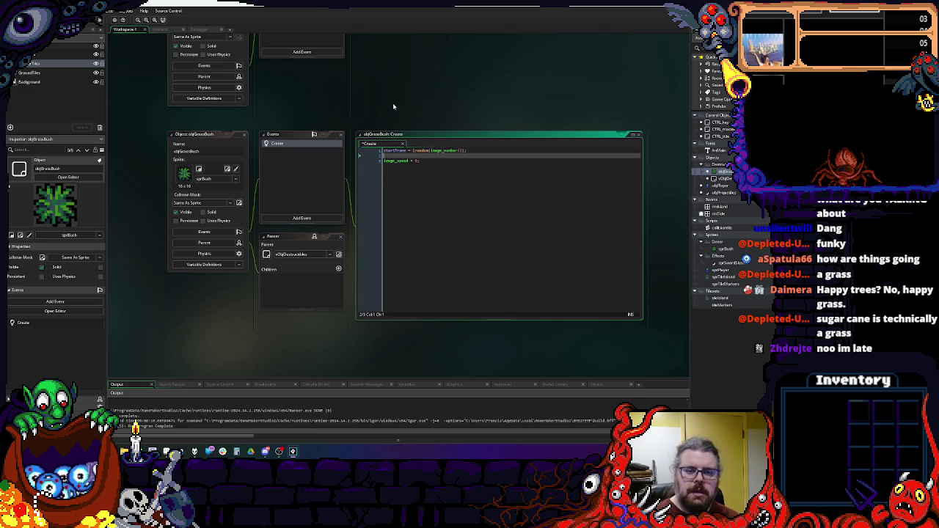
type("age_ind")
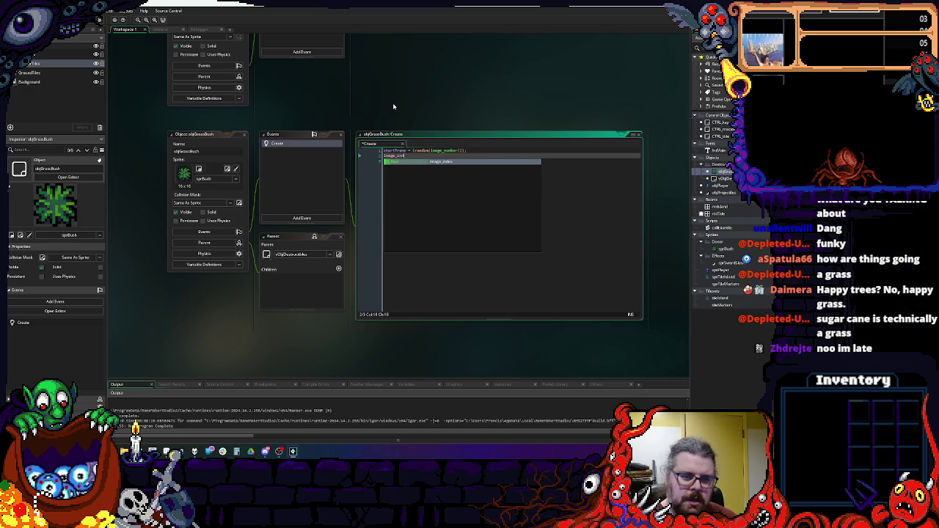
type("ex = startFr")
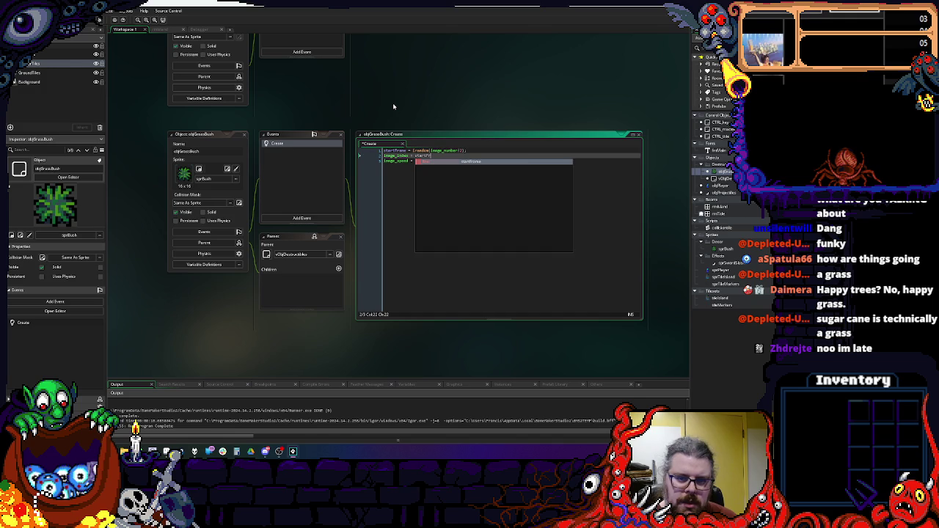
key("Return")
type(";")
- Add a life = 1; line below the image_speed line
key("Down")
key("End")
key("Return")
key("Return")
type("life = 1;")
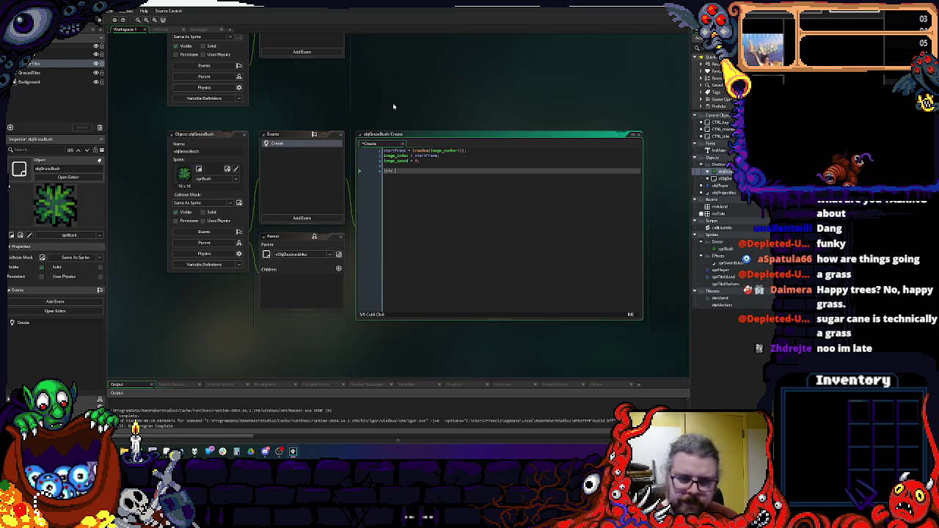
key("Return")
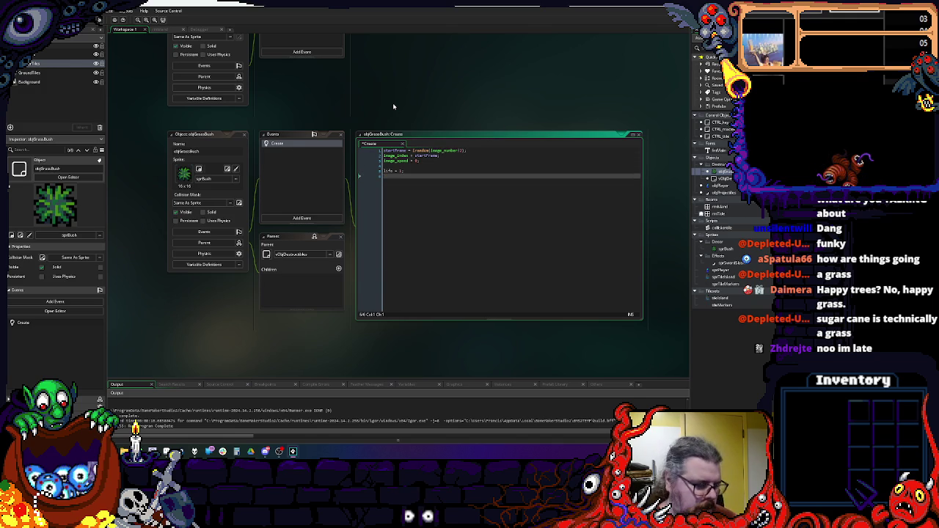
key("BackSpace")
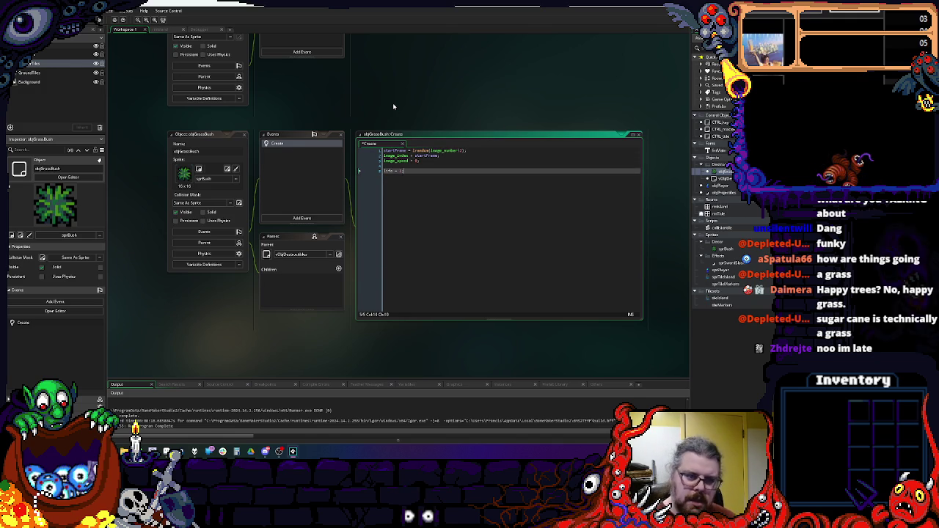
- Add stoppedAttacks = false; on a new line after life = 1
left_click(308, 218)
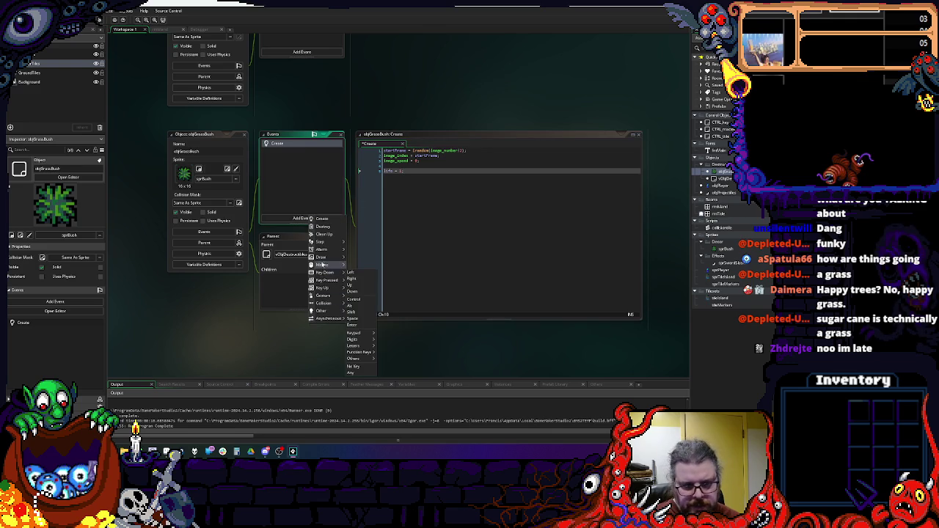
left_click(446, 223)
left_click(460, 193)
key("Return")
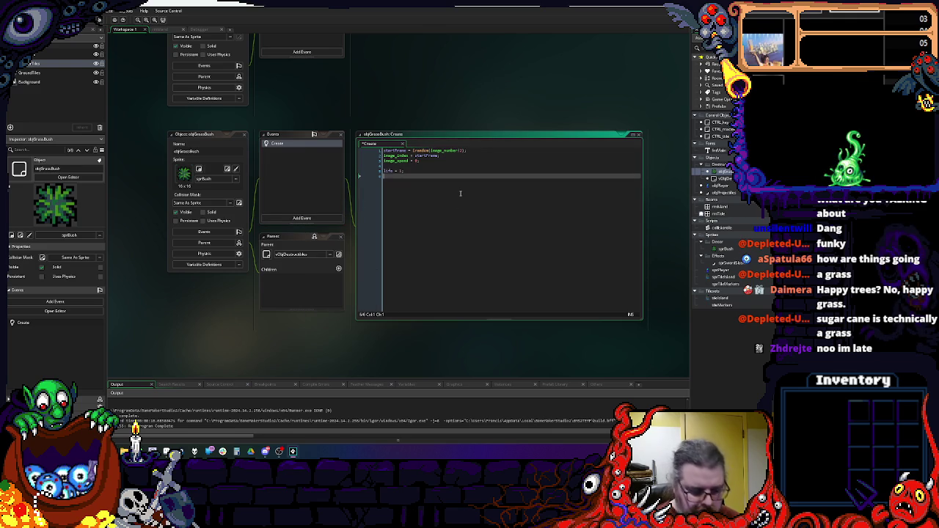
type("stopp")
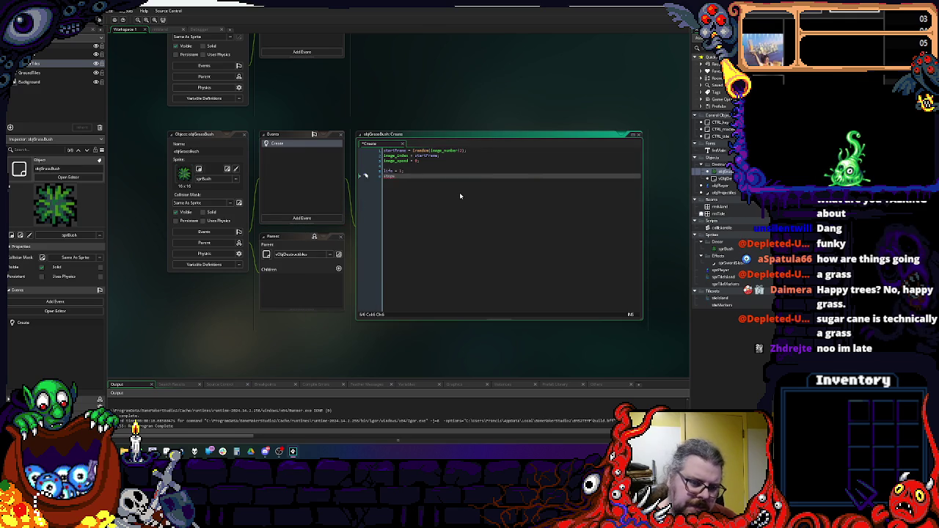
type("edAttacks = false;")
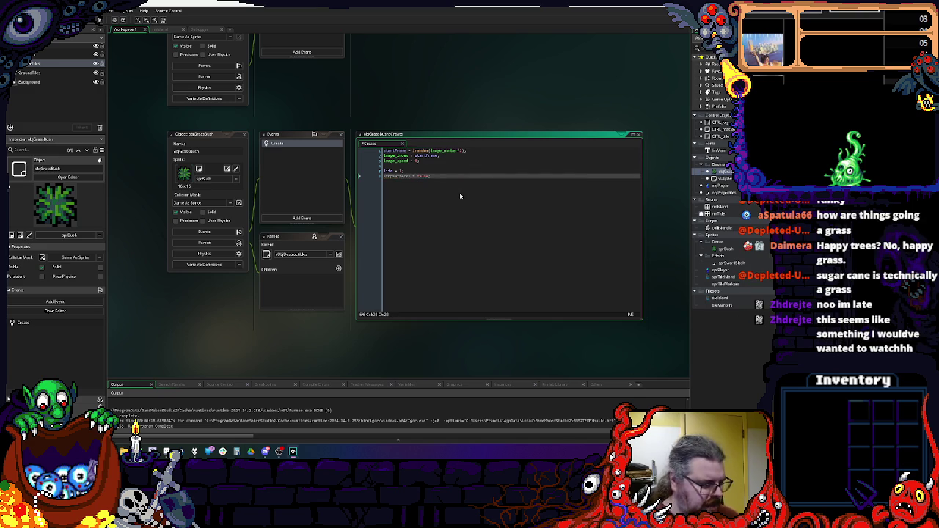
left_click(302, 218)
left_click(413, 237)
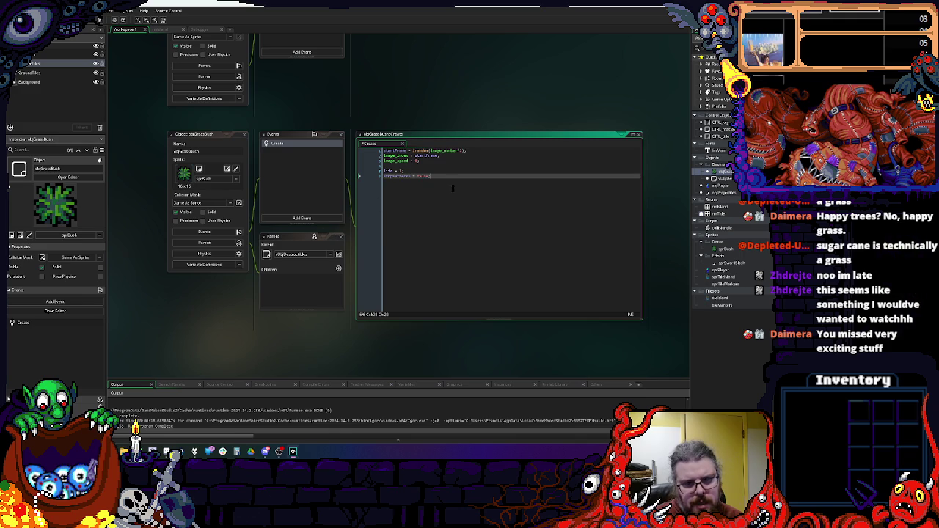
- Dismiss the event list, then select objPlayer and the Objects folder in the assets
left_click(301, 218)
mouse_move(346, 262)
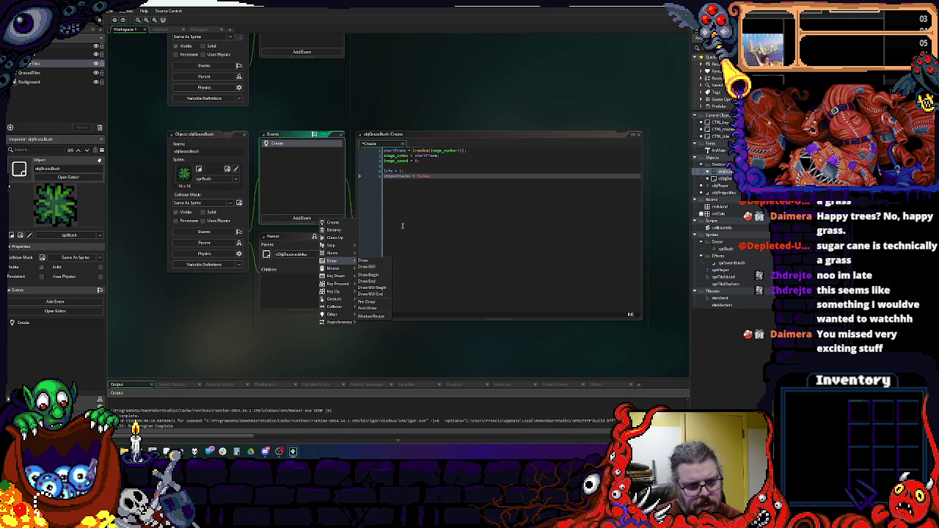
left_click(365, 251)
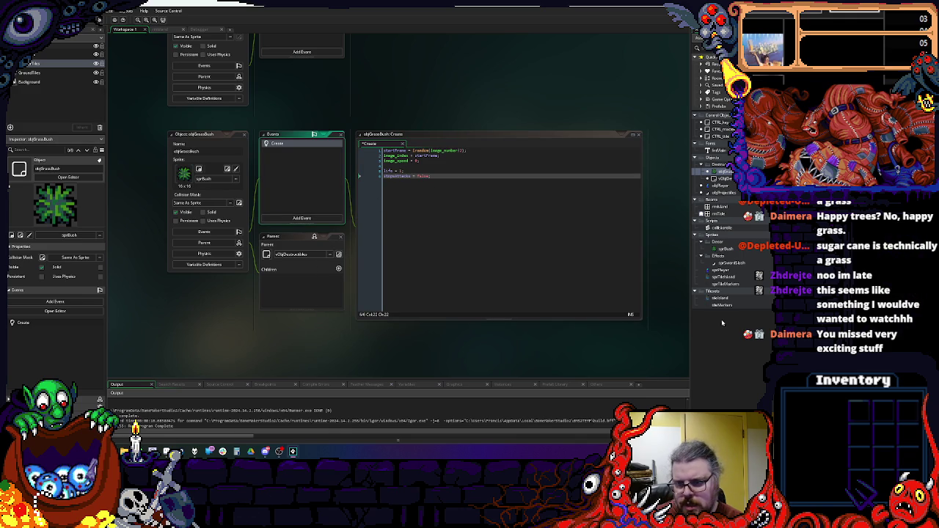
left_click(719, 185)
left_click(717, 158)
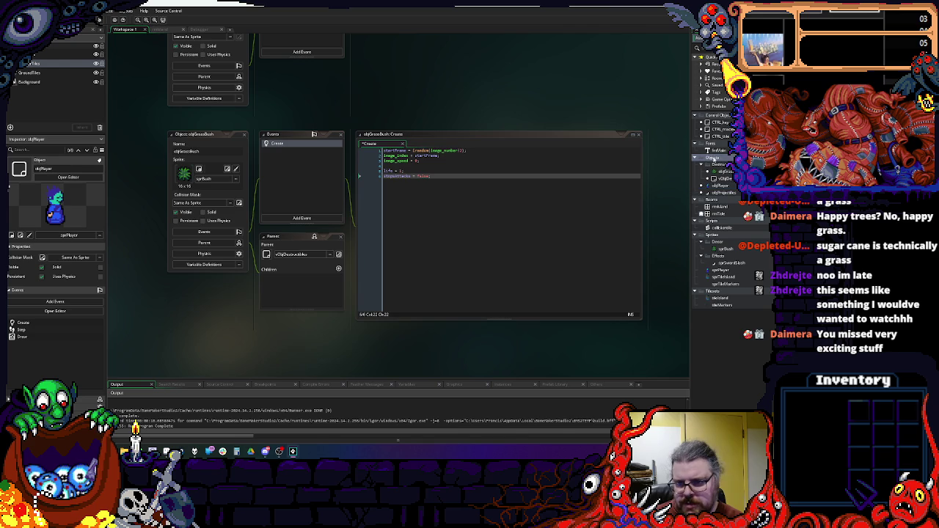
- Create a new group named Effects in the Objects folder
right_click(712, 185)
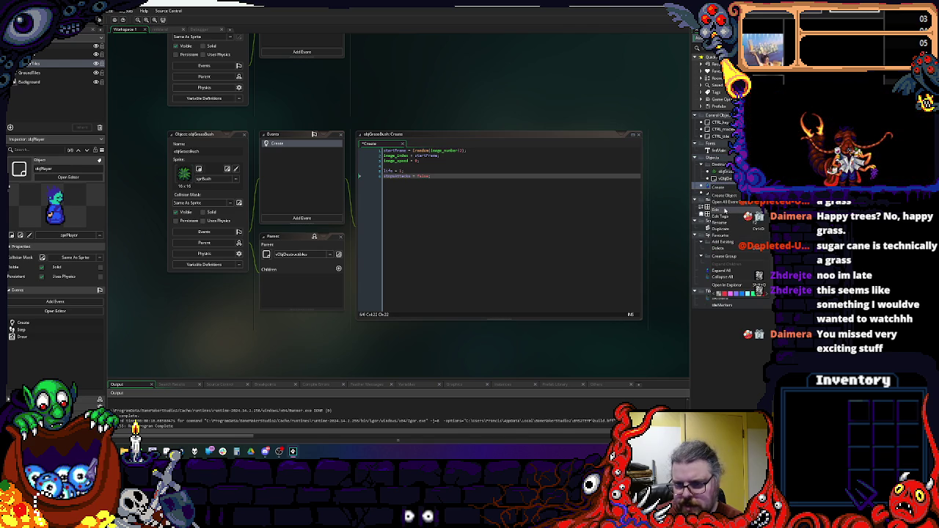
mouse_move(719, 188)
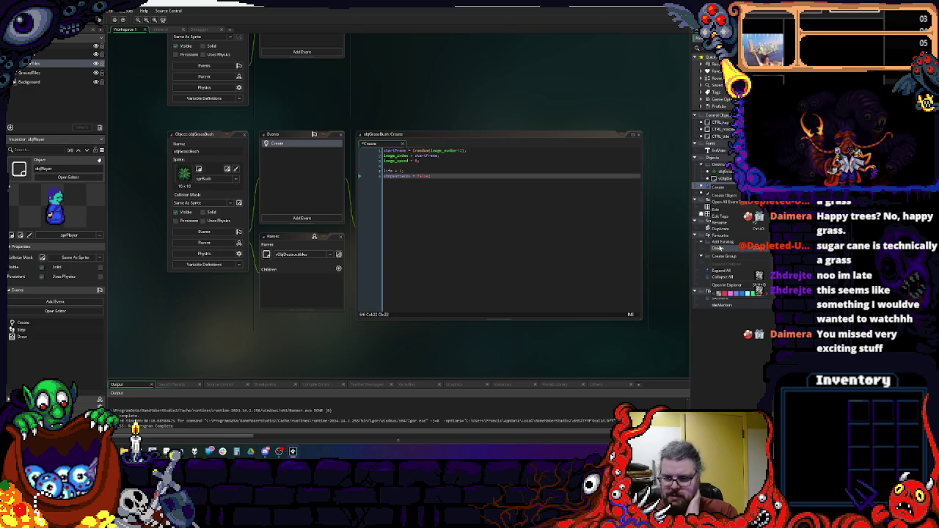
left_click(719, 248)
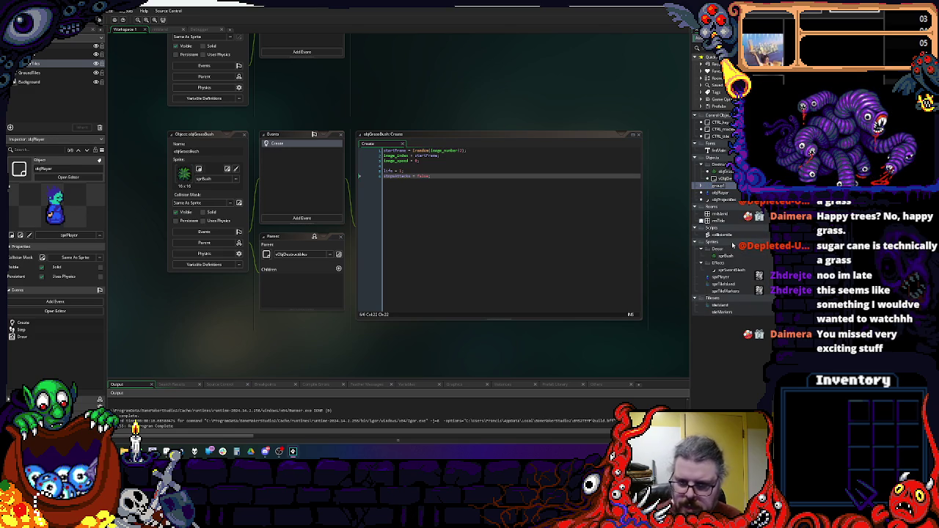
key("BackSpace")
key("BackSpace")
key("BackSpace")
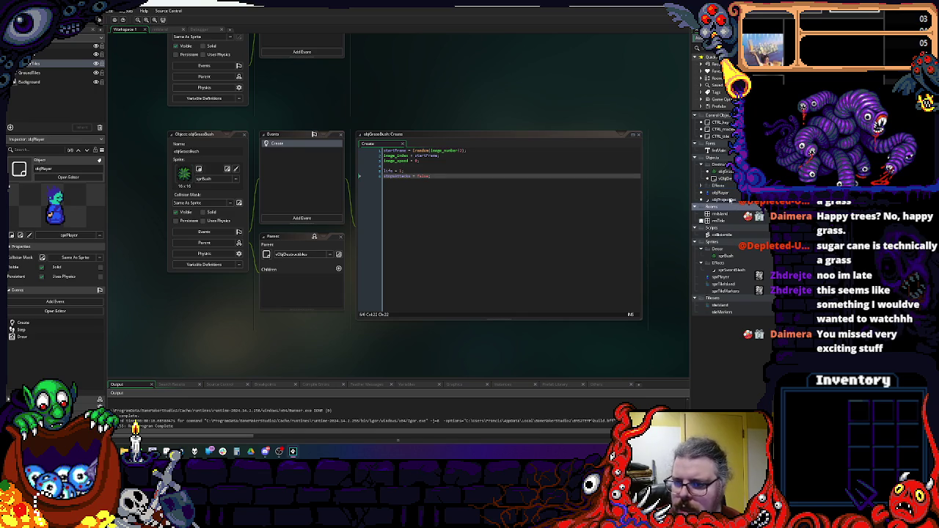
- Create a new object inside the Effects group
right_click(723, 185)
mouse_move(734, 190)
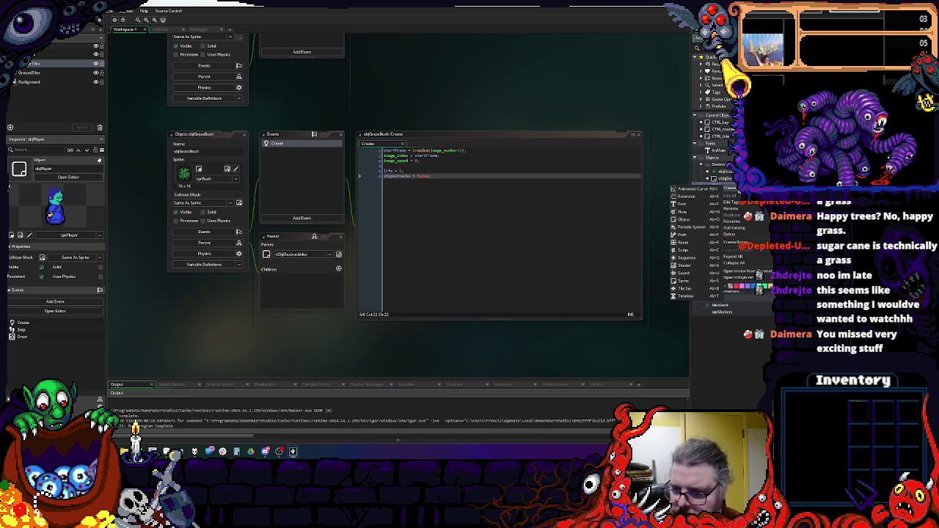
left_click(690, 219)
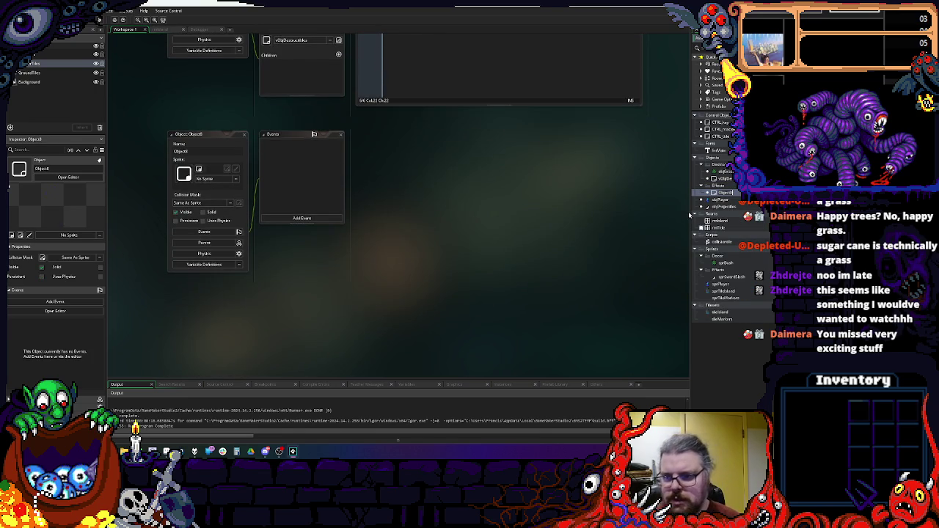
- Name the new object objCorpse and give it a Create event with image_speed = 0;
type("objCorpse")
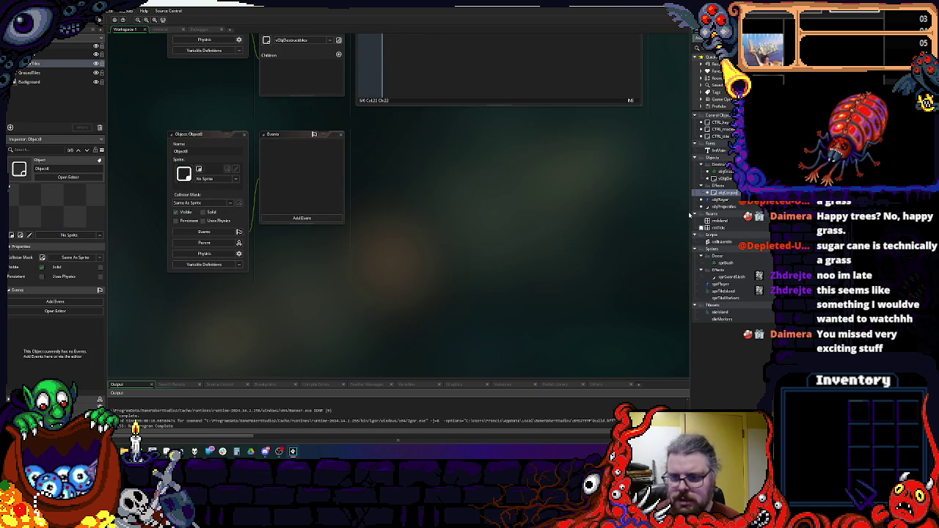
key("Return")
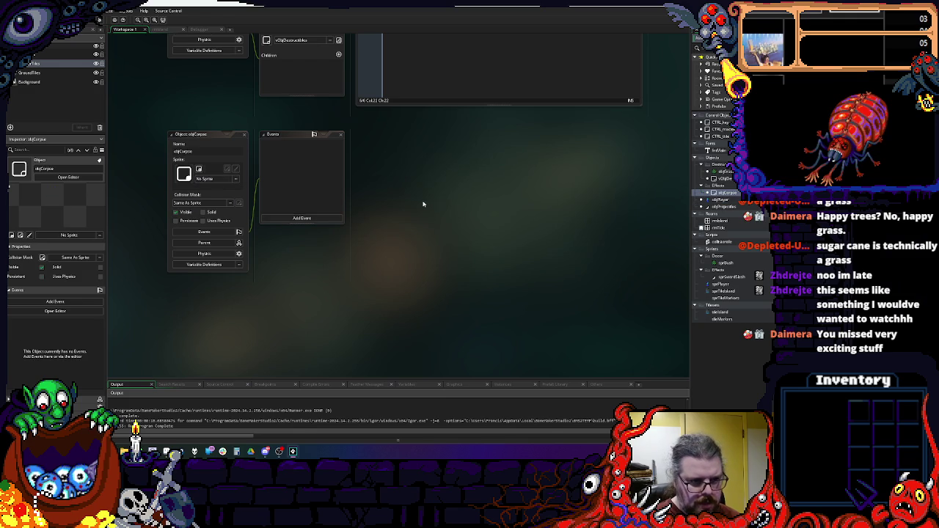
left_click_drag(423, 204, 423, 248)
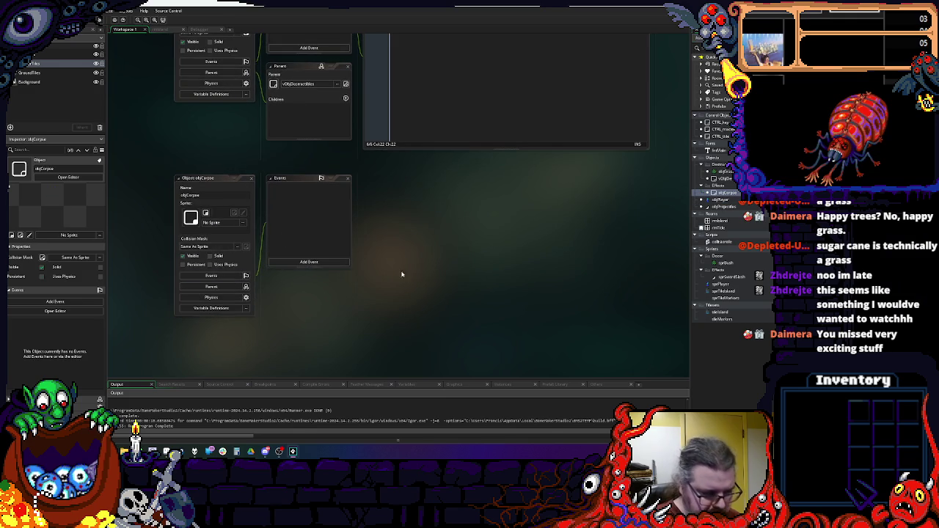
left_click(251, 180)
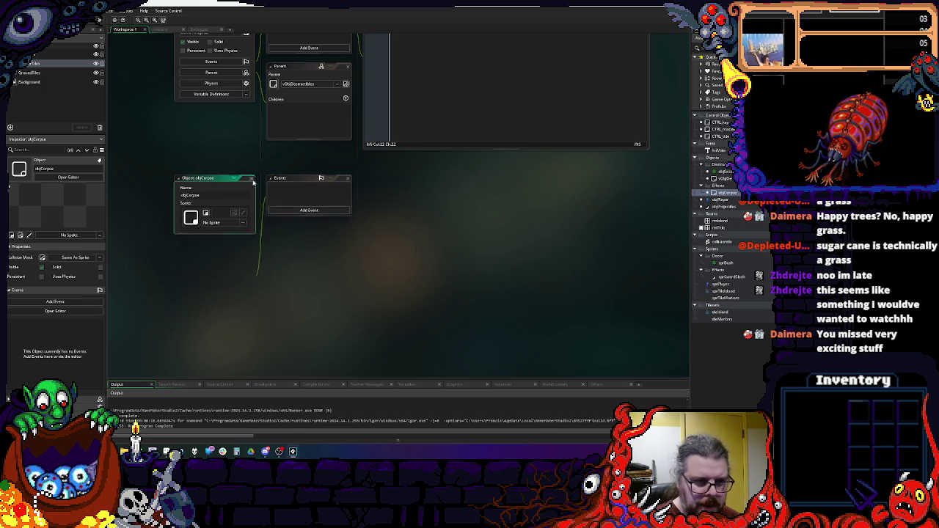
double_click(727, 193)
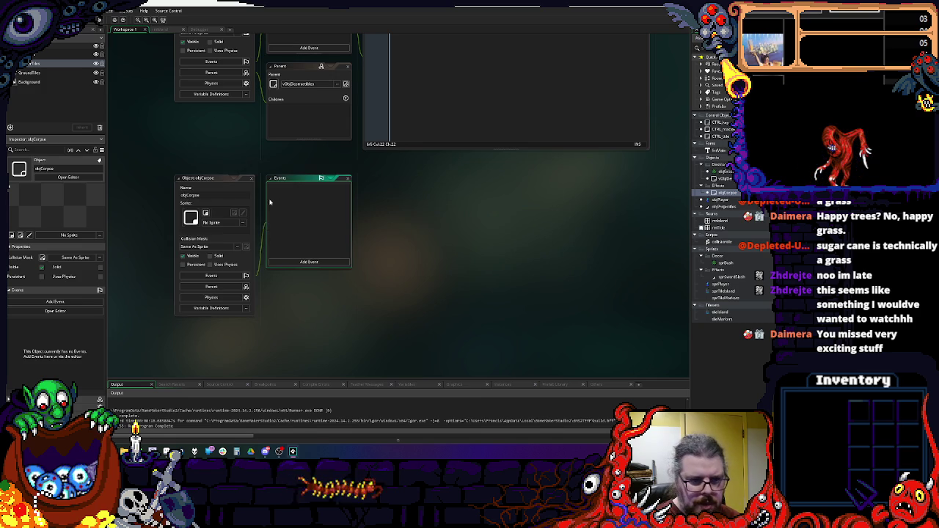
left_click(308, 264)
left_click(308, 265)
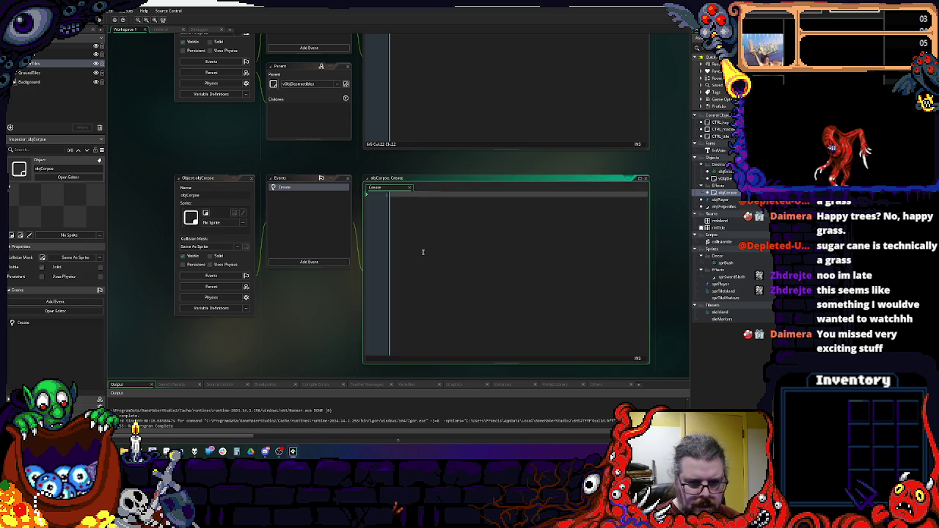
type("image")
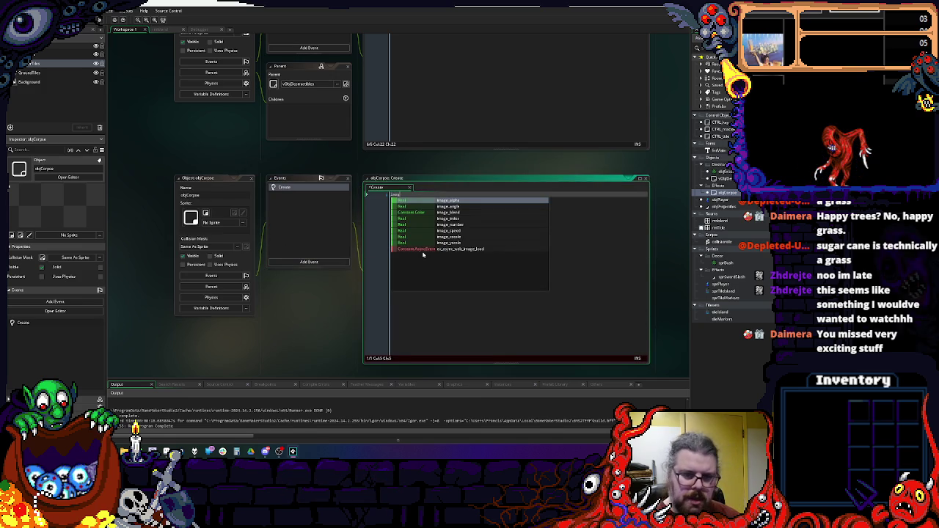
type("_speed = 0;")
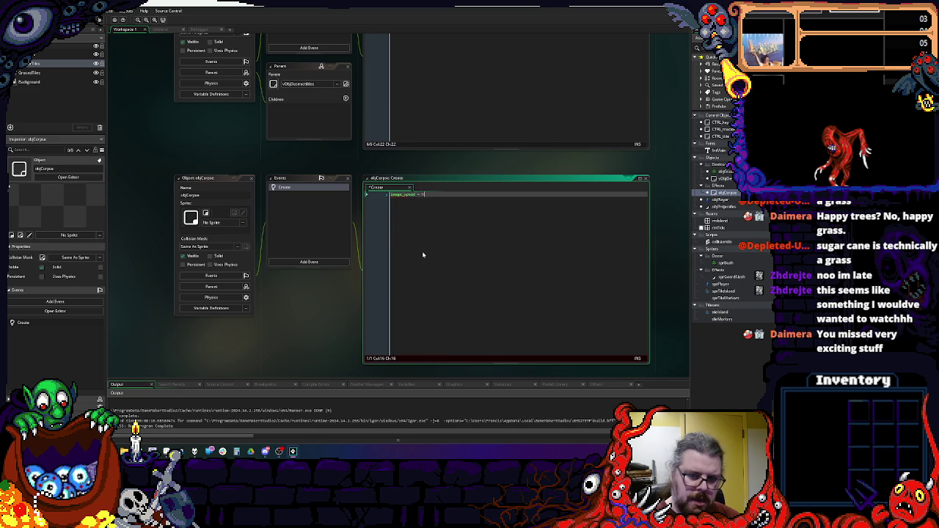
left_click(251, 179)
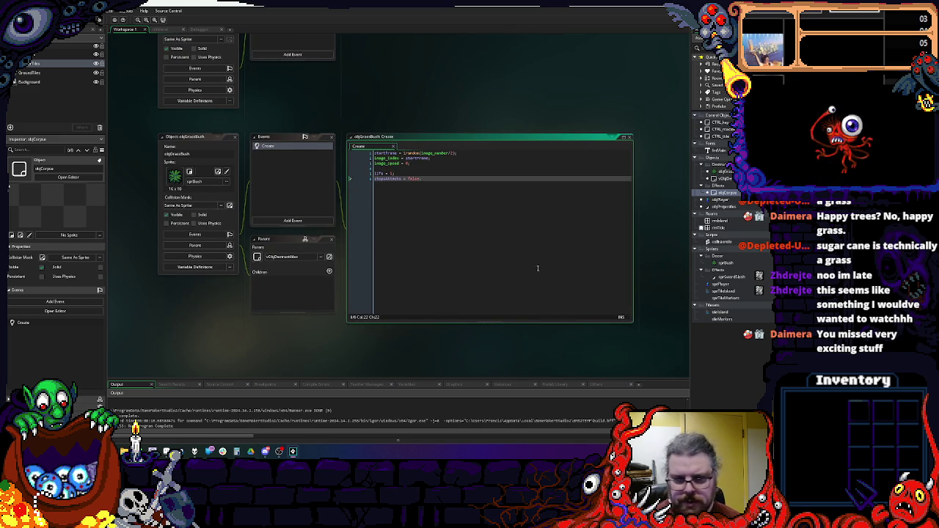
- Tick Visible on vObjDestructibles and bring up its Add Event list
scroll(348, 211, "up", 3)
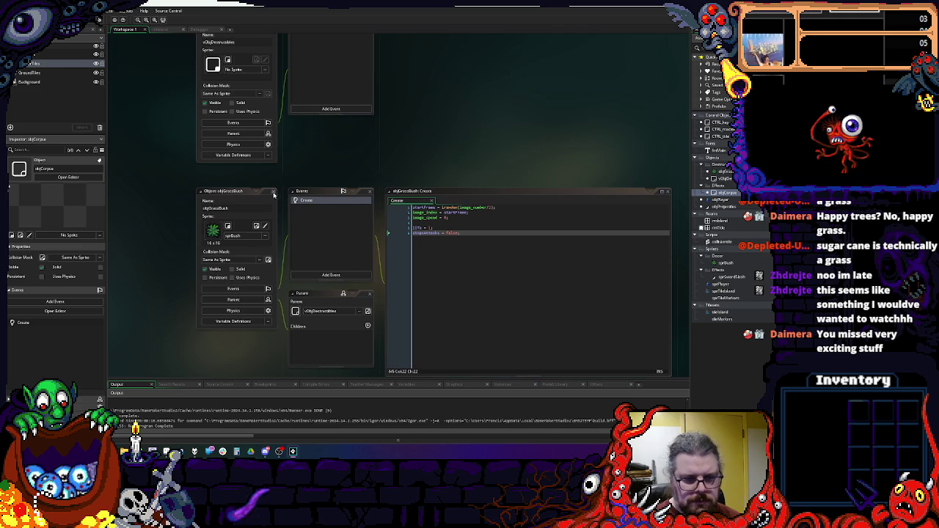
scroll(347, 179, "up", 3)
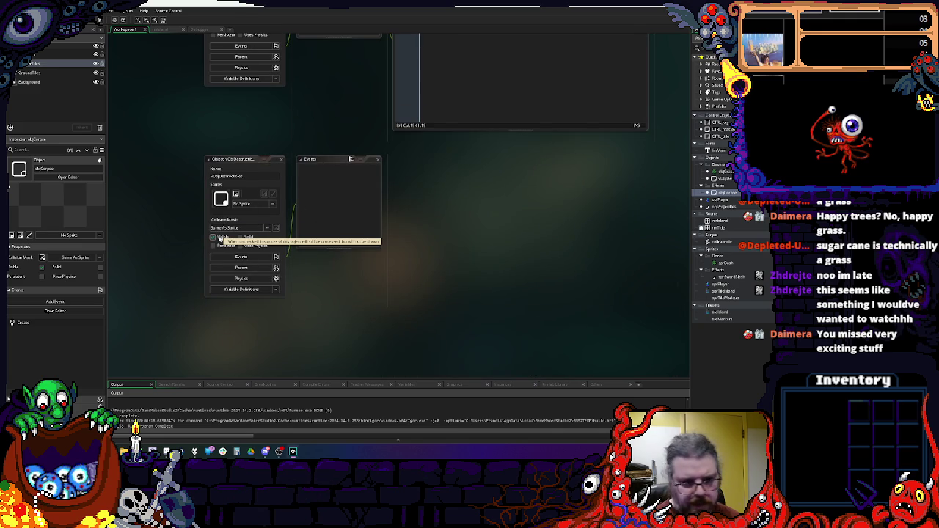
left_click(260, 170)
left_click(213, 237)
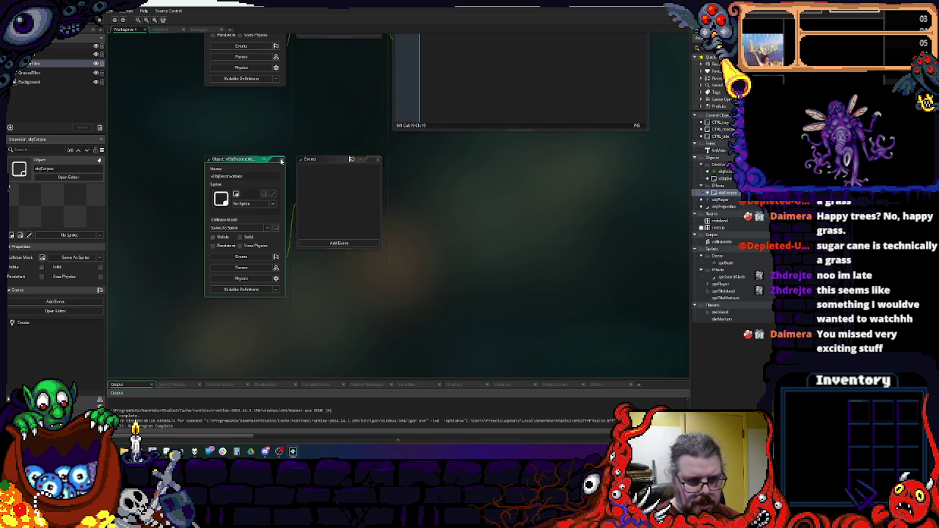
left_click(334, 243)
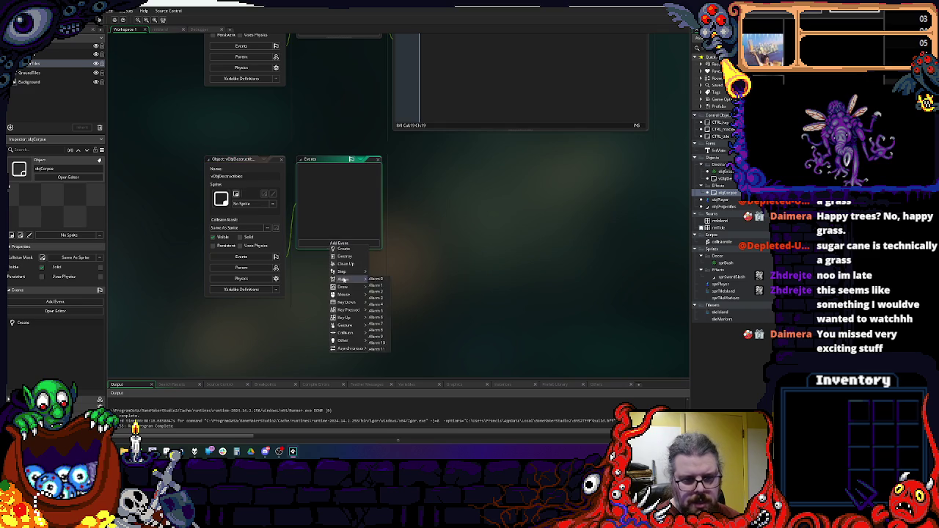
key("Escape")
left_click(339, 243)
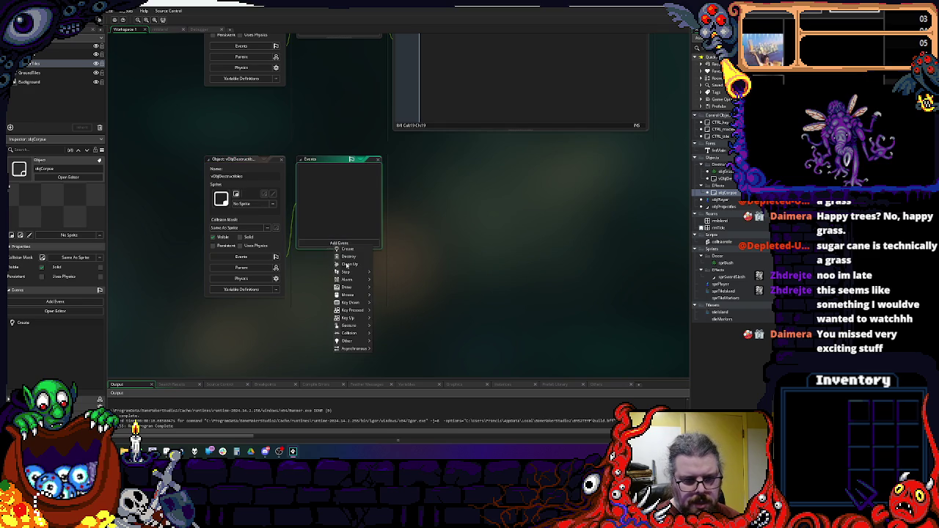
- Add User Event 0 with a 'Destroyed' comment and an instance_destroy(); call
mouse_move(345, 342)
mouse_move(396, 419)
left_click(440, 342)
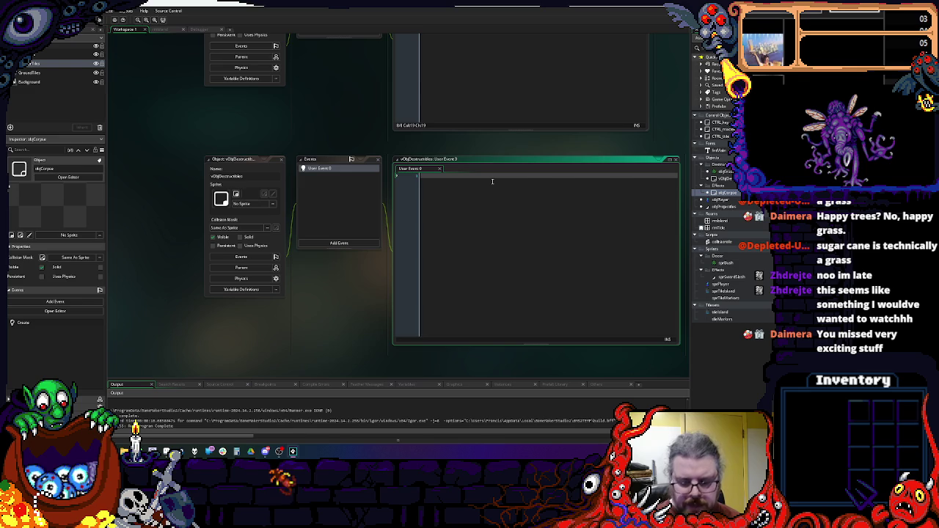
type("Destroyed")
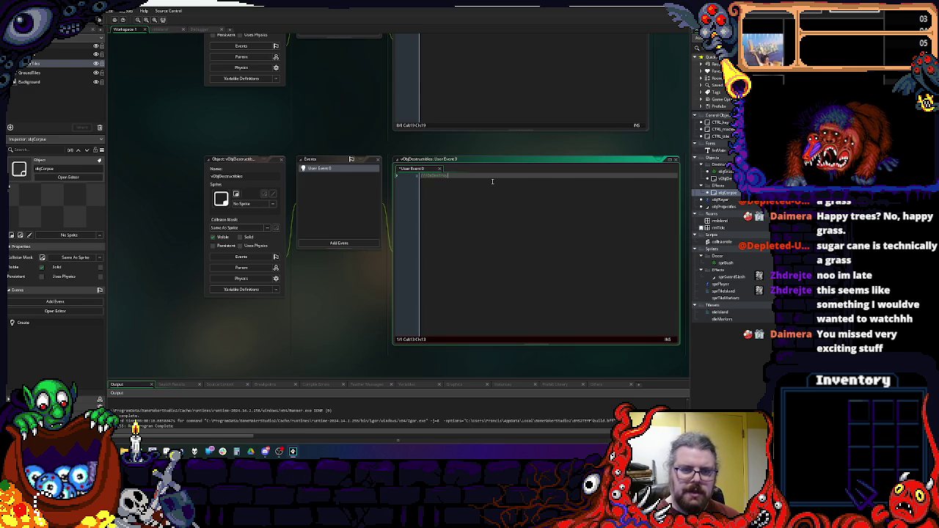
key("Return")
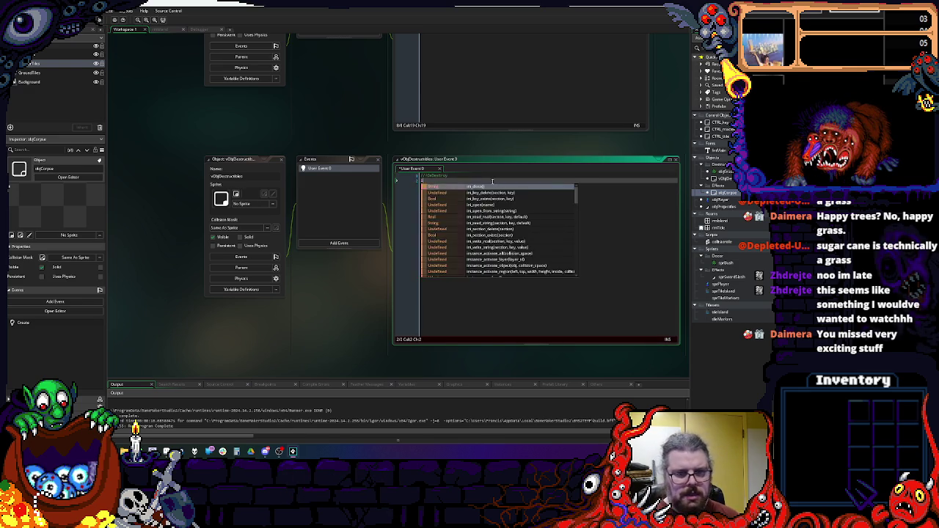
type("in")
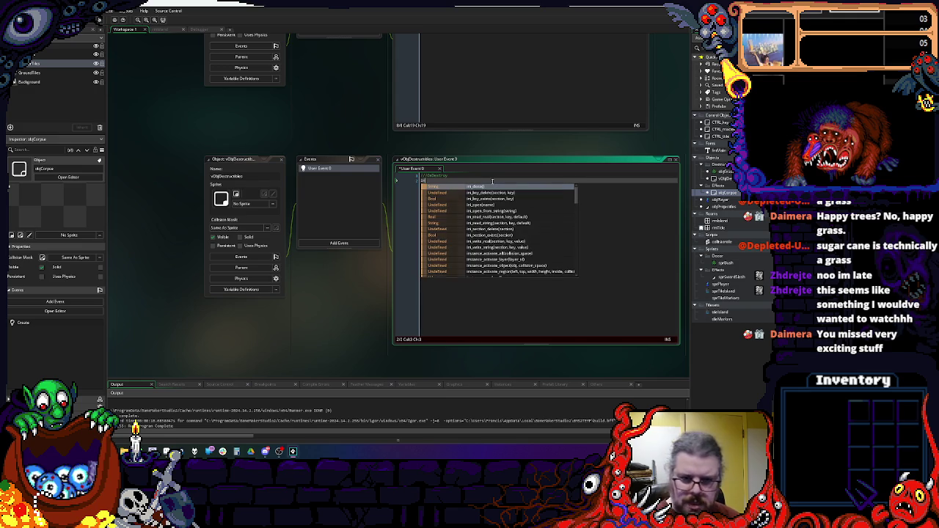
type("stance_des")
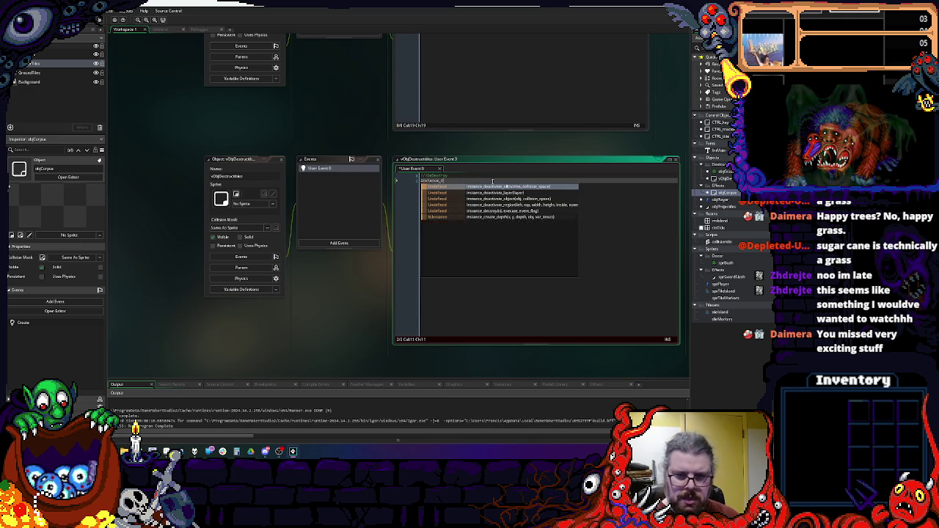
key("Return")
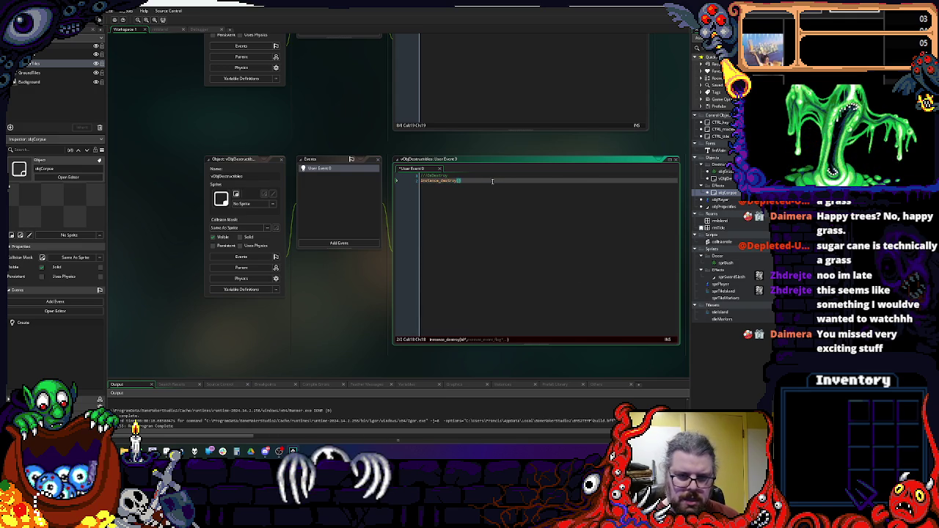
type(";")
- Above the destroy call, store instance_create_depth(x,y,depth,objCorpse) in var ob
key("Home")
key("Return")
key("Up")
type("instance")
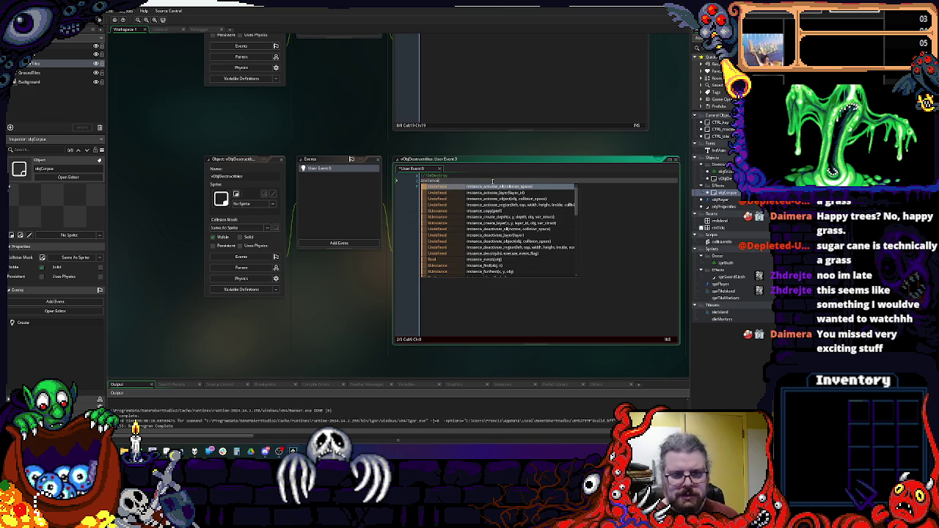
type("_create_dep")
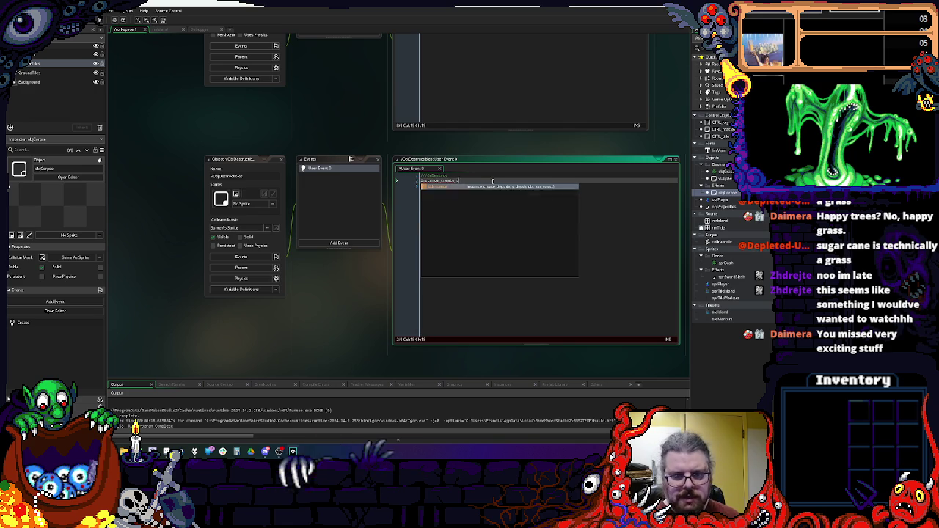
type("th(")
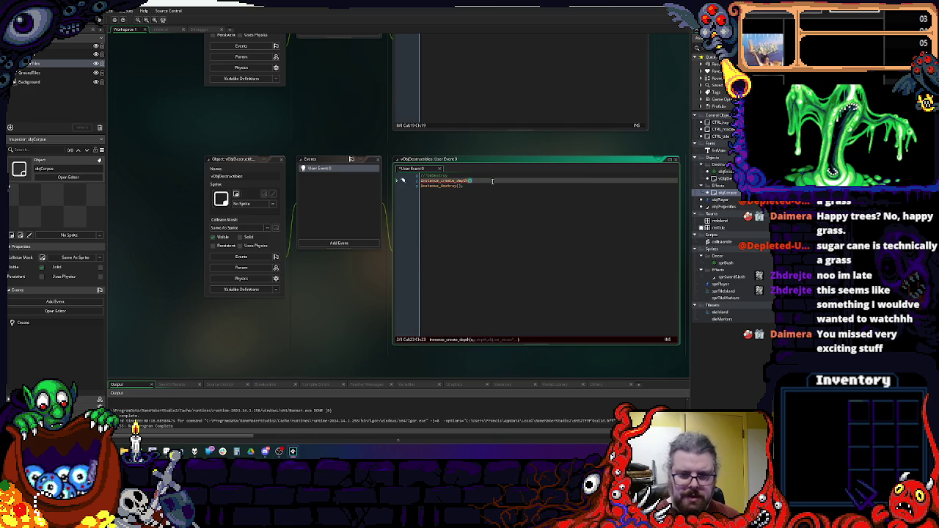
type("x,y,dept")
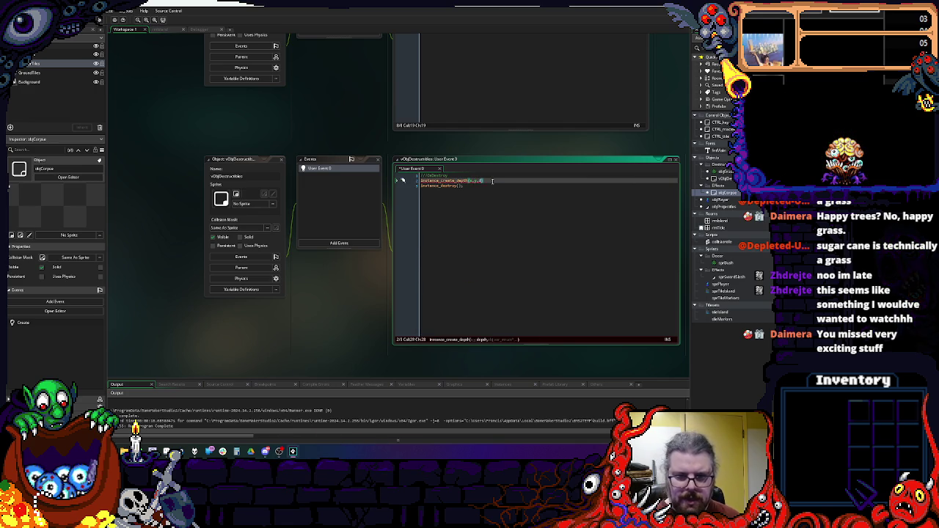
type("h")
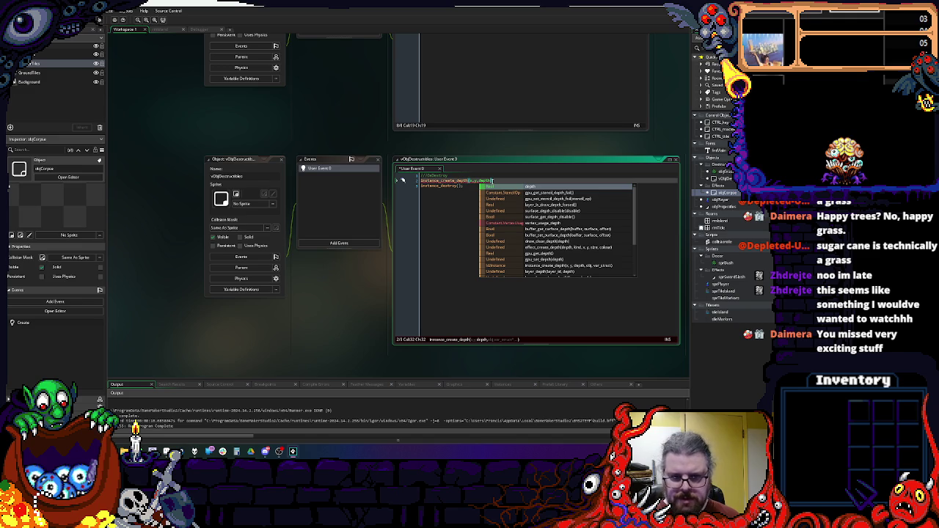
type(",objCorpse)")
key("Return")
key("Up")
type("var ob =")
- Set ob.sprite_index = sprite_index; and begin an ob.image_index assignment
key("Down")
type("ob")
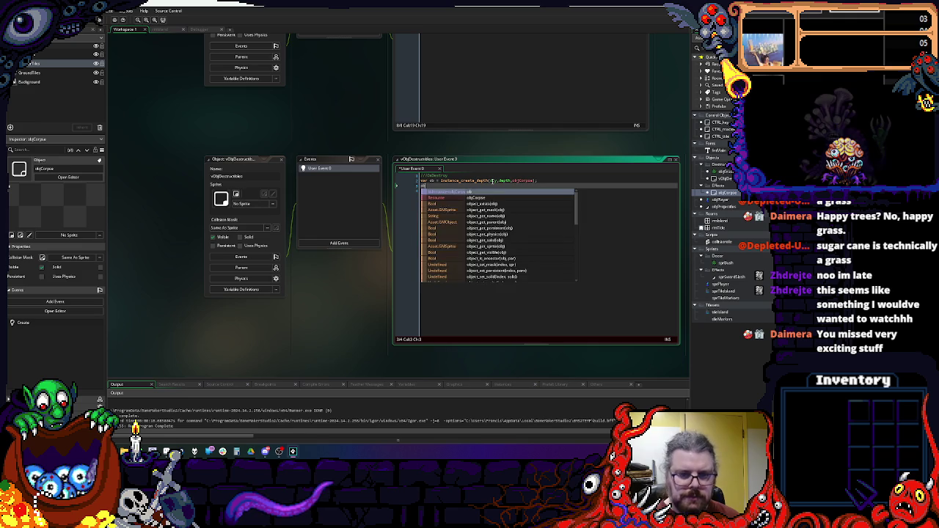
type(".sprite_ind")
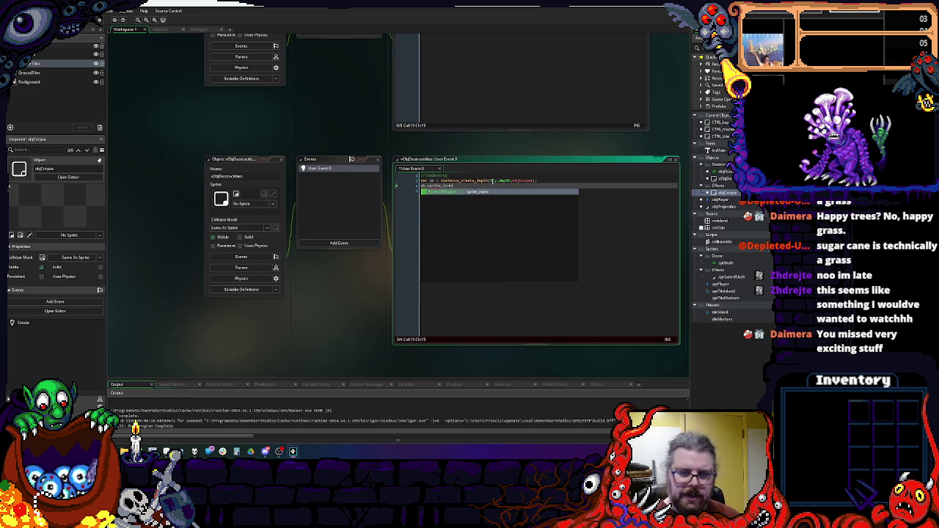
key("Return")
type("prite")
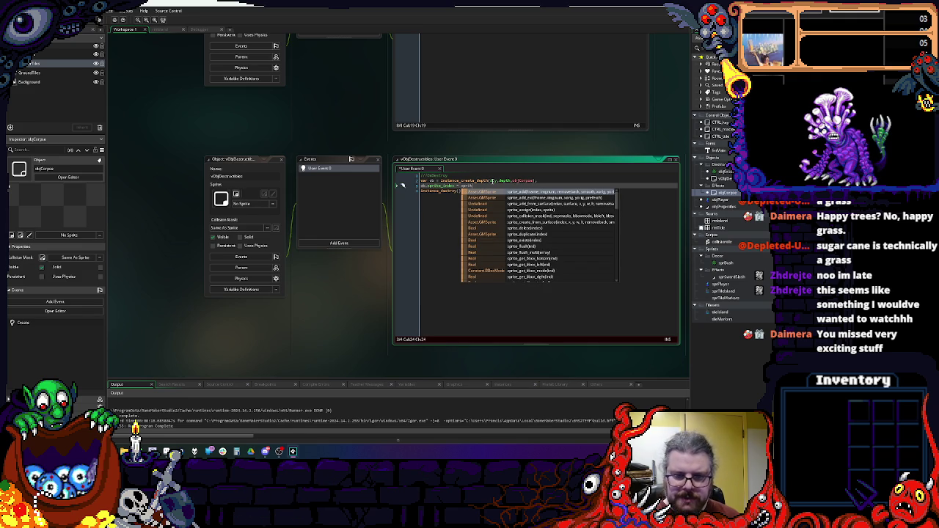
type("_index;")
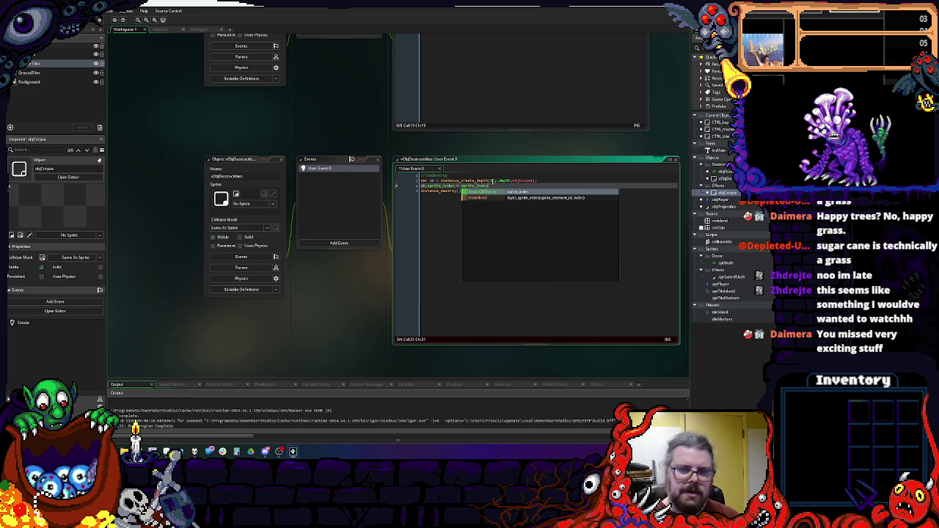
key("Return")
type("ob.")
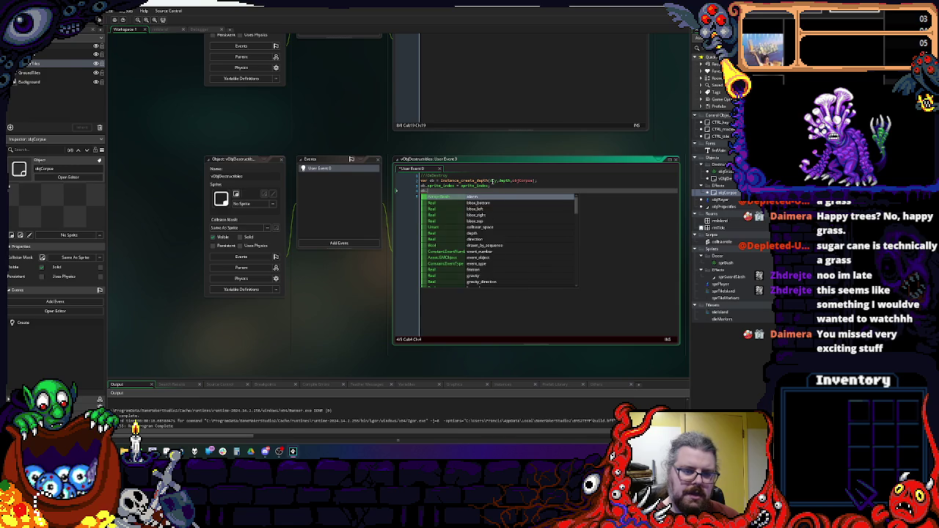
type("image_ind")
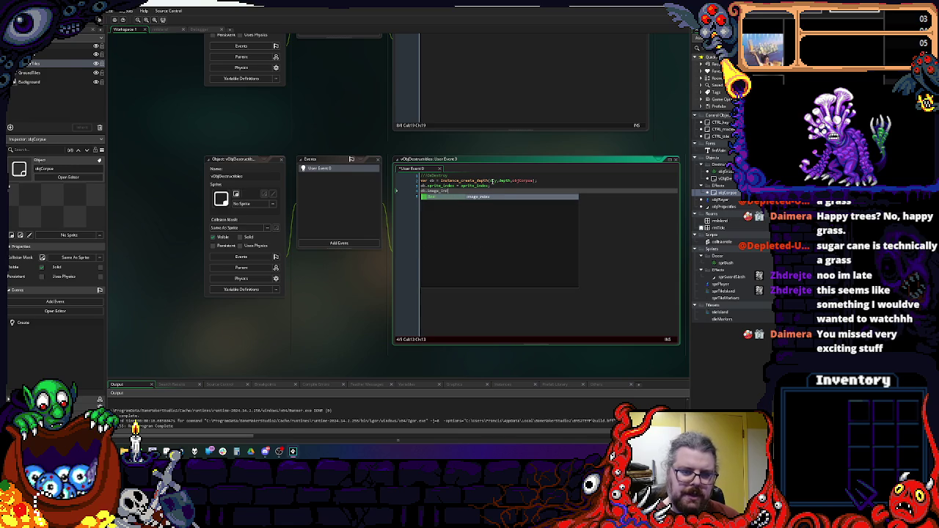
type("ex =")
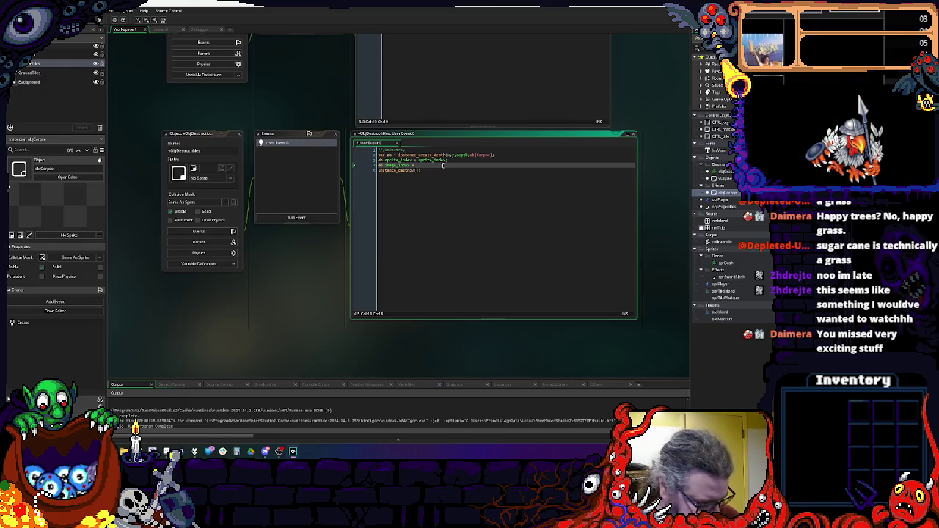
left_click(448, 170)
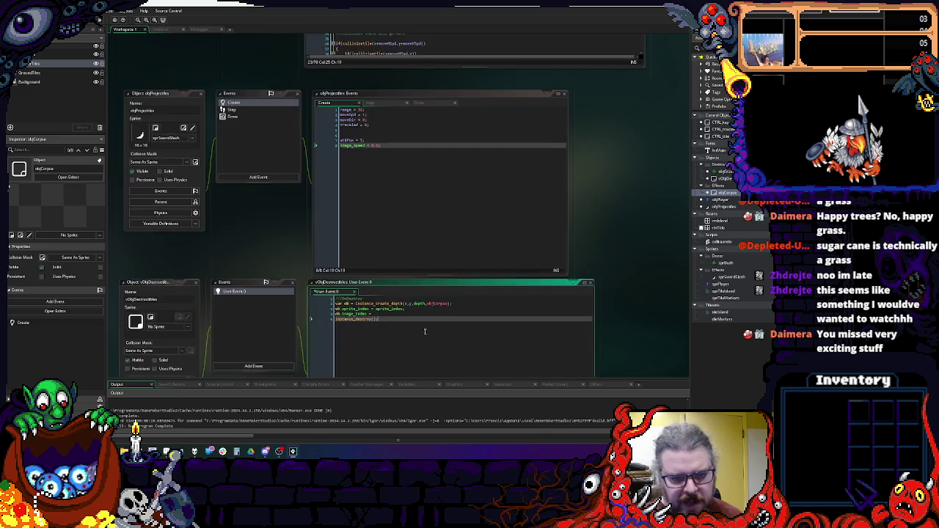
- Open objGrassBush's Create code from the assets
scroll(337, 250, "up", 3)
scroll(294, 265, "down", 2)
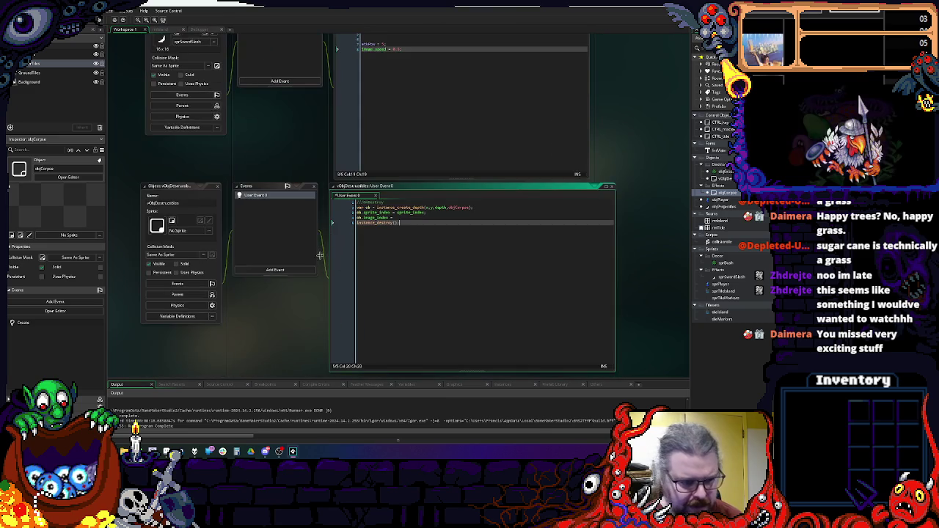
scroll(282, 272, "up", 8)
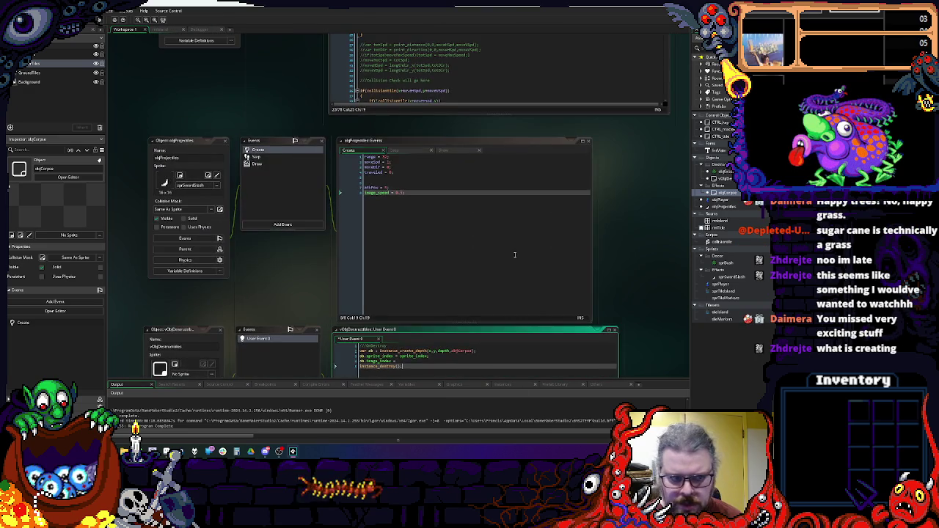
scroll(483, 178, "down", 7)
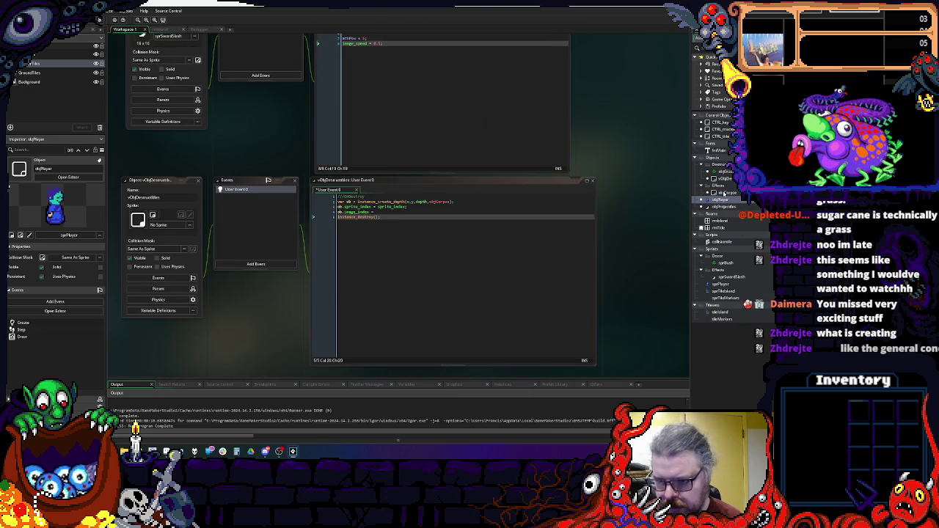
left_click(725, 179)
double_click(725, 180)
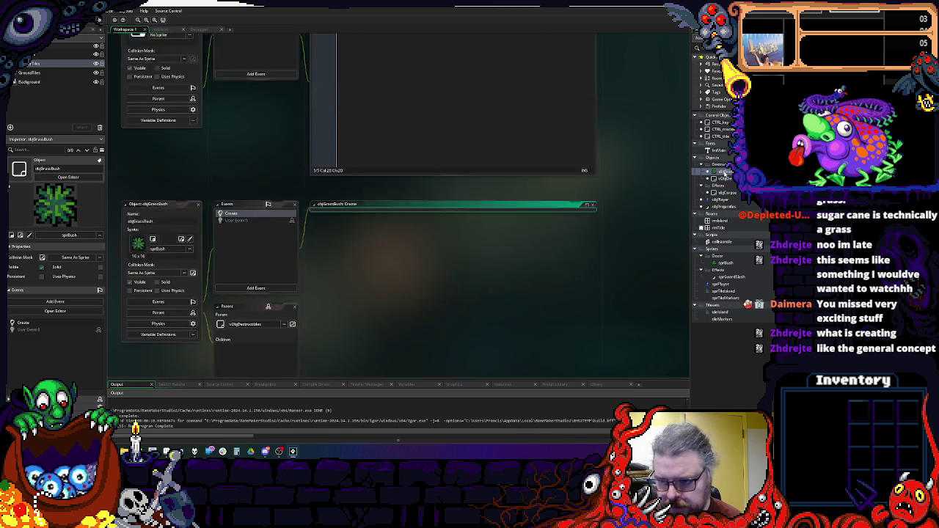
- Insert event_inherited(); at the top of the Create code
left_click(365, 152)
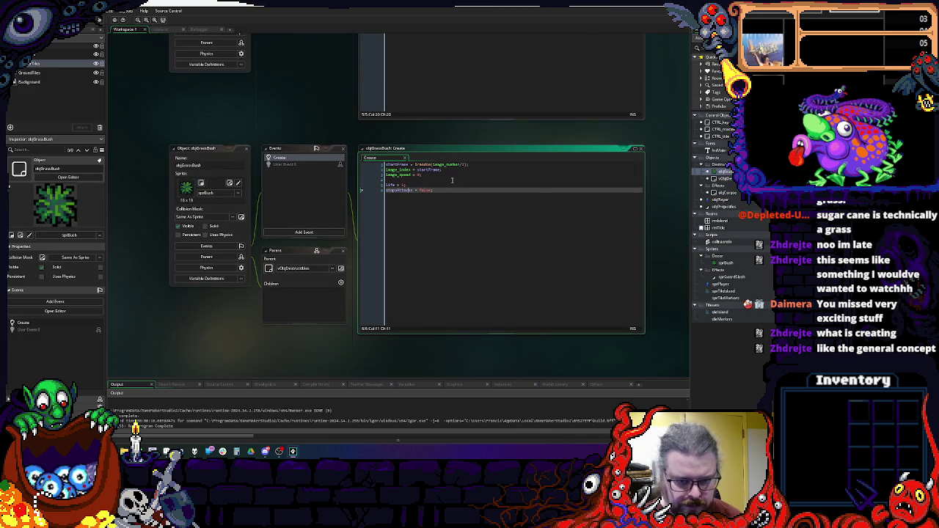
key("Up")
key("Up")
key("Up")
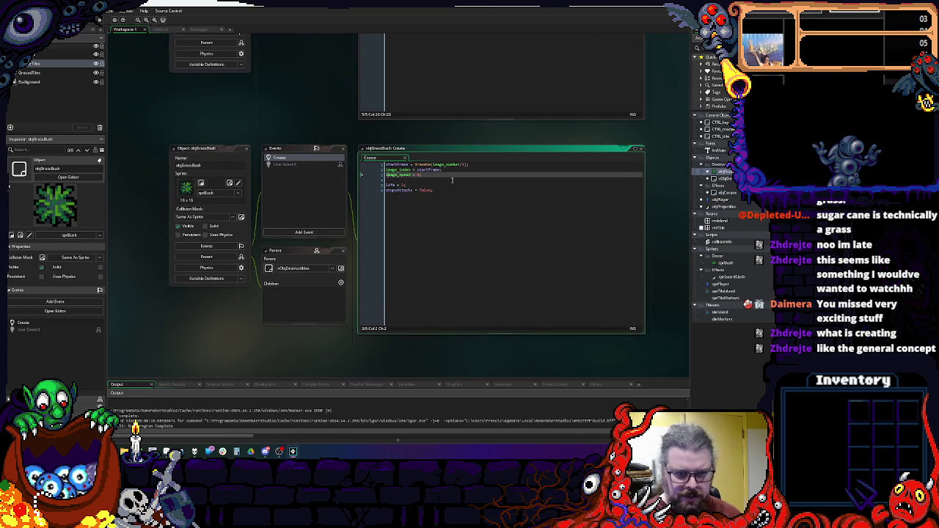
key("Up")
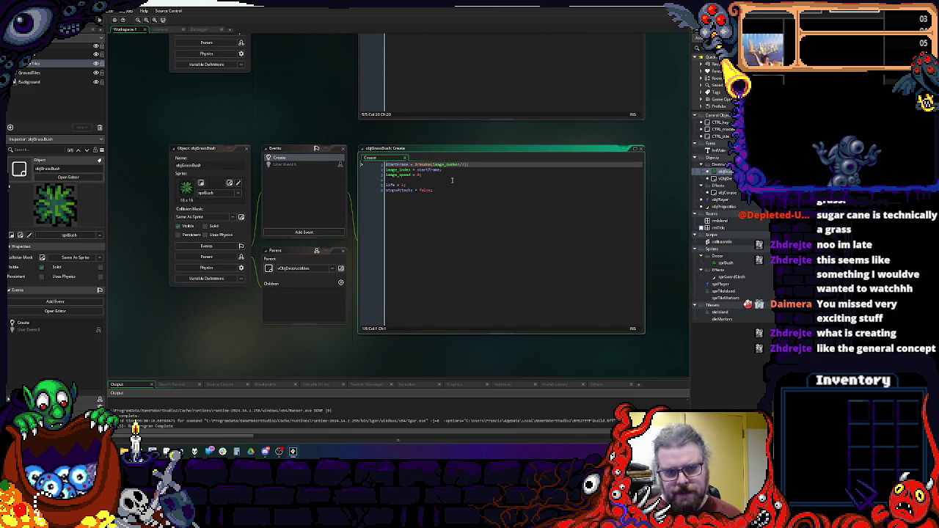
left_click(496, 243)
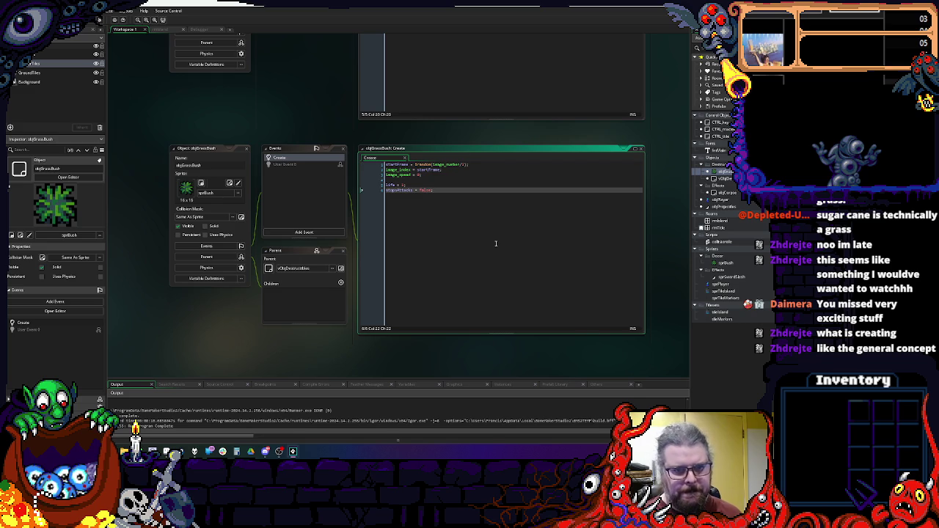
key("Return")
key("Up")
key("Up")
key("Up")
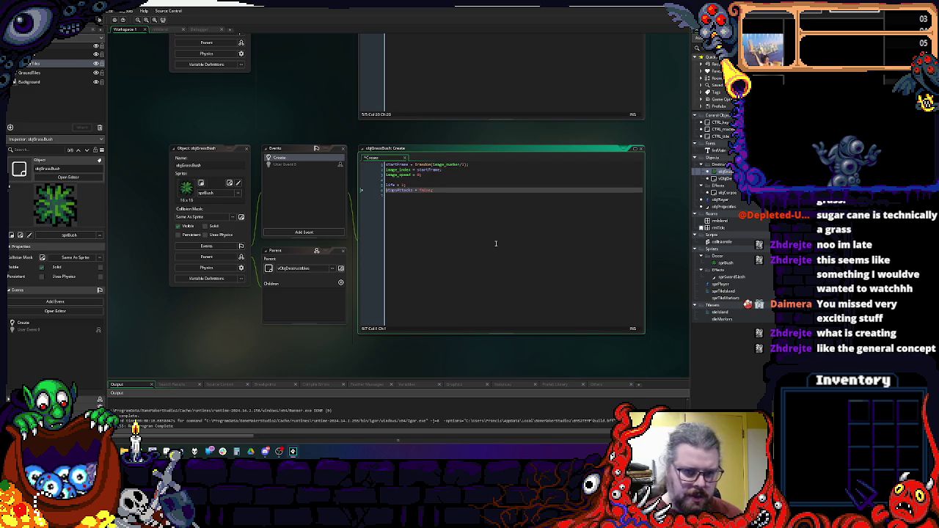
key("Return")
key("Up")
type("event_inher")
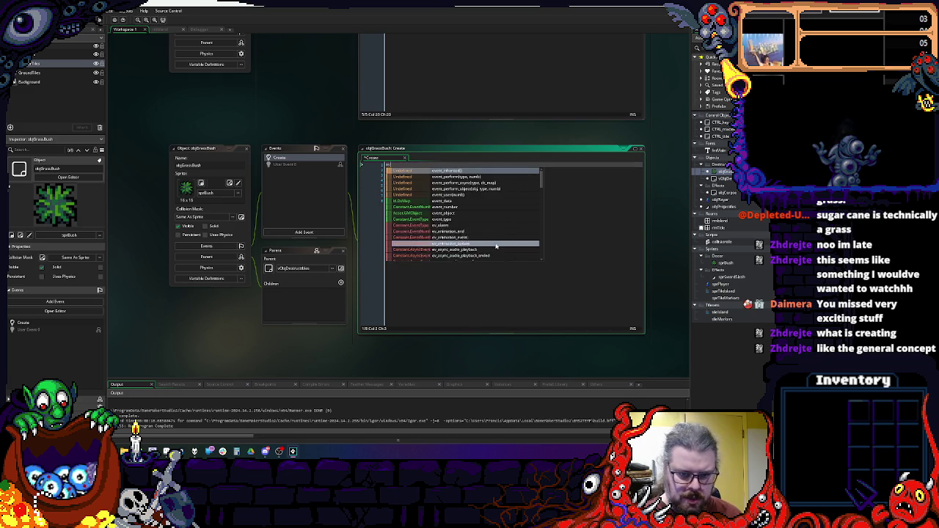
type("ited(")
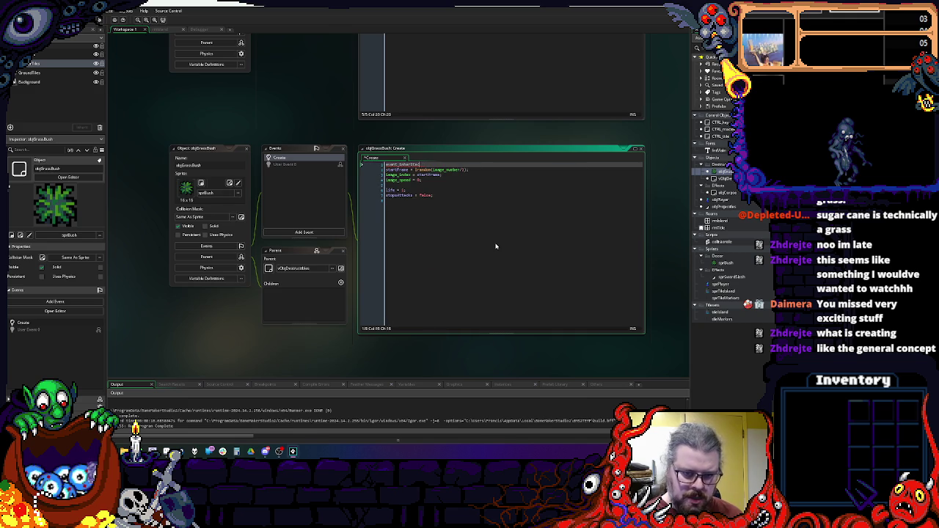
type(");")
key("Return")
- Add an event_user(1); call on a new line at the end of the code
left_click(496, 244)
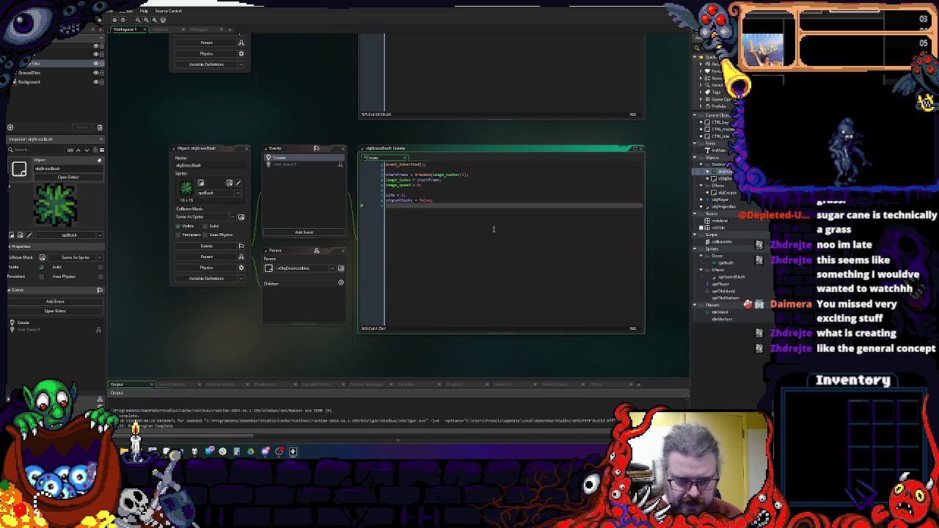
key("Return")
type("event")
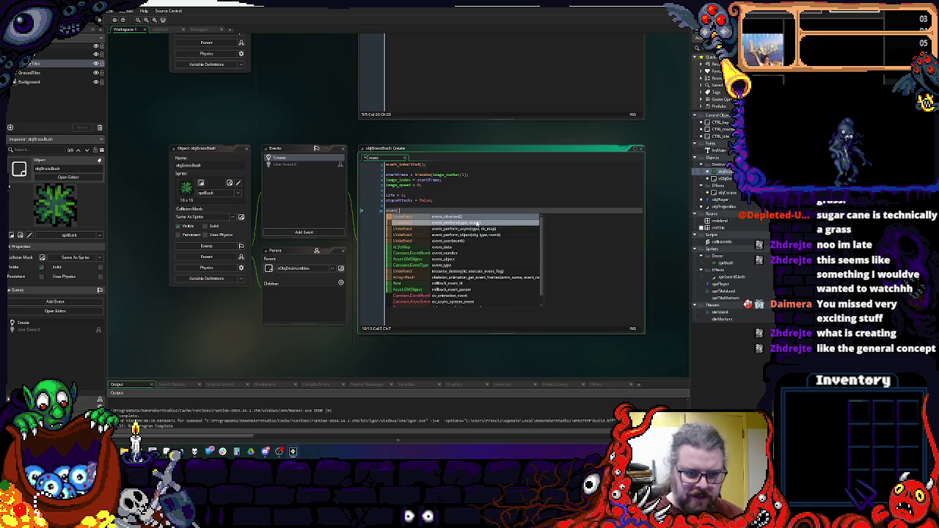
type("_user(1); // pos")
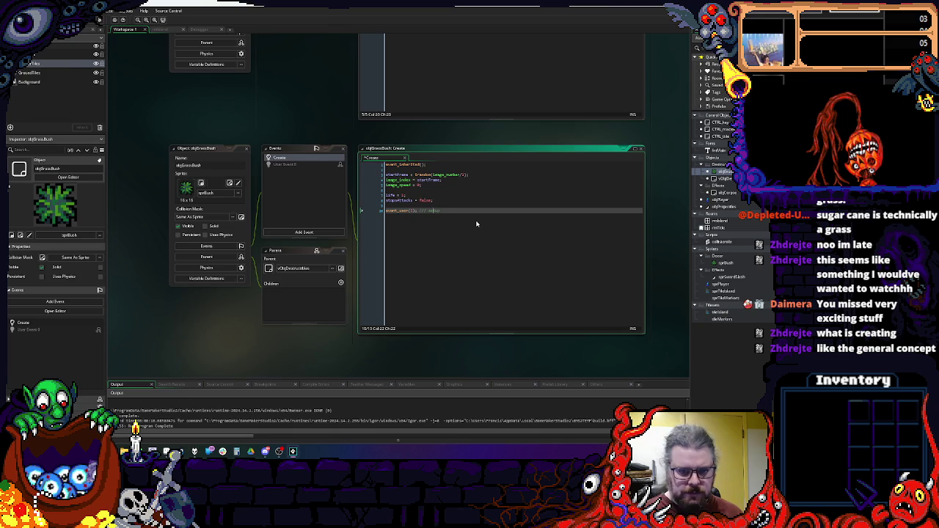
type("troy setup")
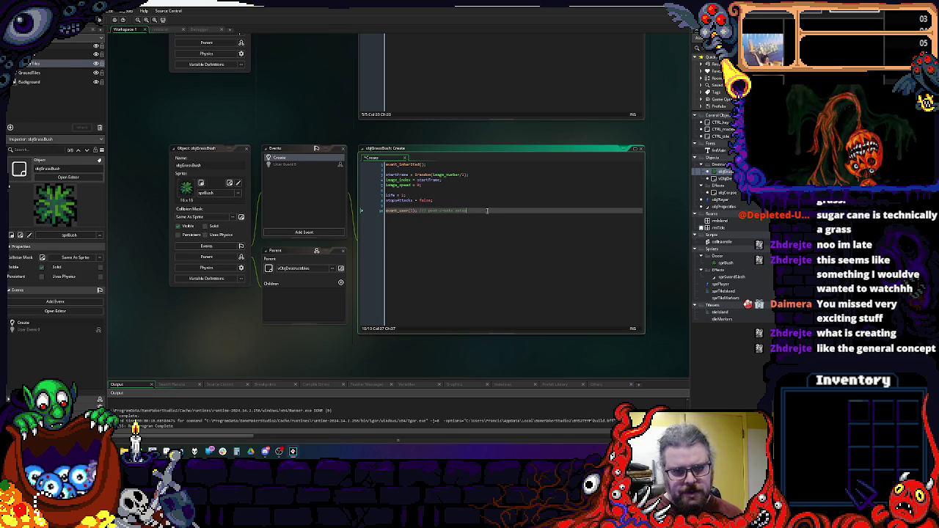
left_click(424, 241)
- Copy the image_index through stopAttacks setup lines into the parent's Create code
double_click(272, 204)
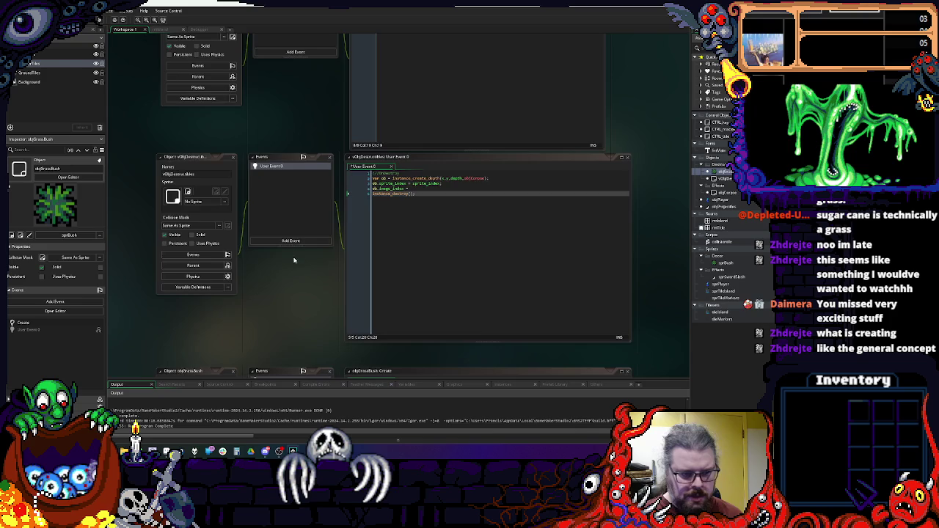
left_click(297, 176)
key("Escape")
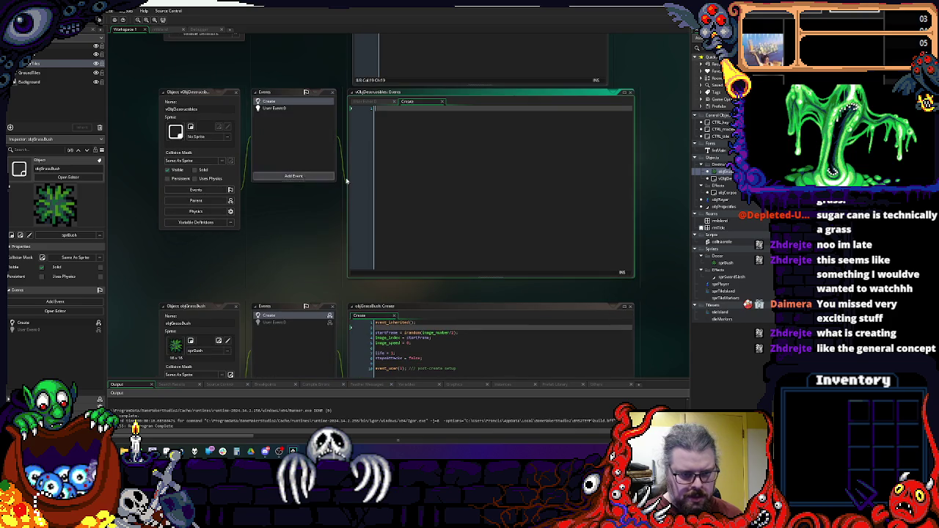
scroll(416, 256, "down", 3)
left_click_drag(416, 262, 359, 240)
key("ctrl+c")
scroll(358, 240, "up", 3)
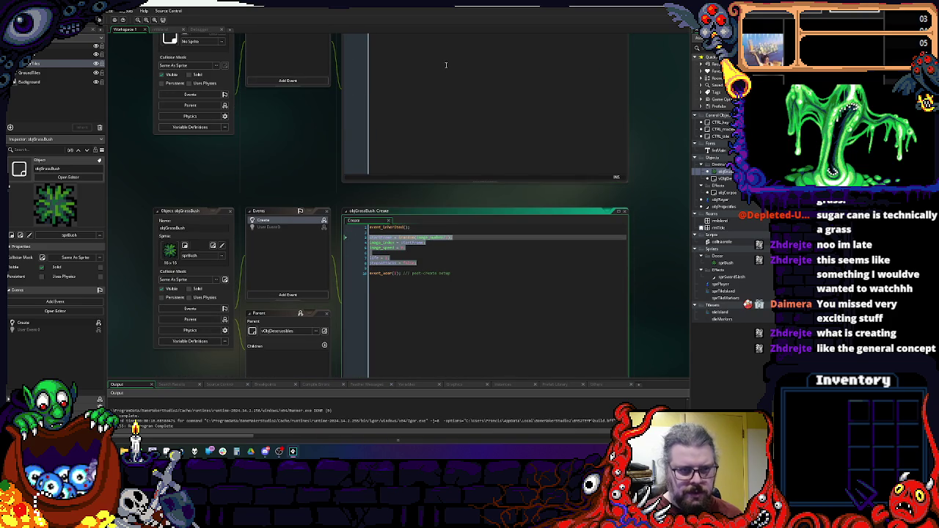
left_click(466, 167)
key("ctrl+v")
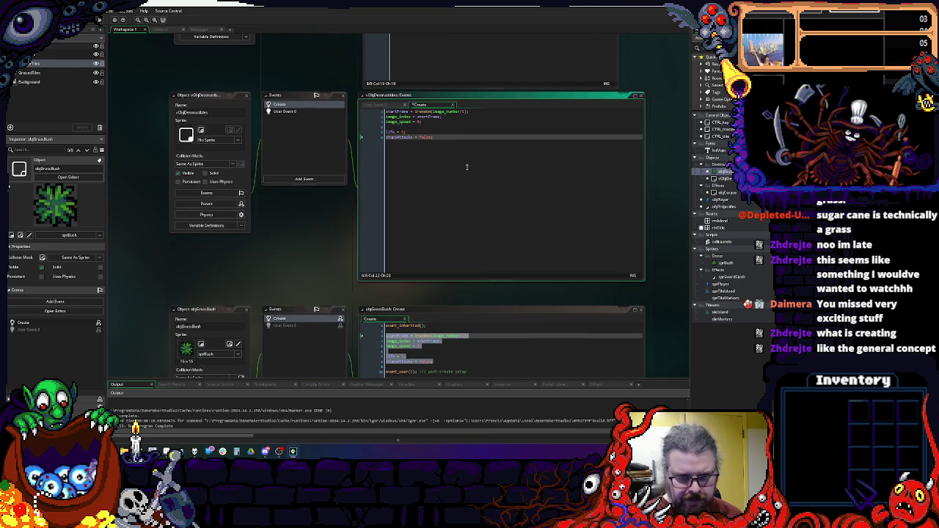
- Add a frame-count variable line after image_speed in the parent's Create code
key("Up")
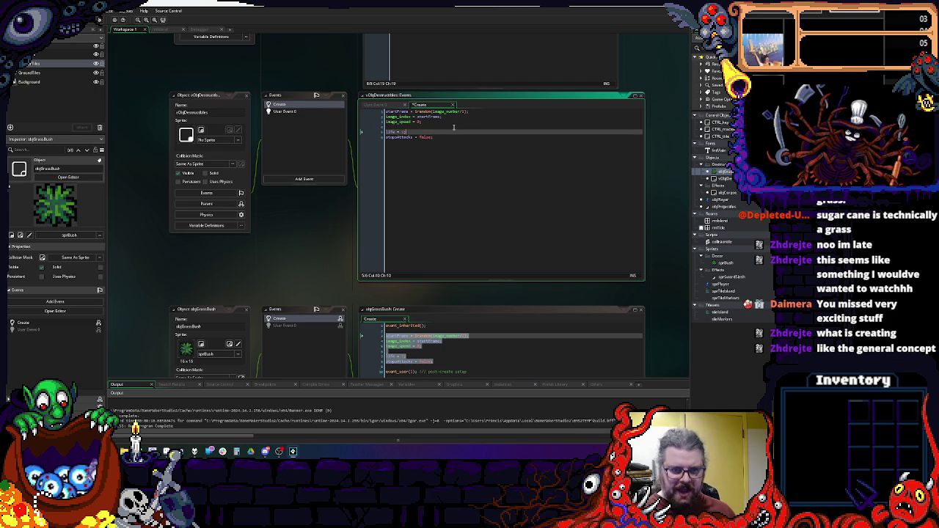
left_click(478, 121)
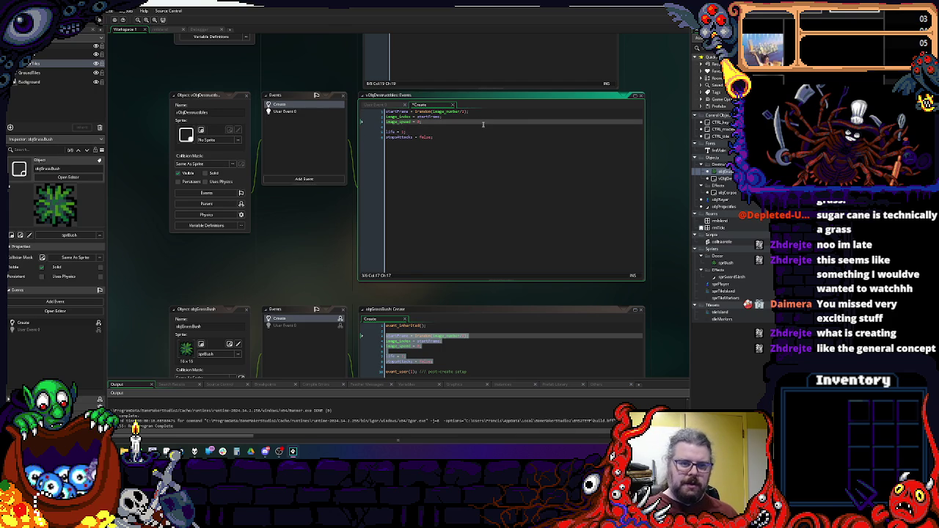
key("Return")
key("Return")
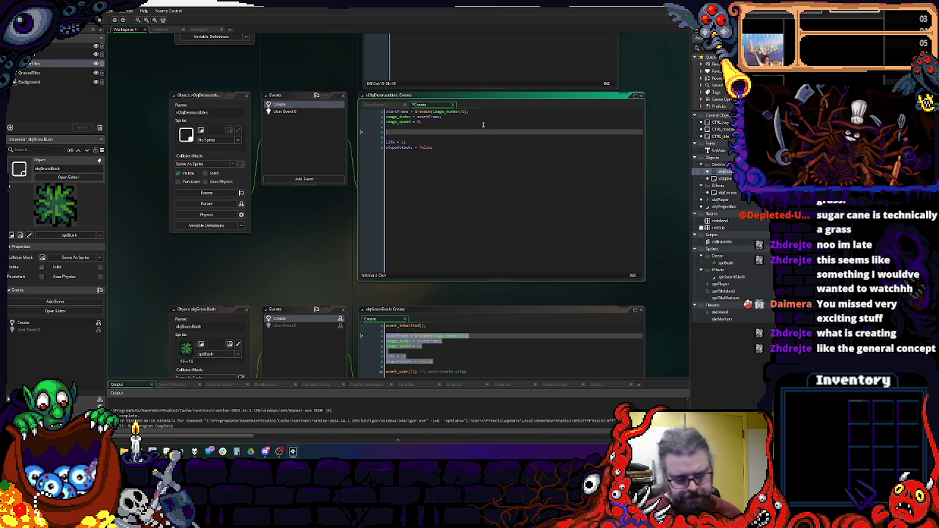
type("depth")
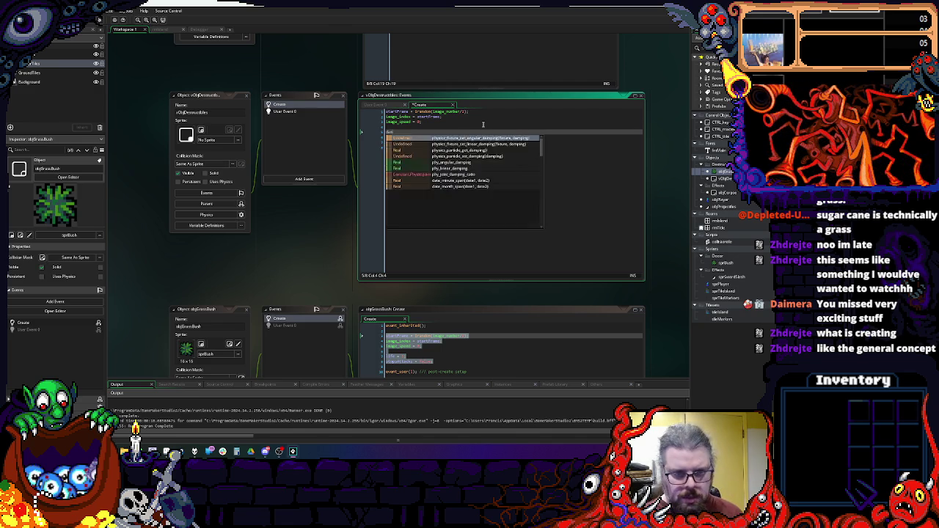
type("= 0;")
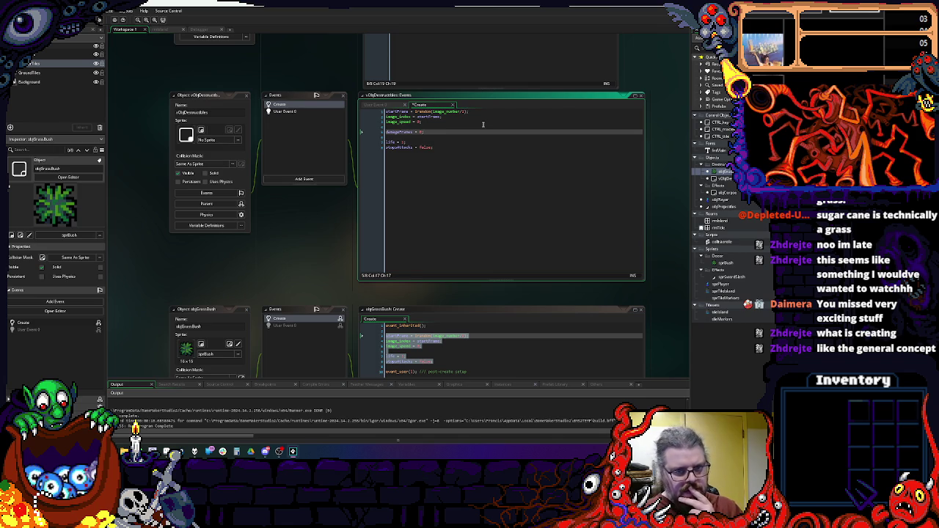
key("BackSpace")
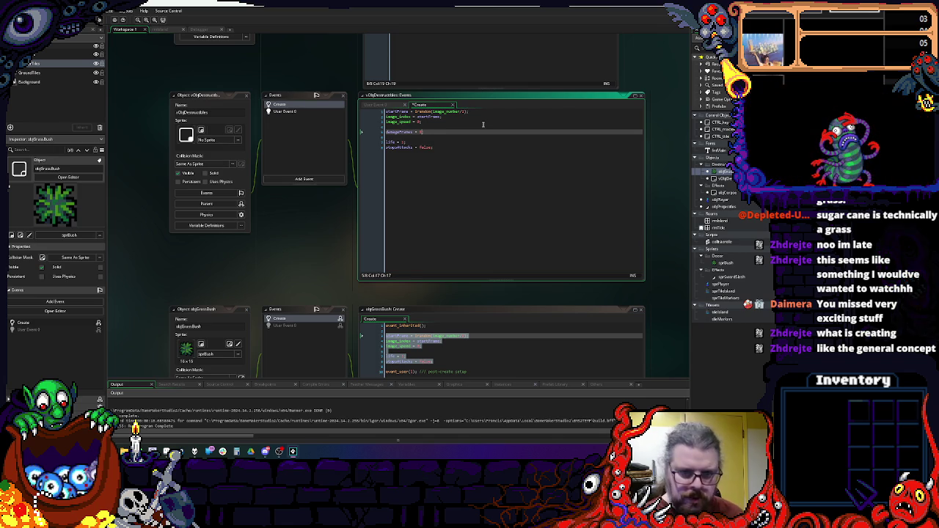
type("1;")
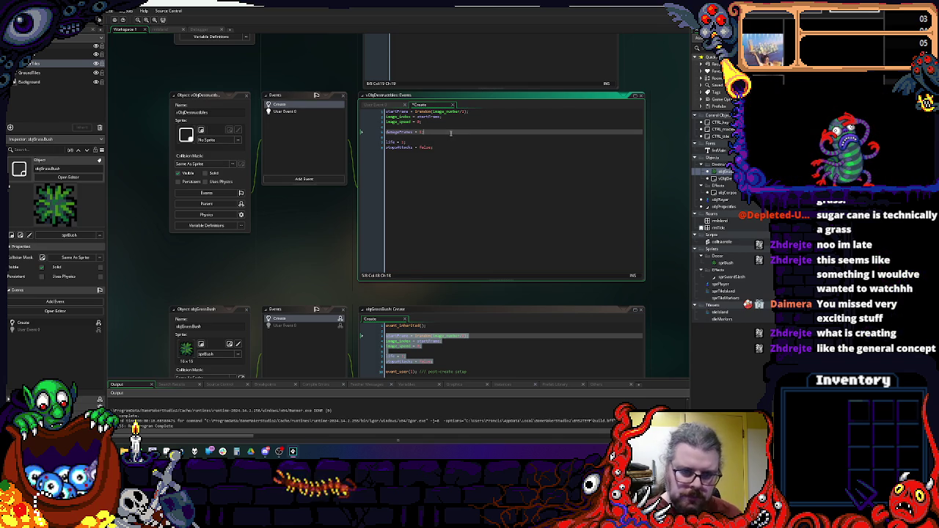
left_click(409, 132)
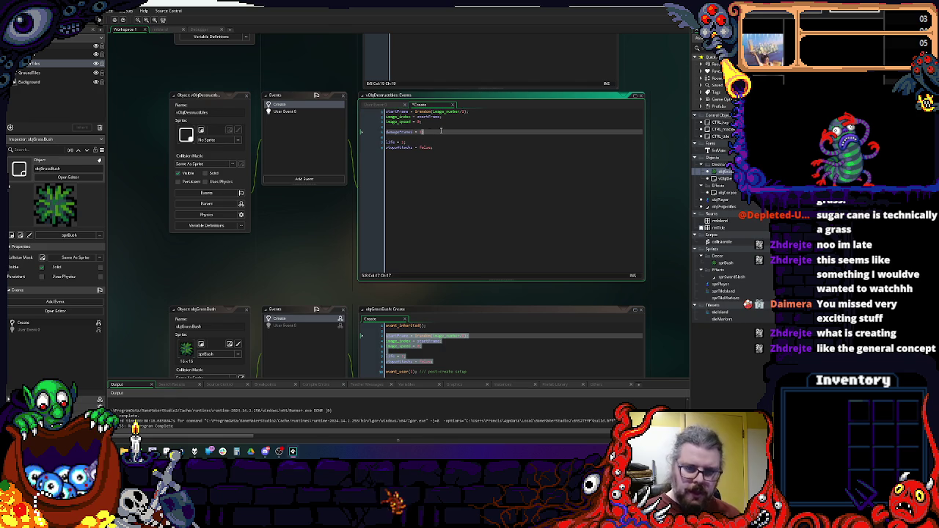
- Review the parent's User Event 0 and Create code, then close the parent object window
scroll(476, 222, "down", 3)
left_click(474, 229)
scroll(475, 222, "up", 3)
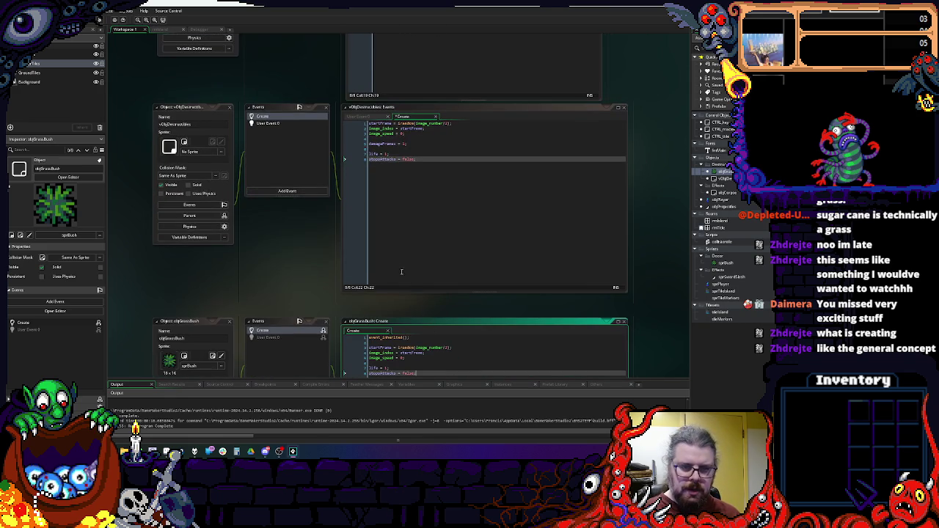
left_click(296, 196)
left_click(293, 124)
left_click(289, 191)
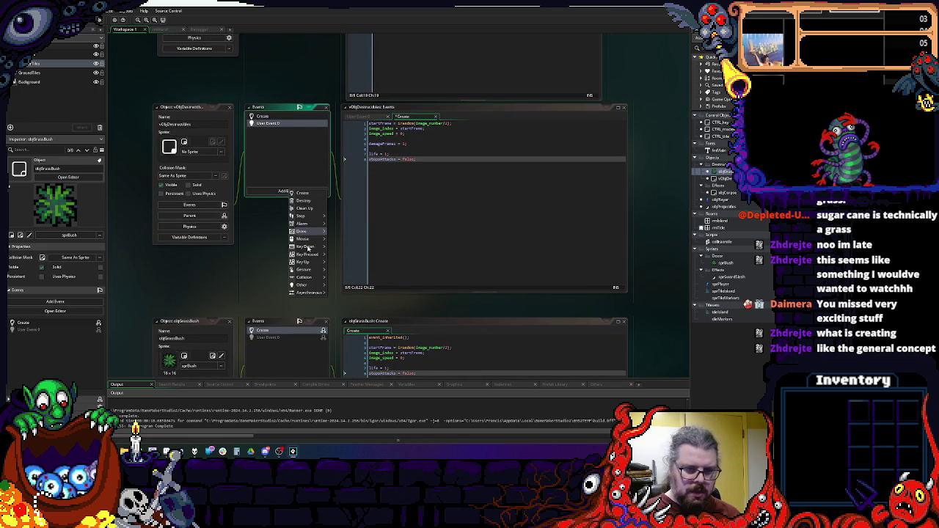
mouse_move(304, 285)
key("Escape")
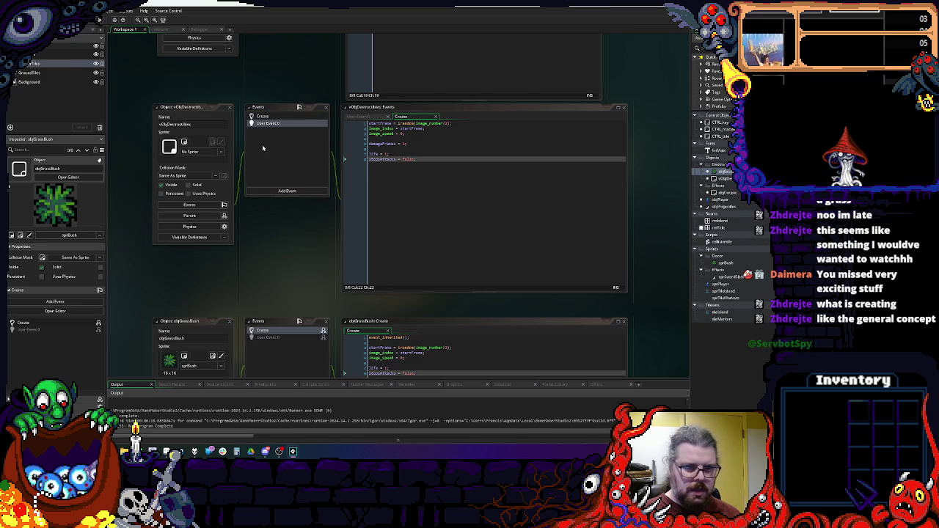
double_click(268, 123)
left_click(378, 123)
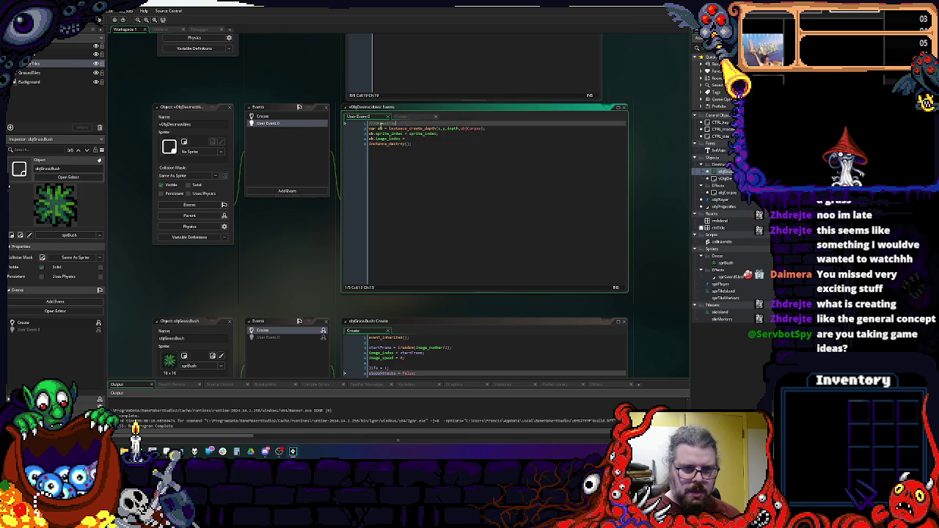
double_click(262, 116)
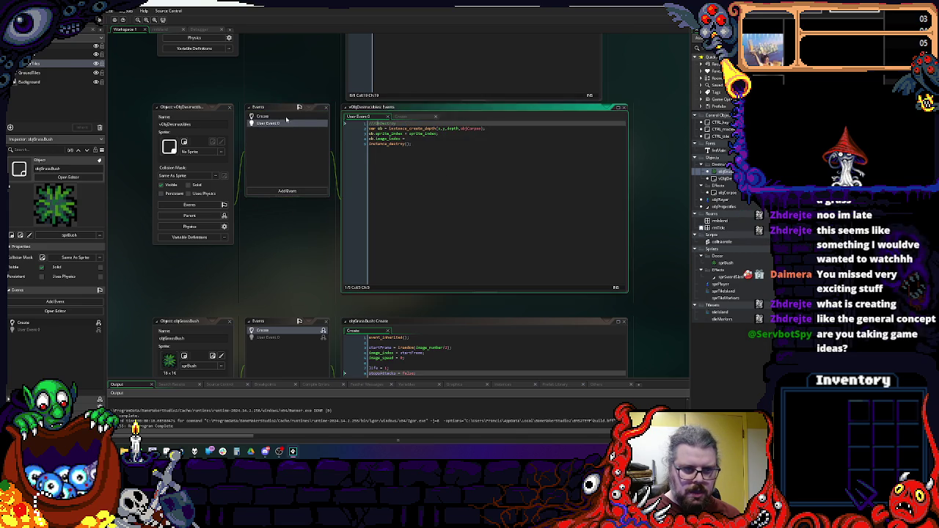
left_click(229, 107)
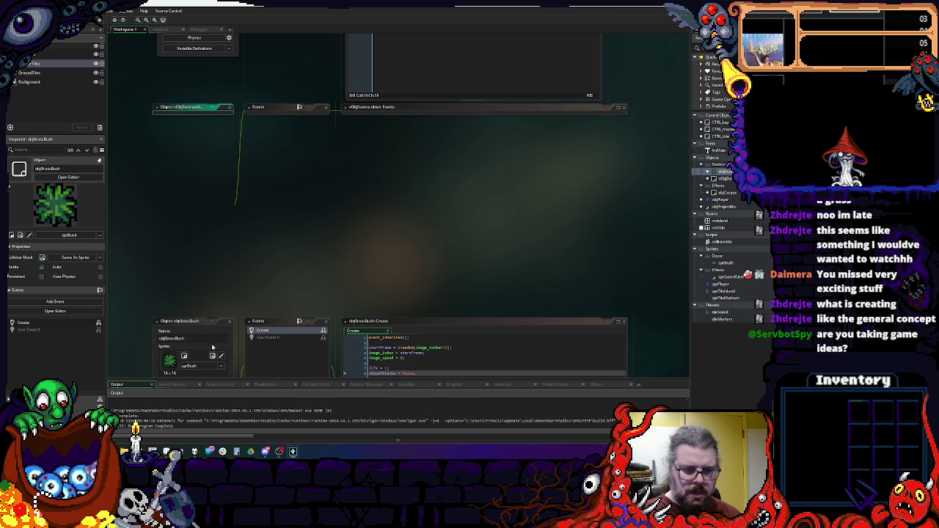
- Reopen vObjDestructibles' User Event 0 and insert a blank line after the OnDestroy comment
double_click(725, 178)
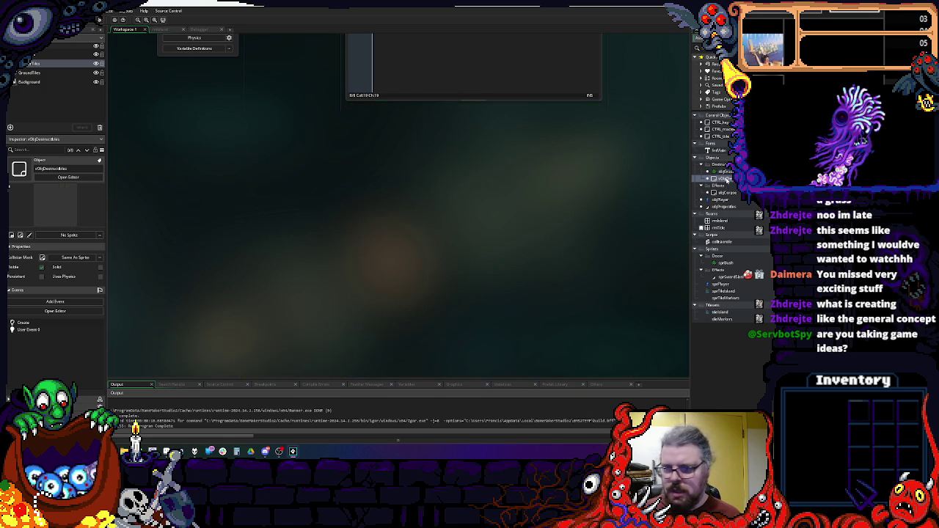
double_click(275, 147)
left_click(413, 145)
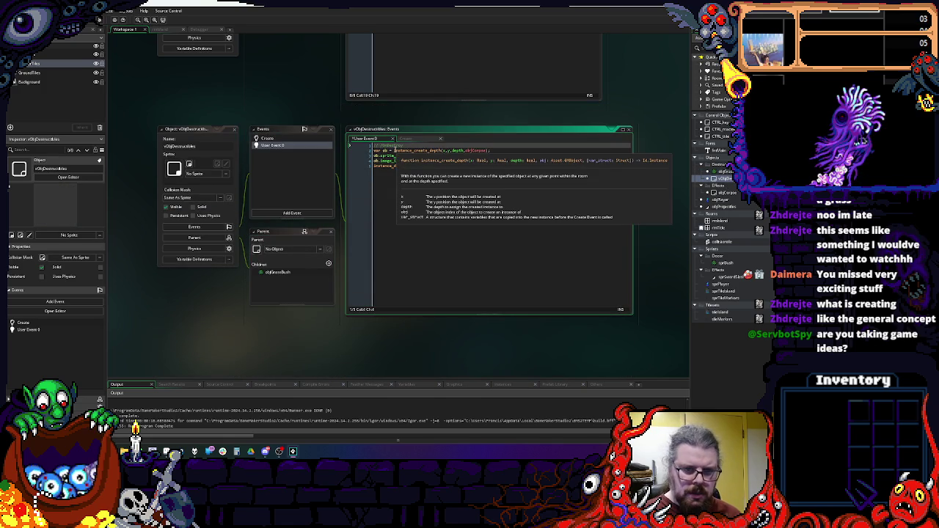
left_click(398, 176)
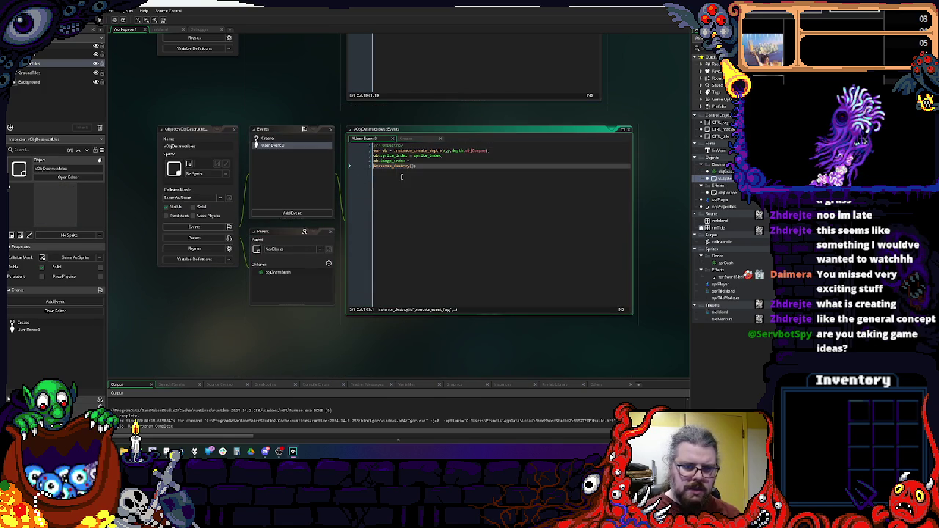
left_click(409, 146)
left_click(276, 146)
key("Home")
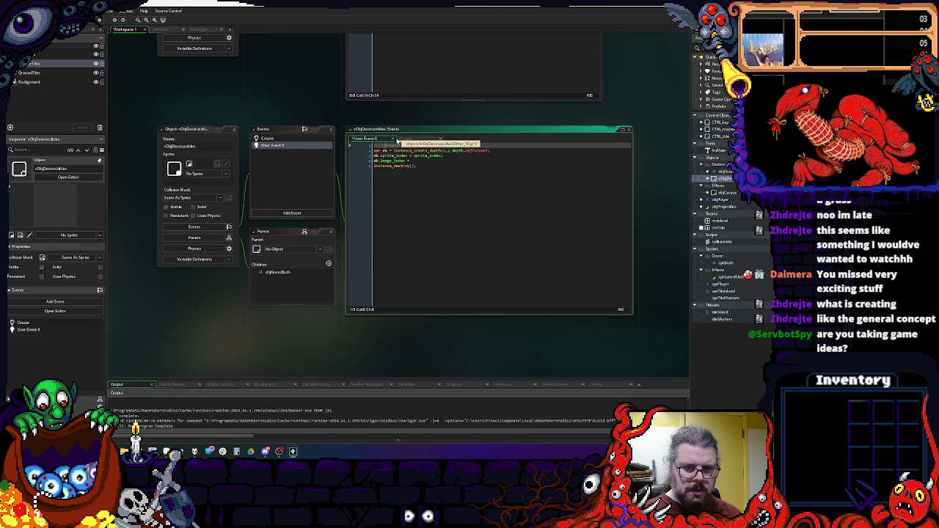
key("Return")
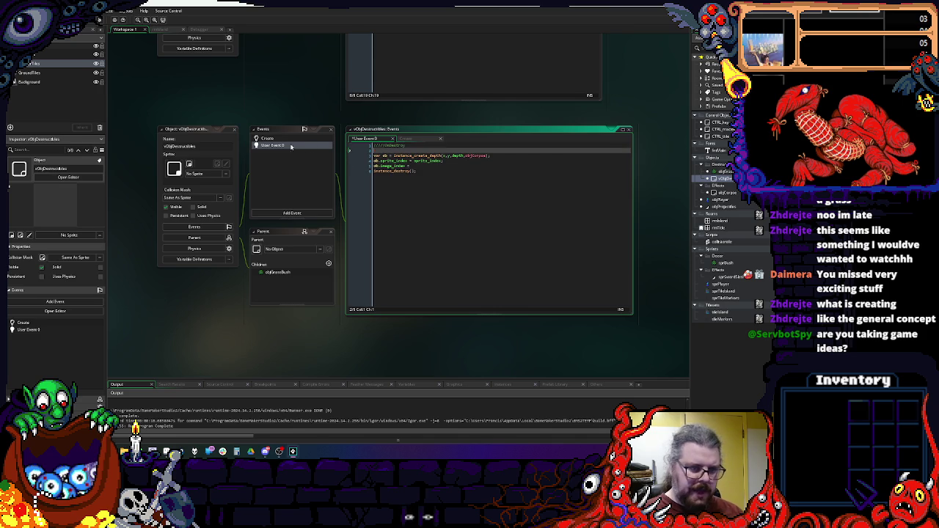
- Check the Create event code, then return to User Event 0
scroll(287, 154, "up", 2)
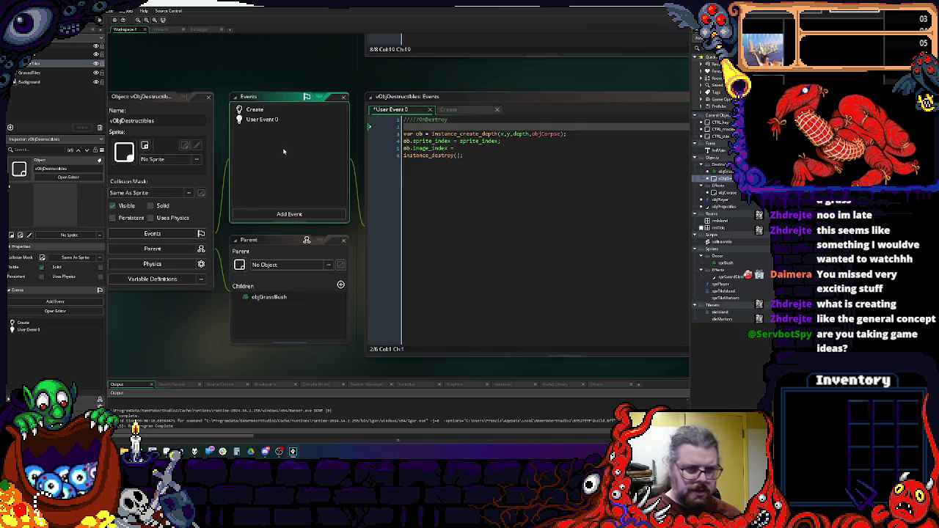
left_click(272, 119)
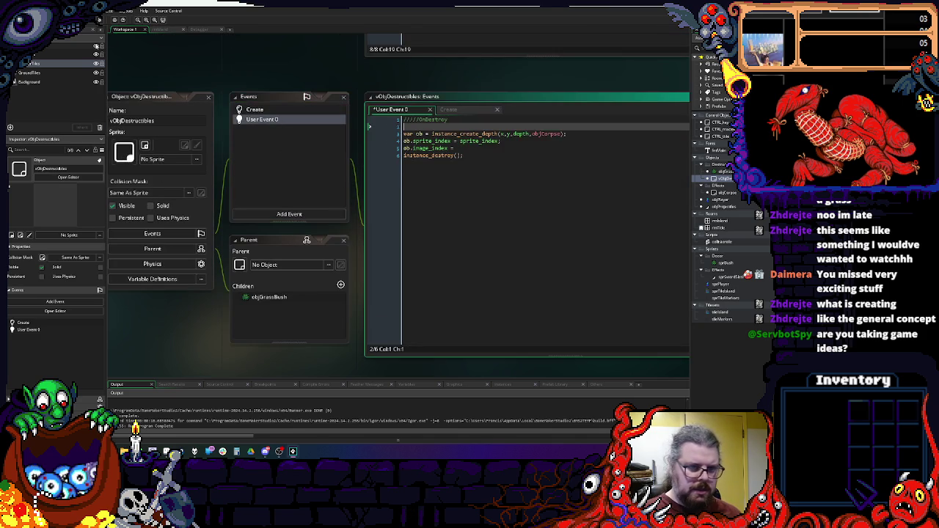
left_click(267, 110)
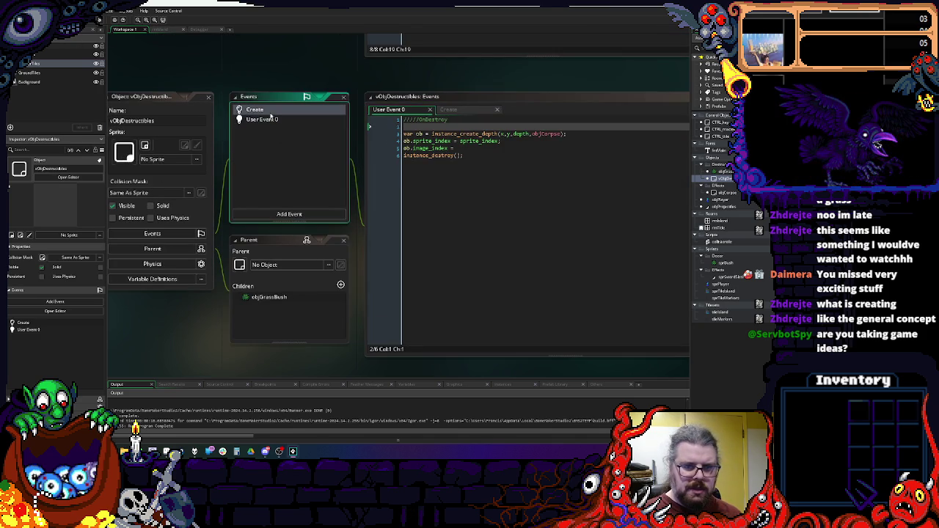
left_click(271, 120)
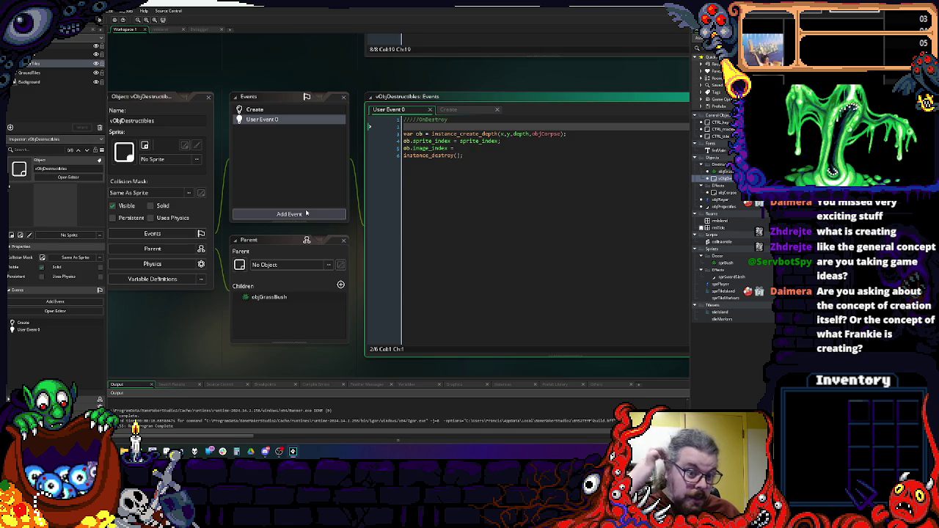
- Add an empty User Event 1 to vObjDestructibles
left_click(307, 214)
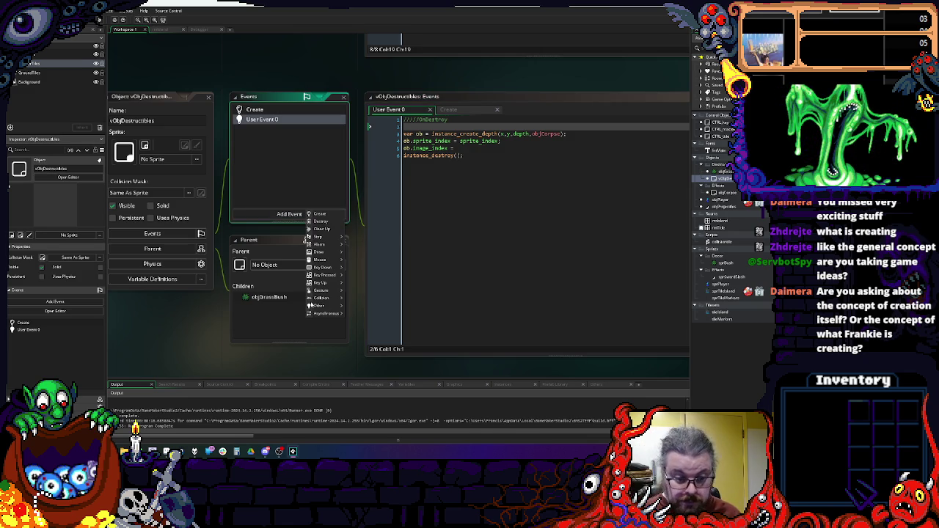
mouse_move(320, 305)
mouse_move(378, 385)
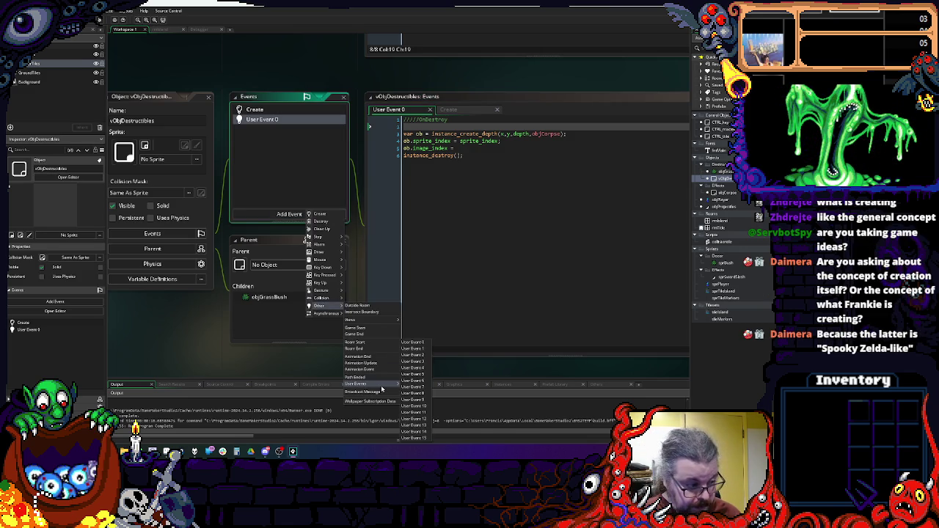
left_click(413, 348)
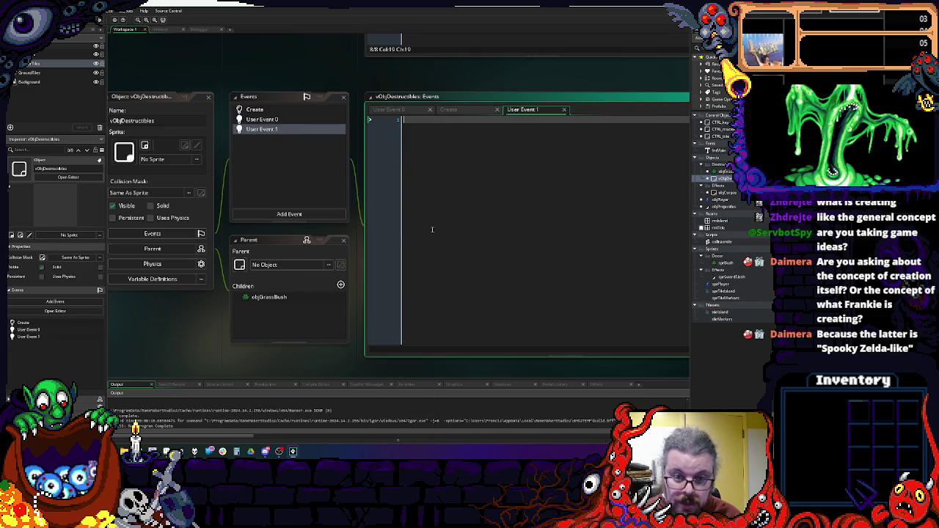
- In User Event 0, finish the spawned corpse line as ob.image_index = 0;
left_click(309, 120)
left_click(522, 155)
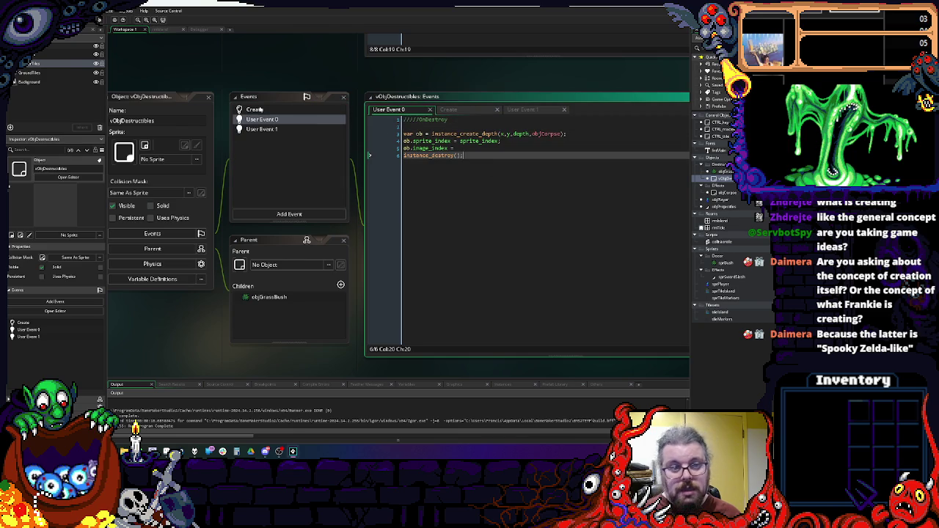
left_click(489, 148)
type("0;")
- Review the object's Create event code, then close that code tab
left_click(293, 109)
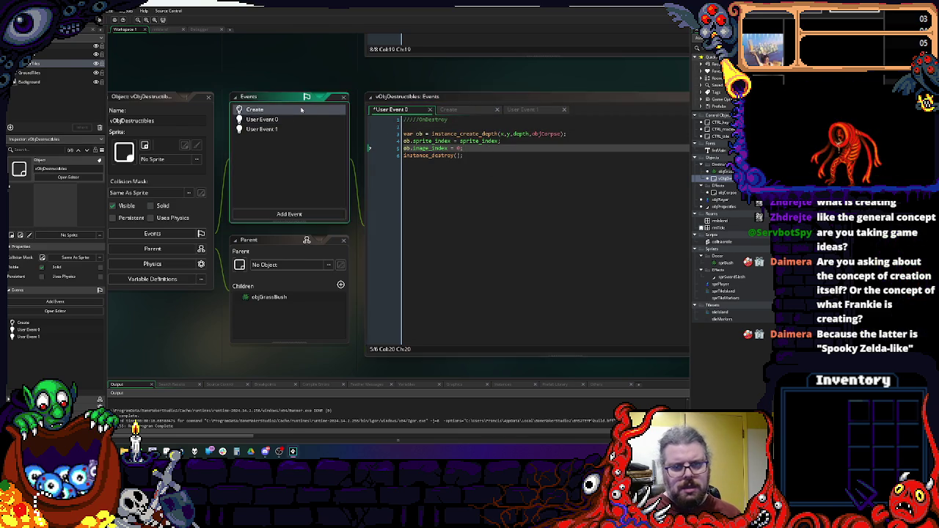
left_click(467, 147)
left_click(479, 184)
scroll(477, 147, "down", 3)
scroll(477, 147, "up", 5)
scroll(492, 367, "up", 5)
left_click(487, 358)
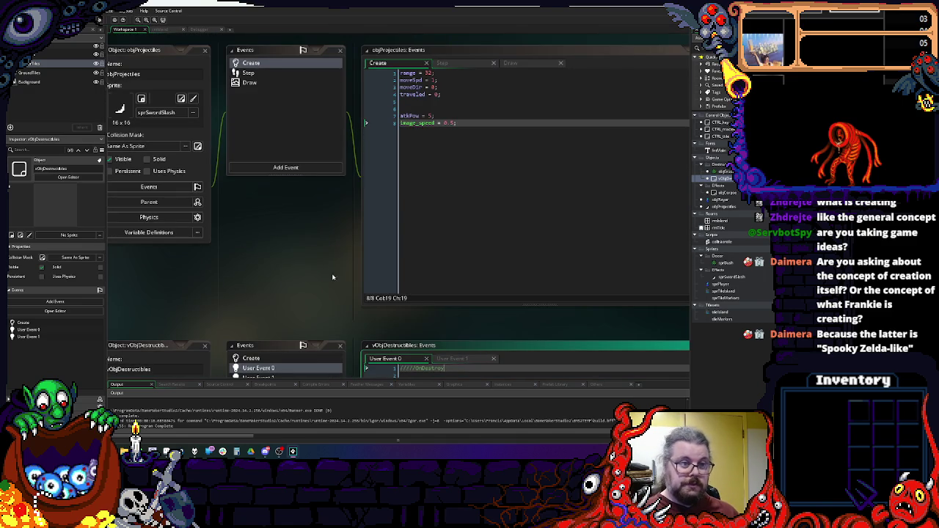
- Open objGrassBush and select the startFrame = irandom(image_number/2) line in its Create code
scroll(477, 290, "down", 4)
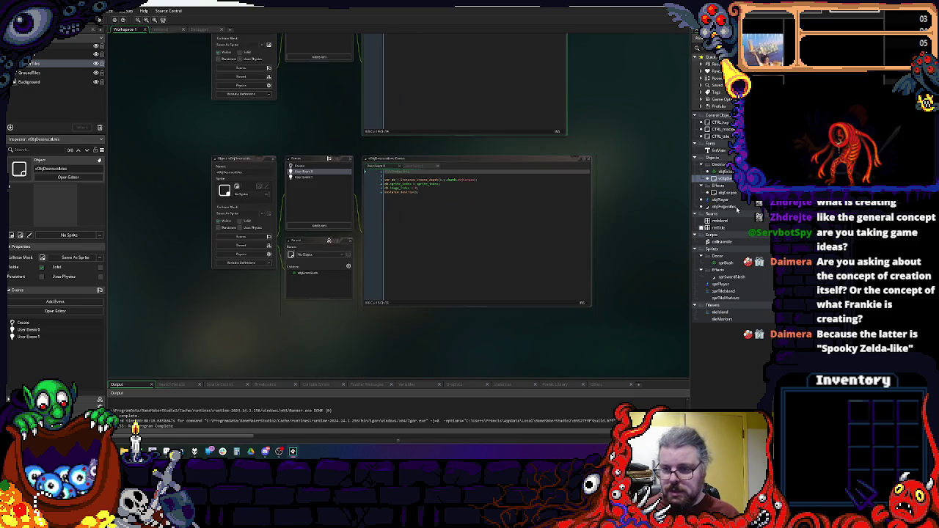
double_click(725, 171)
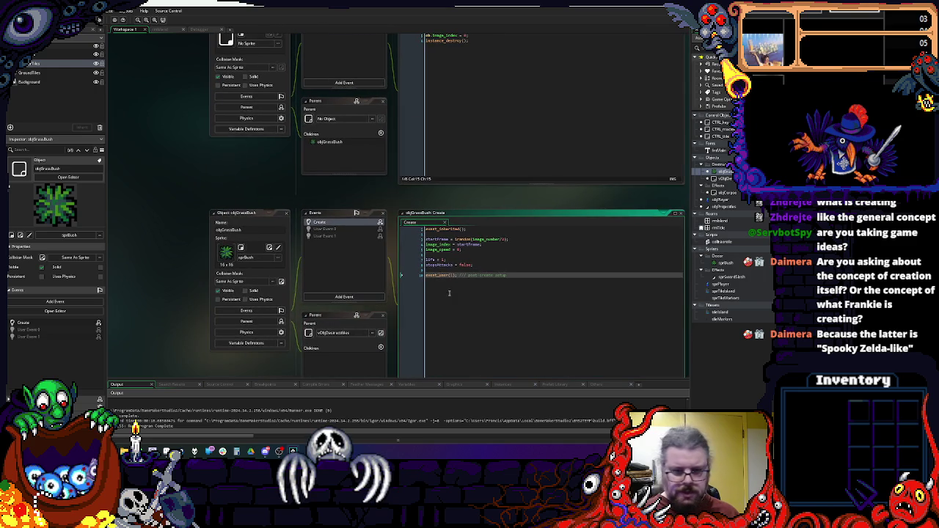
left_click(461, 333)
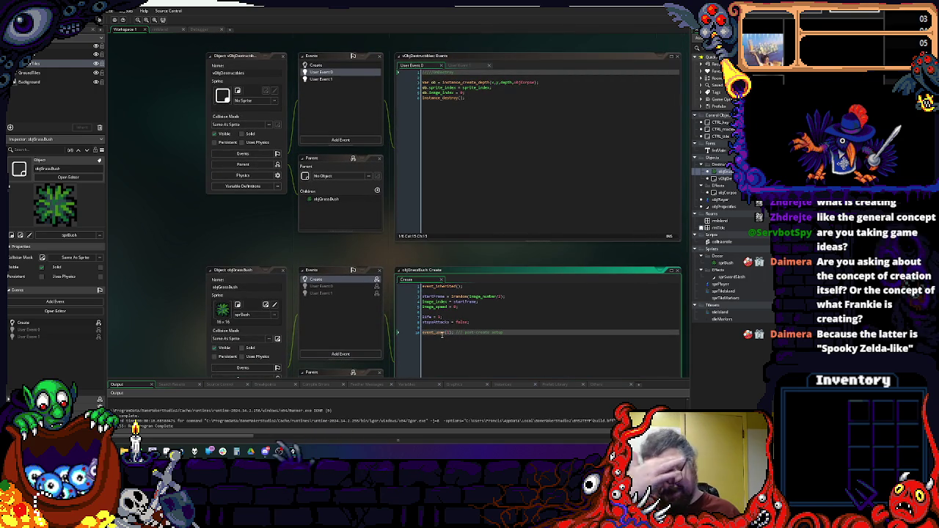
key("Up")
key("Up")
key("Up")
scroll(439, 323, "down", 1)
key("Down")
key("Down")
key("Down")
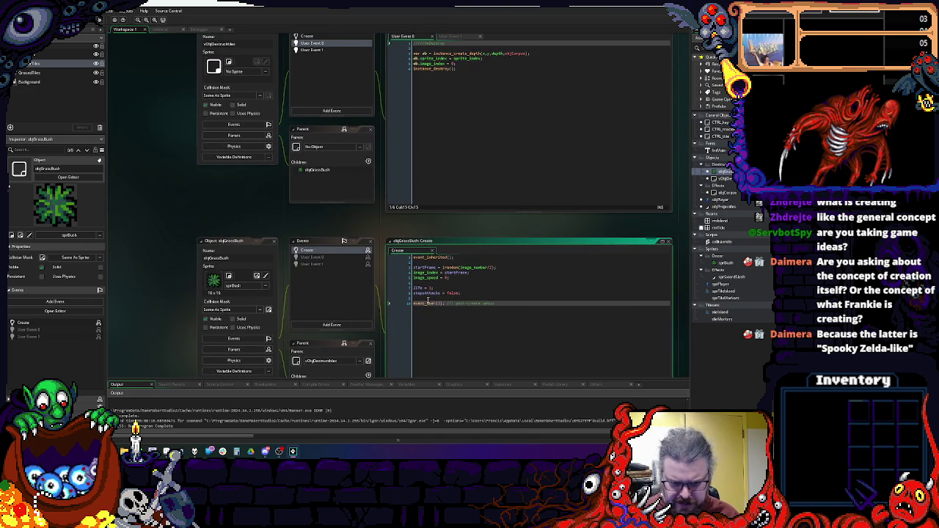
left_click_drag(496, 268, 404, 269)
key("ctrl+c")
- Paste the startFrame line into vObjDestructibles' User Event 1
left_click(461, 147)
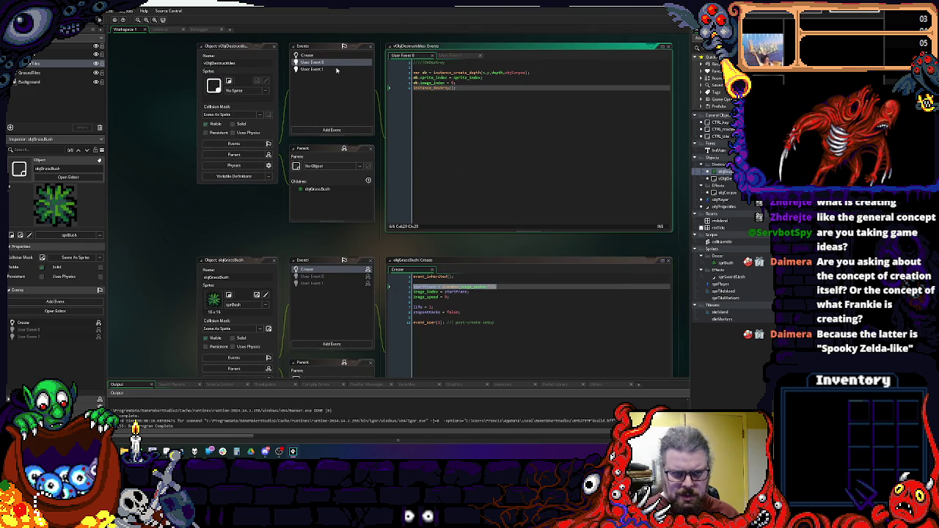
left_click(345, 71)
key("ctrl+v")
left_click(494, 63)
left_click(493, 63)
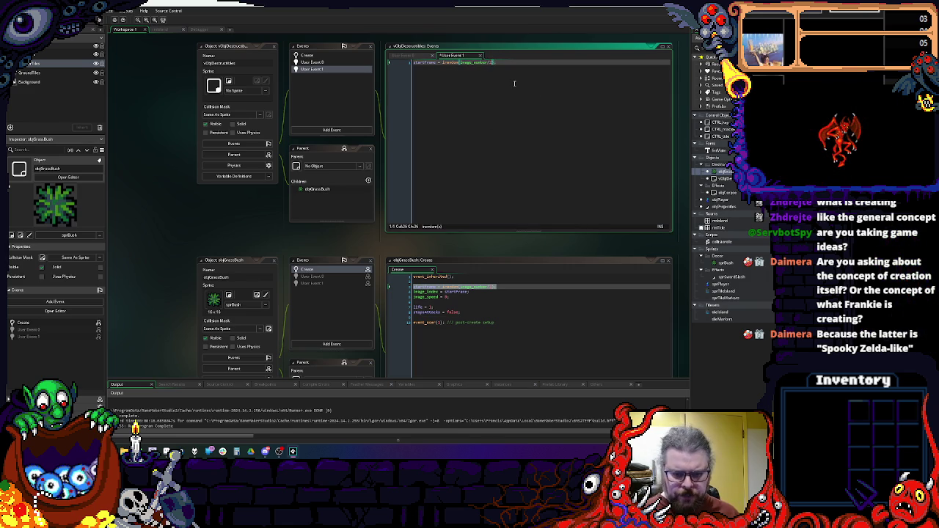
- Grab the damageFrames variable name from the destructible object's Create code
left_click(449, 306)
left_click(428, 313)
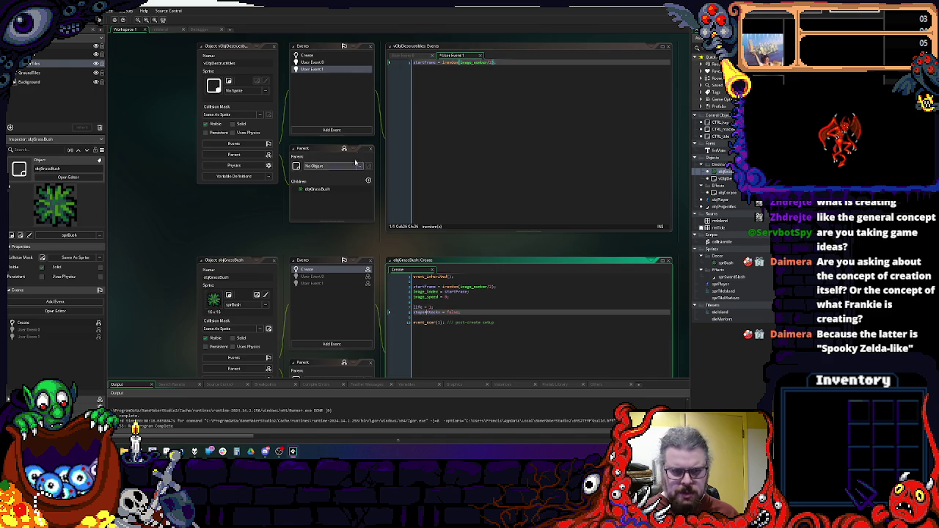
left_click(307, 55)
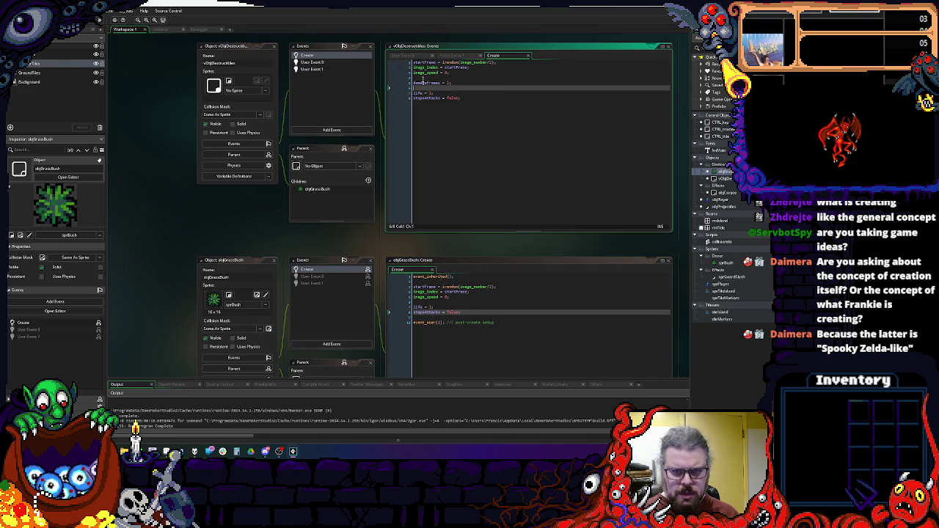
double_click(426, 83)
left_click(333, 73)
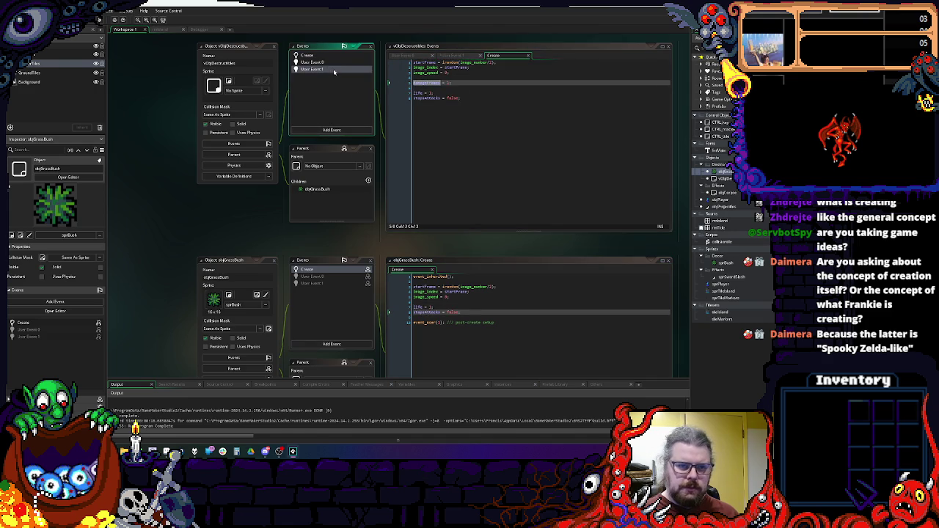
left_click(334, 70)
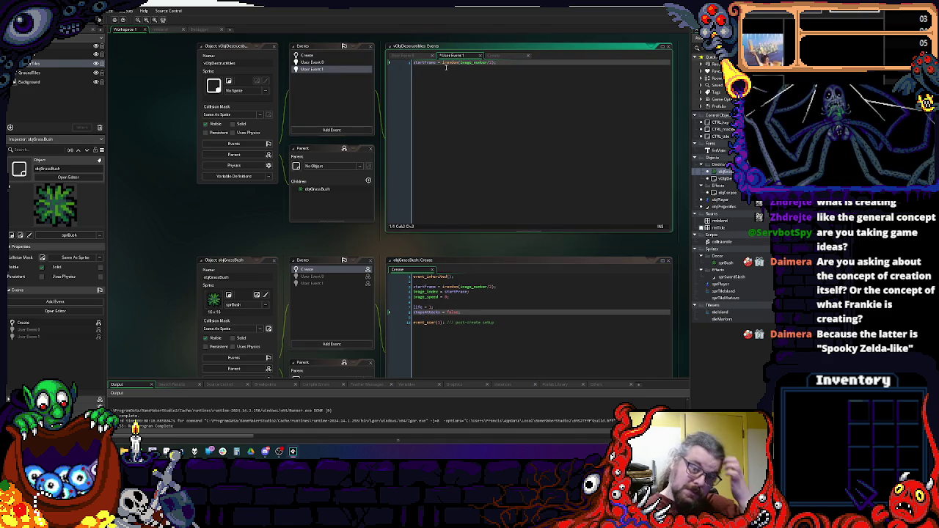
- Insert a first line if(damageFrames==0){startFrame = irandom(image_number-1);} in User Event 1
key("Return")
key("Up")
type("if(damageFrames")
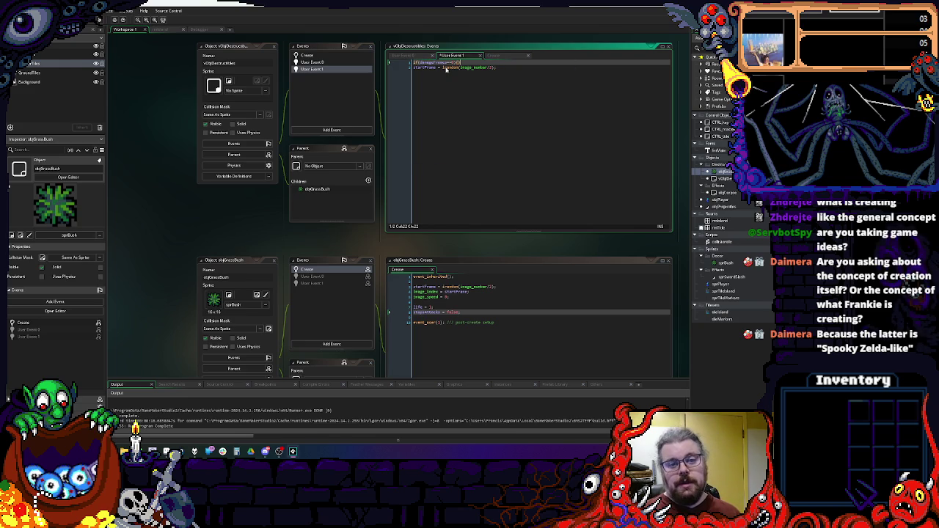
key("Down")
key("End")
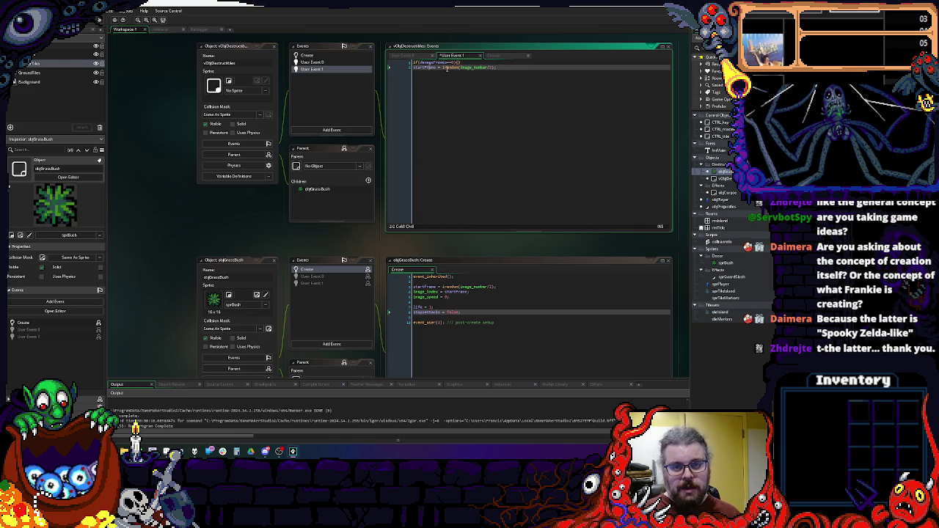
left_click(477, 64)
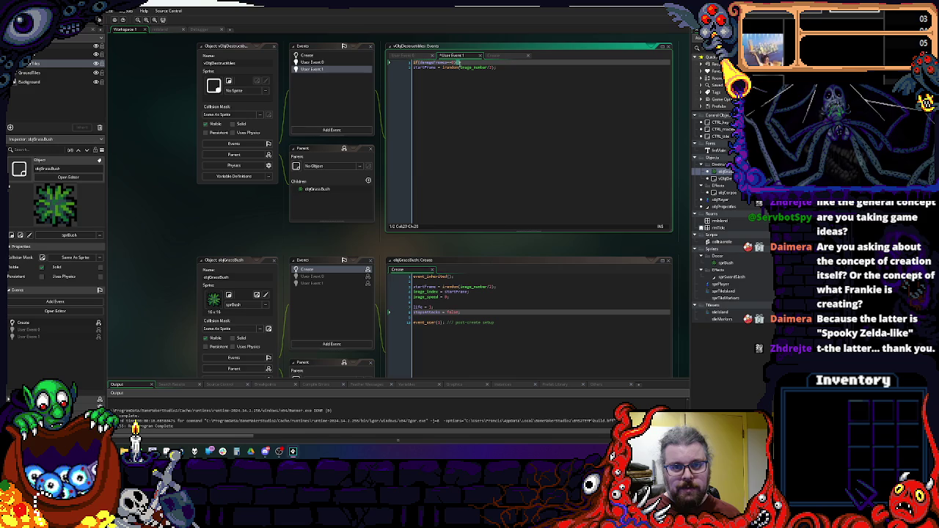
key("ctrl+v")
left_click(535, 63)
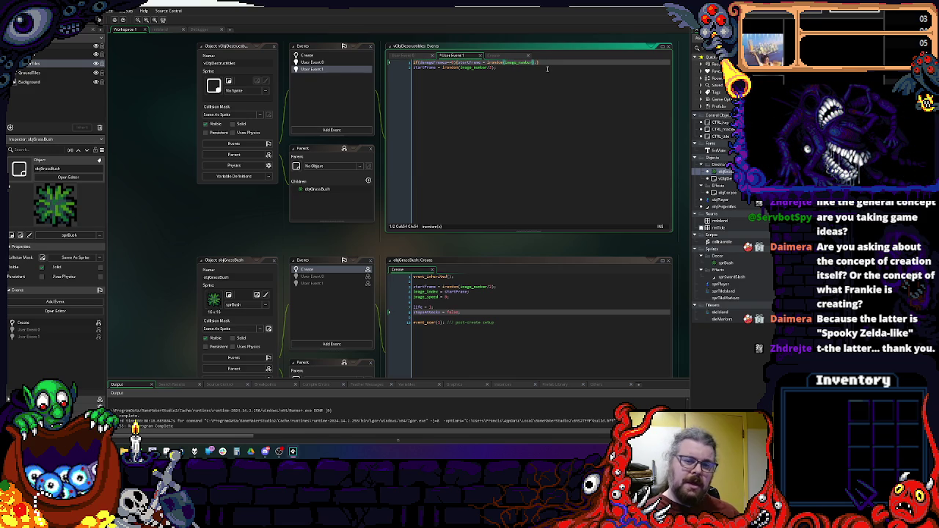
type("-1")
left_click(564, 63)
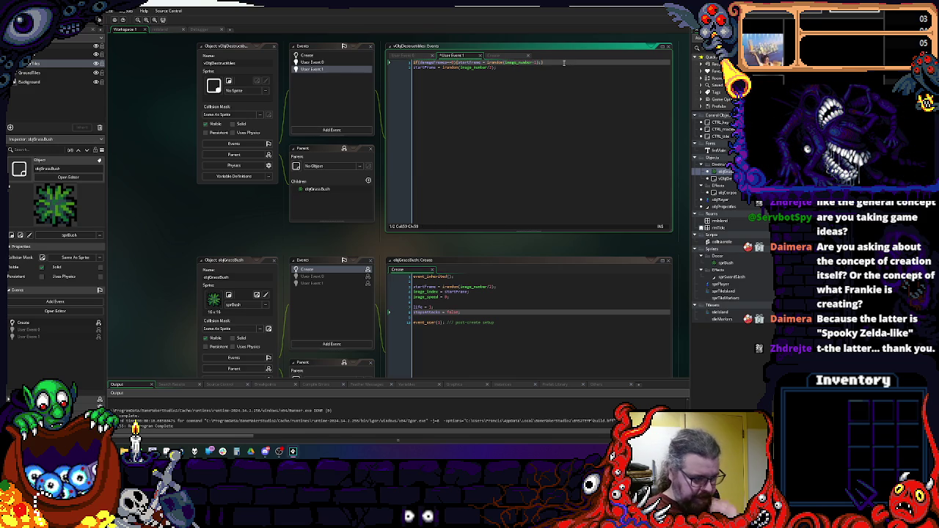
- Wrap the second startFrame line in an else { } block
key("Return")
type("else if")
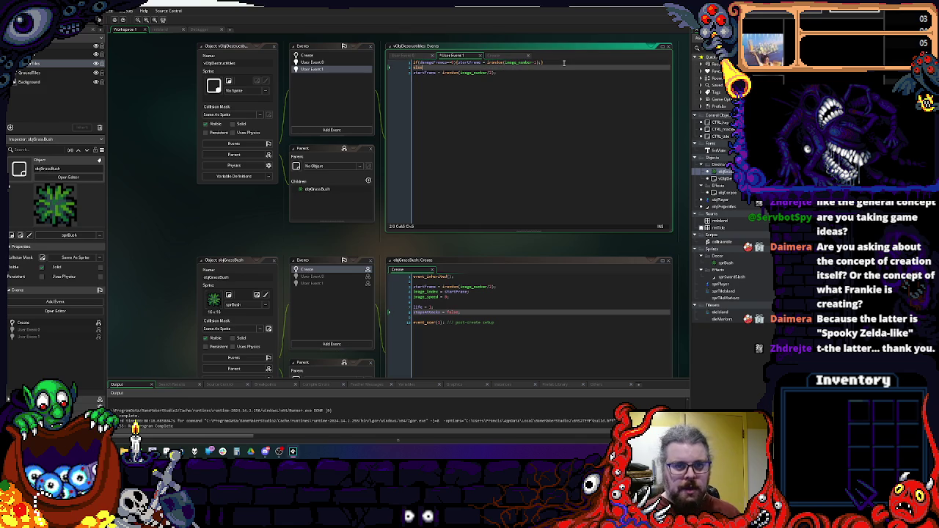
key("BackSpace")
key("BackSpace")
key("BackSpace")
key("Return")
type("{")
key("Return")
key("Return")
key("Up")
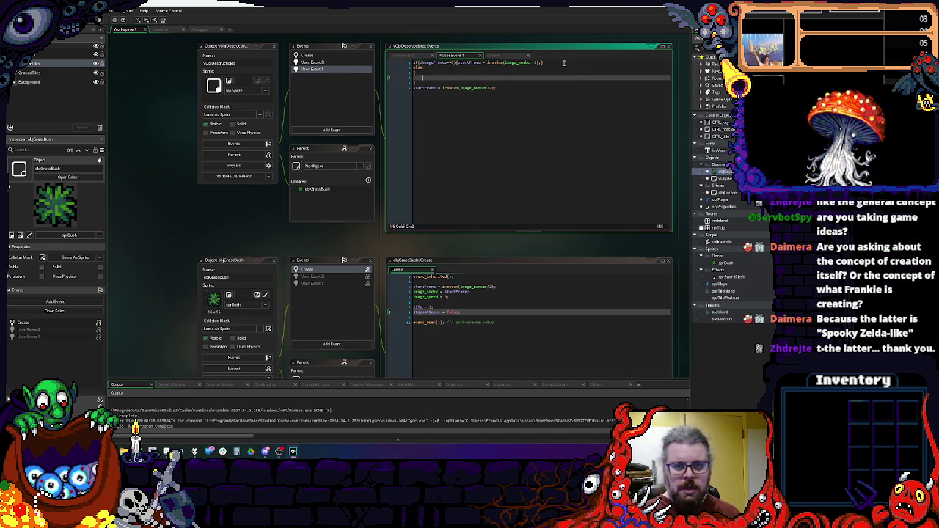
key("Delete")
key("Delete")
key("End")
key("Return")
type("}")
key("Return")
key("Up")
key("Up")
key("End")
- Change the else branch's divisor from 2 to damageFrames, then launch Windows Calculator
left_click(483, 64)
double_click(434, 64)
key("ctrl+c")
double_click(503, 77)
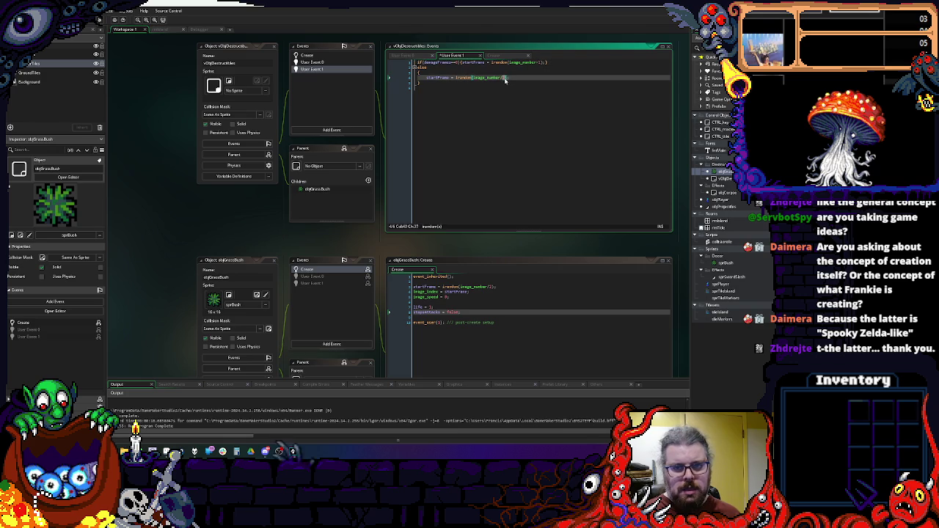
key("ctrl+v")
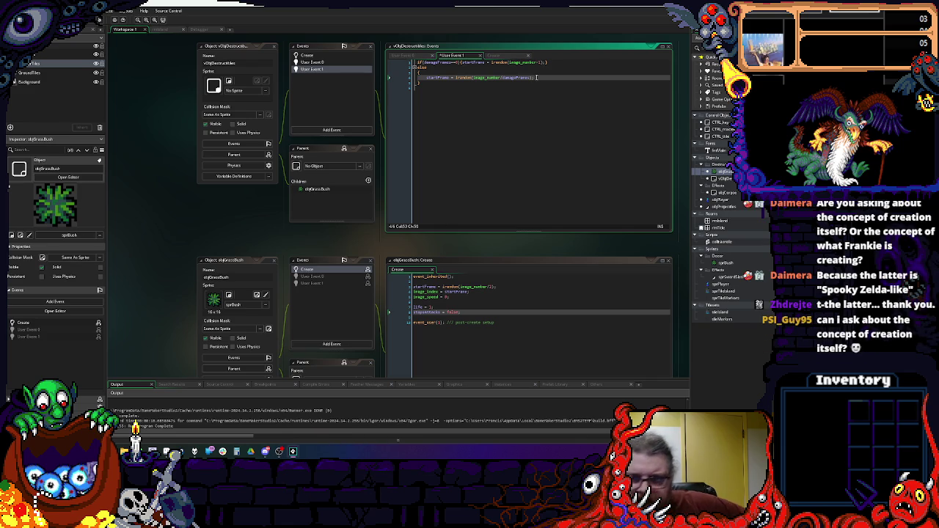
left_click(499, 77)
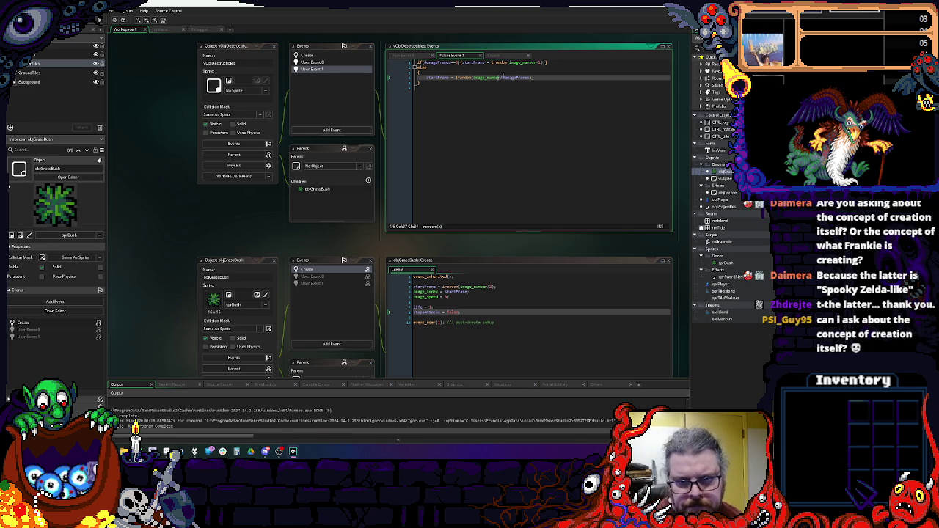
mouse_move(519, 65)
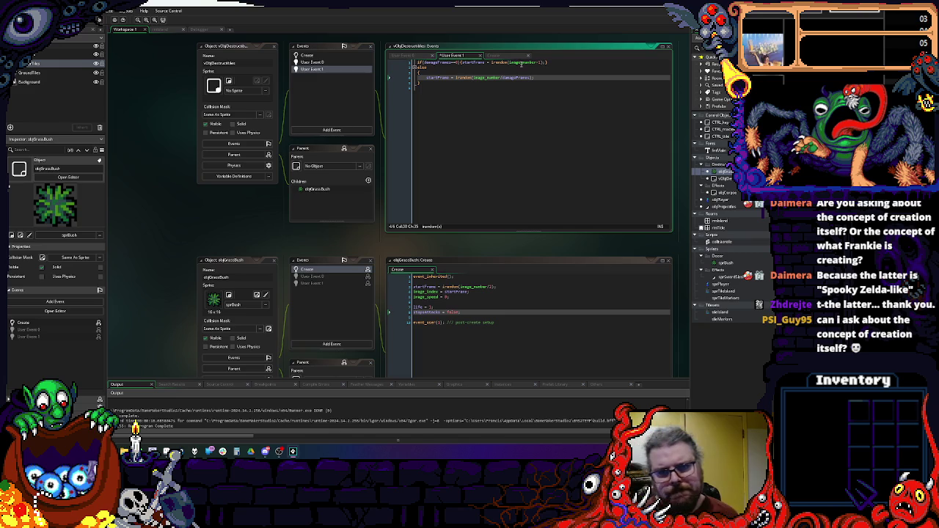
left_click(531, 78)
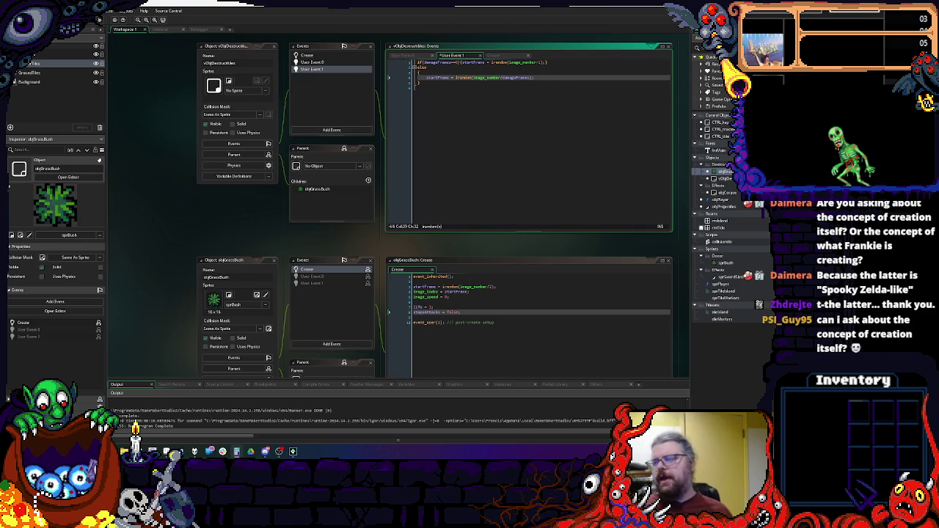
key("XF86Calculator")
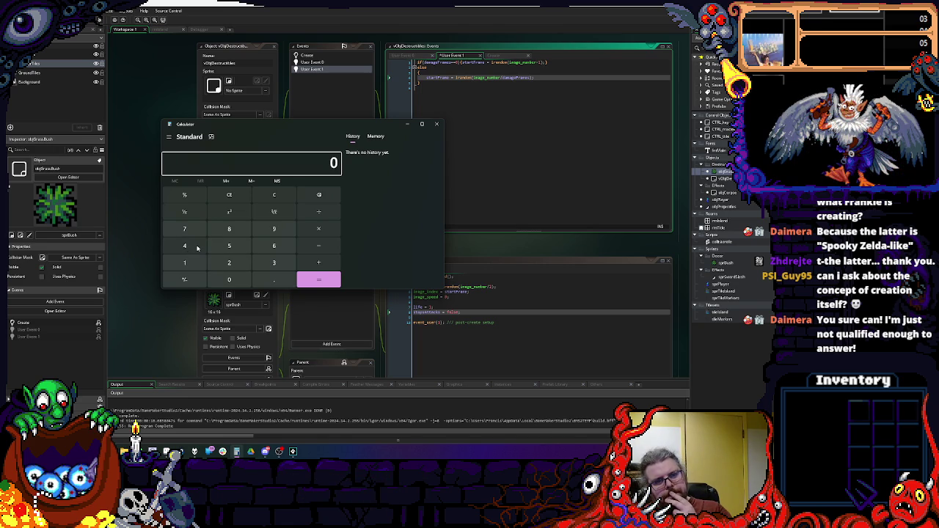
- Compute 4 ÷ 2 = 2 on the Calculator keypad, then close Calculator
left_click(196, 248)
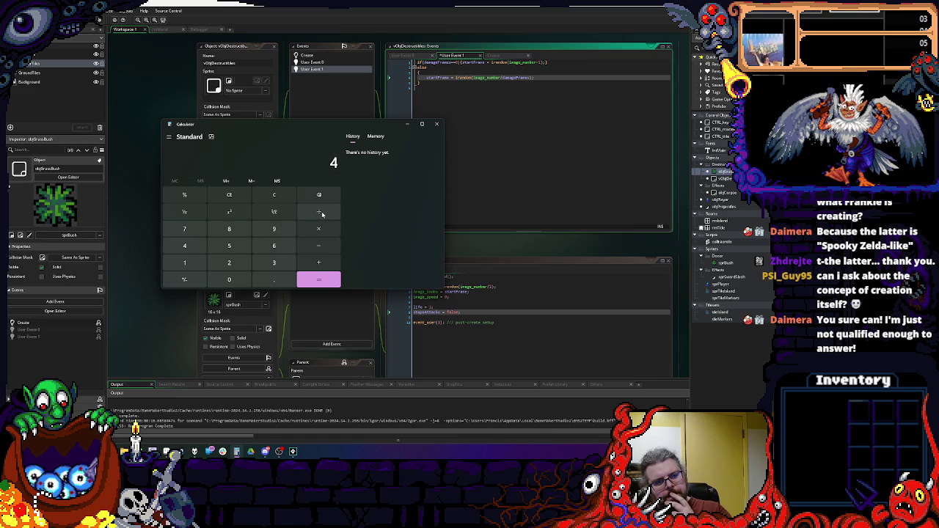
left_click(242, 265)
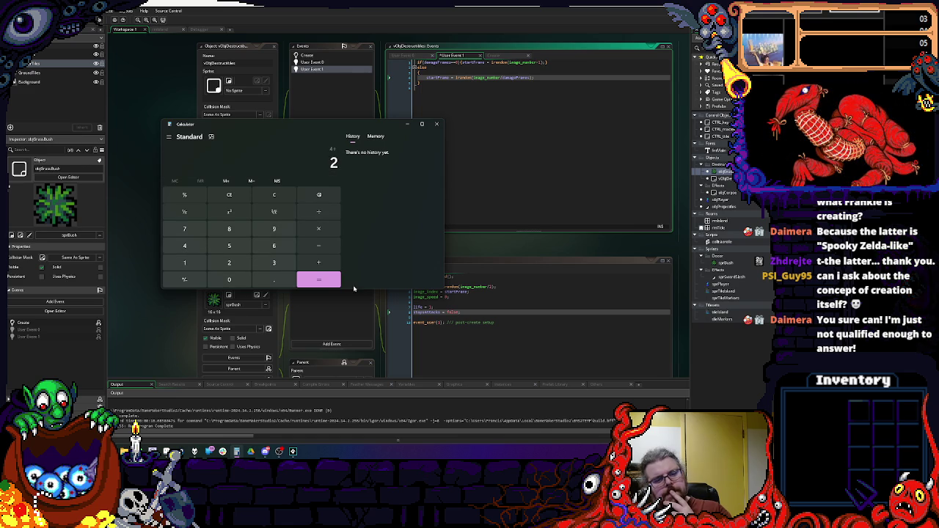
left_click(325, 282)
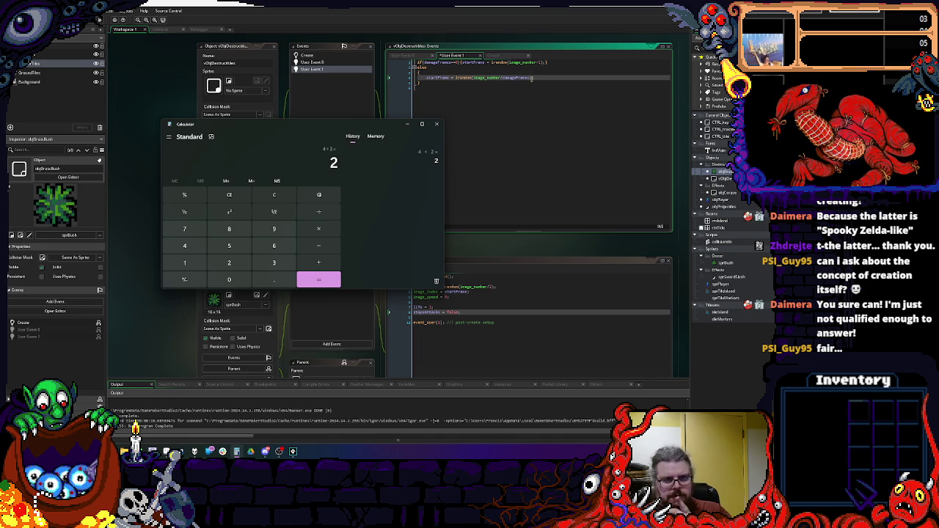
left_click(435, 124)
- Rewrite the else line as startFrame = irandom((image_number/damageFrames)-1)
type("-1")
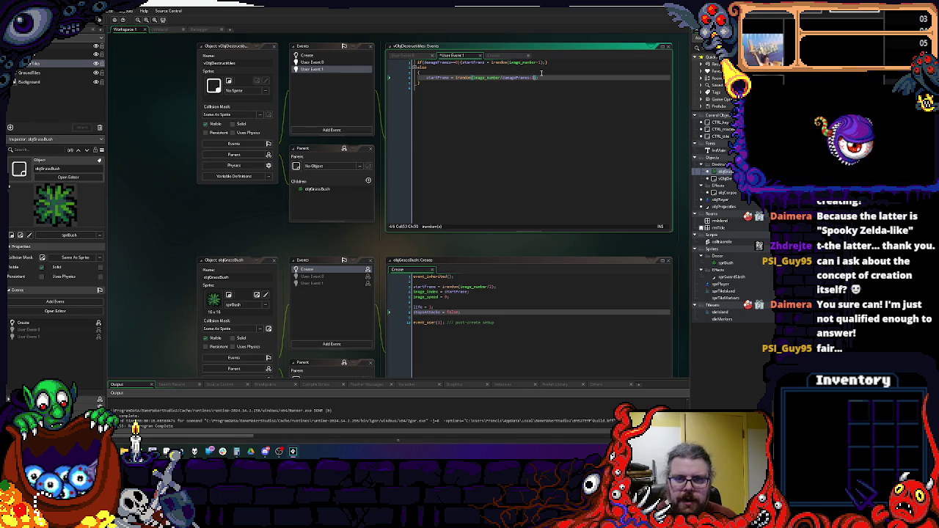
key("Right")
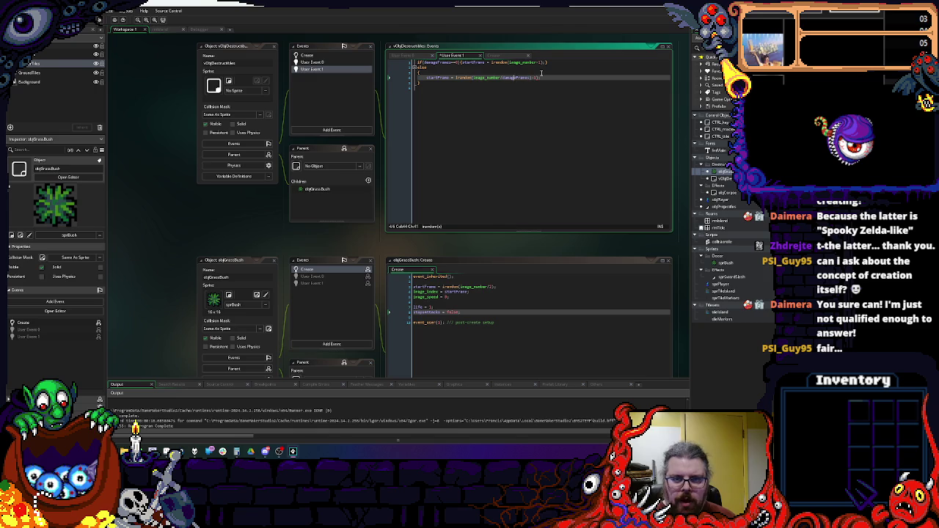
type(")")
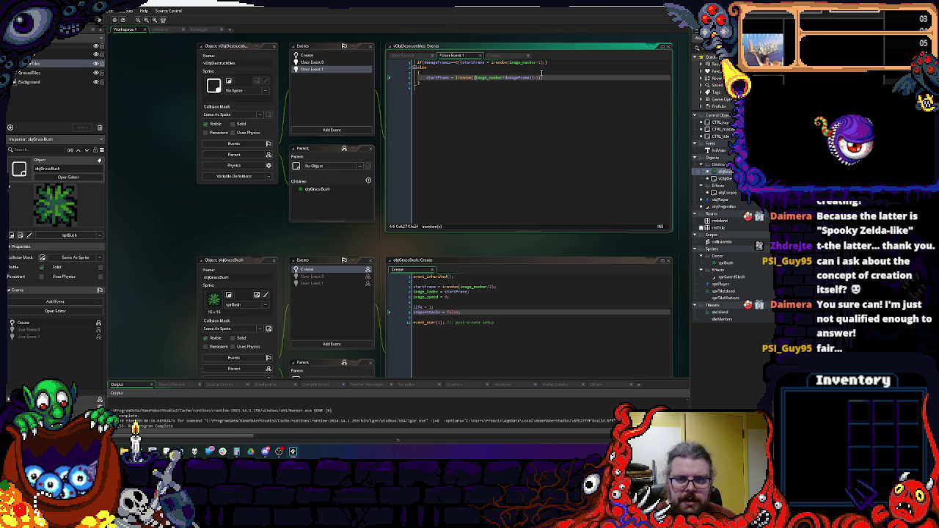
type("(")
left_click(542, 73)
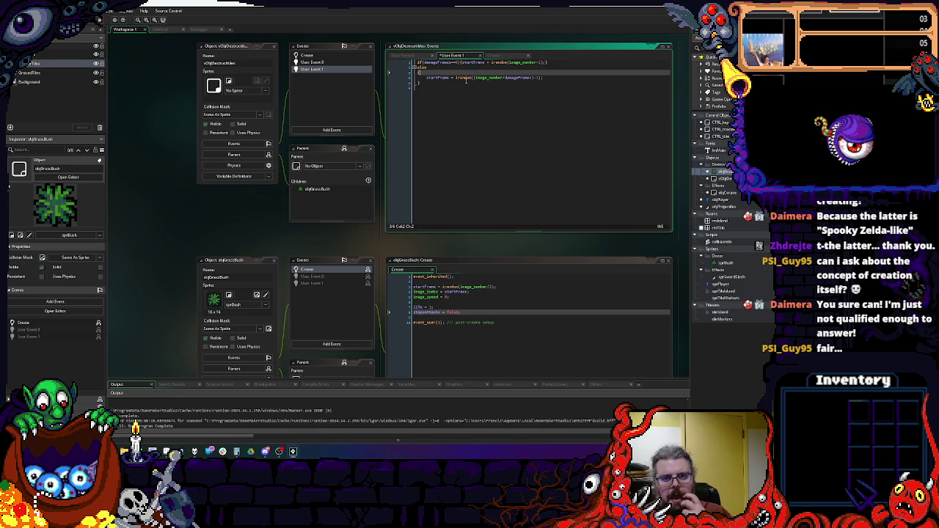
mouse_move(466, 77)
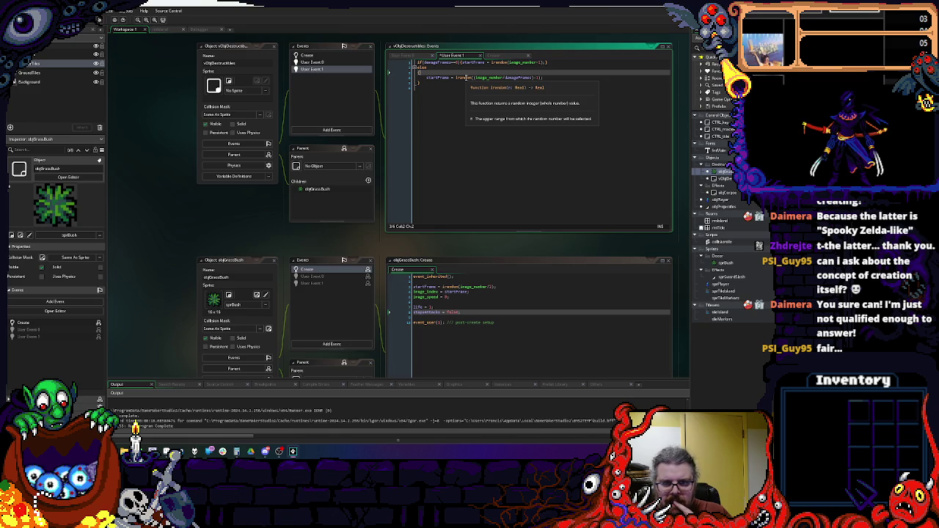
left_click(467, 77)
scroll(489, 108, "up", 1)
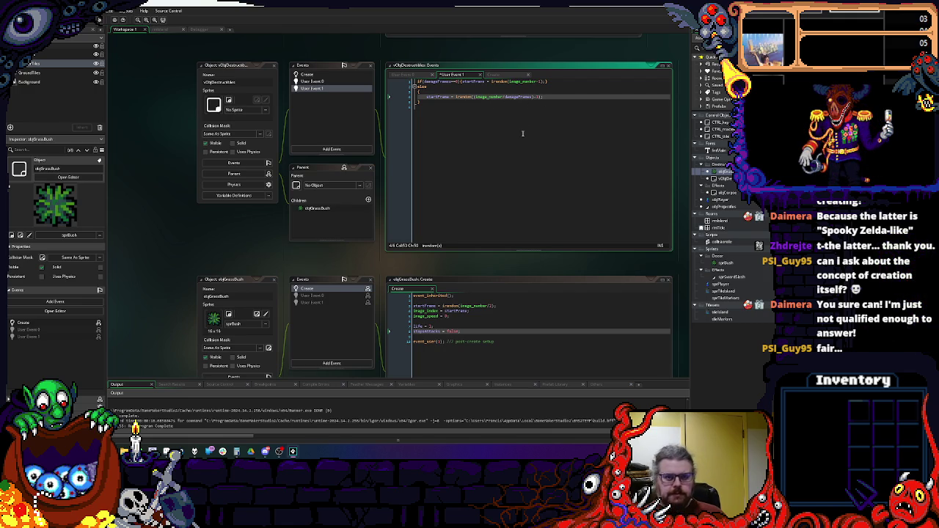
- Delete the if/else wrapper and braces, leaving only the single startFrame line
double_click(437, 97)
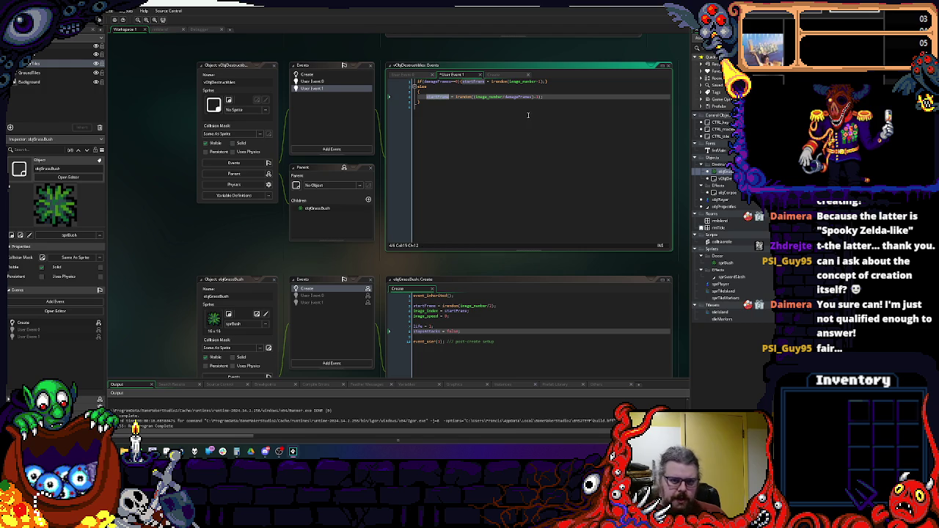
mouse_move(500, 98)
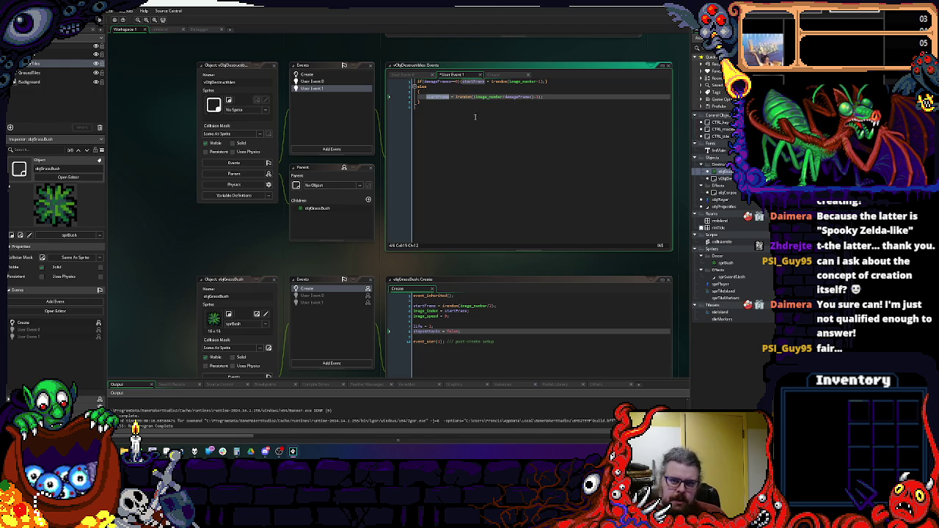
left_click(485, 141)
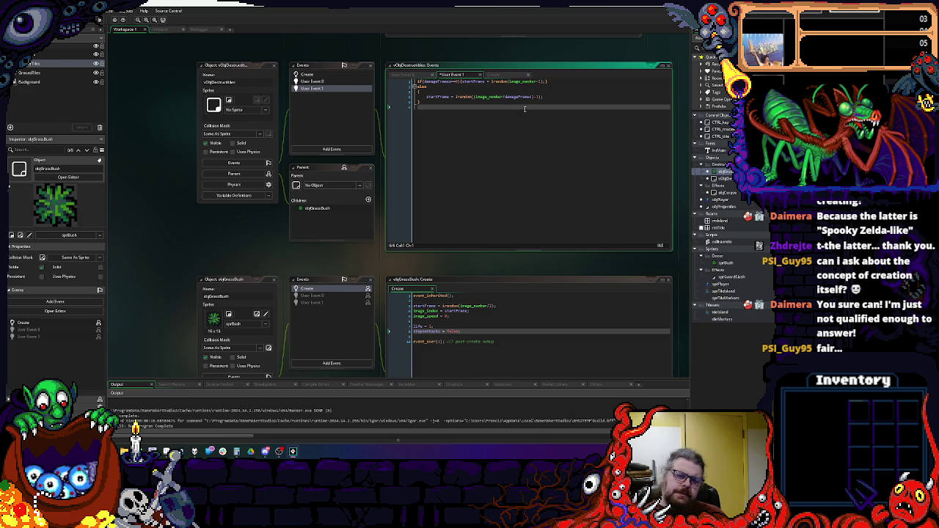
left_click(441, 102)
left_click_drag(427, 96, 414, 81)
key("BackSpace")
- In objGrassBush's Create code, replace the startFrame line with damageFrames
left_click(548, 93)
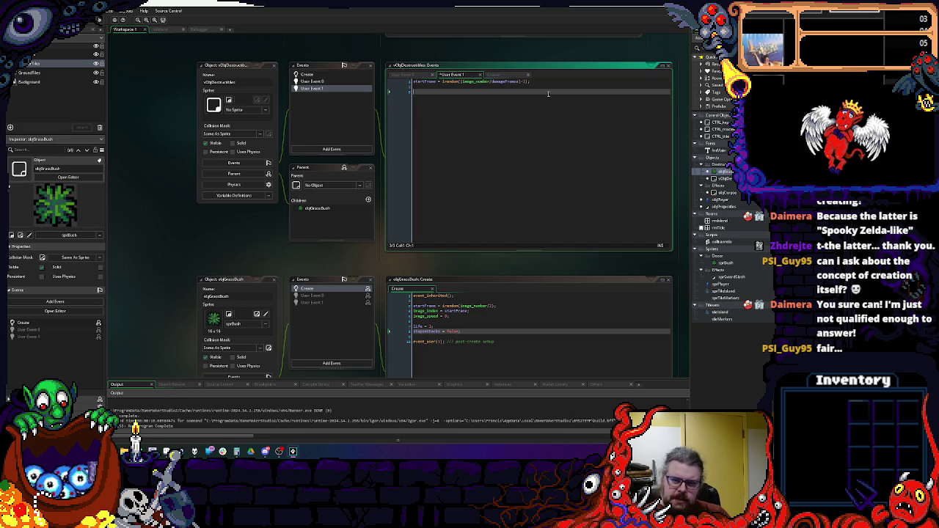
left_click(307, 74)
left_click(462, 112)
left_click(461, 103)
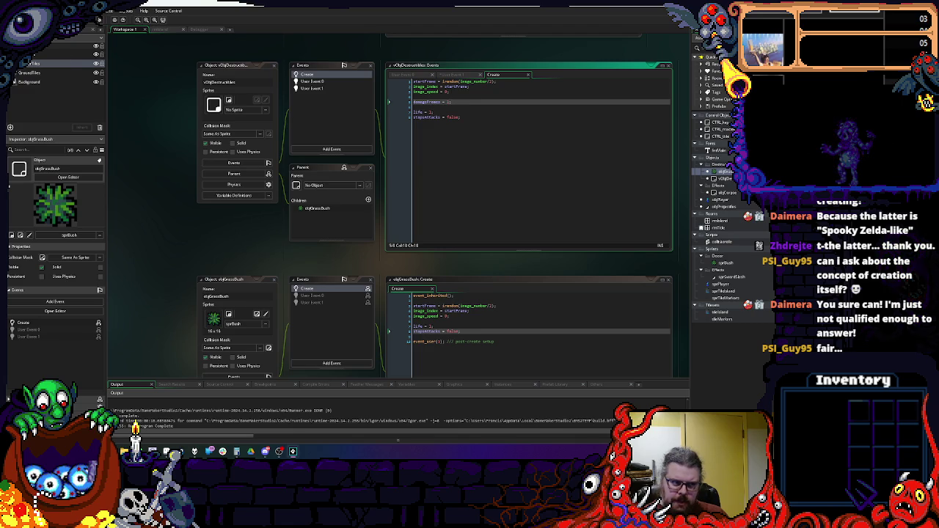
left_click(510, 322)
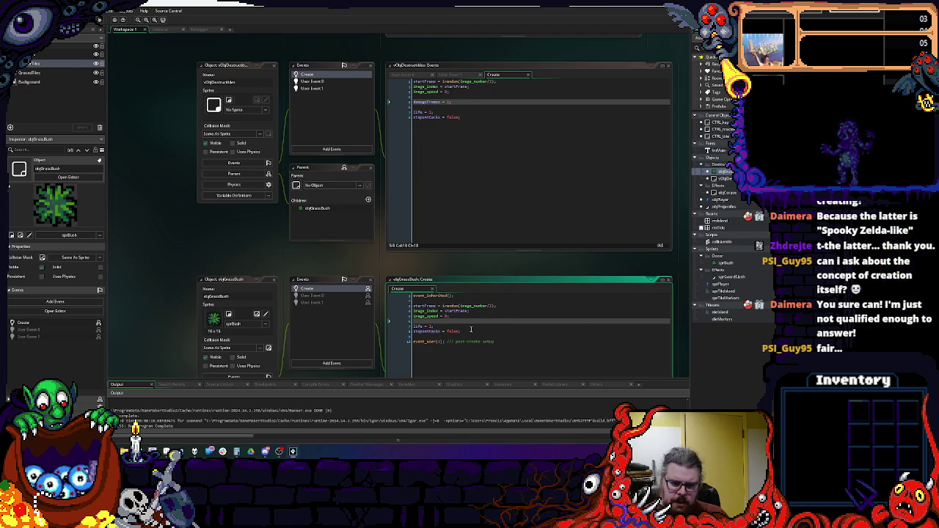
double_click(424, 102)
key("ctrl+c")
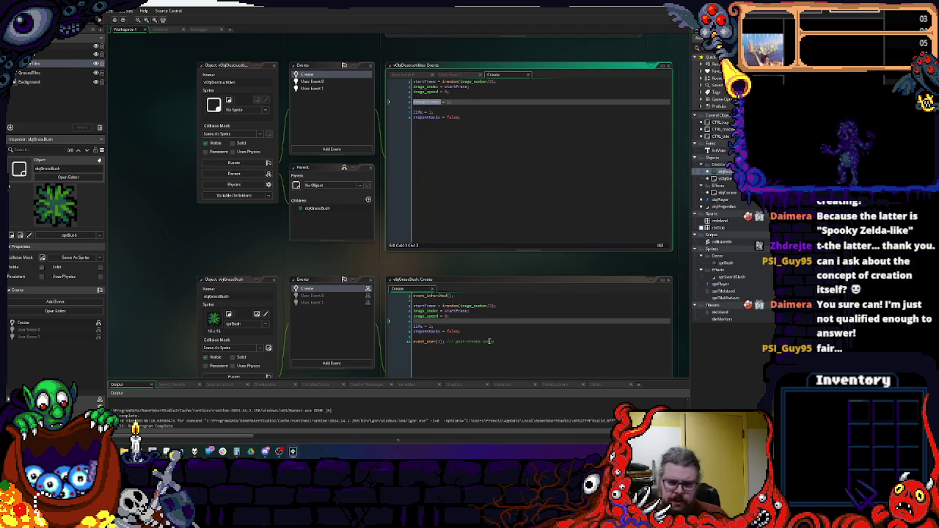
left_click(511, 304)
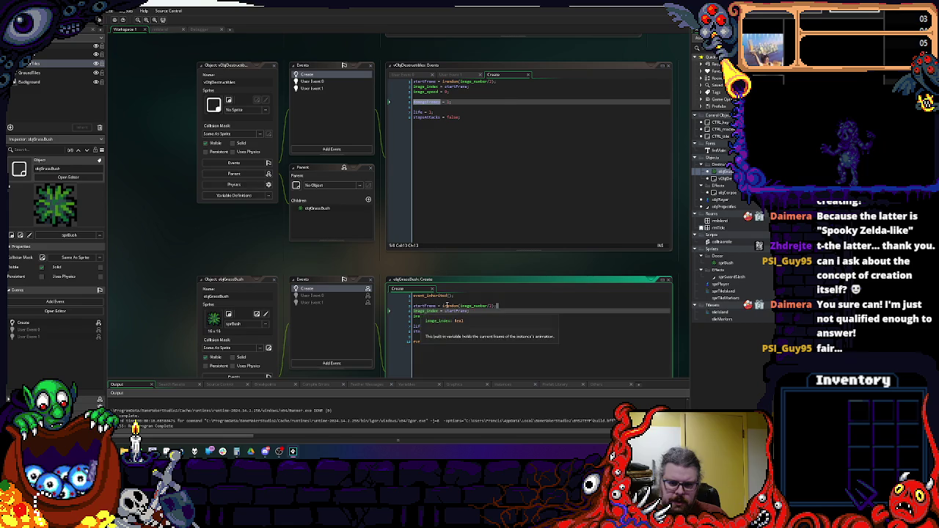
left_click_drag(499, 305, 413, 306)
key("ctrl+v")
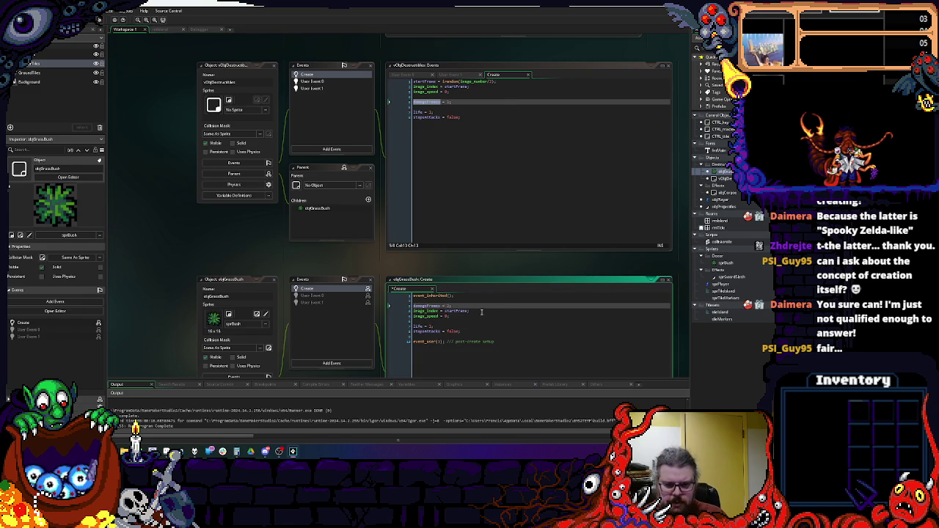
- Move objGrassBush's image_index = startFrame line into the parent's User Event 1 below startFrame
left_click_drag(481, 312, 398, 311)
key("ctrl+c")
key("BackSpace")
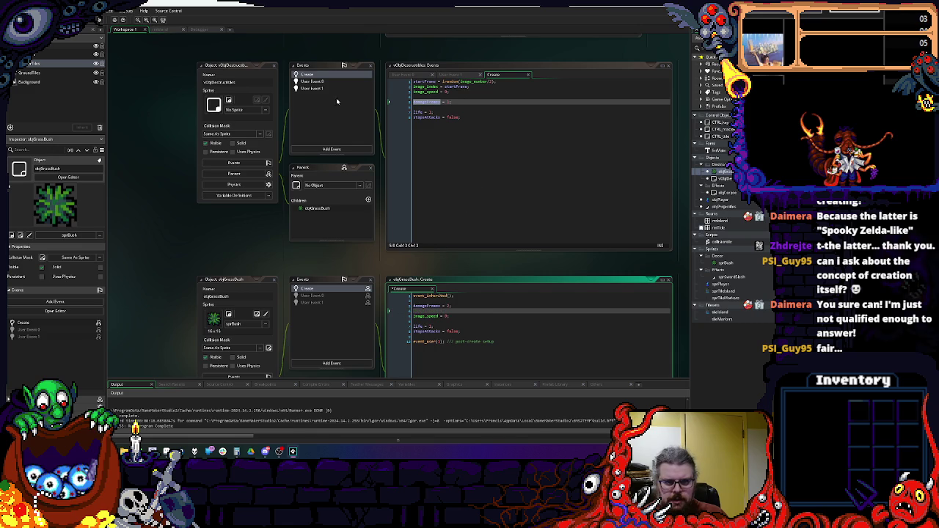
left_click(326, 89)
type("startFrame = irandom((image_number/damageFrames)-1);")
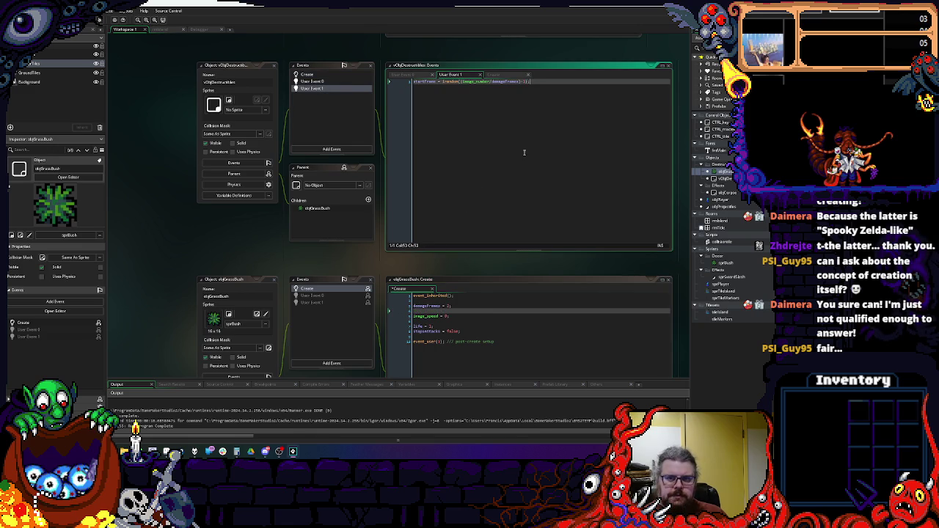
key("Return")
key("ctrl+v")
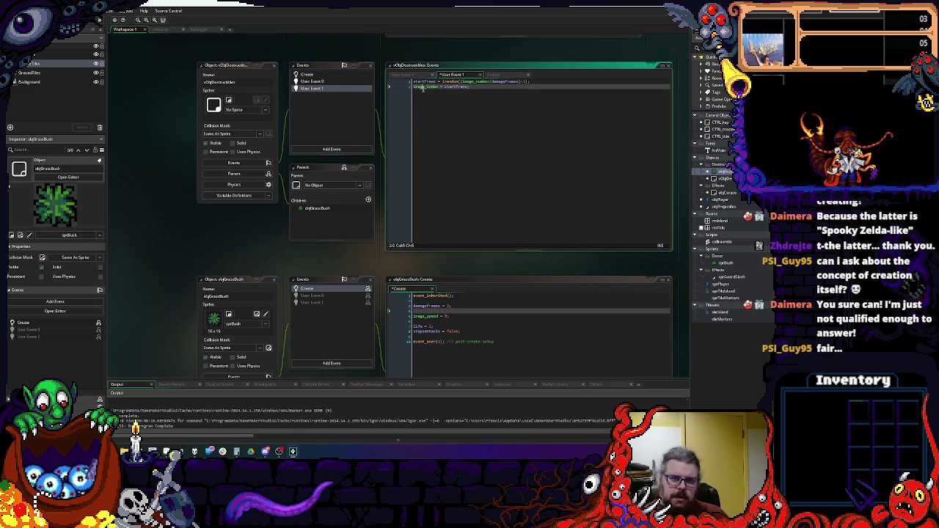
- Remove the image_speed = 0 line and leftover blank lines from objGrassBush's Create code
left_click(315, 74)
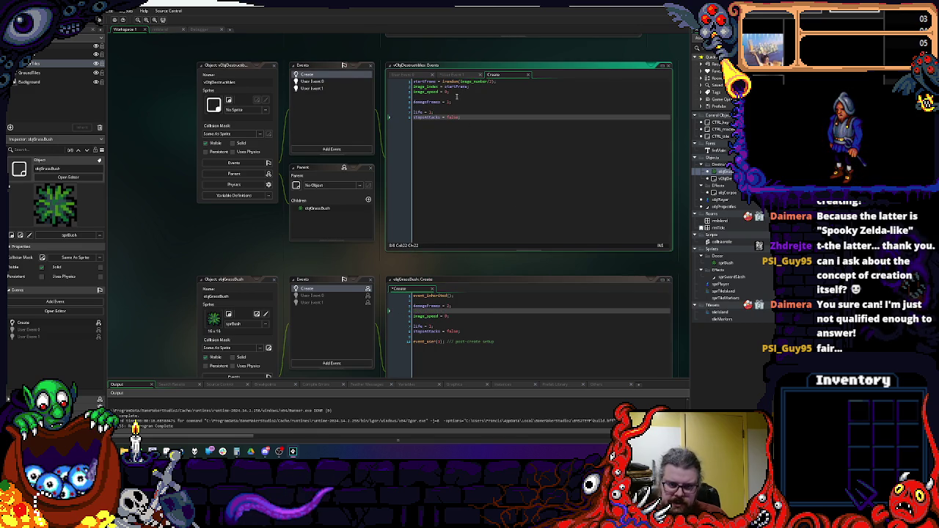
left_click(346, 82)
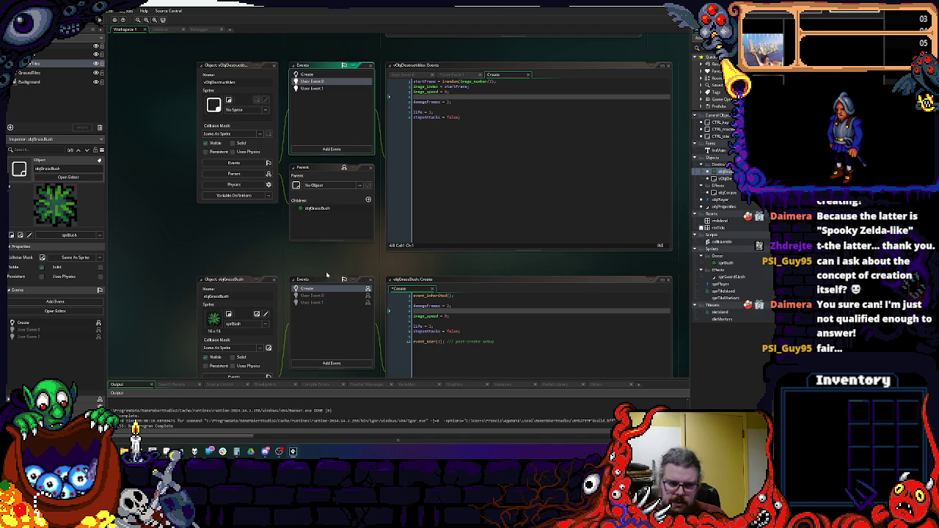
left_click(466, 311)
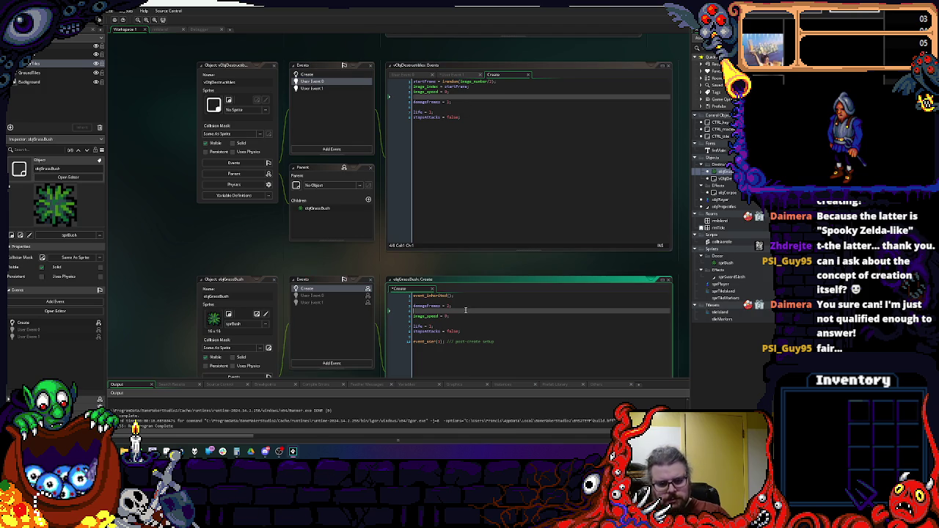
key("shift+Down")
key("shift+End")
key("BackSpace")
key("Delete")
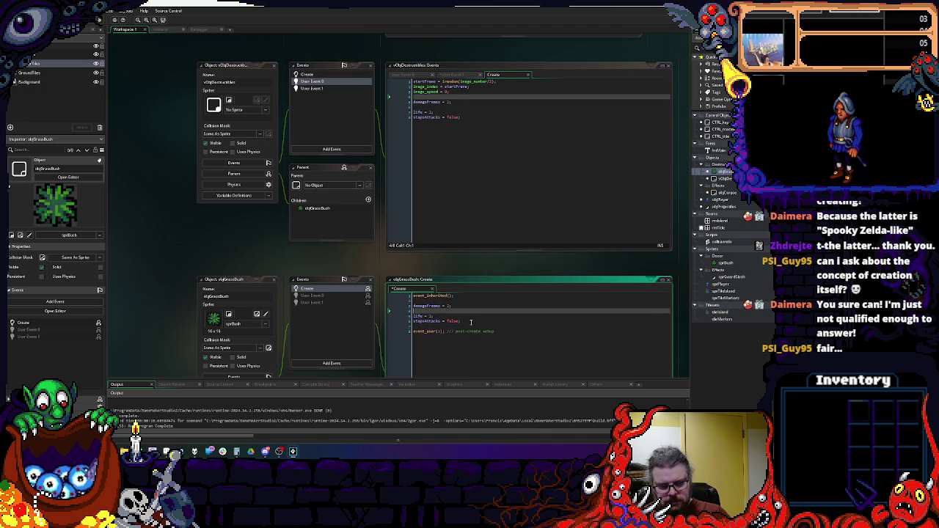
key("BackSpace")
left_click(497, 320)
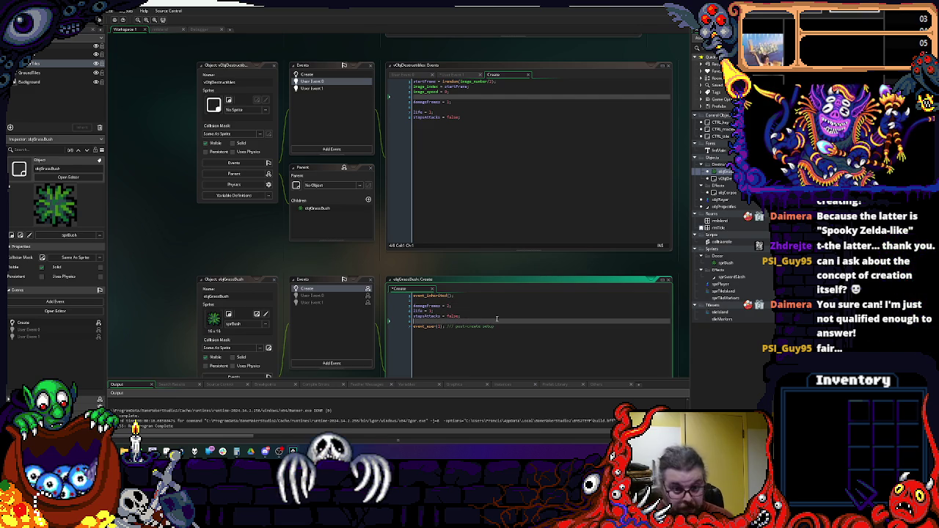
- Switch between the parent's User Event 0 and User Event 1 code to review them
left_click(337, 88)
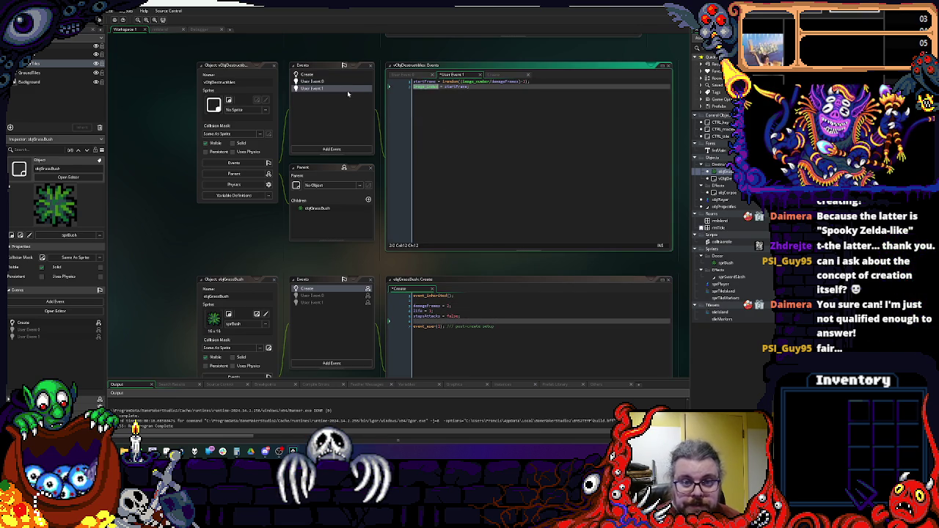
left_click(331, 82)
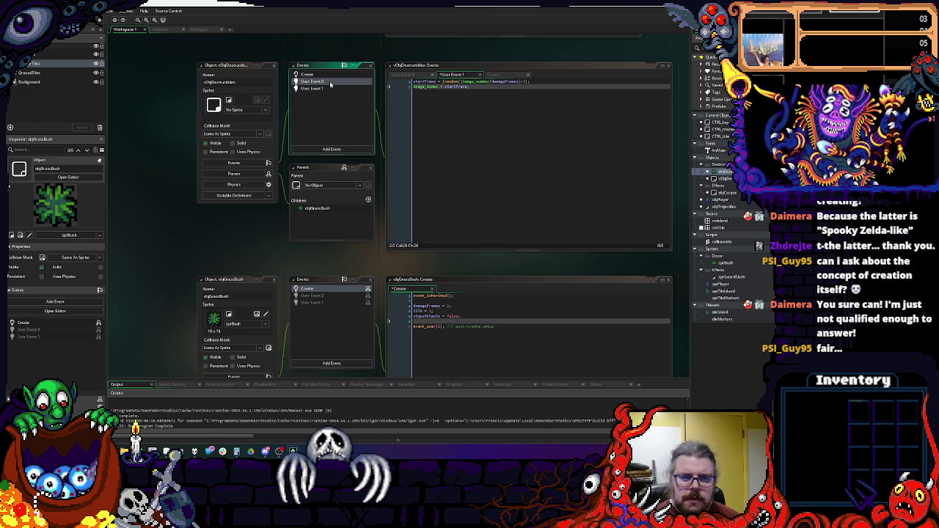
left_click(328, 88)
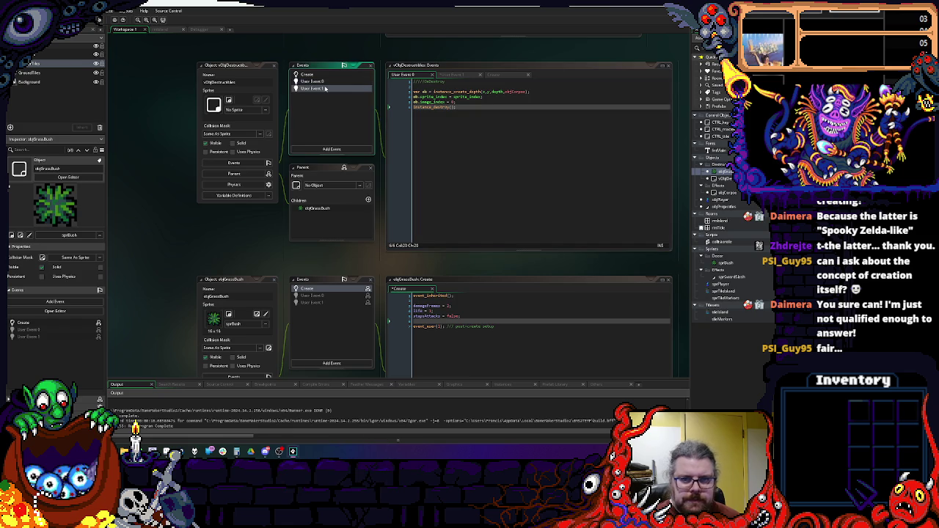
left_click(329, 82)
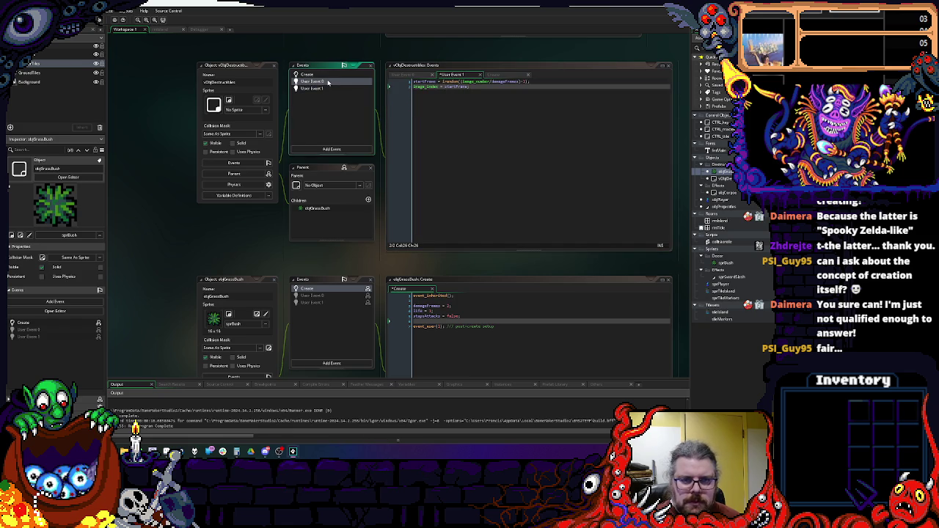
left_click(326, 88)
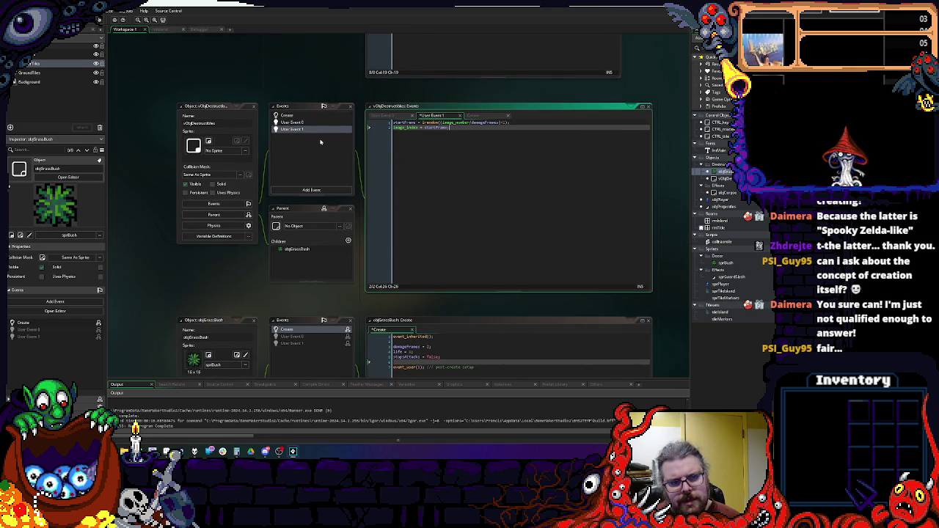
left_click(305, 123)
- Add lifeMax = 1; below life = 1 in the parent's Create event
double_click(305, 117)
left_click(436, 153)
key("Return")
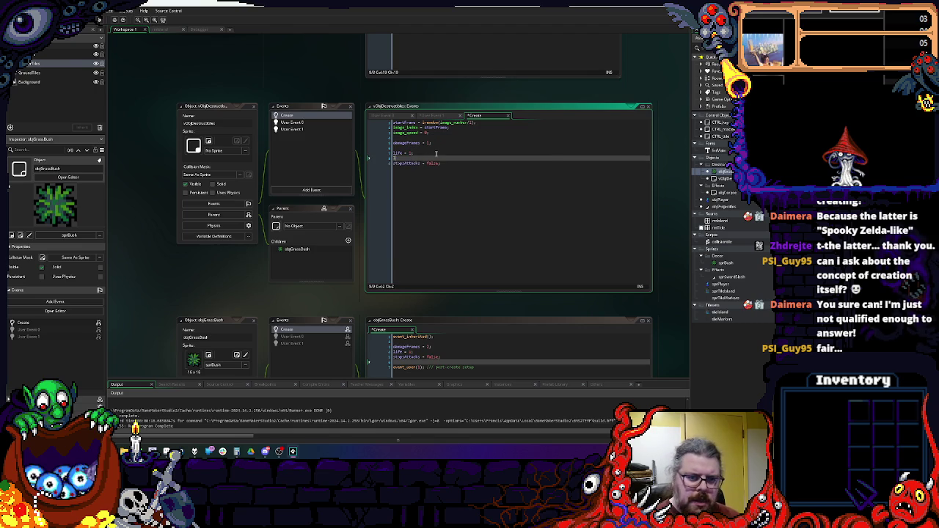
type("lifeMax")
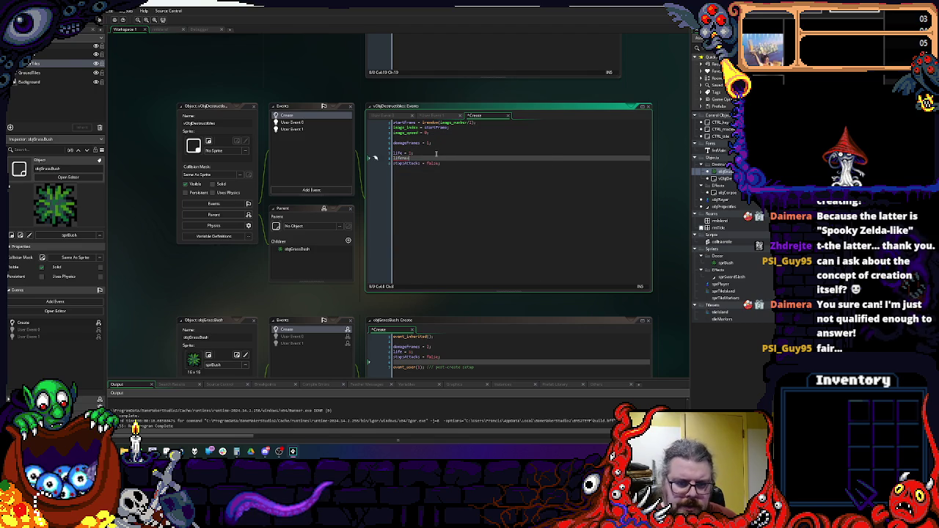
type(" = 1;")
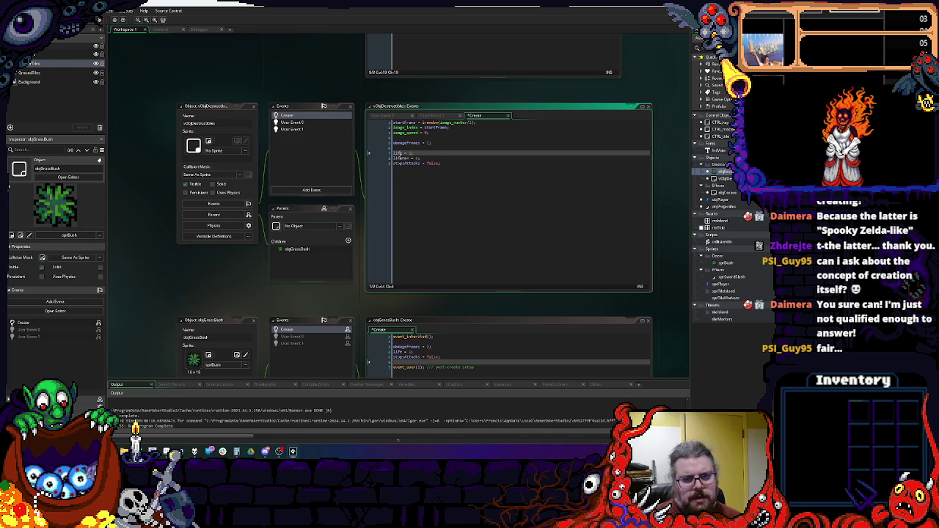
left_click(301, 122)
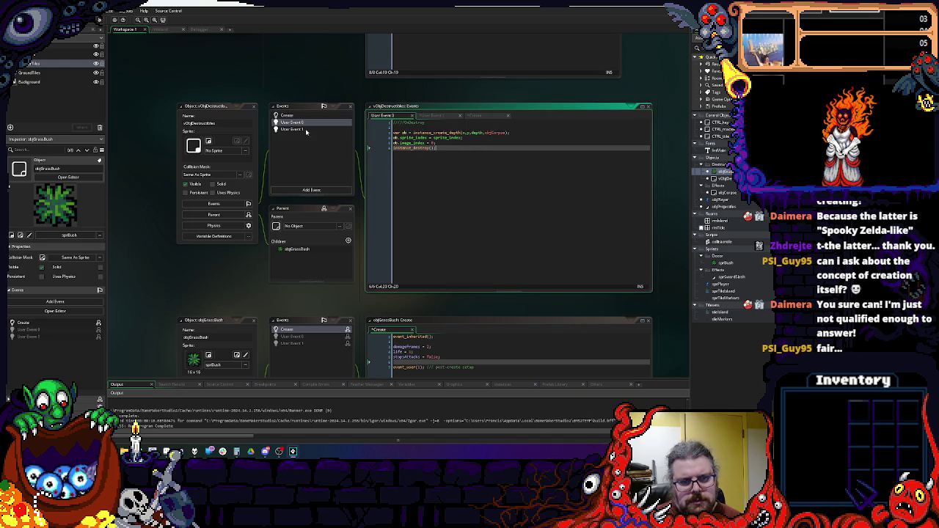
left_click(324, 192)
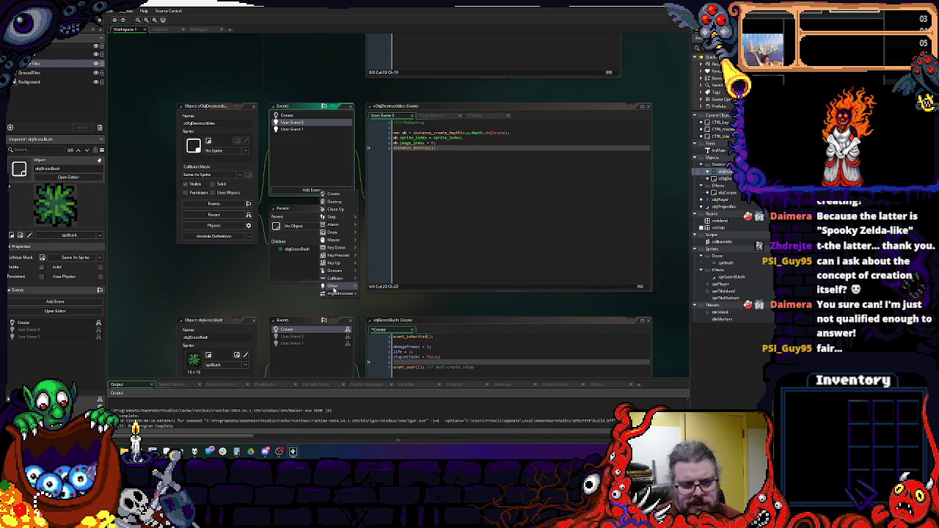
- Add User Event 2 to the parent object with a '//damagehit' comment and blank lines below
mouse_move(333, 289)
mouse_move(386, 365)
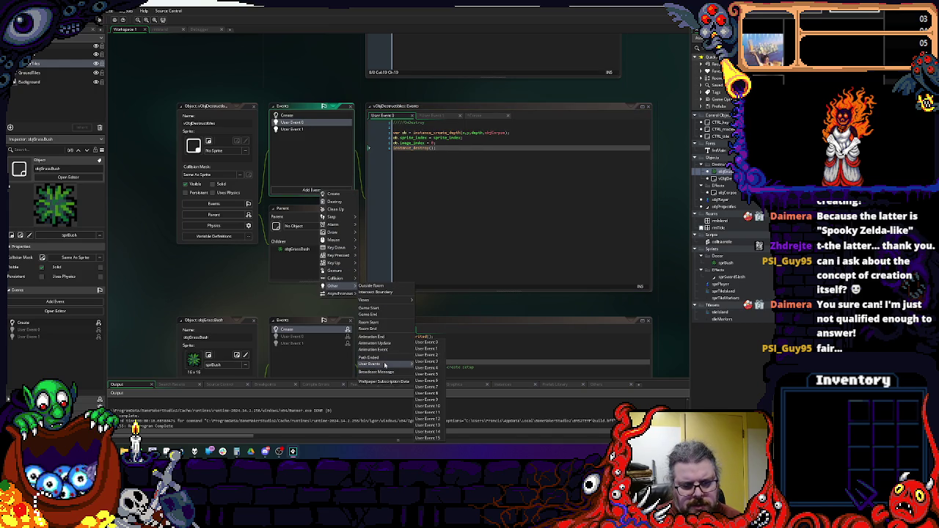
left_click(442, 356)
type("//")
type("damage")
type("hit")
key("Return")
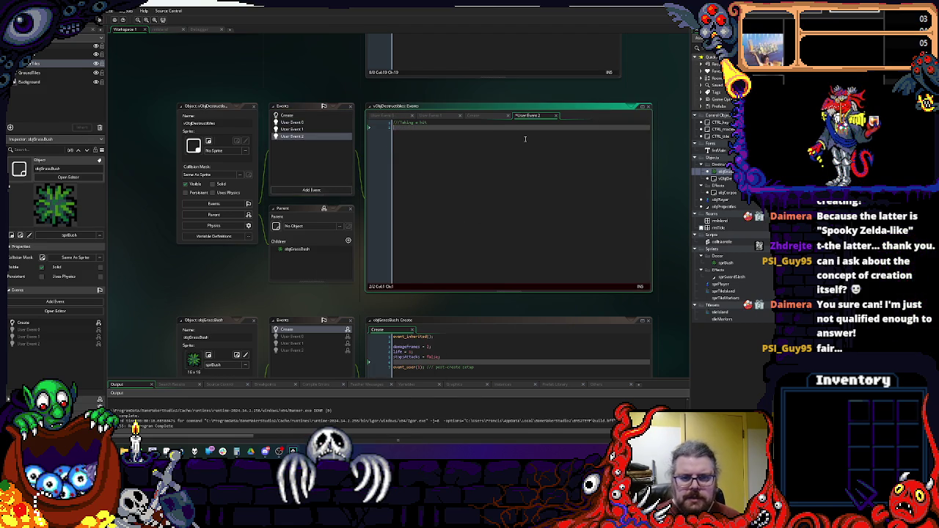
key("Return")
key("Return")
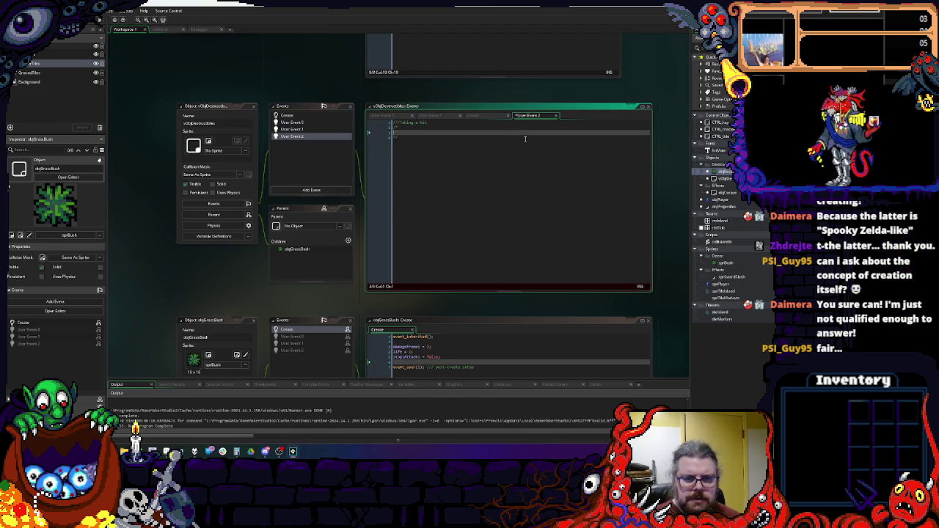
key("Return")
key("Return")
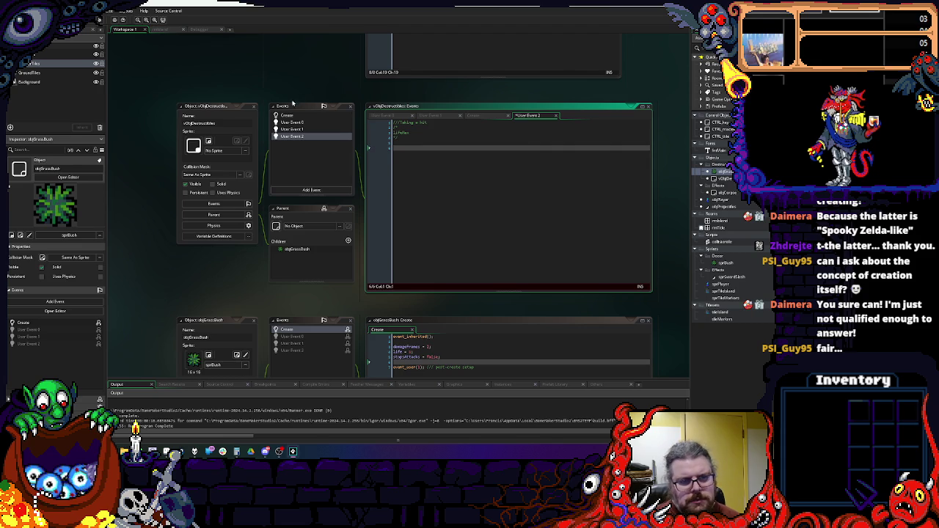
- Write 'image_index = startFrame', copying the variable name from the Create event
left_click(286, 115)
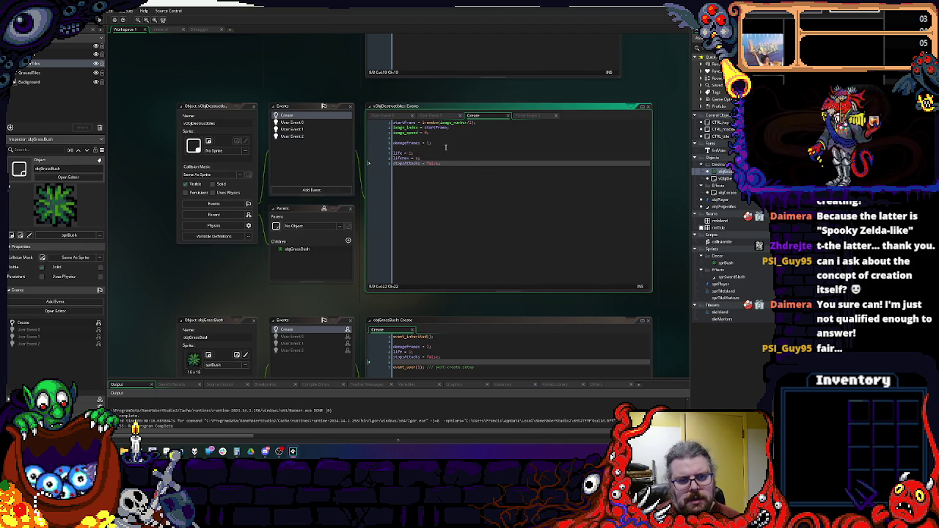
left_click(496, 122)
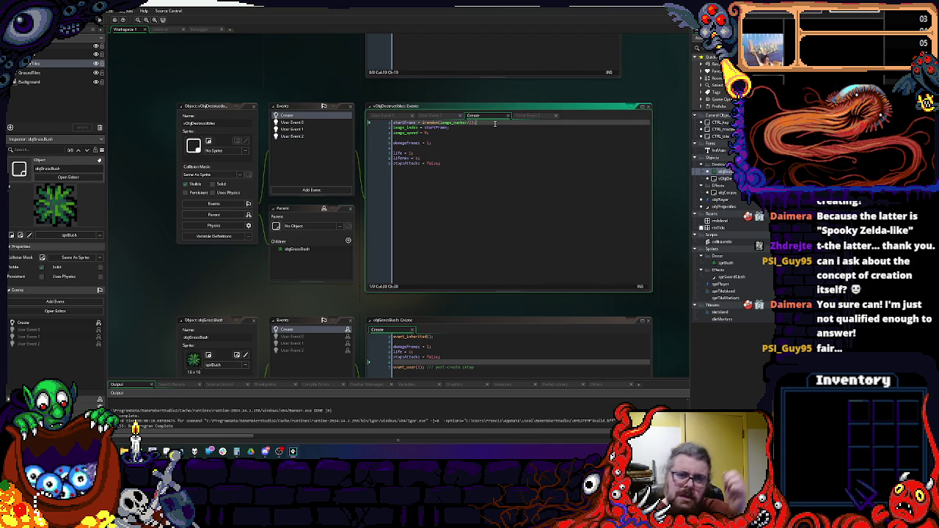
left_click(292, 136)
left_click(485, 156)
left_click(481, 143)
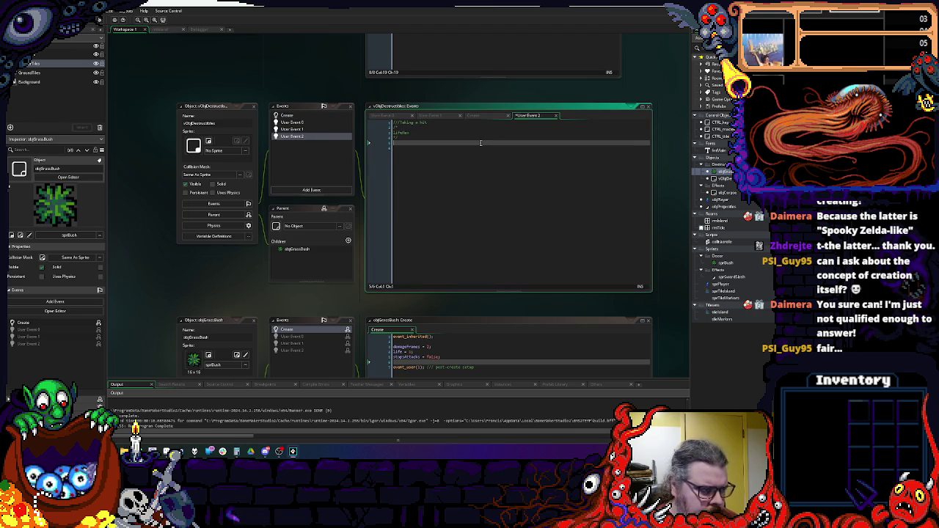
type("image_")
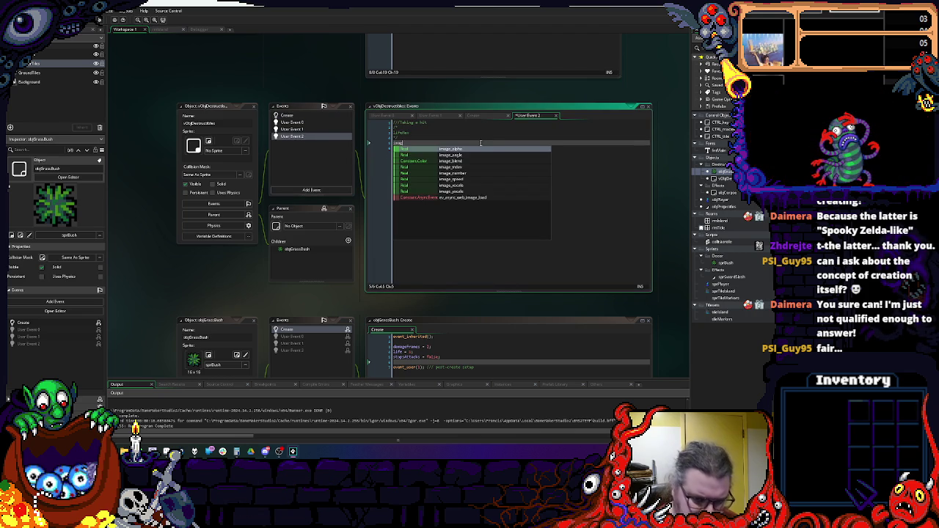
type("index =")
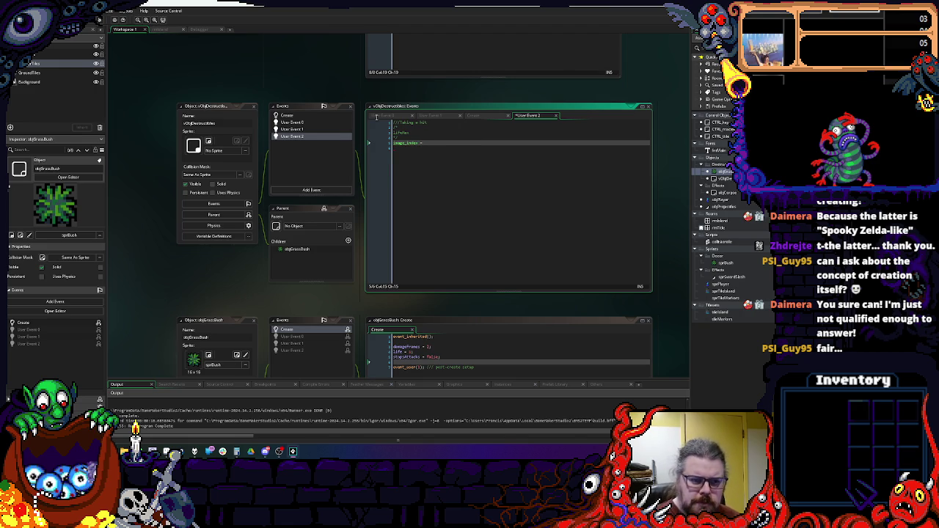
left_click(474, 115)
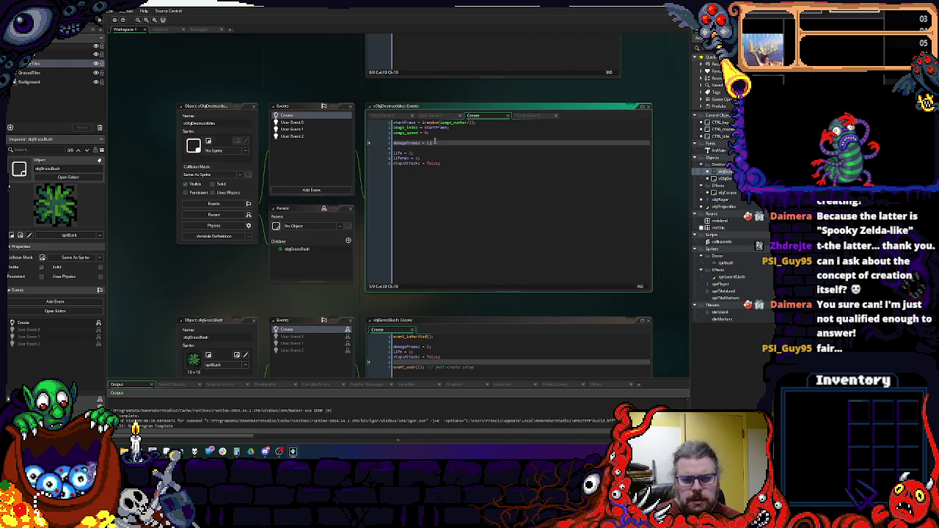
double_click(408, 142)
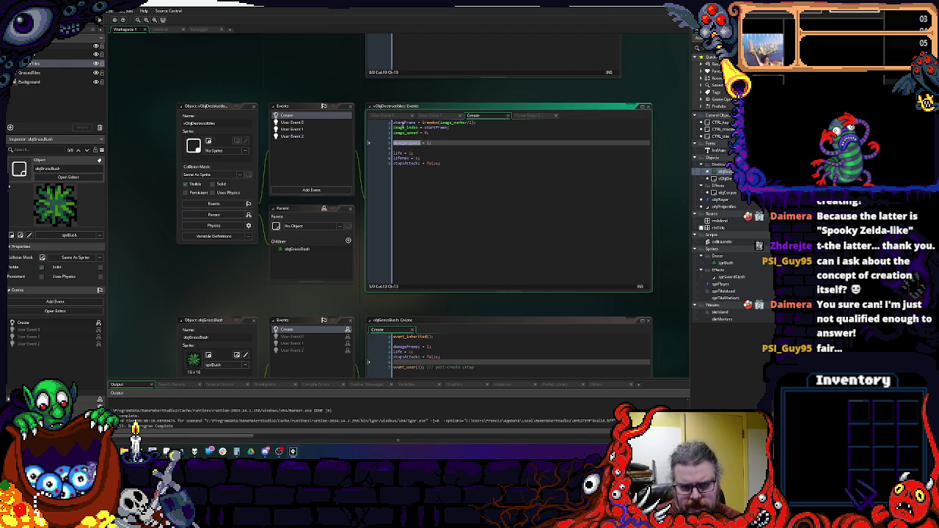
left_click(292, 136)
type("=")
type("startFrames")
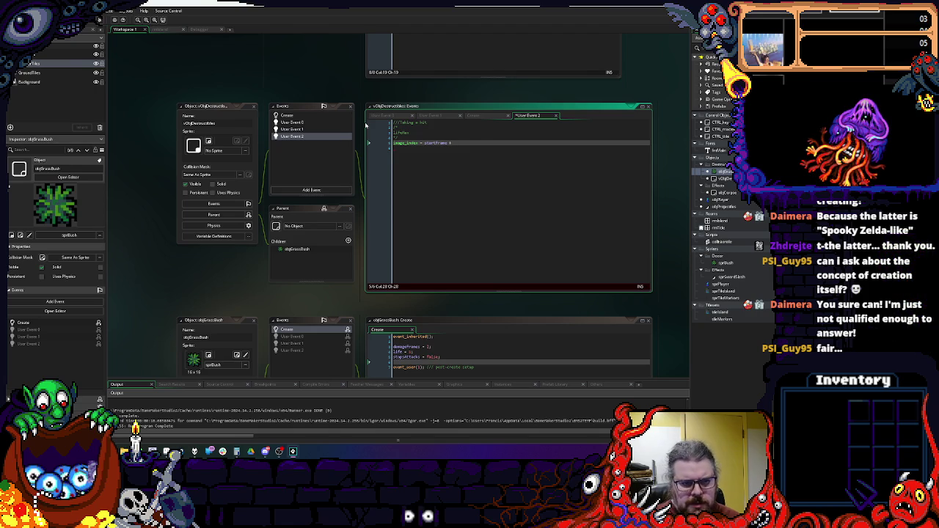
- Copy image_number/damageFrames from User Event 1, append it with '*', and add a line above
double_click(285, 115)
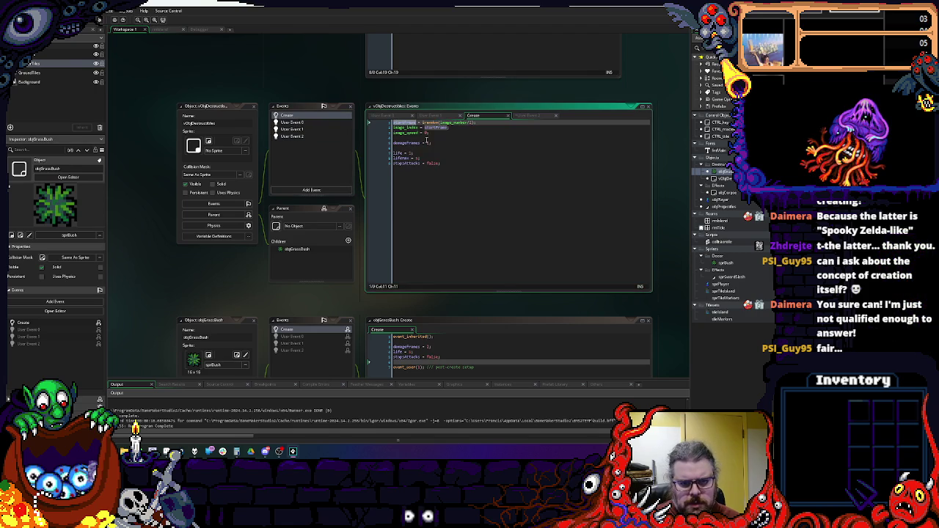
double_click(304, 129)
double_click(304, 129)
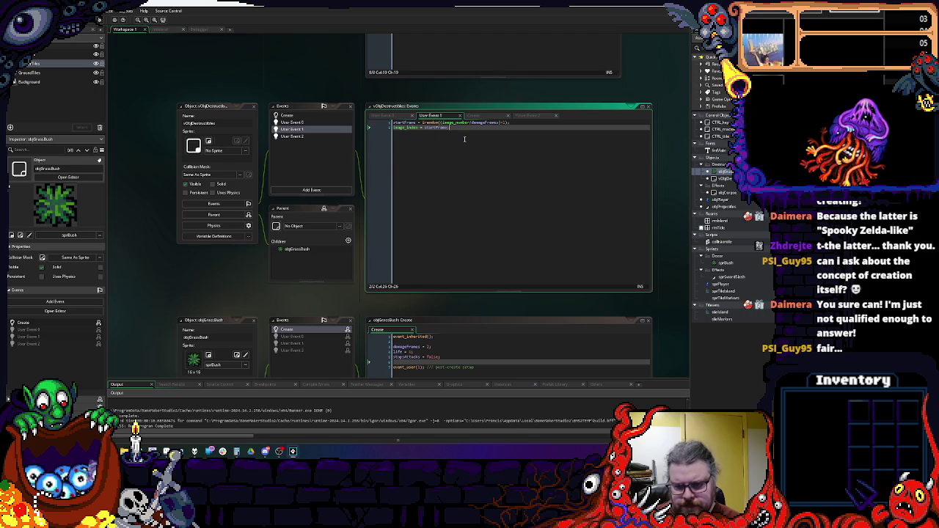
left_click_drag(440, 123, 507, 127)
left_click(480, 141)
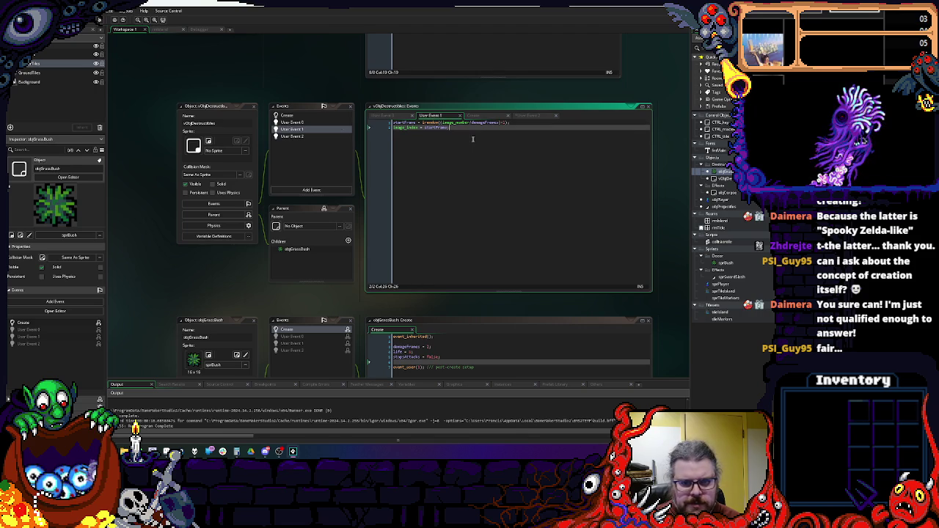
double_click(299, 137)
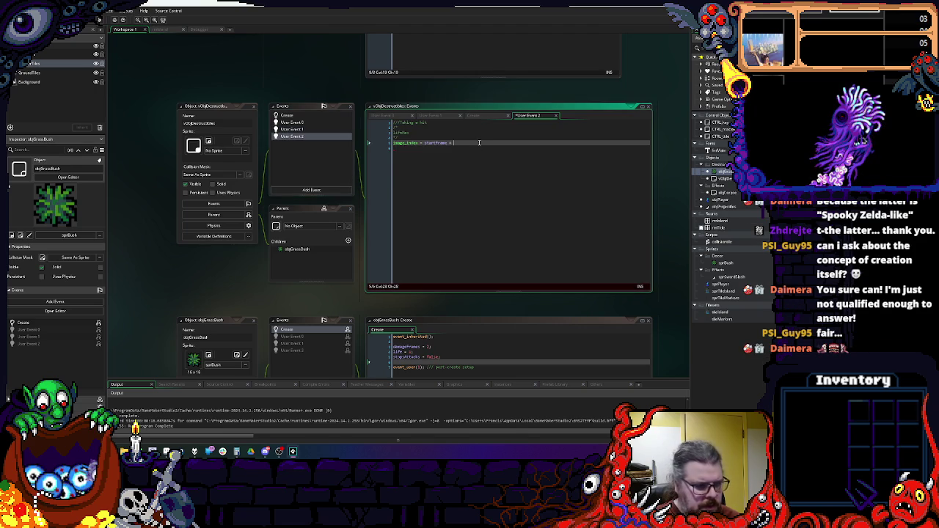
key("ctrl+v")
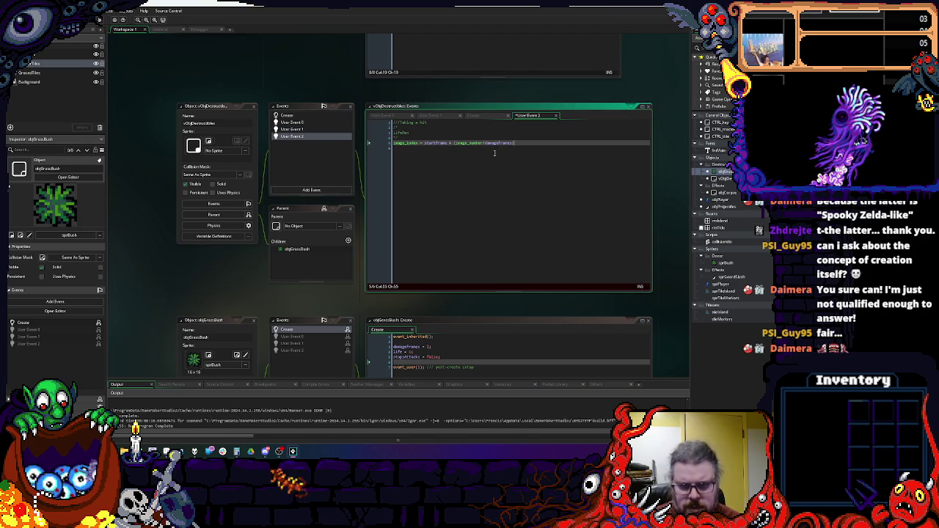
type("*")
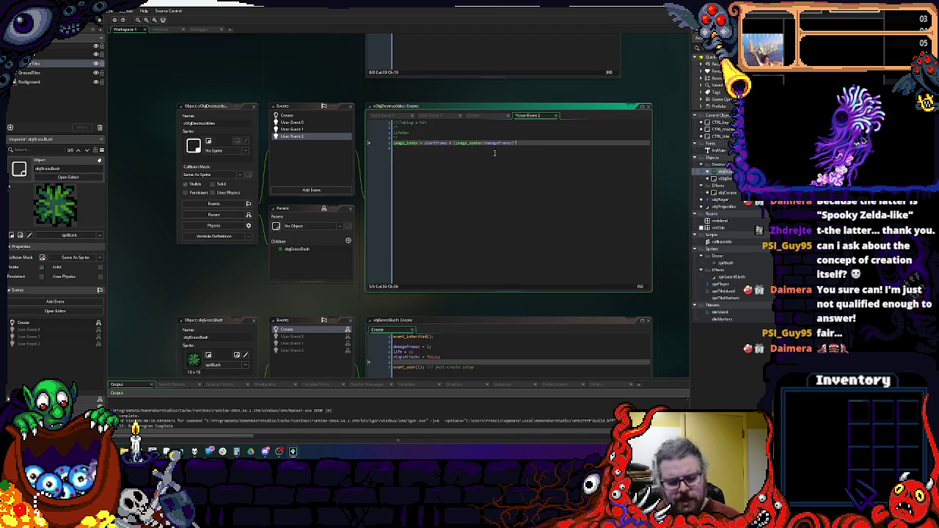
key("Up")
key("Return")
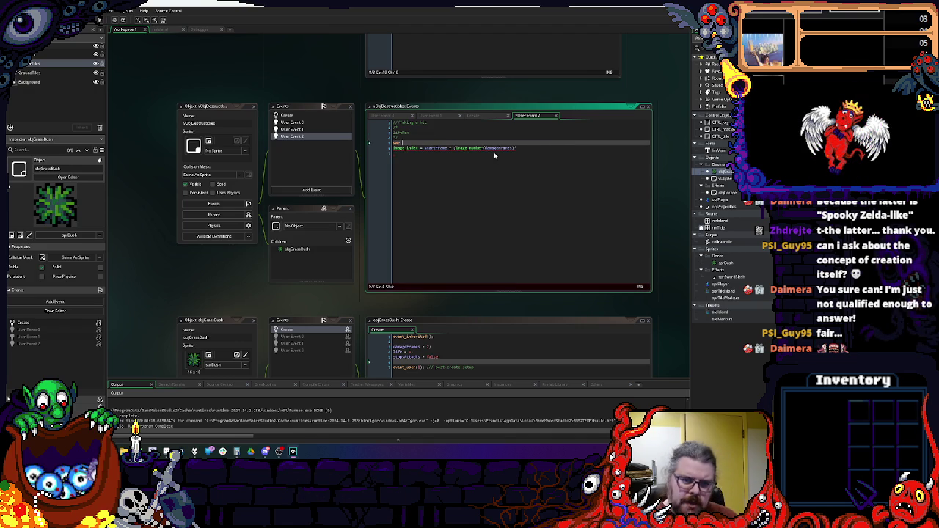
- Write the damageRatio line as life divided by lifeMax above the image_index line
type("damag")
type("eFa")
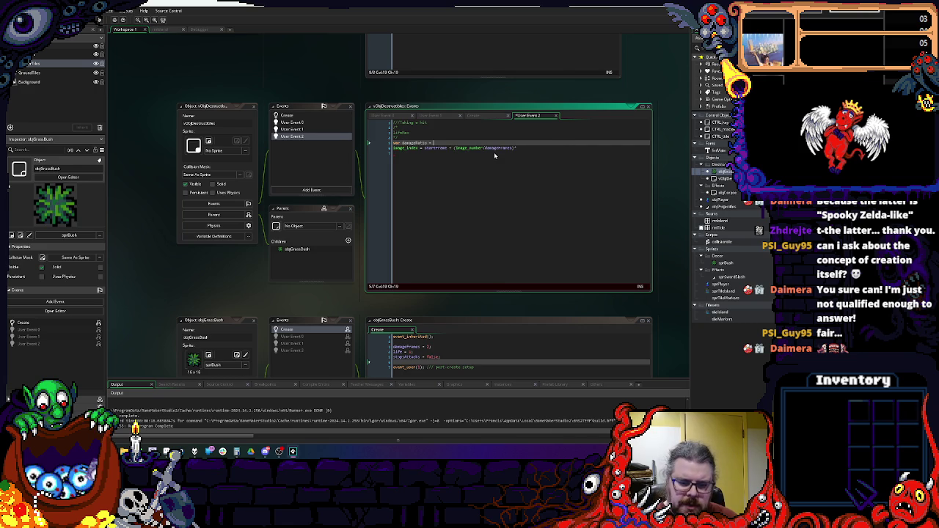
type("lif")
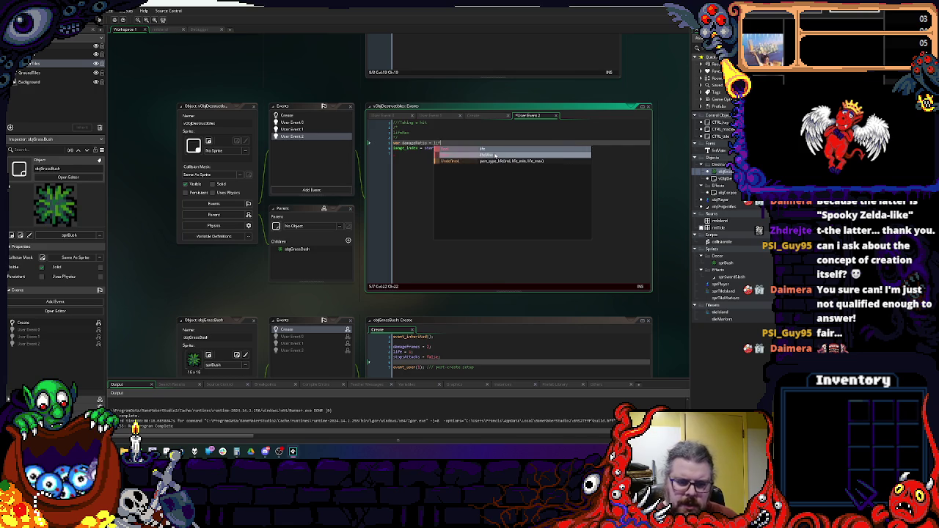
type("/lif")
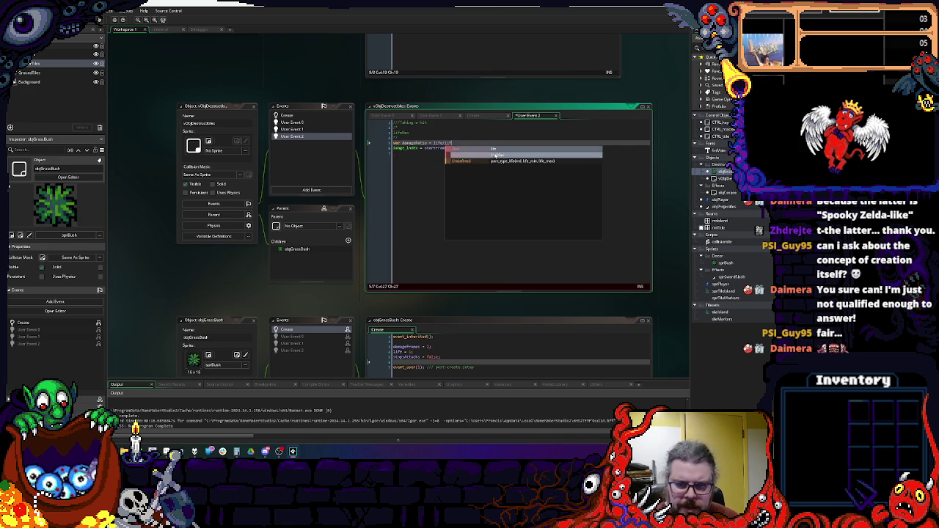
type("Max;")
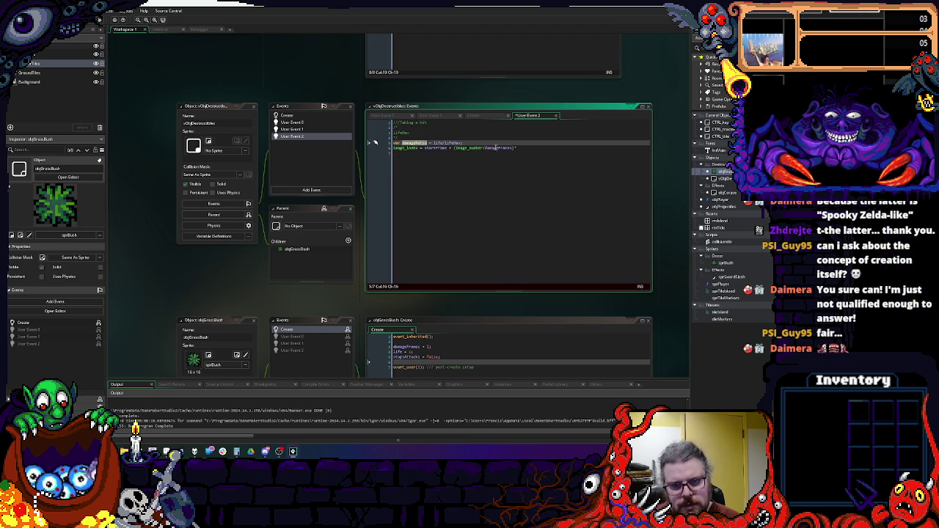
left_click(441, 148)
double_click(441, 147)
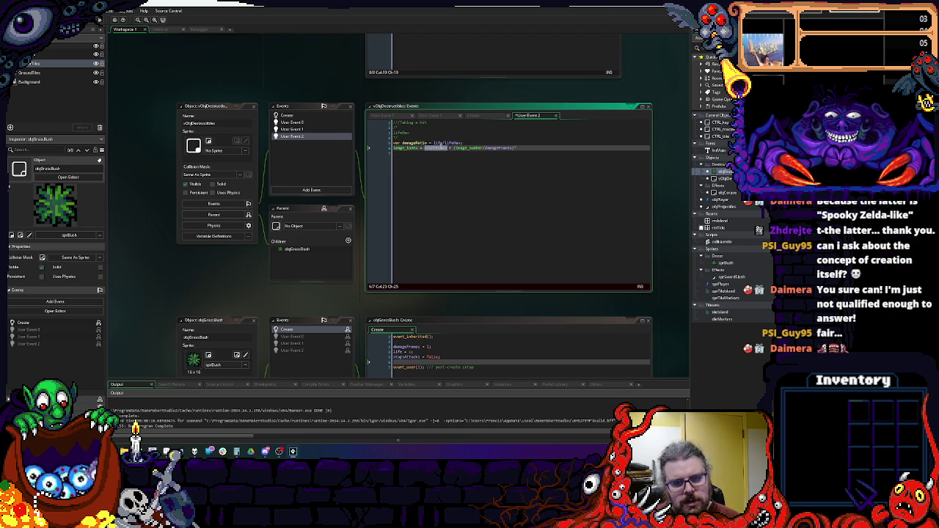
key("End")
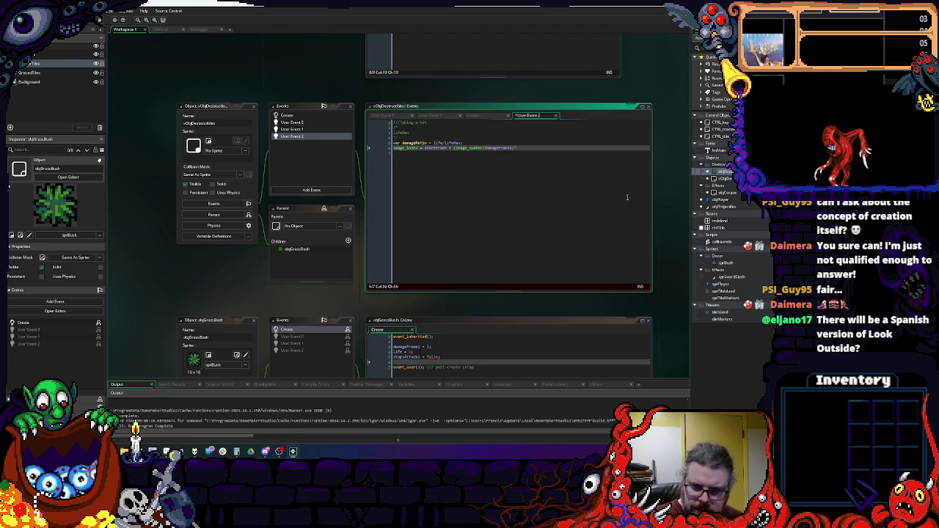
- Multiply the image_index frame-step expression by damageRatio and open a new line below damageRatio
double_click(494, 148)
left_click(492, 148)
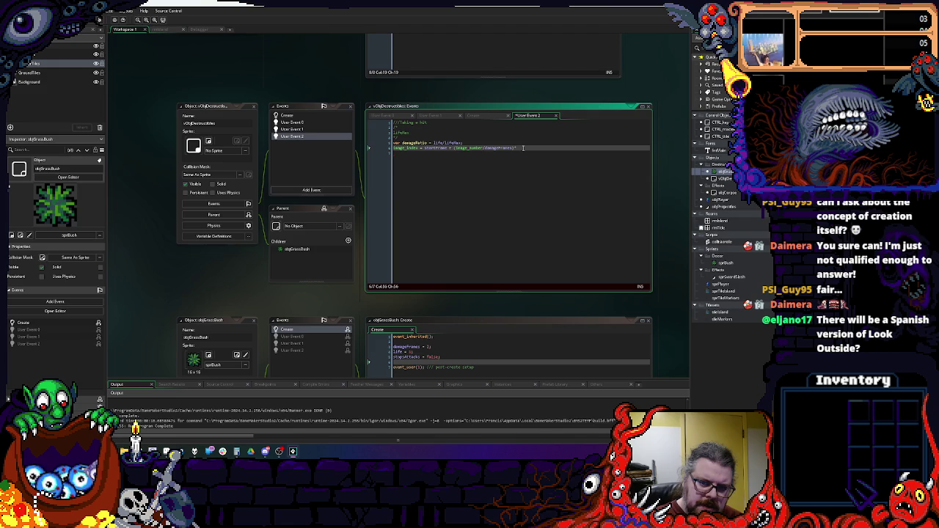
type("*damageRatio")
left_click(463, 148)
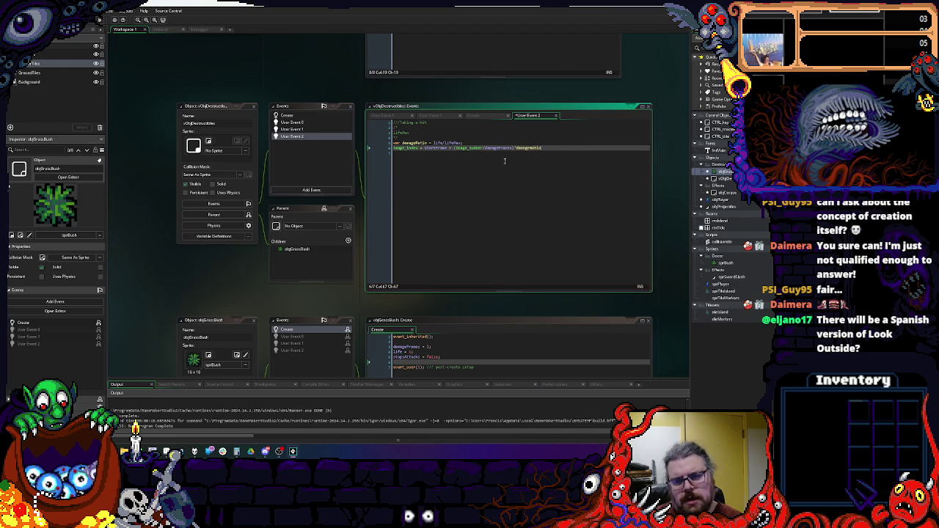
left_click_drag(514, 147, 457, 151)
left_click(477, 143)
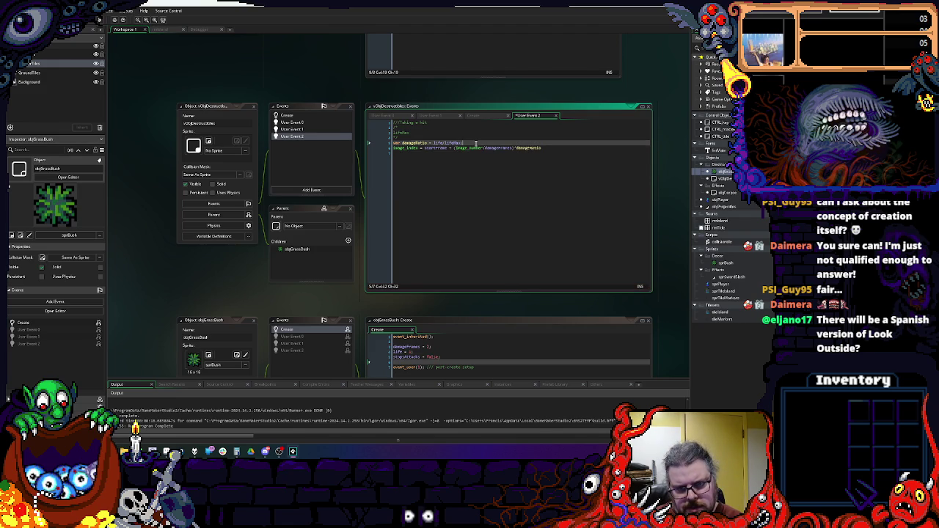
key("Return")
- Discard a half-typed variable and end the image_index line with a semicolon
type("var damag")
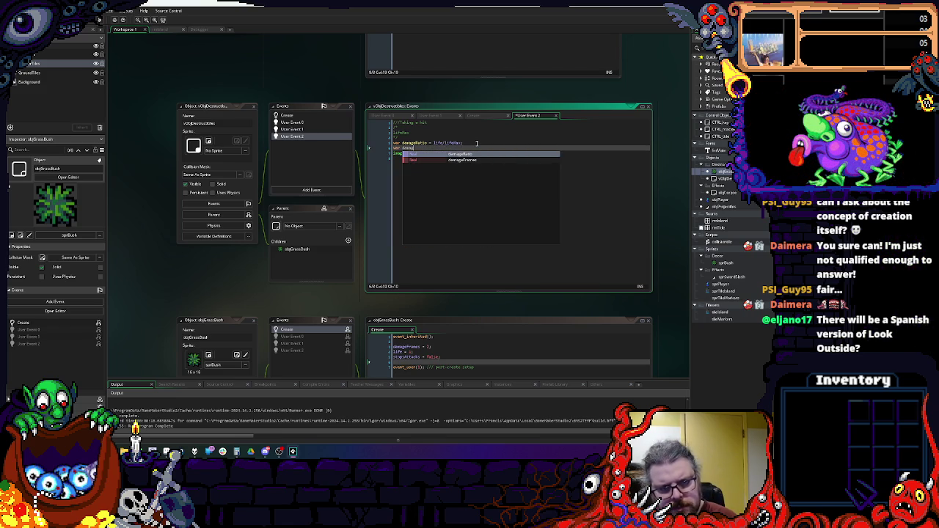
key("BackSpace")
key("BackSpace")
key("BackSpace")
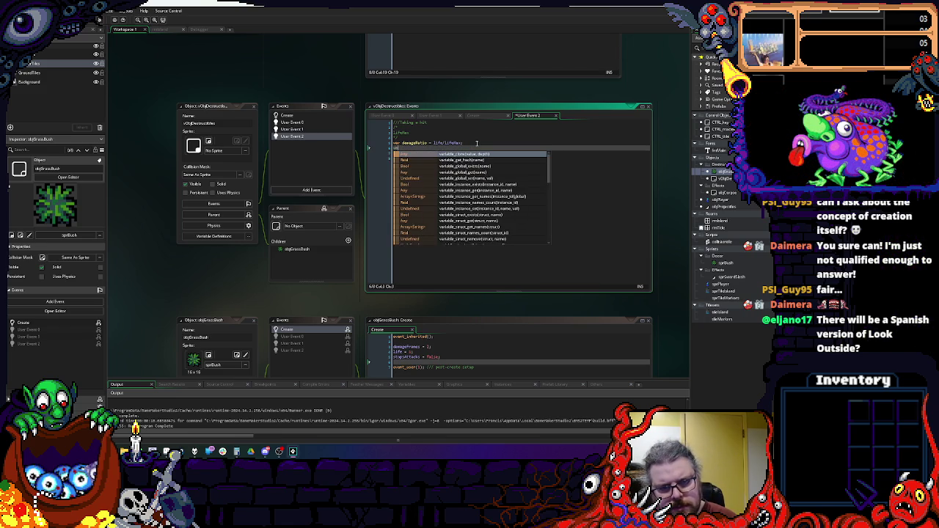
key("BackSpace")
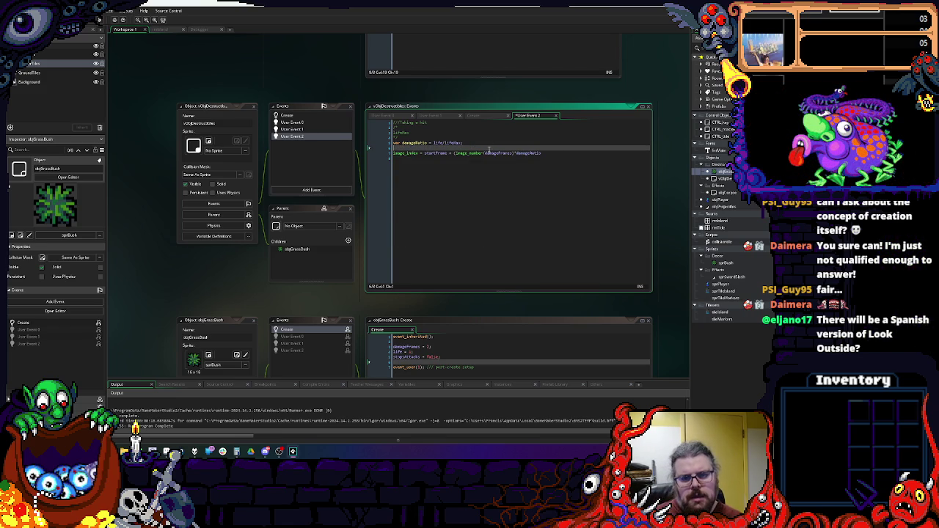
double_click(539, 154)
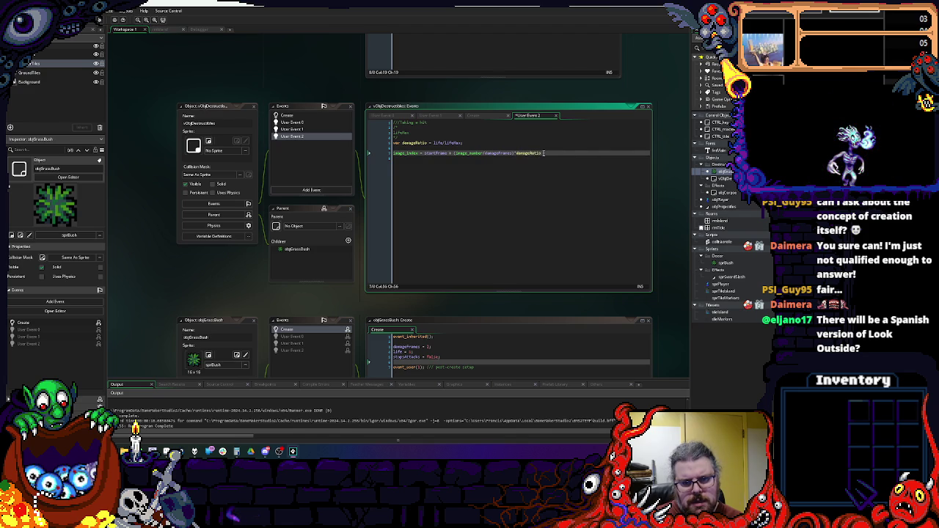
type(";")
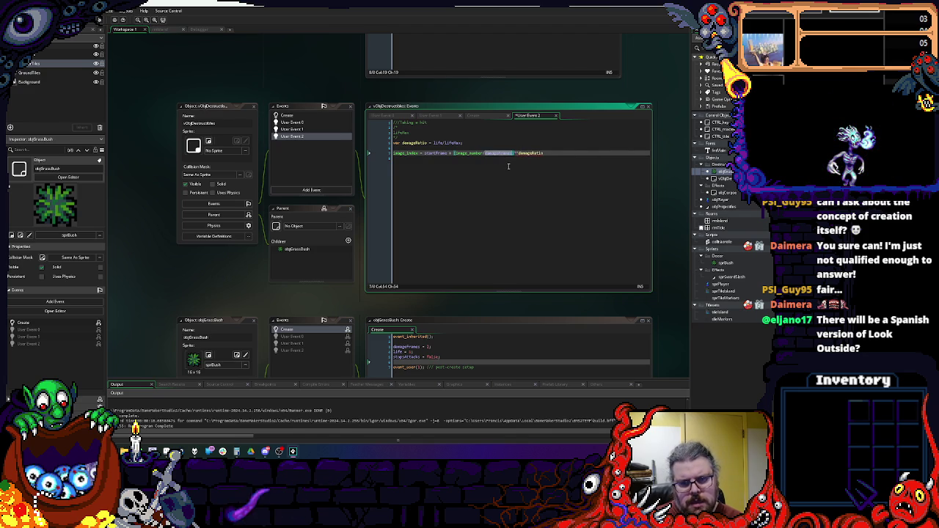
key("Return")
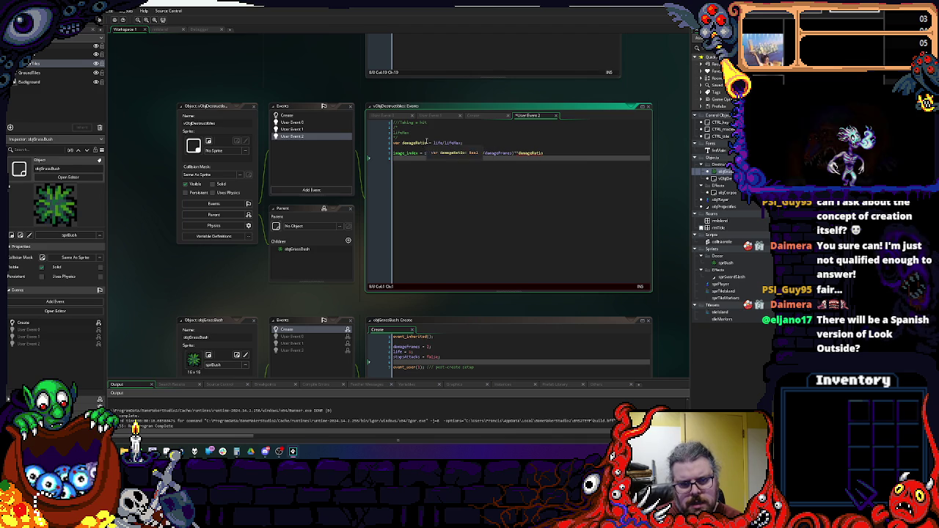
- Start a 'var damageInt' line and insert '*damageFrames*' into the image_index formula
left_click(486, 147)
type("var da")
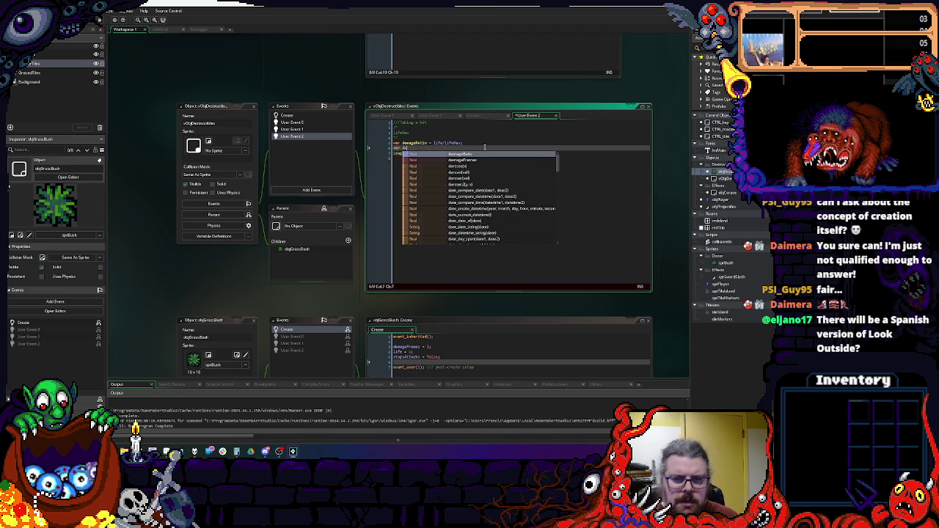
type("mageInter")
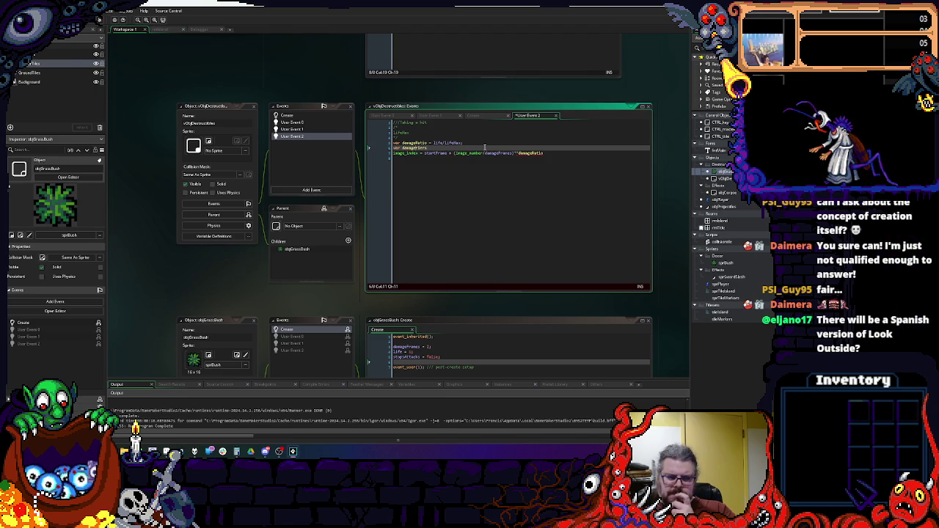
key("Down")
key("ctrl+Right")
key("ctrl+Right")
key("ctrl+Right")
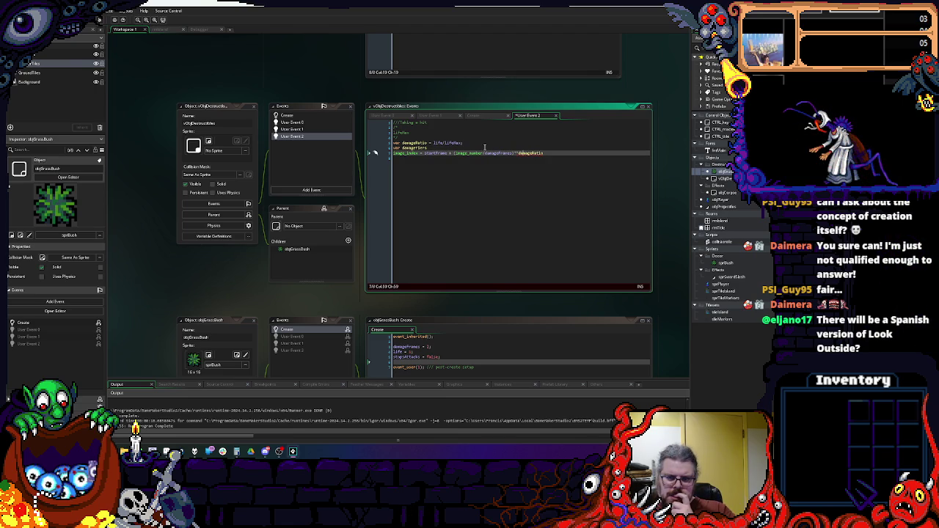
key("Delete")
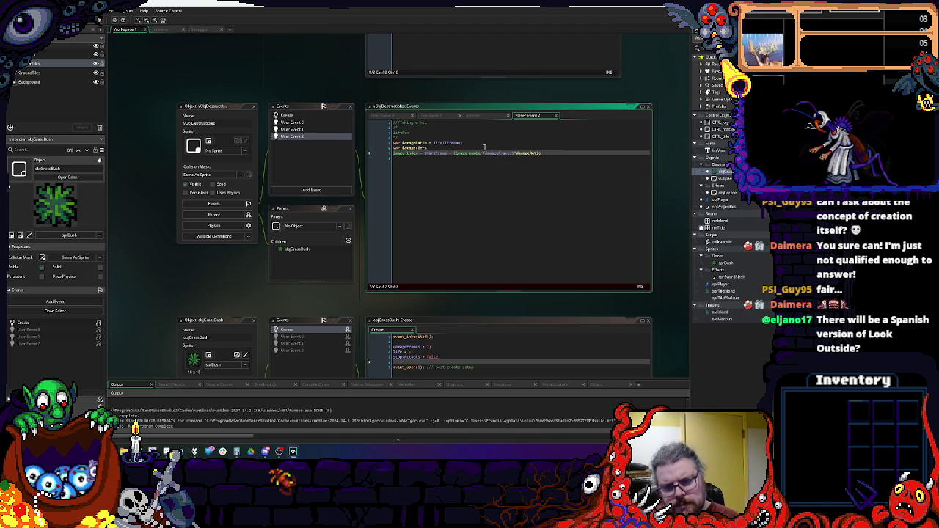
key("Right")
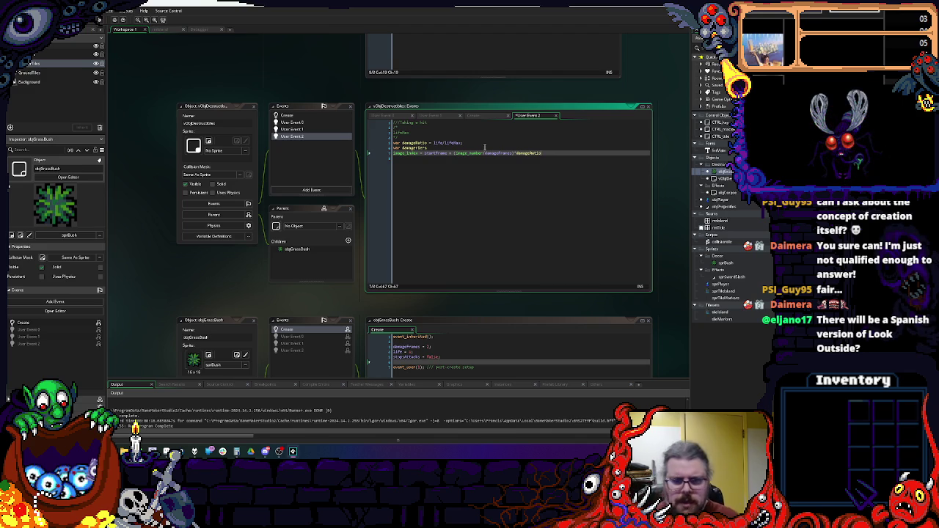
type("*damageFrames")
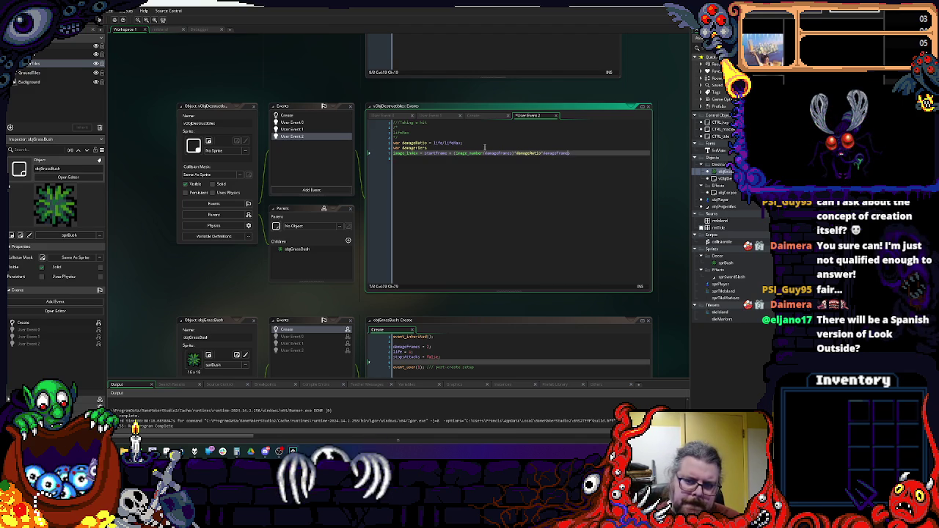
type("*")
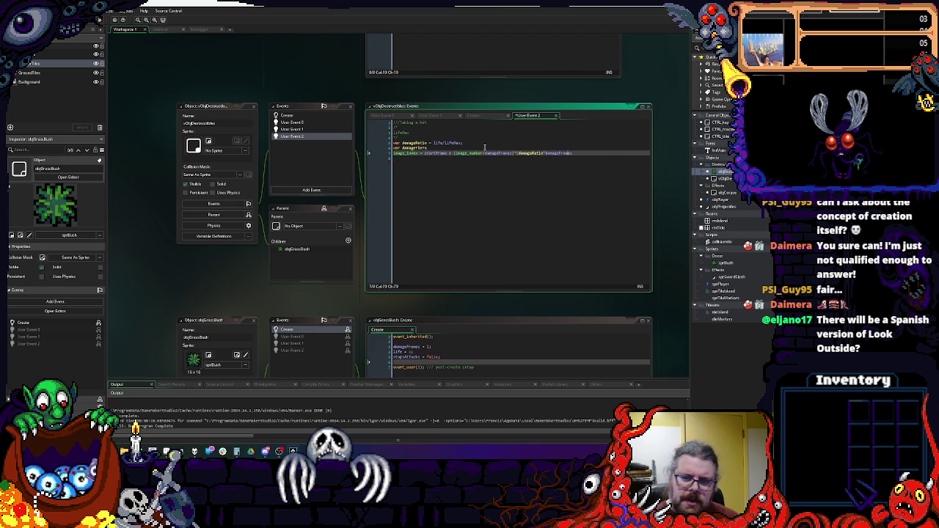
key("End")
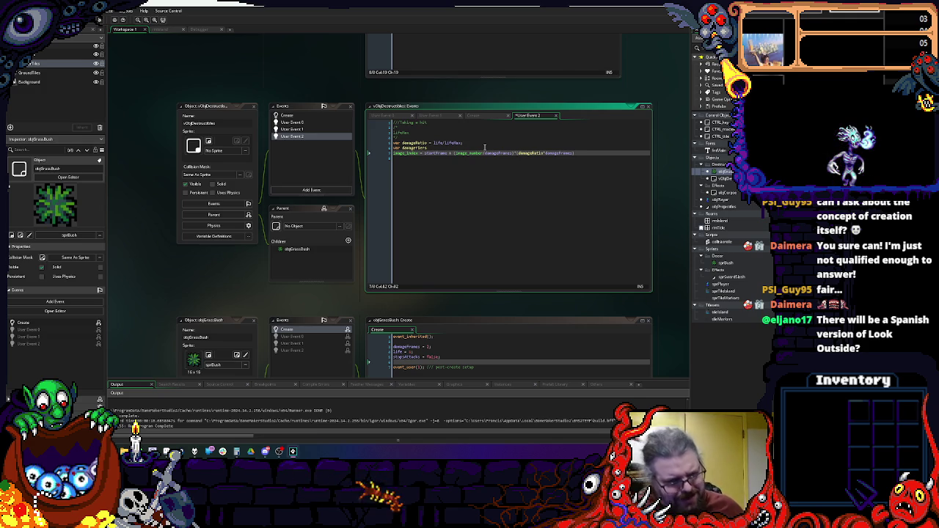
- Delete the unfinished damage variable declaration and bring up the BushGrass sprite in Aseprite
left_click_drag(432, 149, 394, 149)
key("BackSpace")
key("BackSpace")
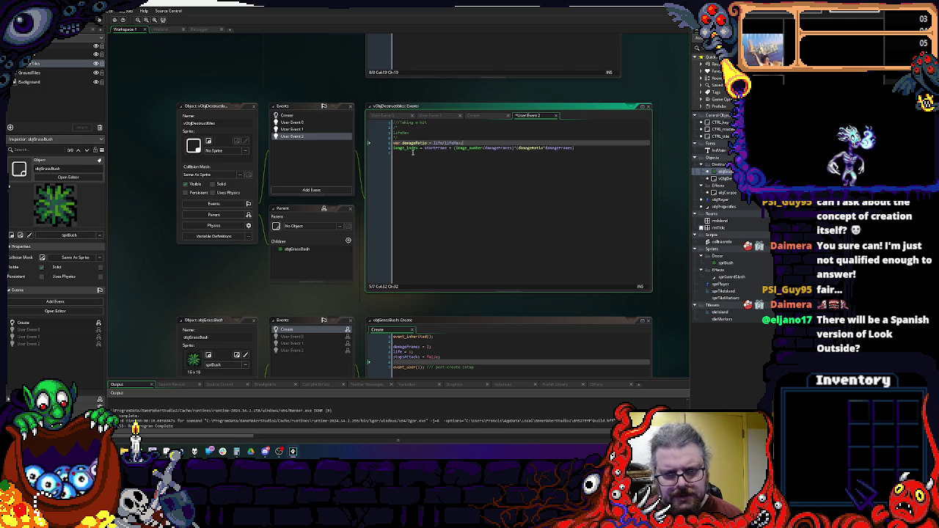
left_click(590, 146)
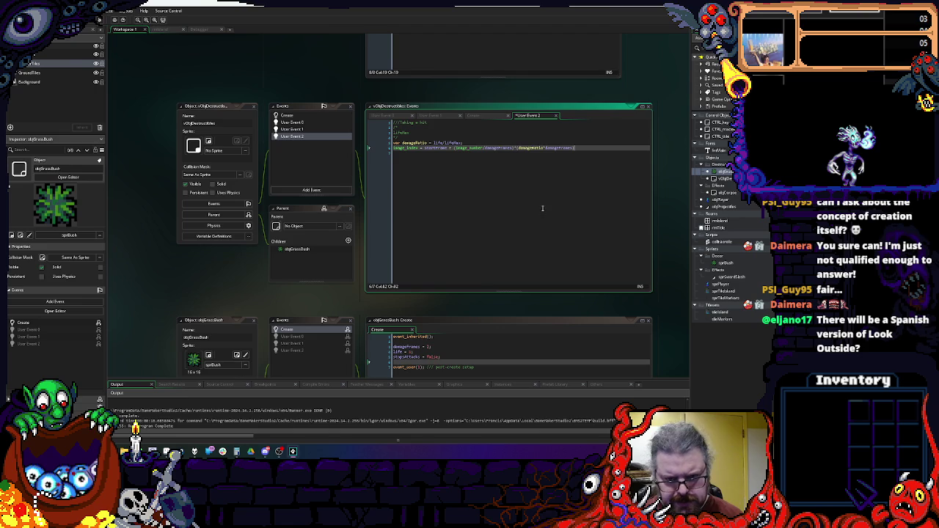
left_click(167, 451)
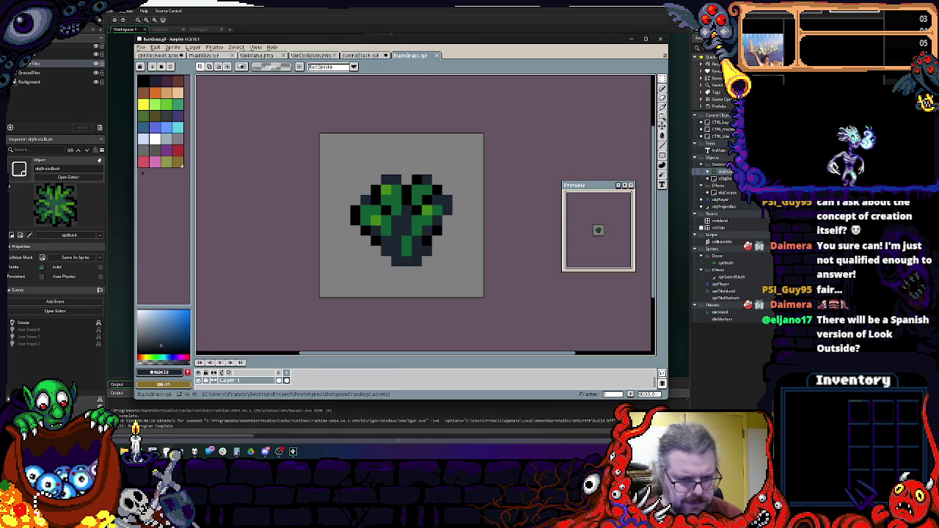
- Bring Calculator, still showing 4 ÷ 2 = 2, over GameMaker and move it lower left
left_click(293, 451)
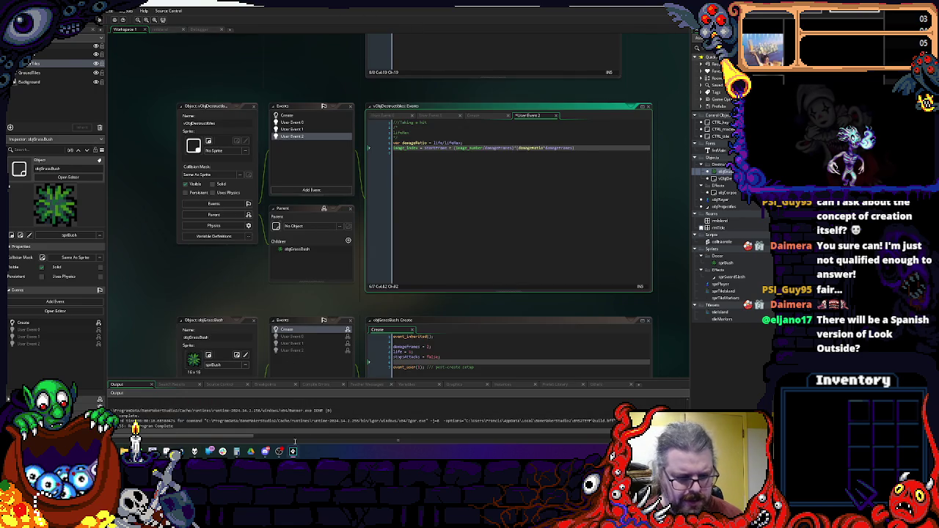
left_click(237, 452)
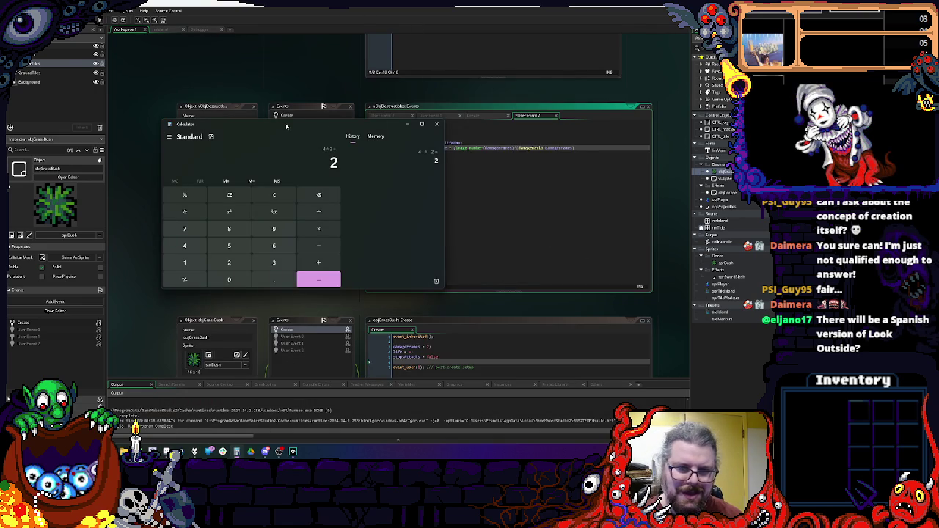
mouse_move(287, 136)
left_mouse_down()
mouse_move(223, 234)
mouse_move(313, 217)
mouse_move(437, 271)
mouse_move(251, 206)
left_mouse_up()
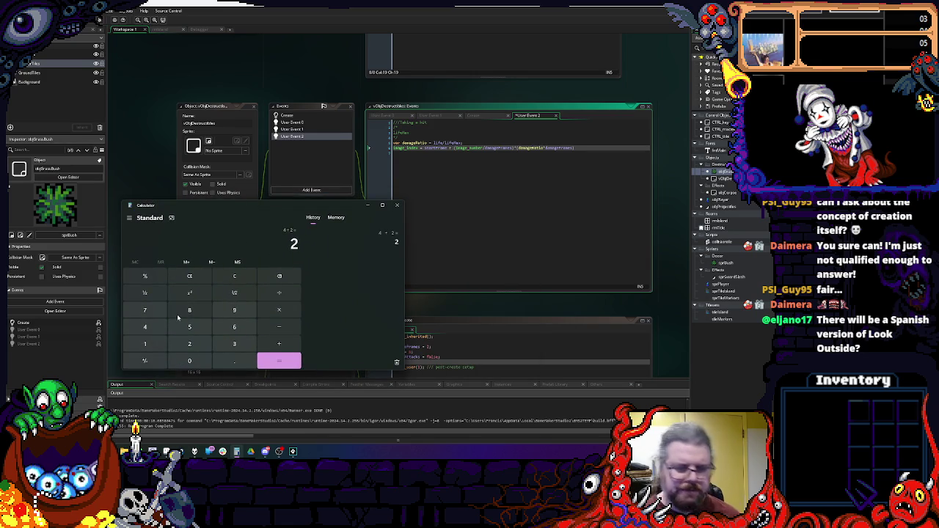
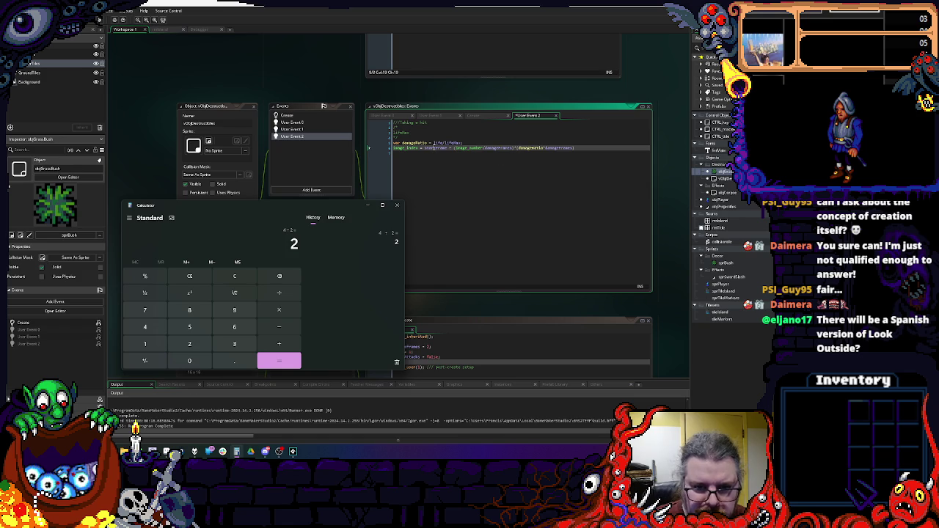
- In Calculator, compute 5 × 3 = 15, then divide by 3 to get 5
mouse_move(434, 148)
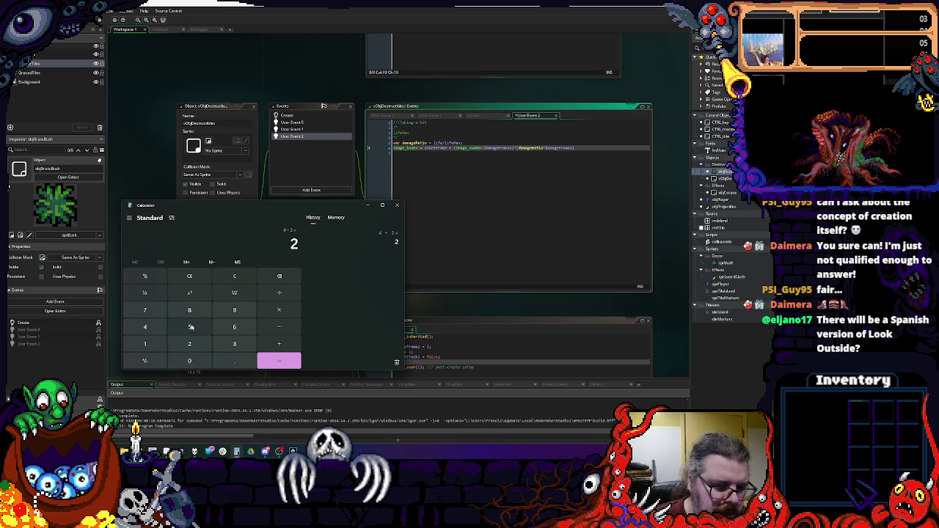
left_click(191, 327)
left_click(279, 309)
left_click(235, 344)
left_click(280, 361)
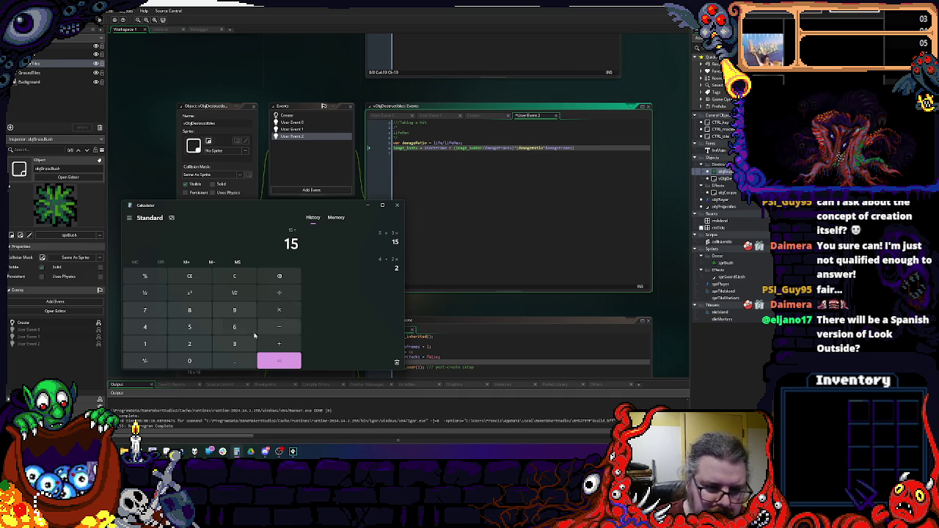
left_click(233, 344)
left_click(280, 363)
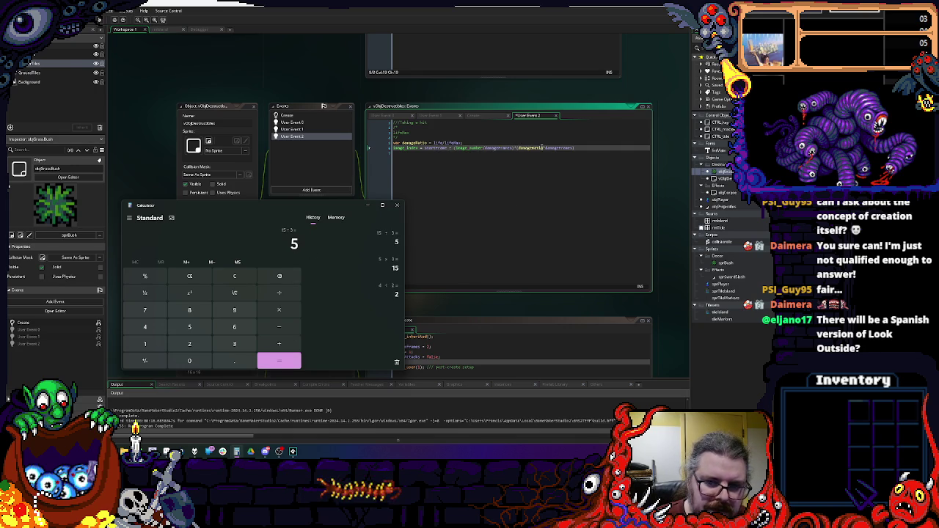
mouse_move(542, 148)
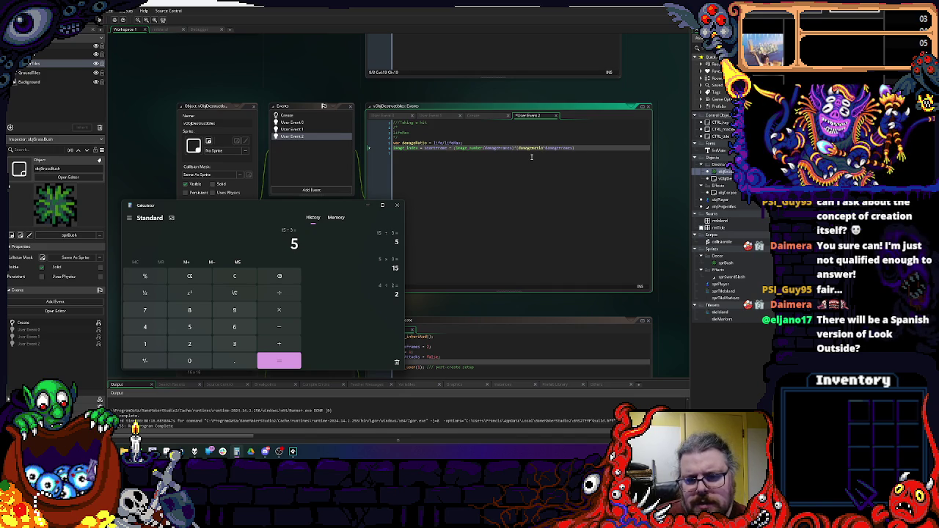
- Add 'variants = 4;' below the damageFrames line in the destructible's Create event
left_click(306, 118)
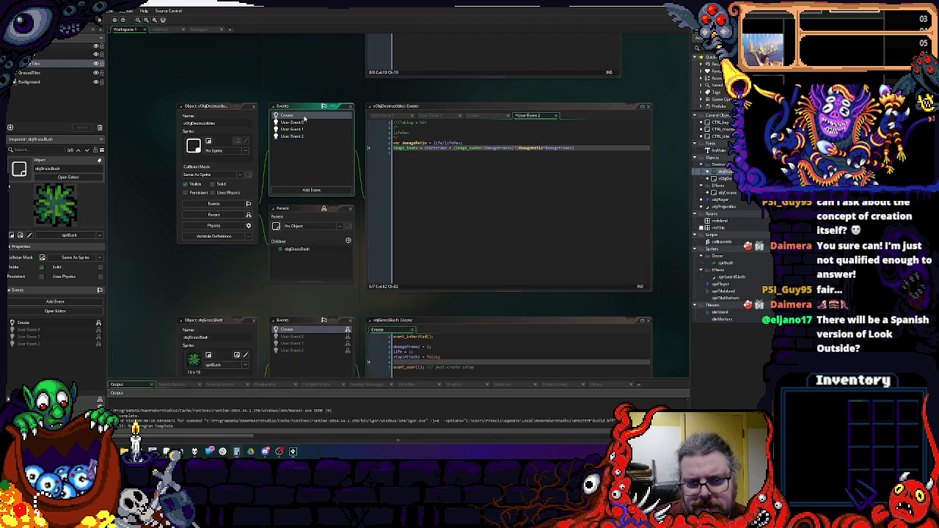
left_click(483, 161)
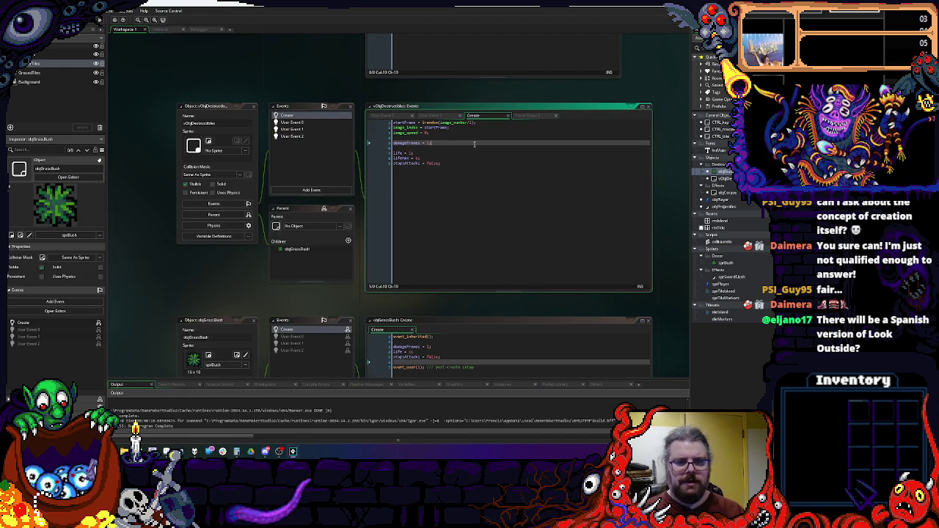
left_click(475, 143)
key("Return")
type("var")
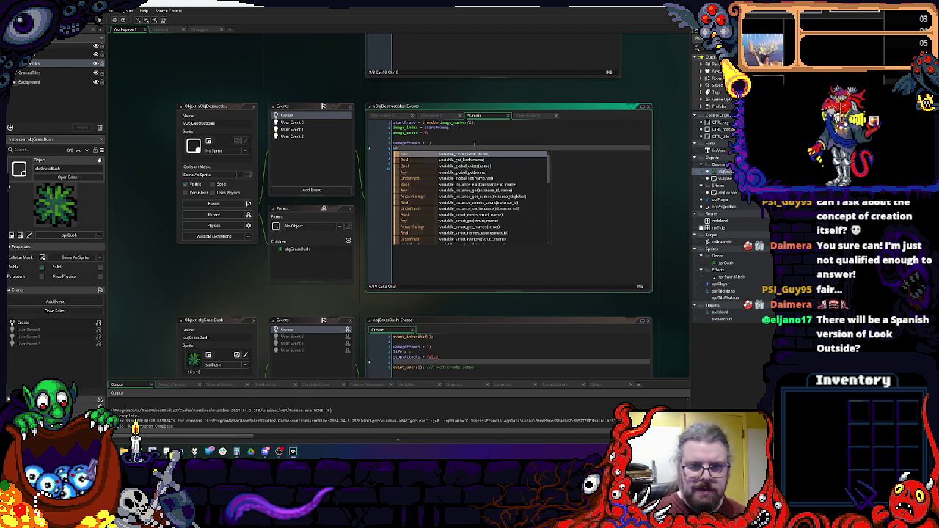
type("iants = 4")
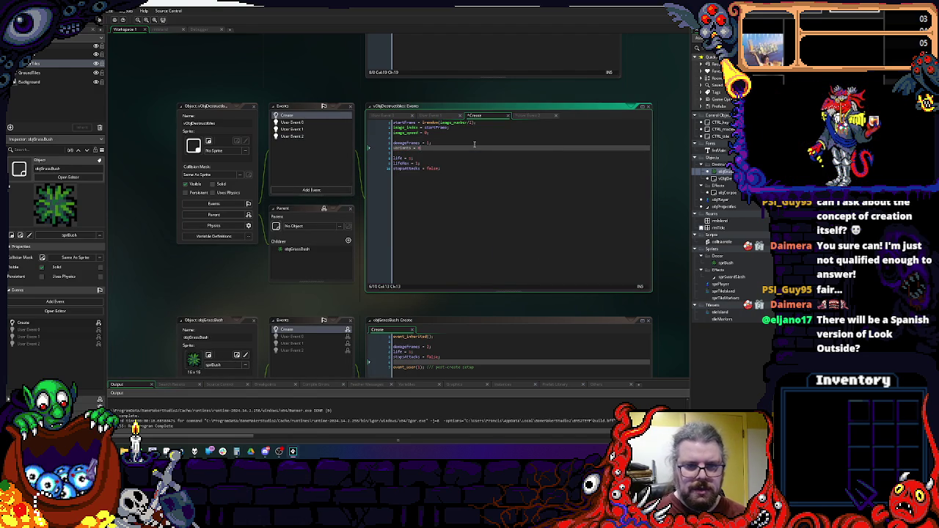
type(";")
- Make User Event 1 begin with 'variants = image_number div damageFrames;'
left_click(308, 130)
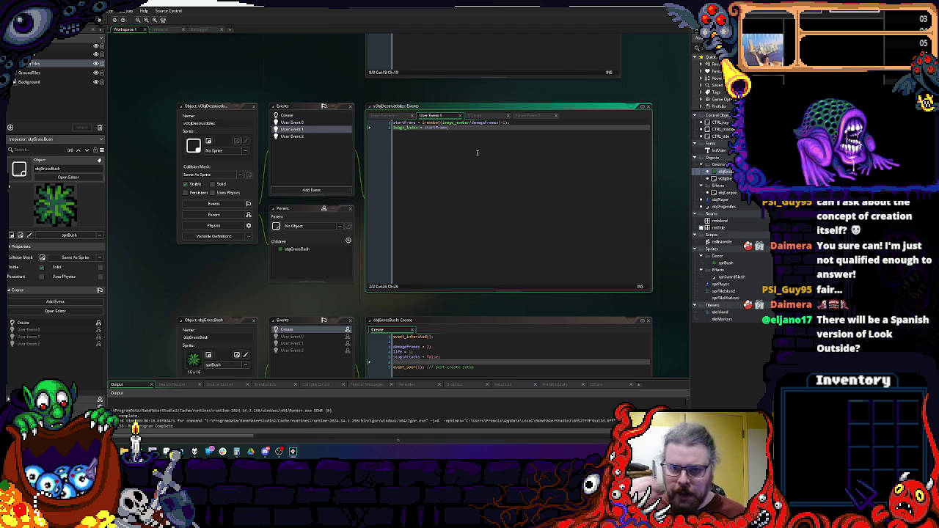
left_click(394, 123)
key("Return")
key("Up")
type("variants")
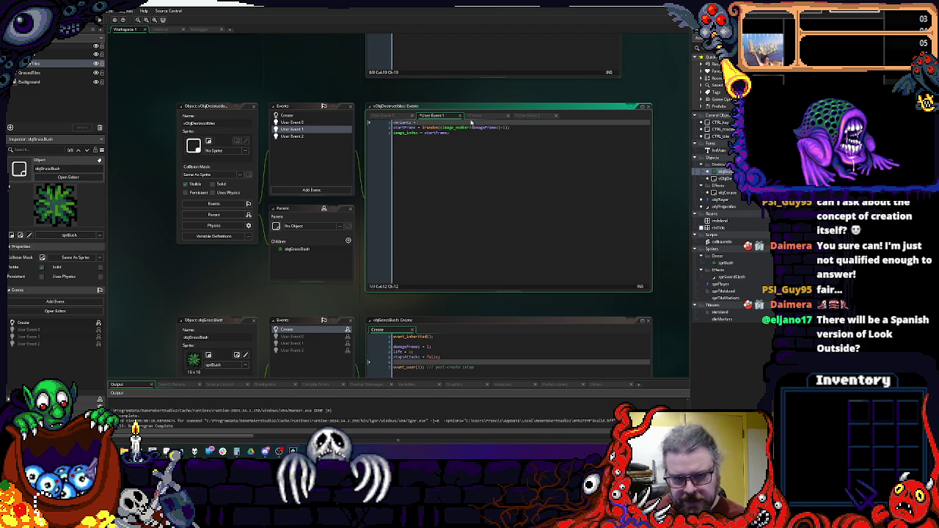
left_click(444, 128)
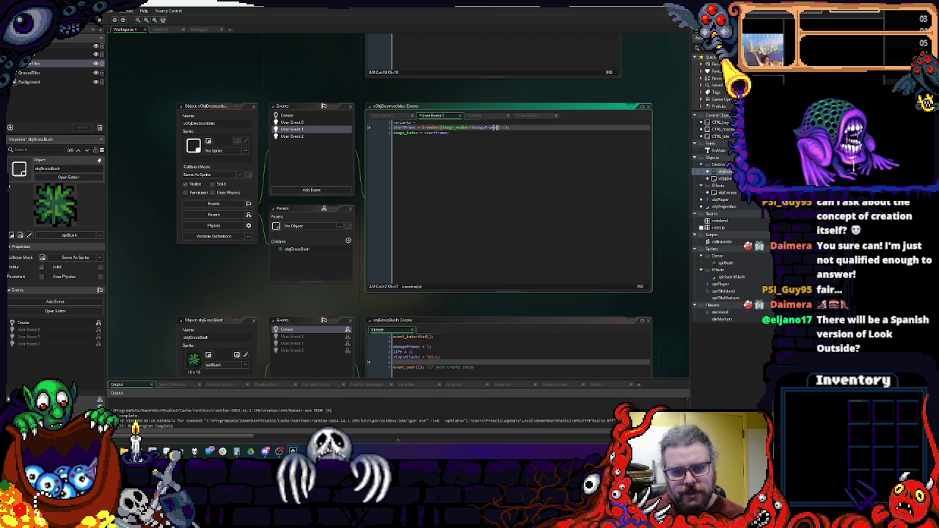
left_click(434, 127)
left_click(437, 122)
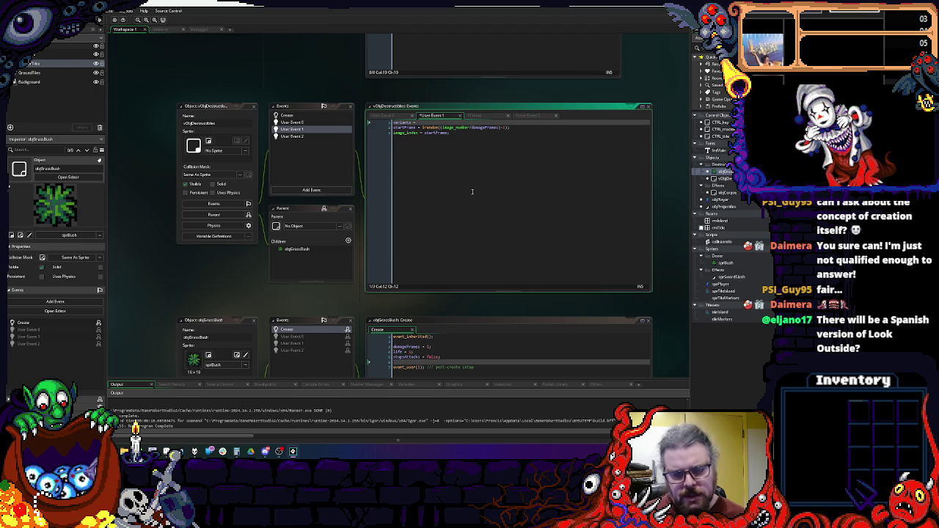
type("image_number/damageFrames")
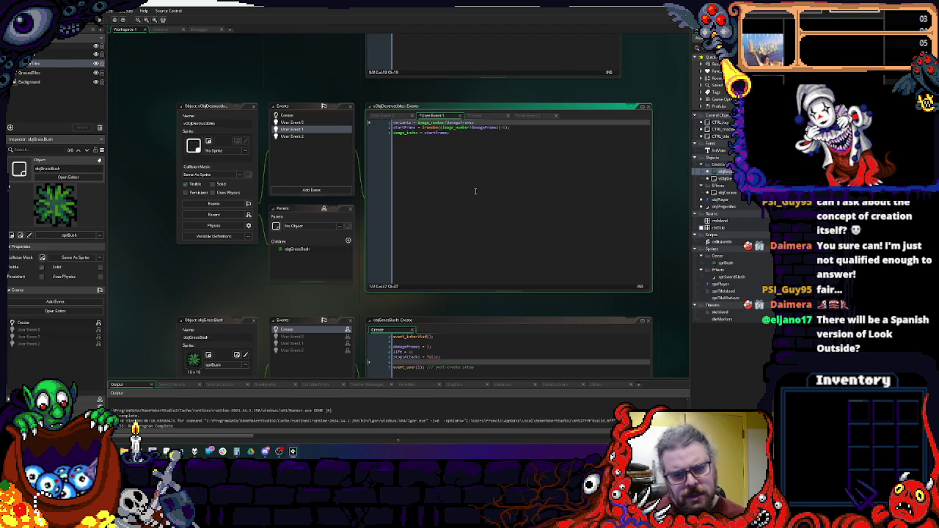
left_click(445, 121)
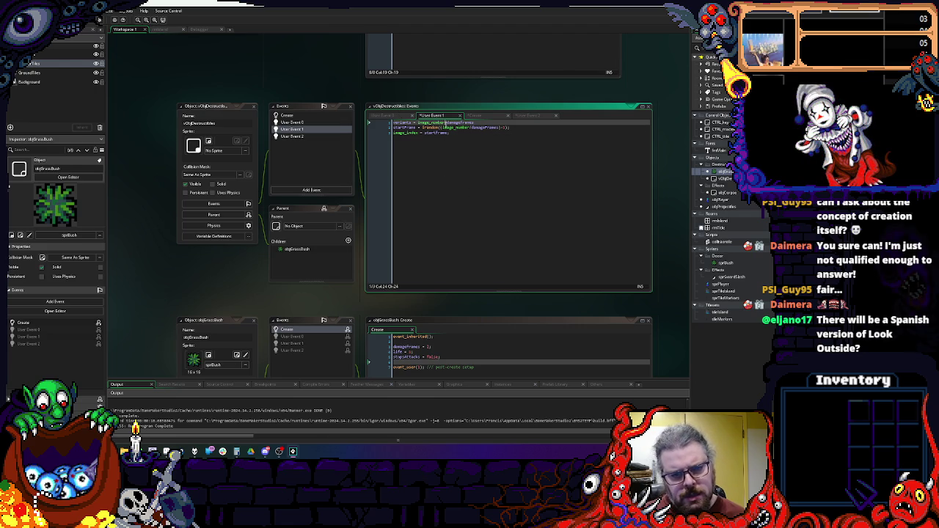
key("Delete")
type("div")
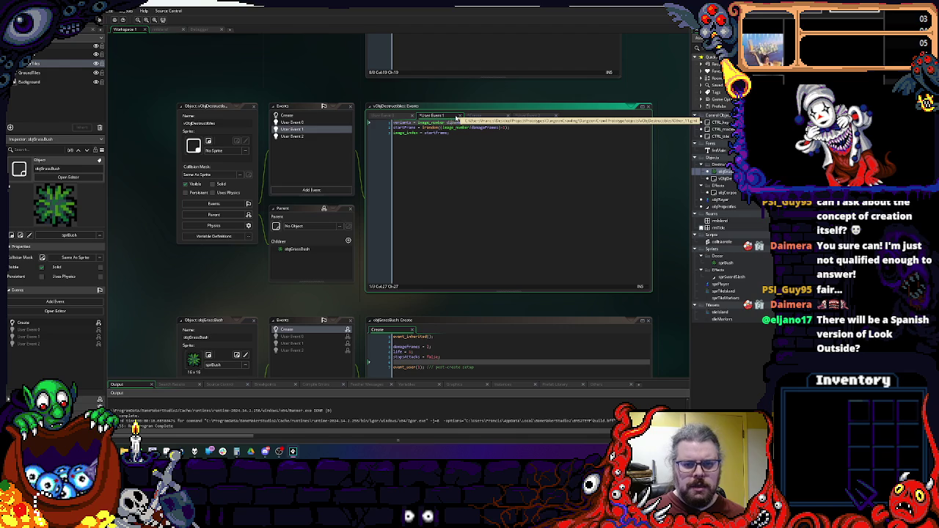
left_click(492, 121)
type(";")
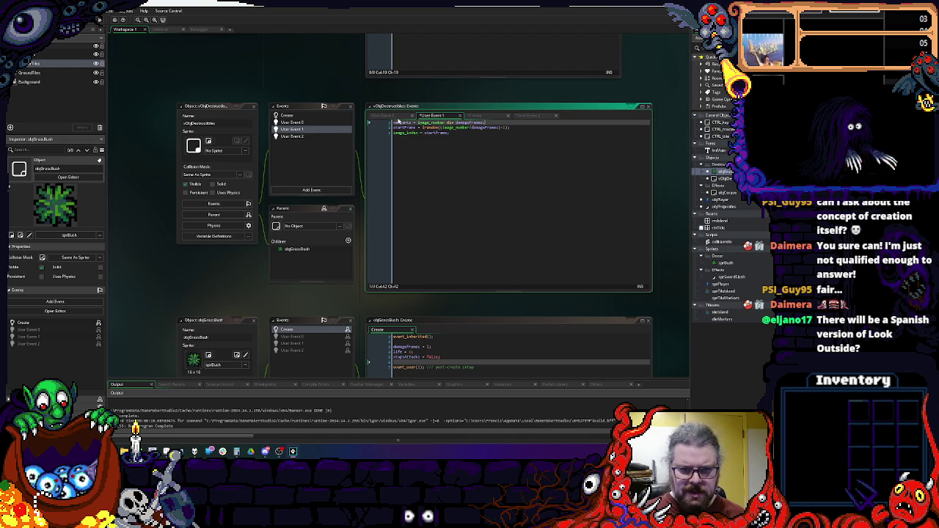
- Replace image_number/damageFrames inside irandom with variants, giving irandom(variants-1)
double_click(402, 121)
key("ctrl+c")
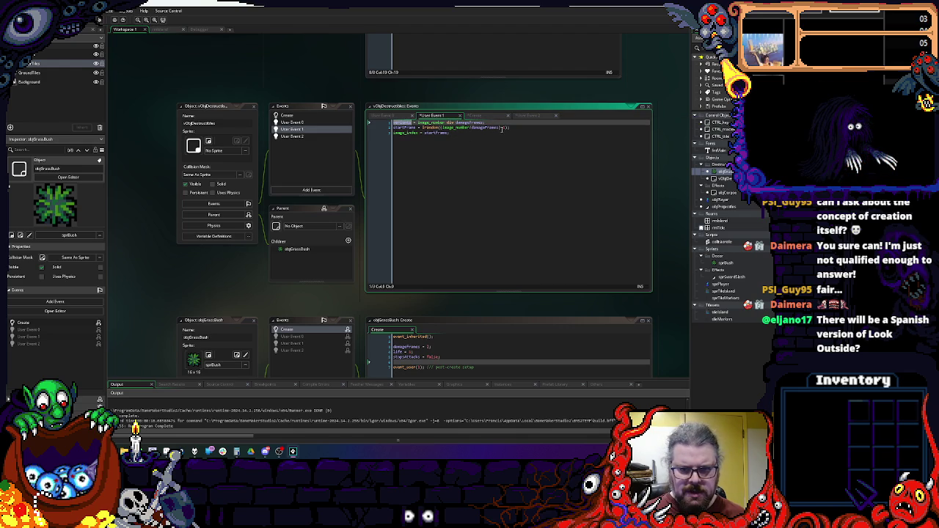
left_click_drag(501, 129, 440, 130)
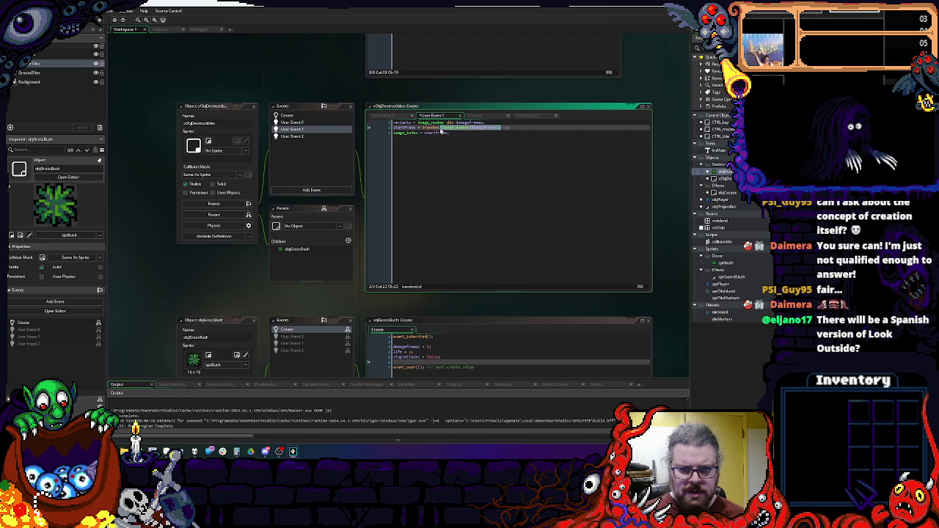
key("ctrl+v")
left_click(475, 132)
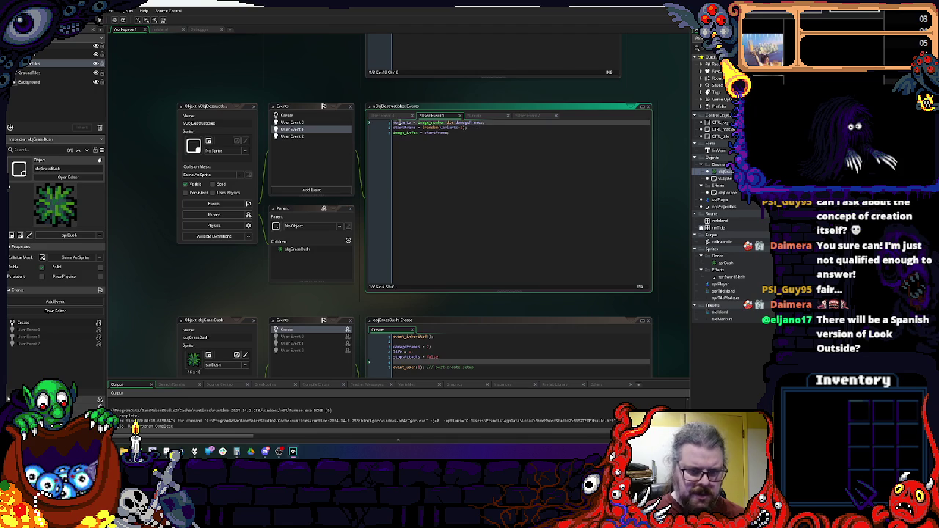
left_click(301, 137)
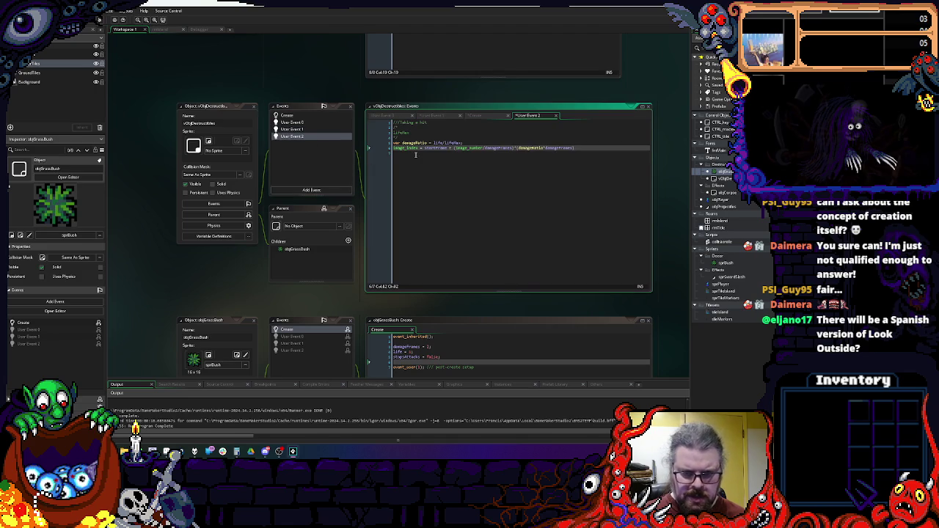
- Rewrite User Event 2's frame line as image_index = startFrame + variants * floor(damageRatio*damageFrames)
left_click(416, 153)
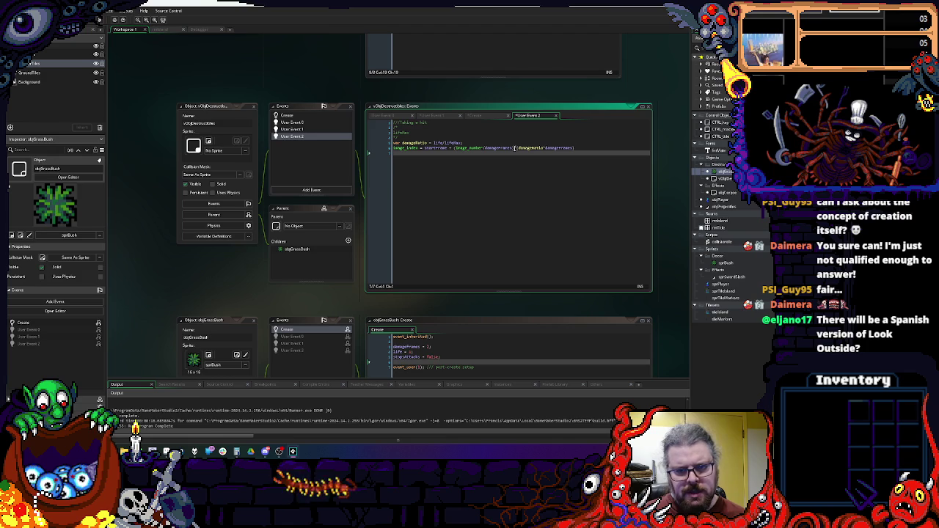
left_click_drag(515, 148, 454, 148)
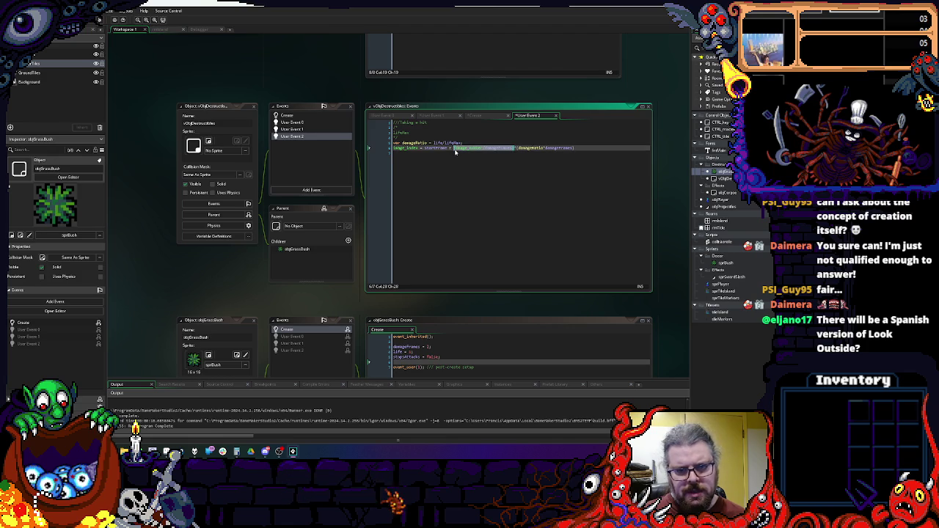
type("variants")
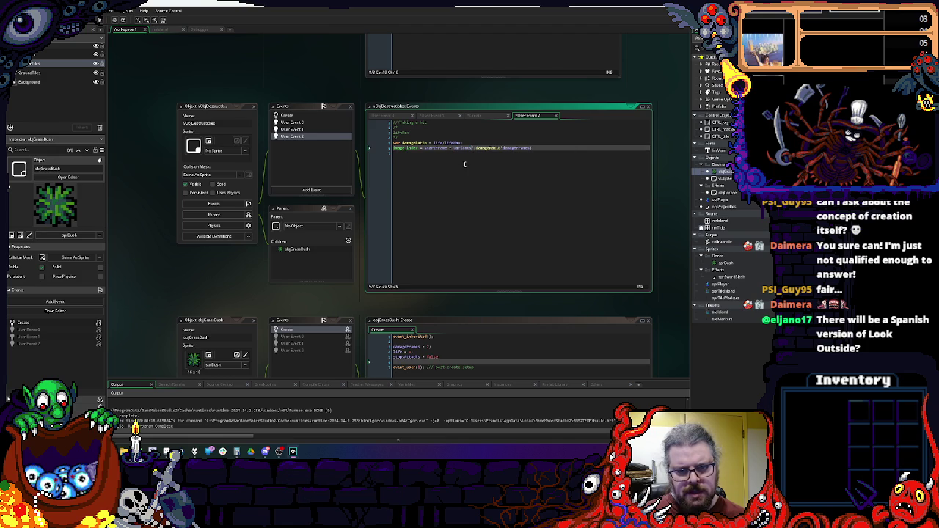
double_click(463, 149)
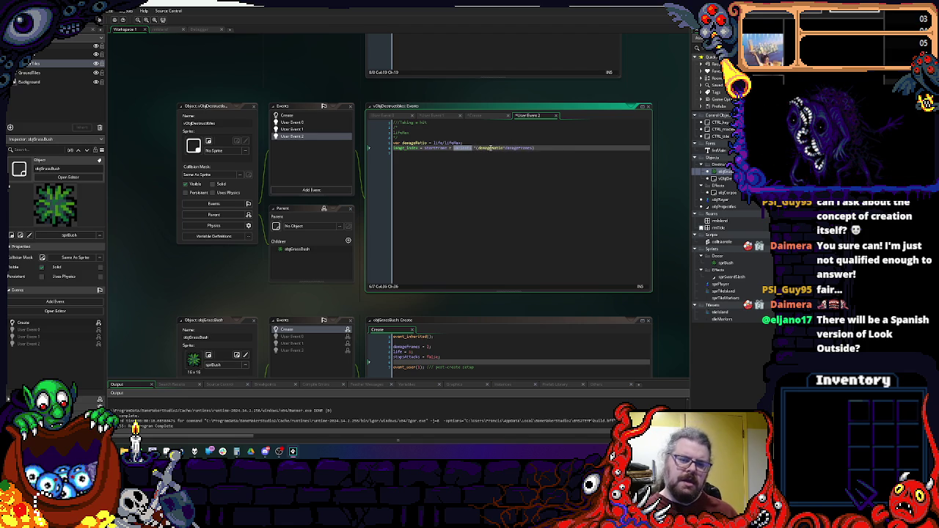
left_click(477, 149)
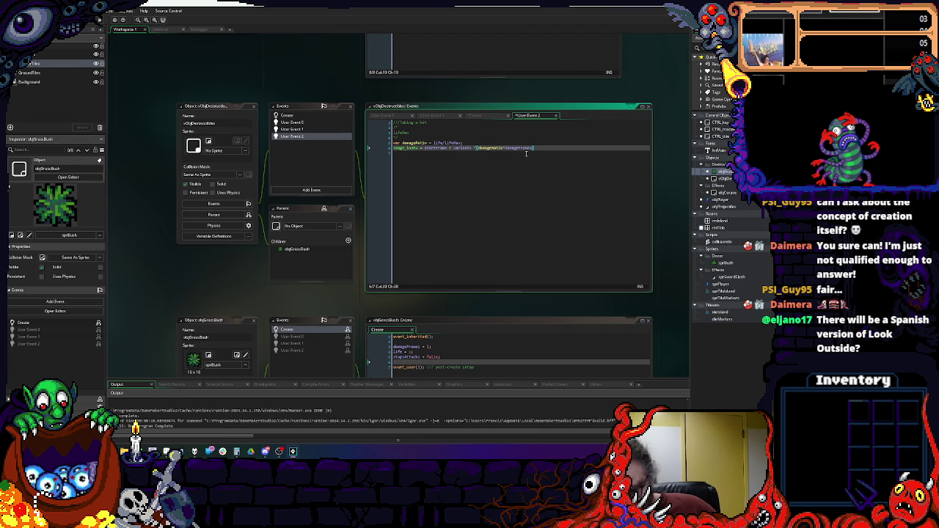
left_click(470, 152)
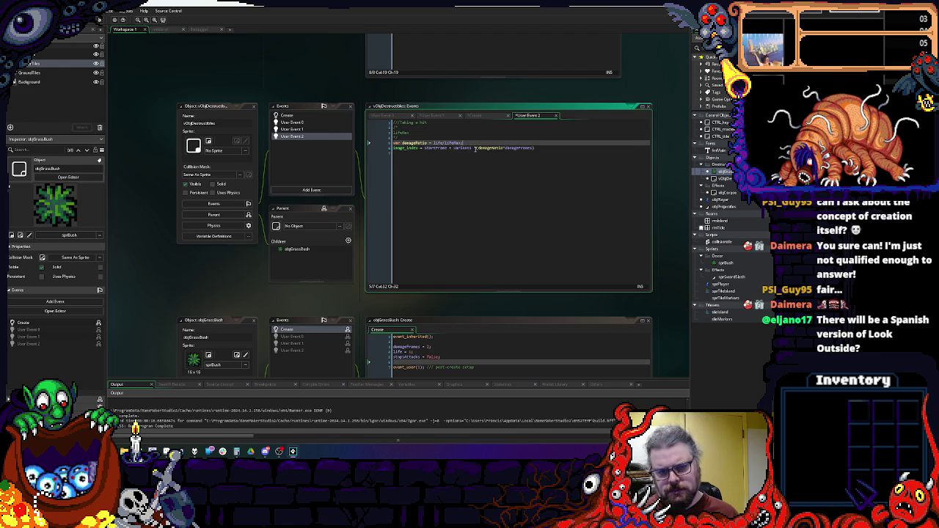
left_click(463, 148)
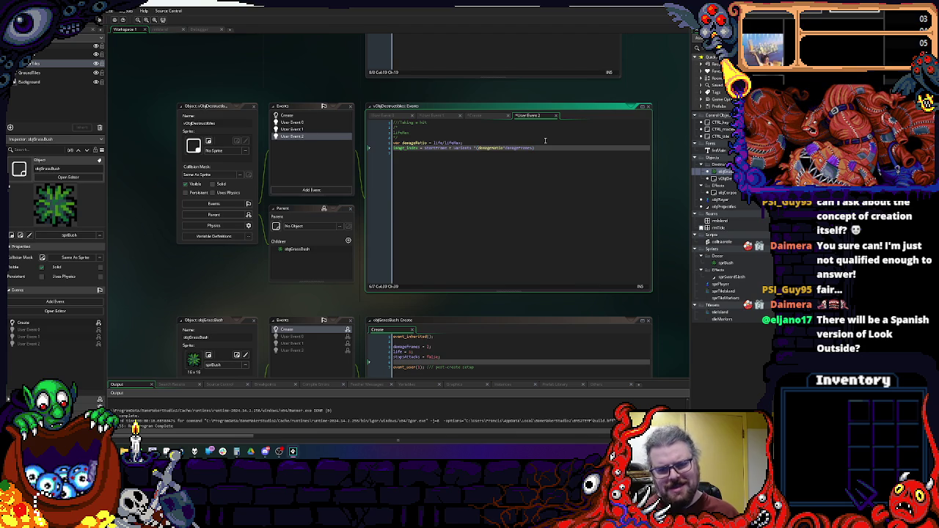
type("floor")
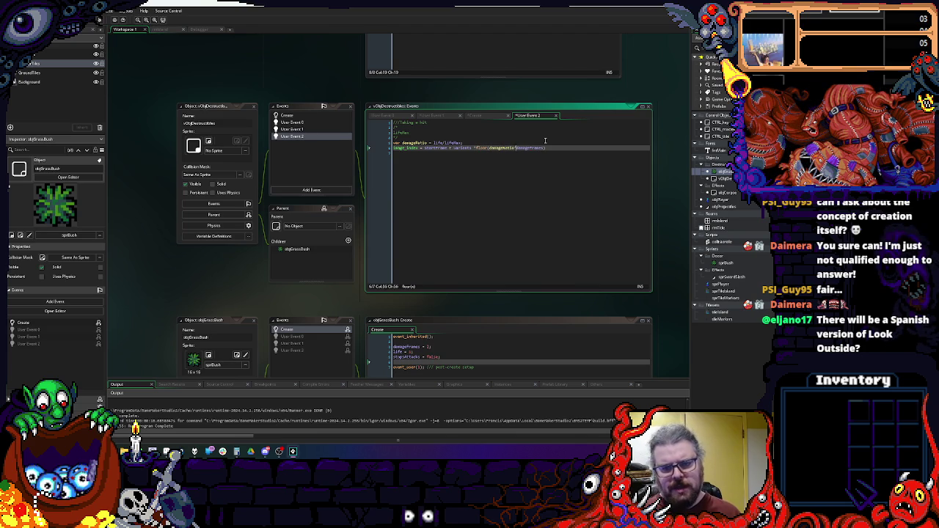
type(")")
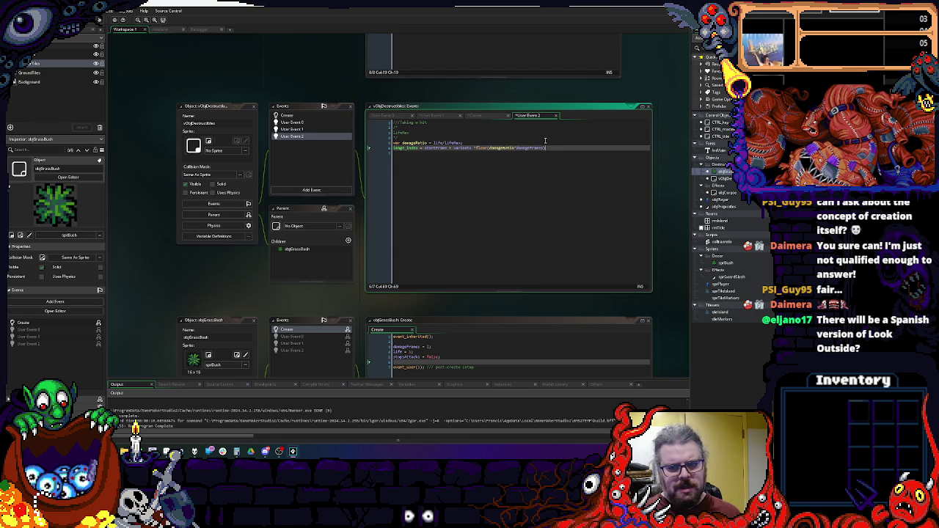
type(";")
left_click(423, 138)
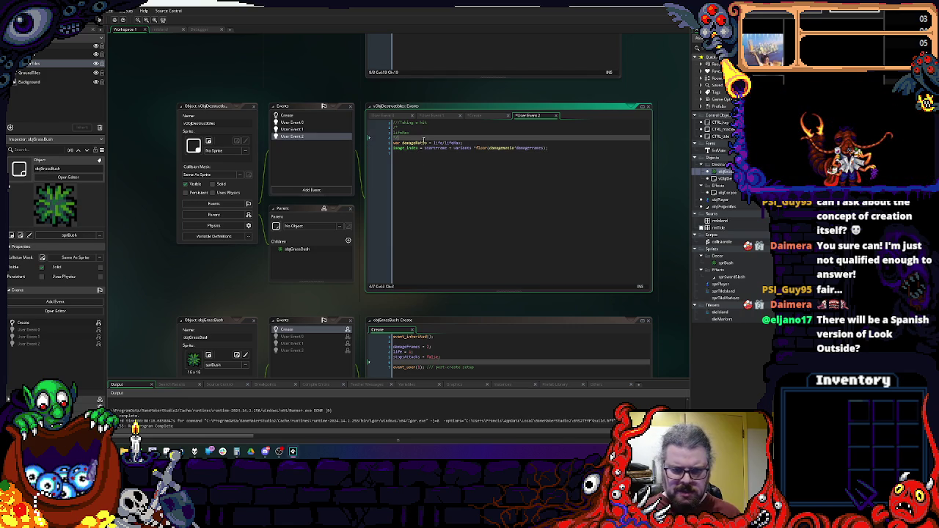
left_click(561, 149)
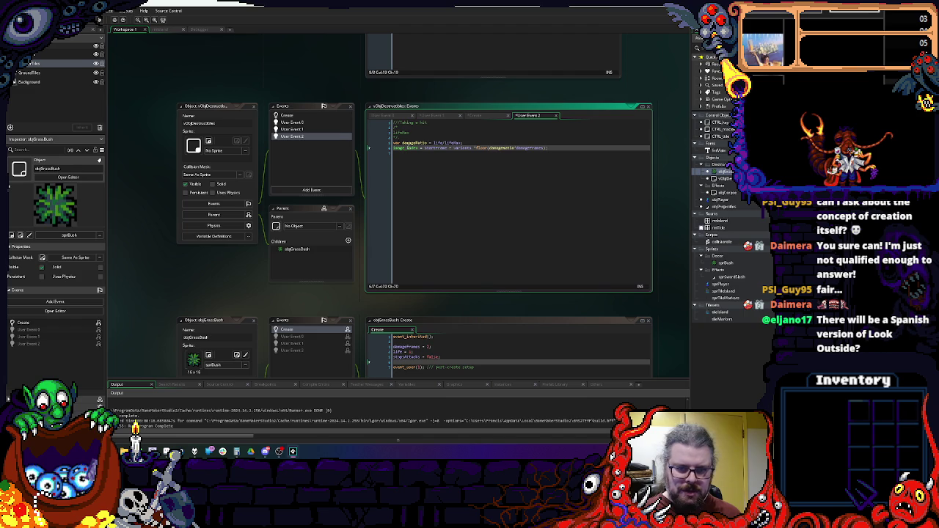
- Append 'if(life<=0){event_user(0);}' to User Event 2 and comment out blank line 4
left_click(305, 130)
left_click(305, 136)
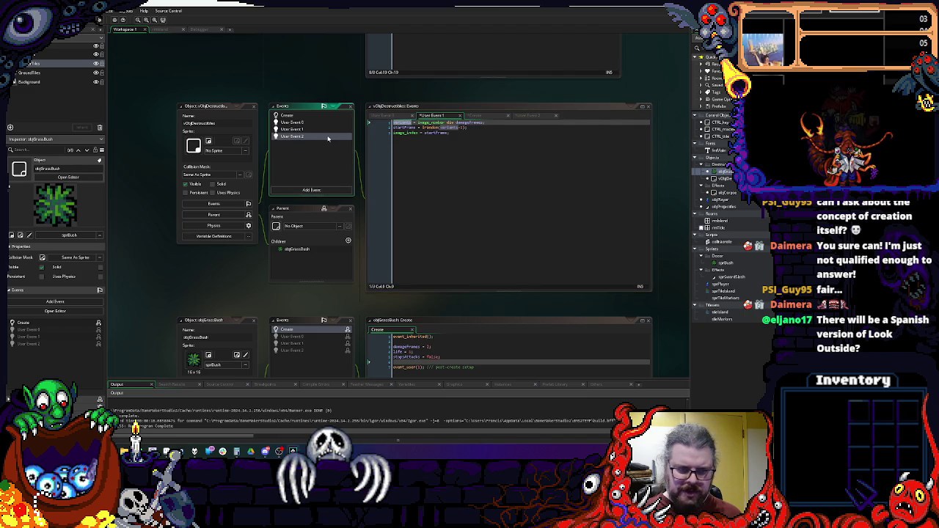
left_click(573, 163)
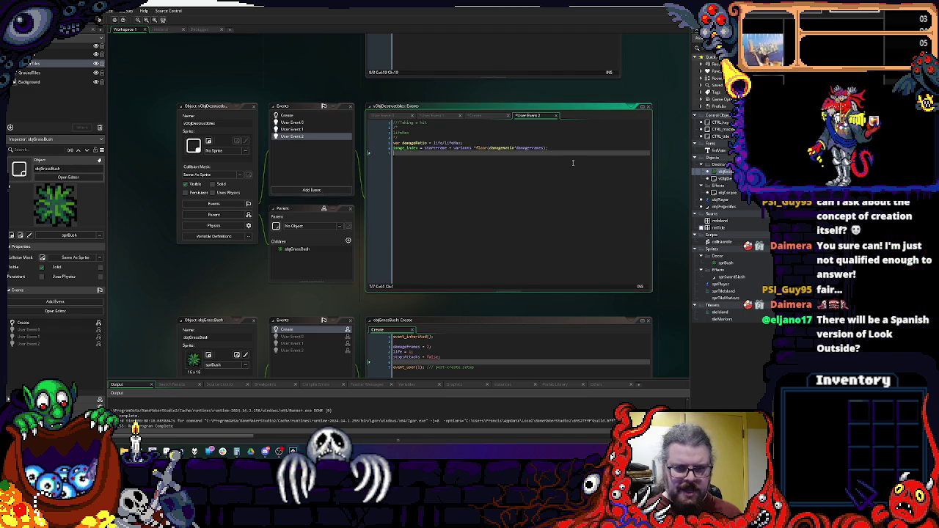
key("Return")
type("if(")
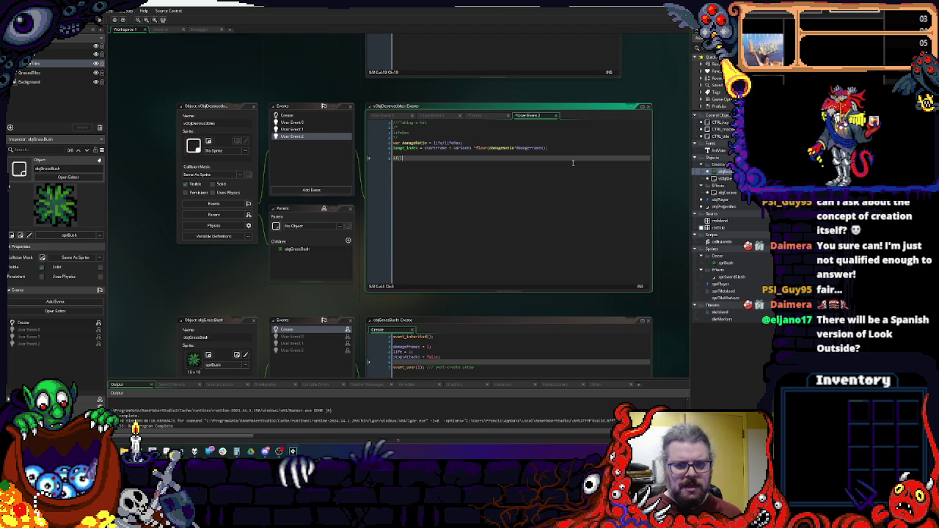
type("life<=0)")
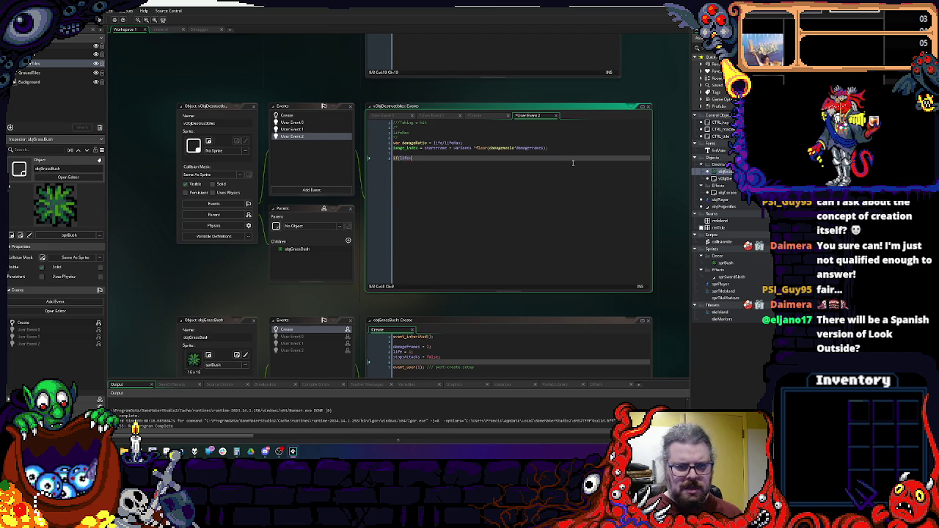
type("{e")
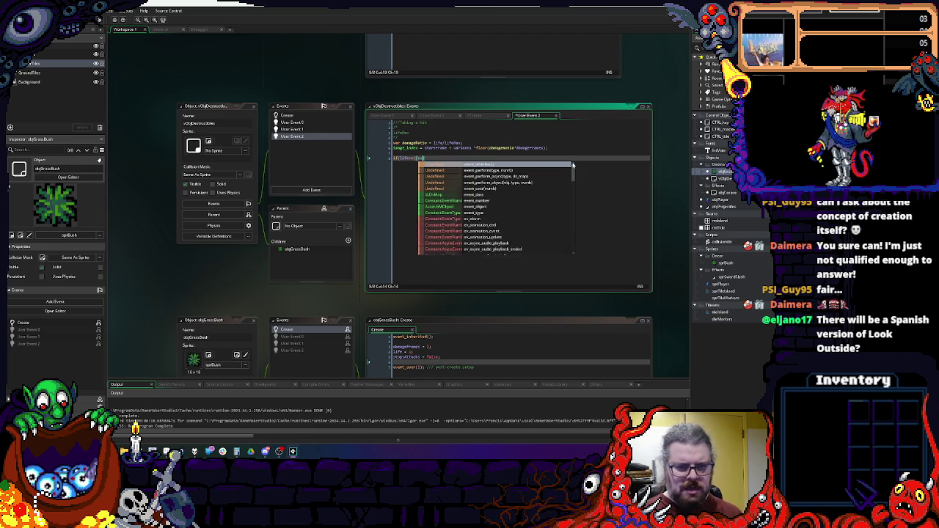
type("vent_user(0);")
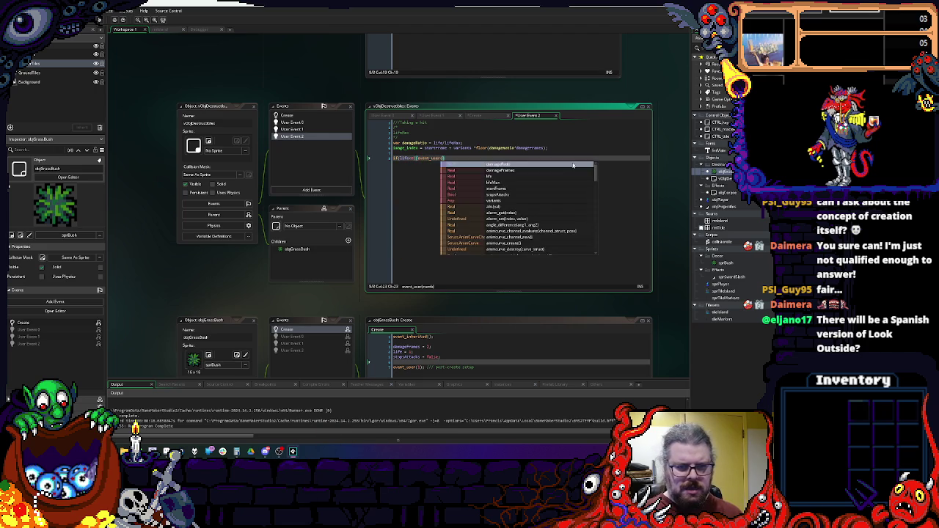
type("}")
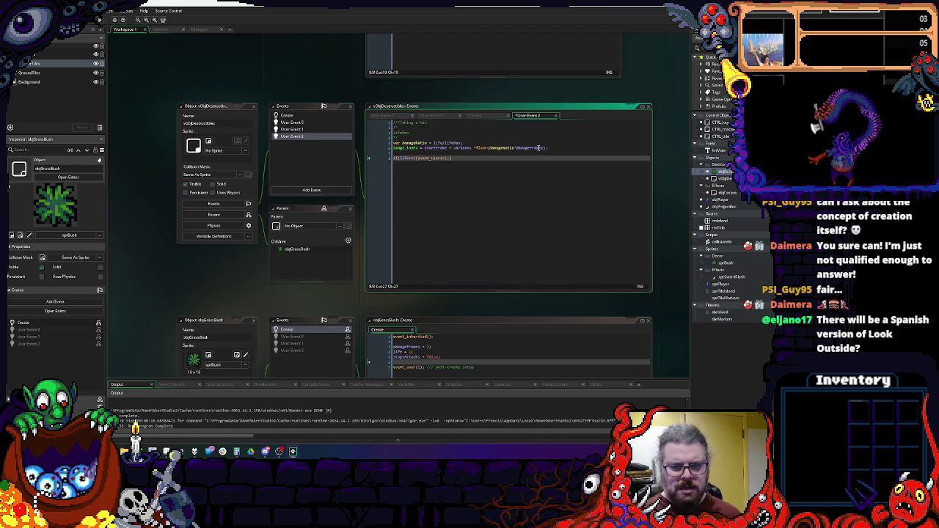
left_click(435, 137)
type("//")
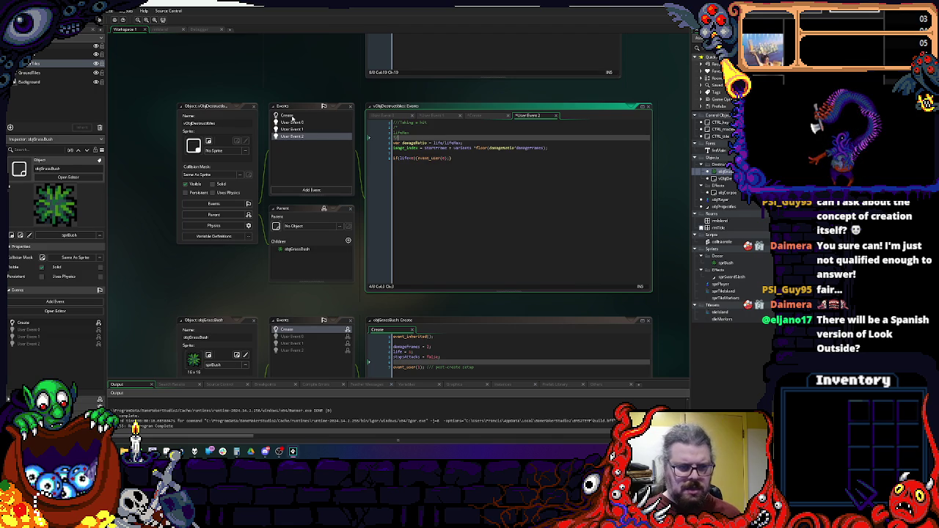
- Add 'damage = 0' to the Create code, then go to User Event 0 and the Add Event list
left_click(290, 116)
left_click(472, 202)
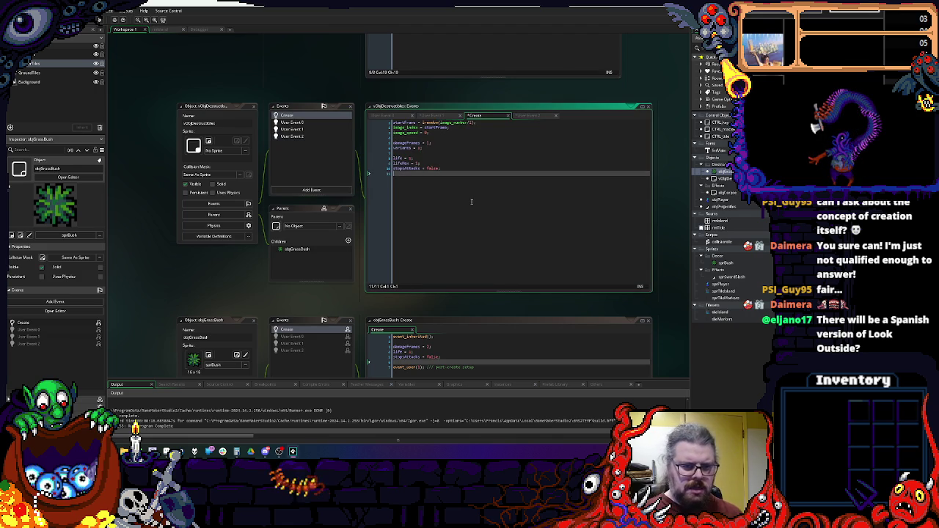
type("damage = 0;")
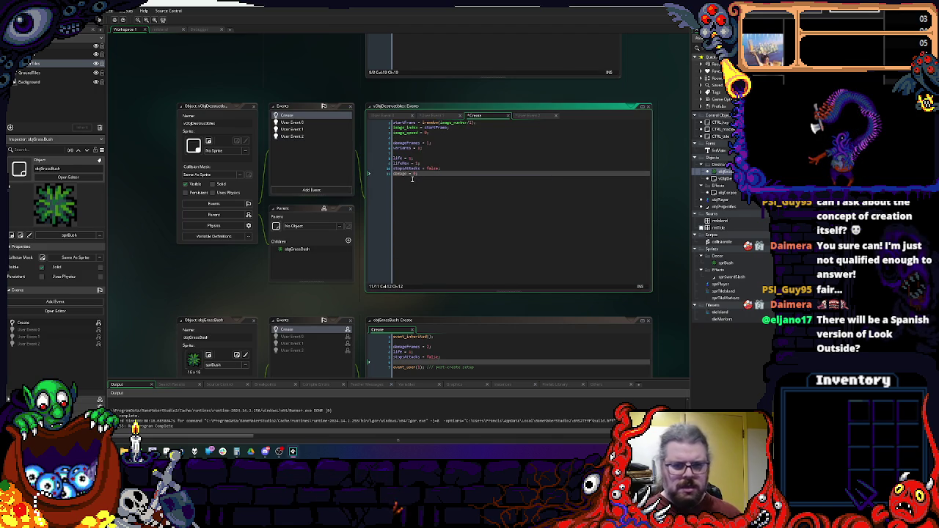
double_click(401, 173)
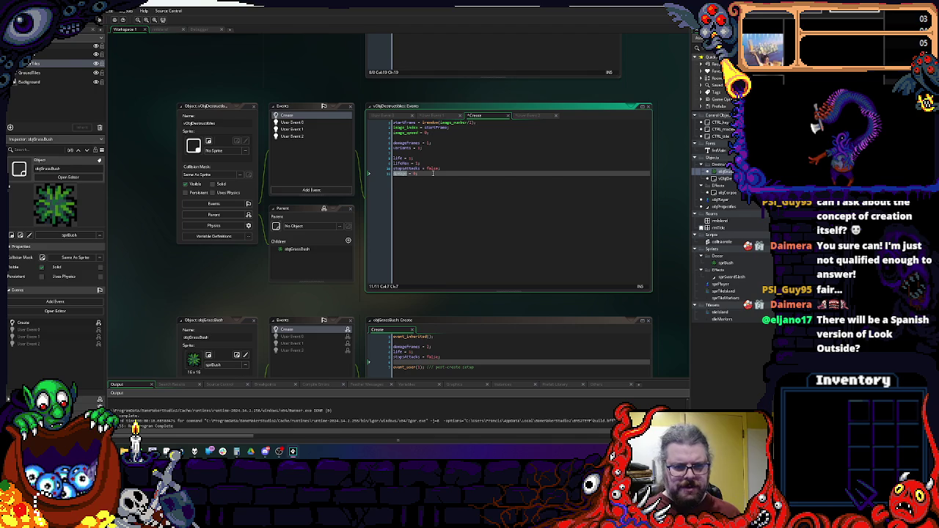
left_click(291, 122)
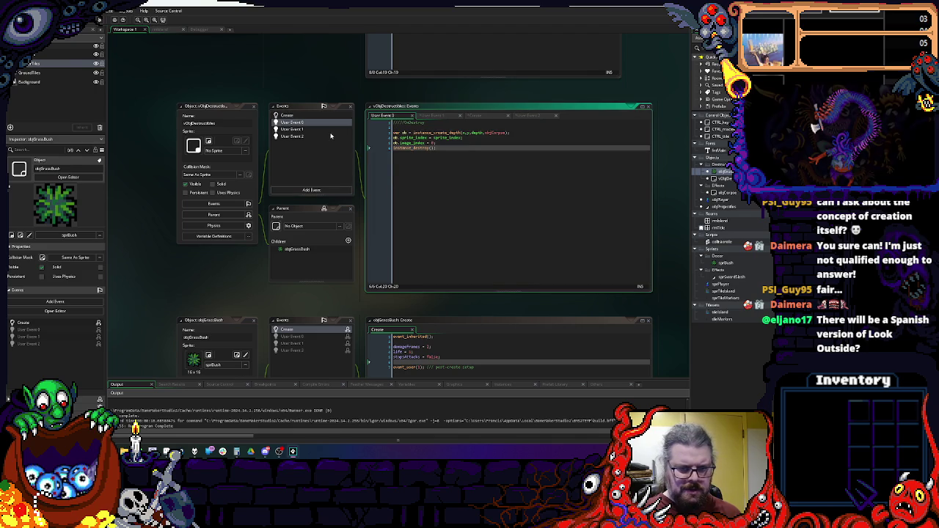
left_click(311, 190)
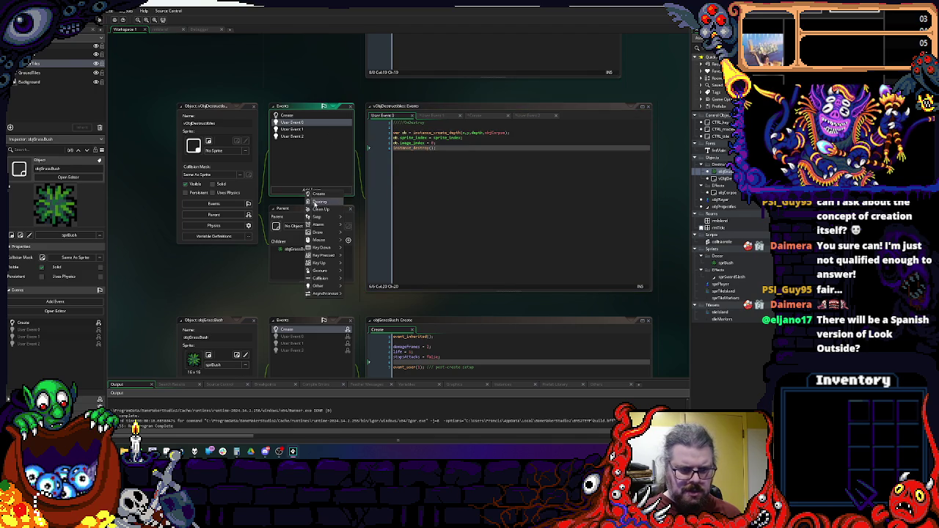